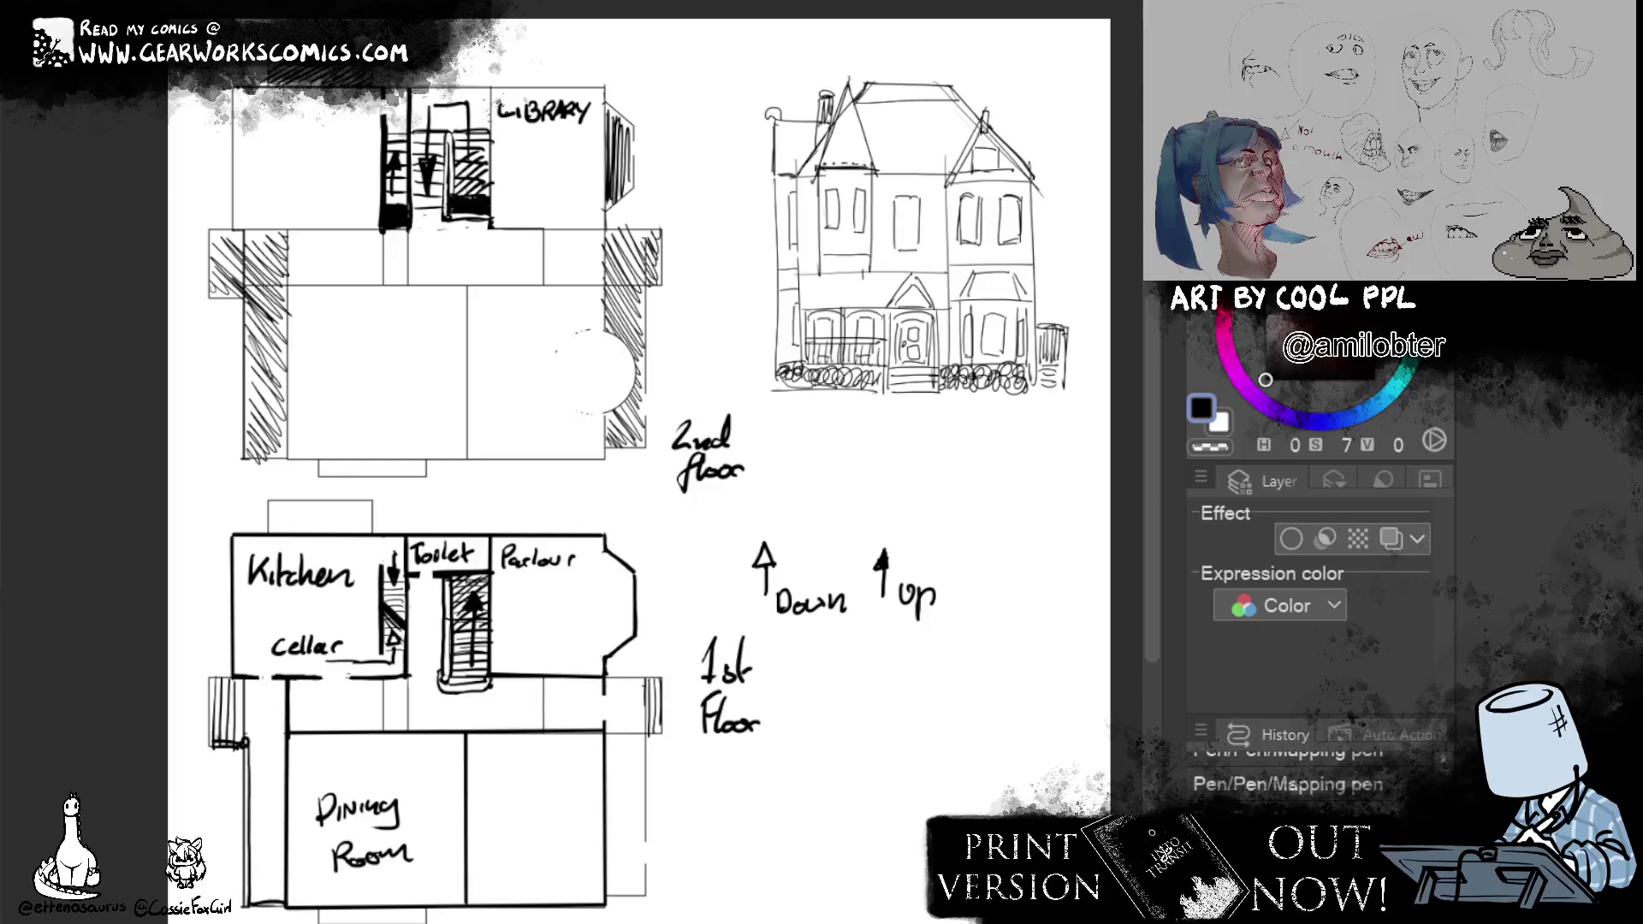
Select the lower bands of both floor plans and try shifting them up, then cancel.
drag(208, 392, 663, 492)
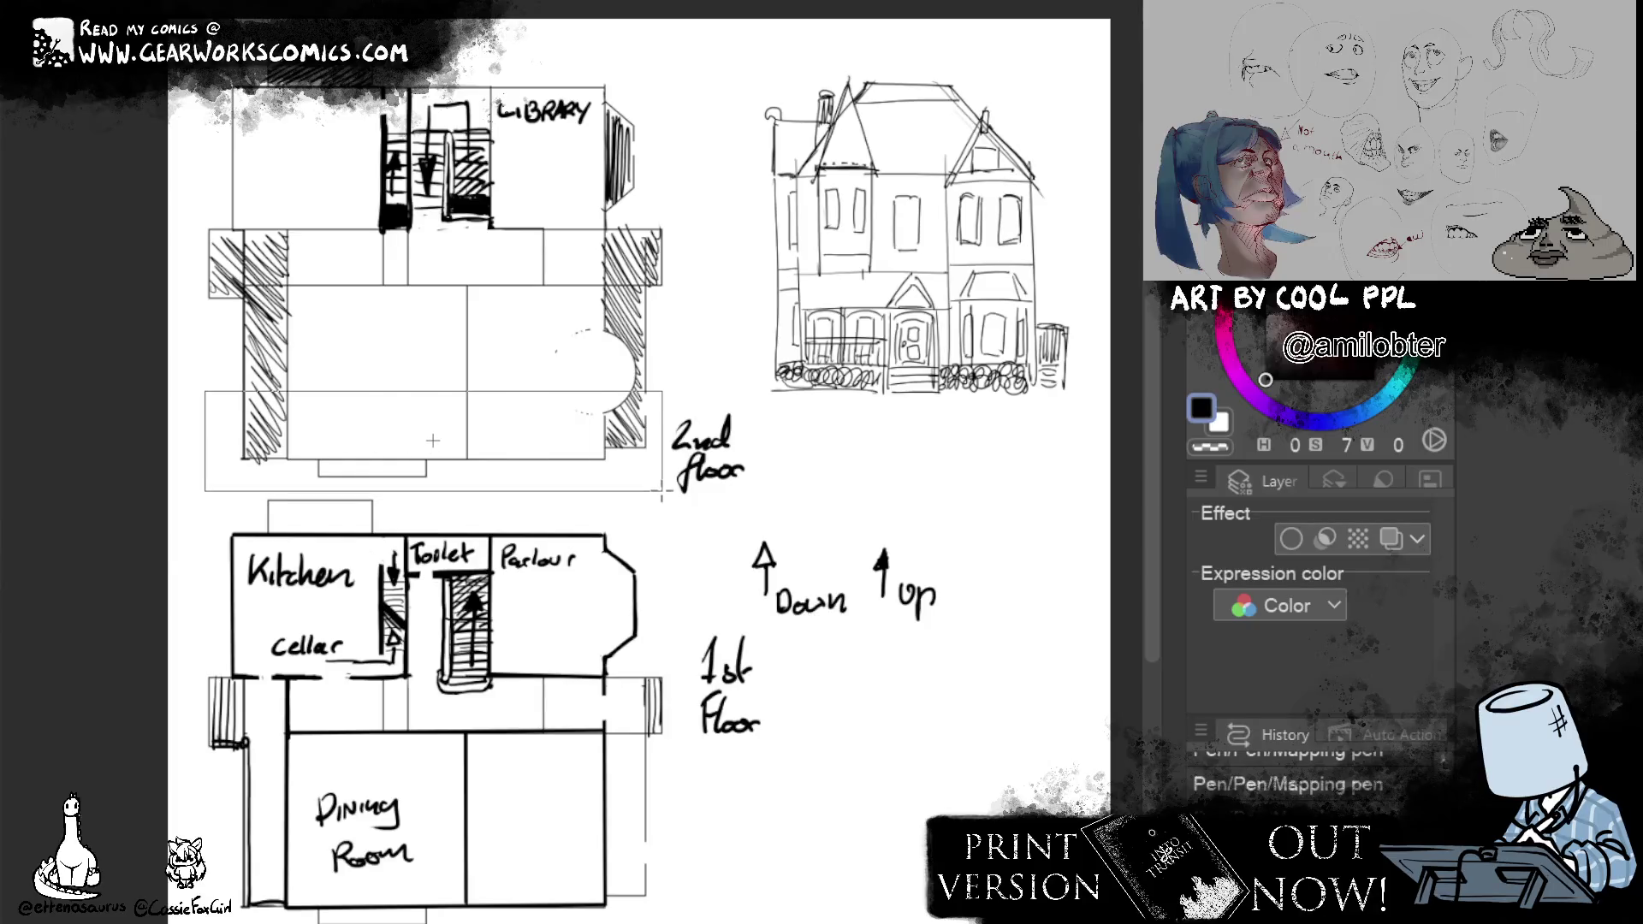
drag(209, 847, 439, 898)
scroll(439, 899, down, 2)
drag(309, 661, 443, 772)
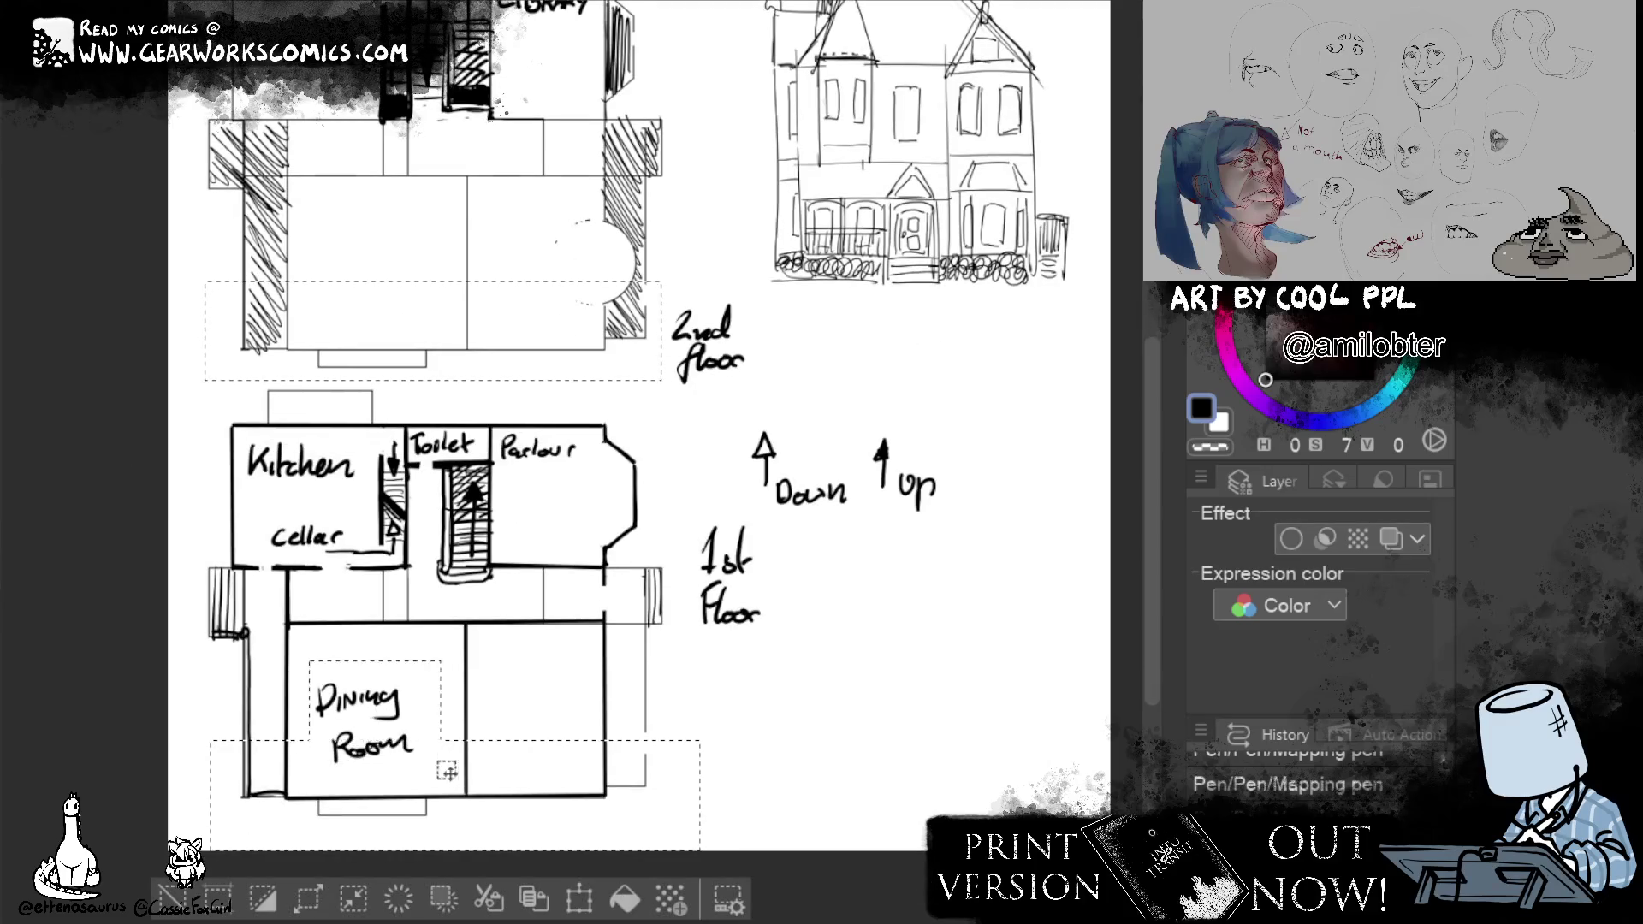
click(579, 898)
drag(577, 809, 576, 793)
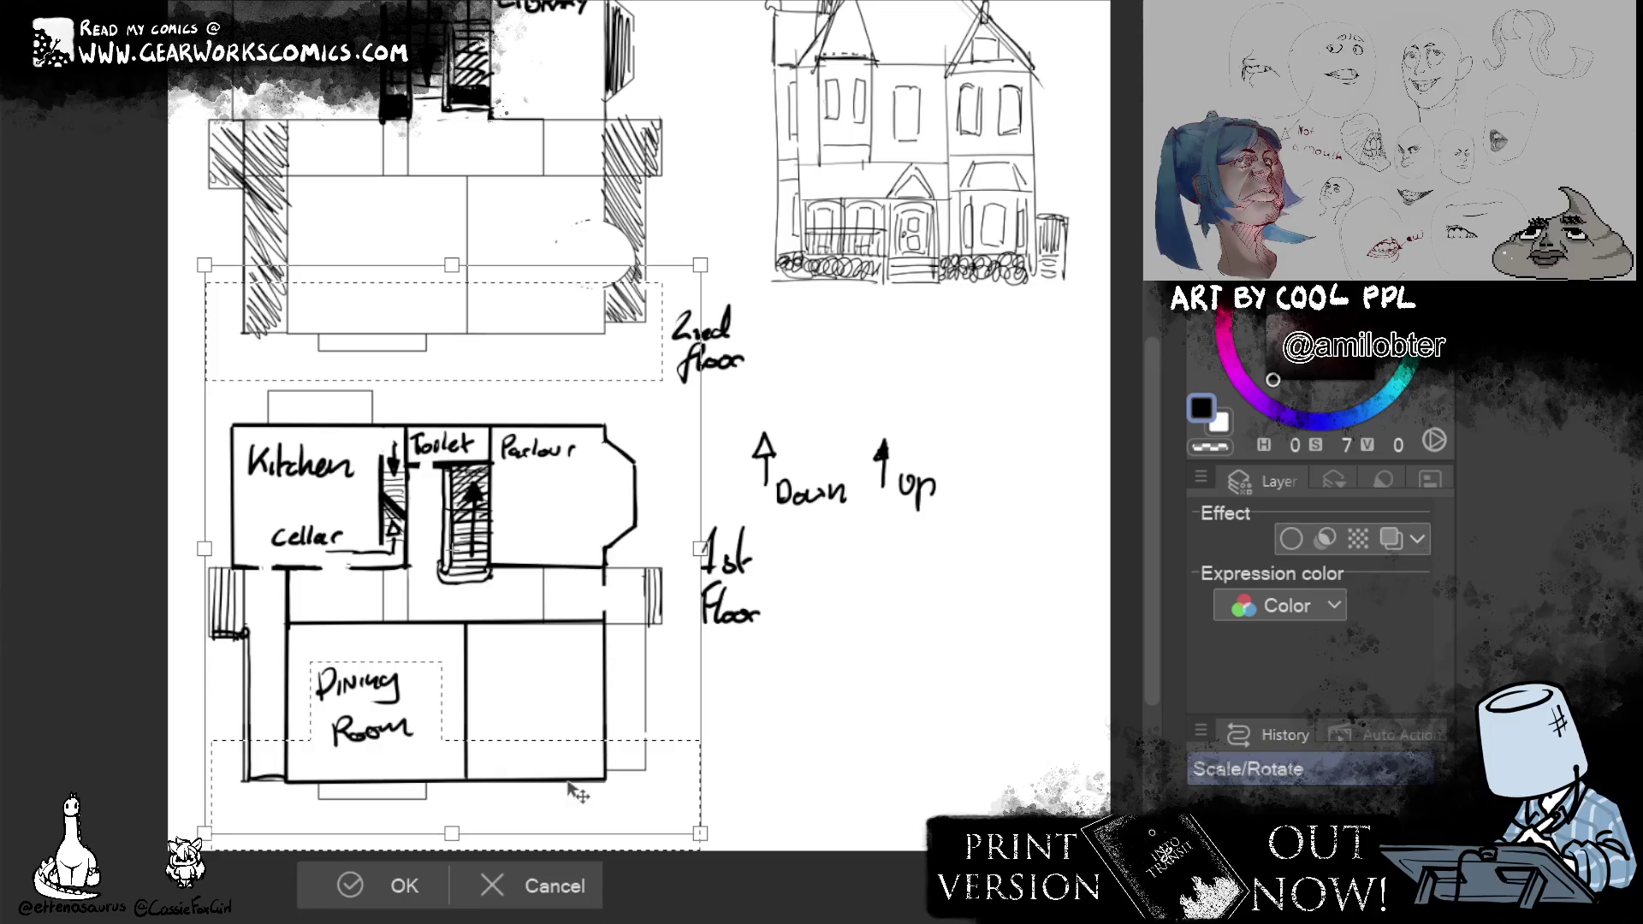
click(590, 887)
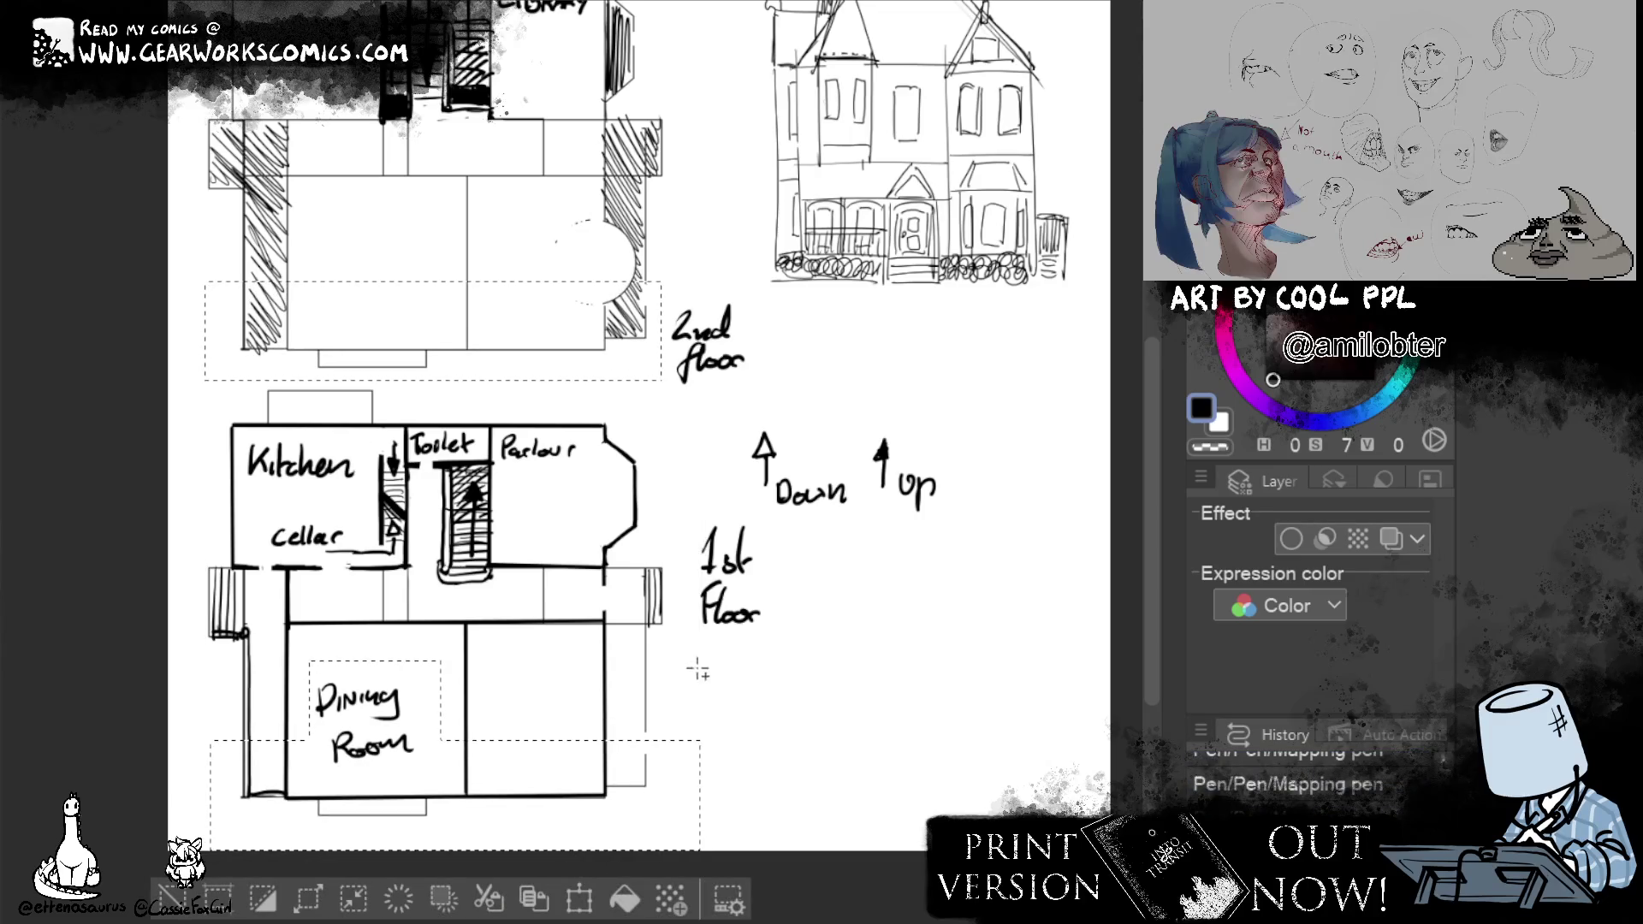
Reselect the second-floor plan's lower band, try moving it up, and cancel again.
drag(207, 216, 661, 361)
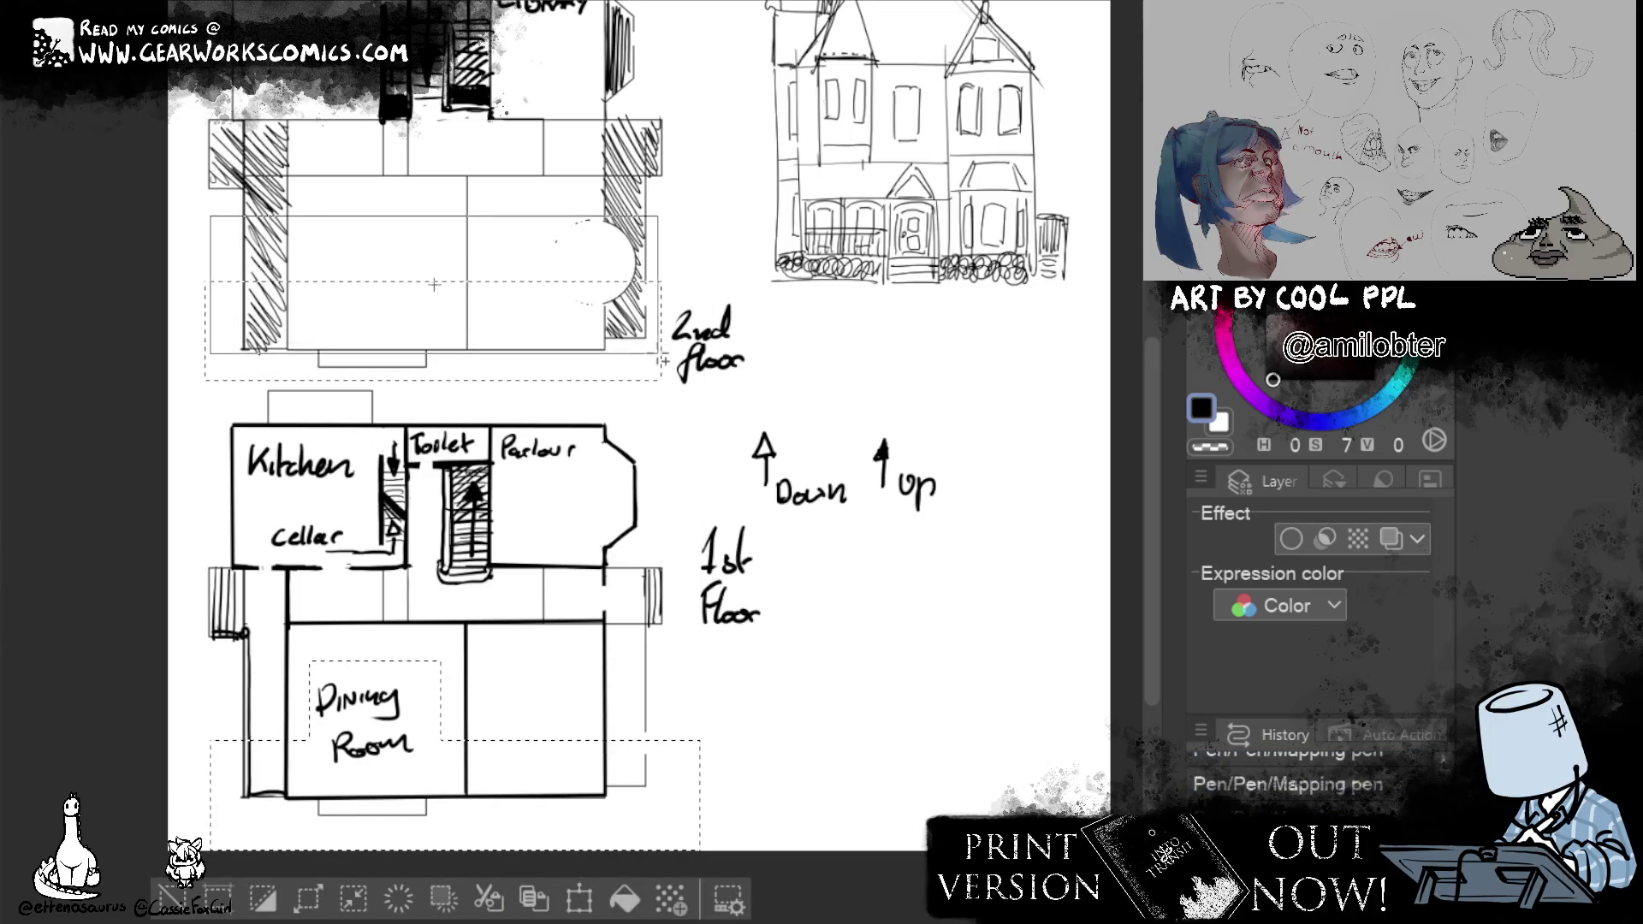
drag(660, 360, 660, 378)
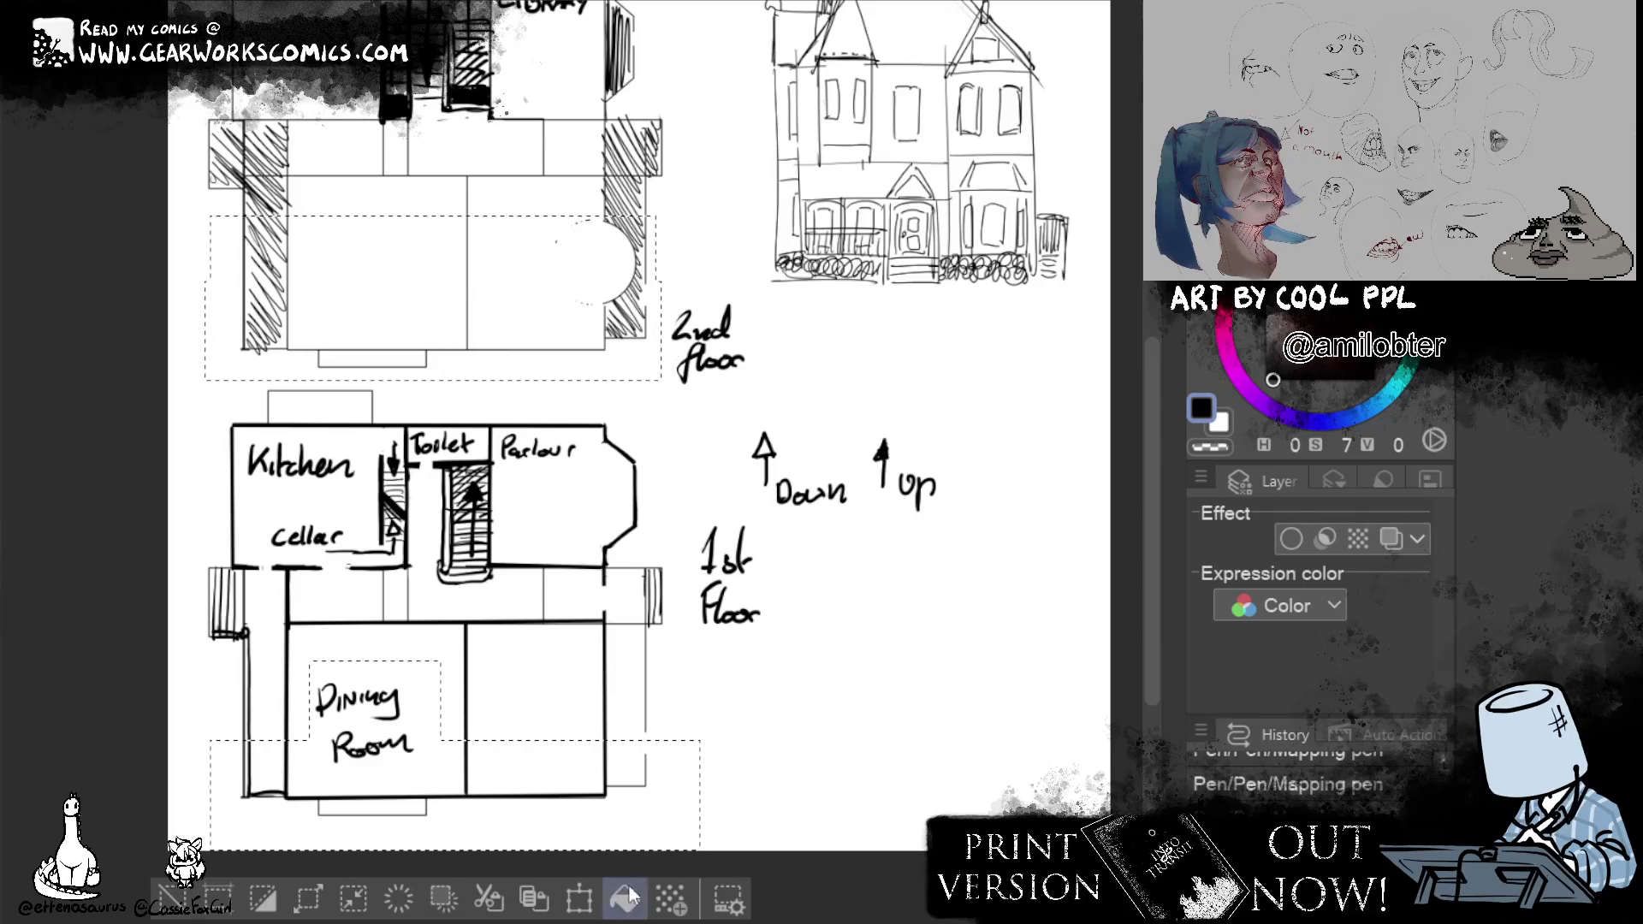
click(628, 898)
drag(525, 804, 523, 778)
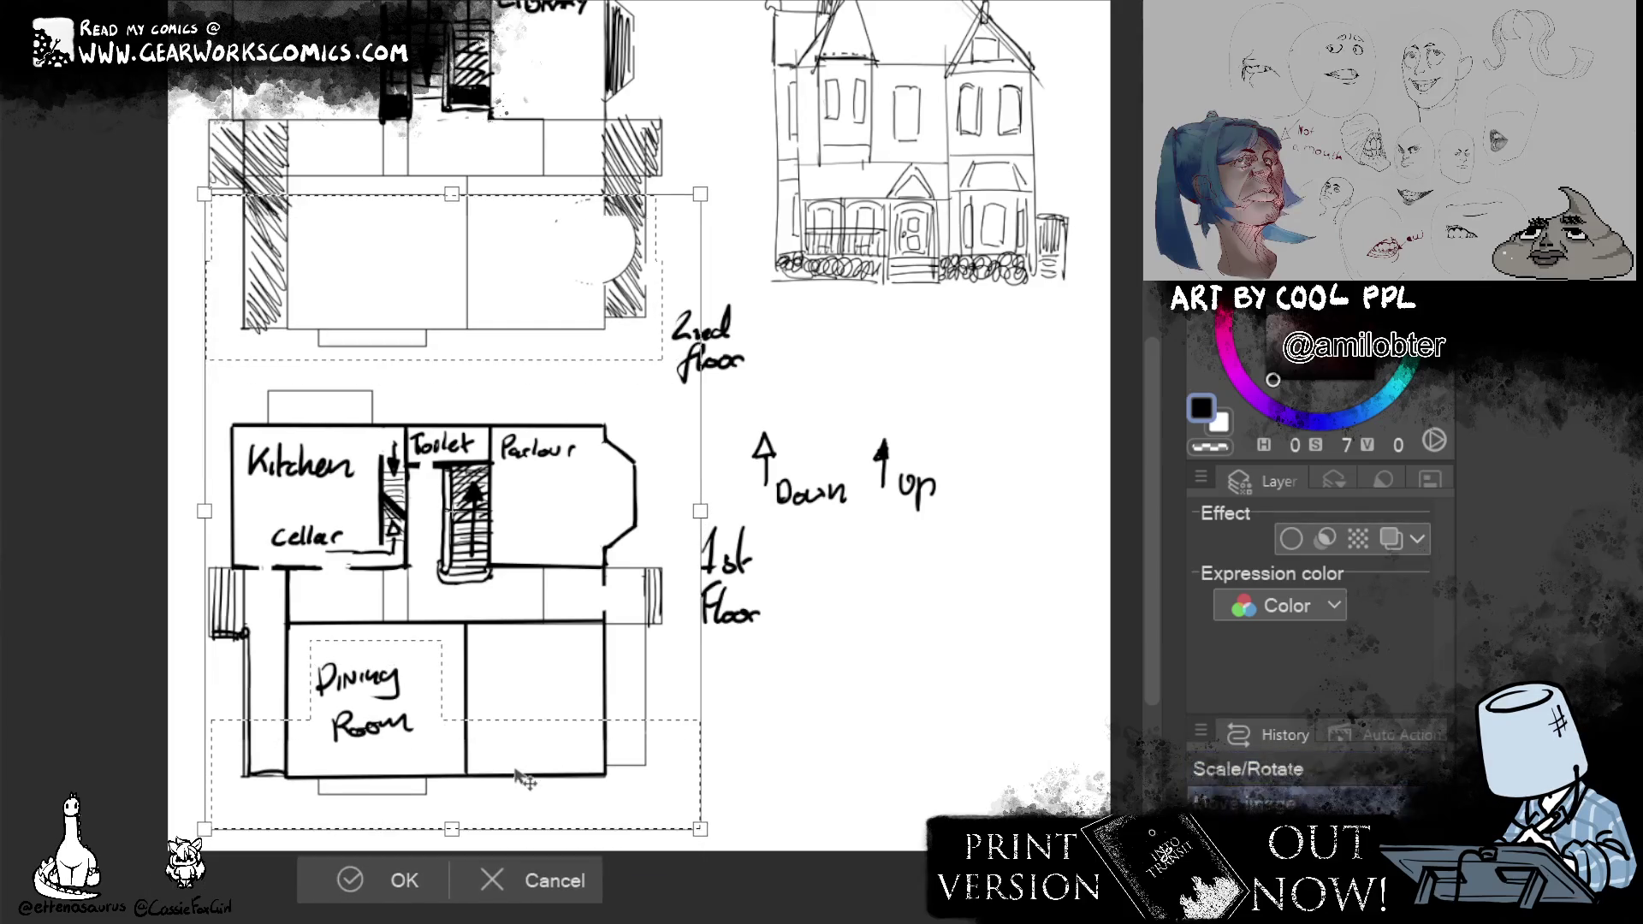
click(574, 882)
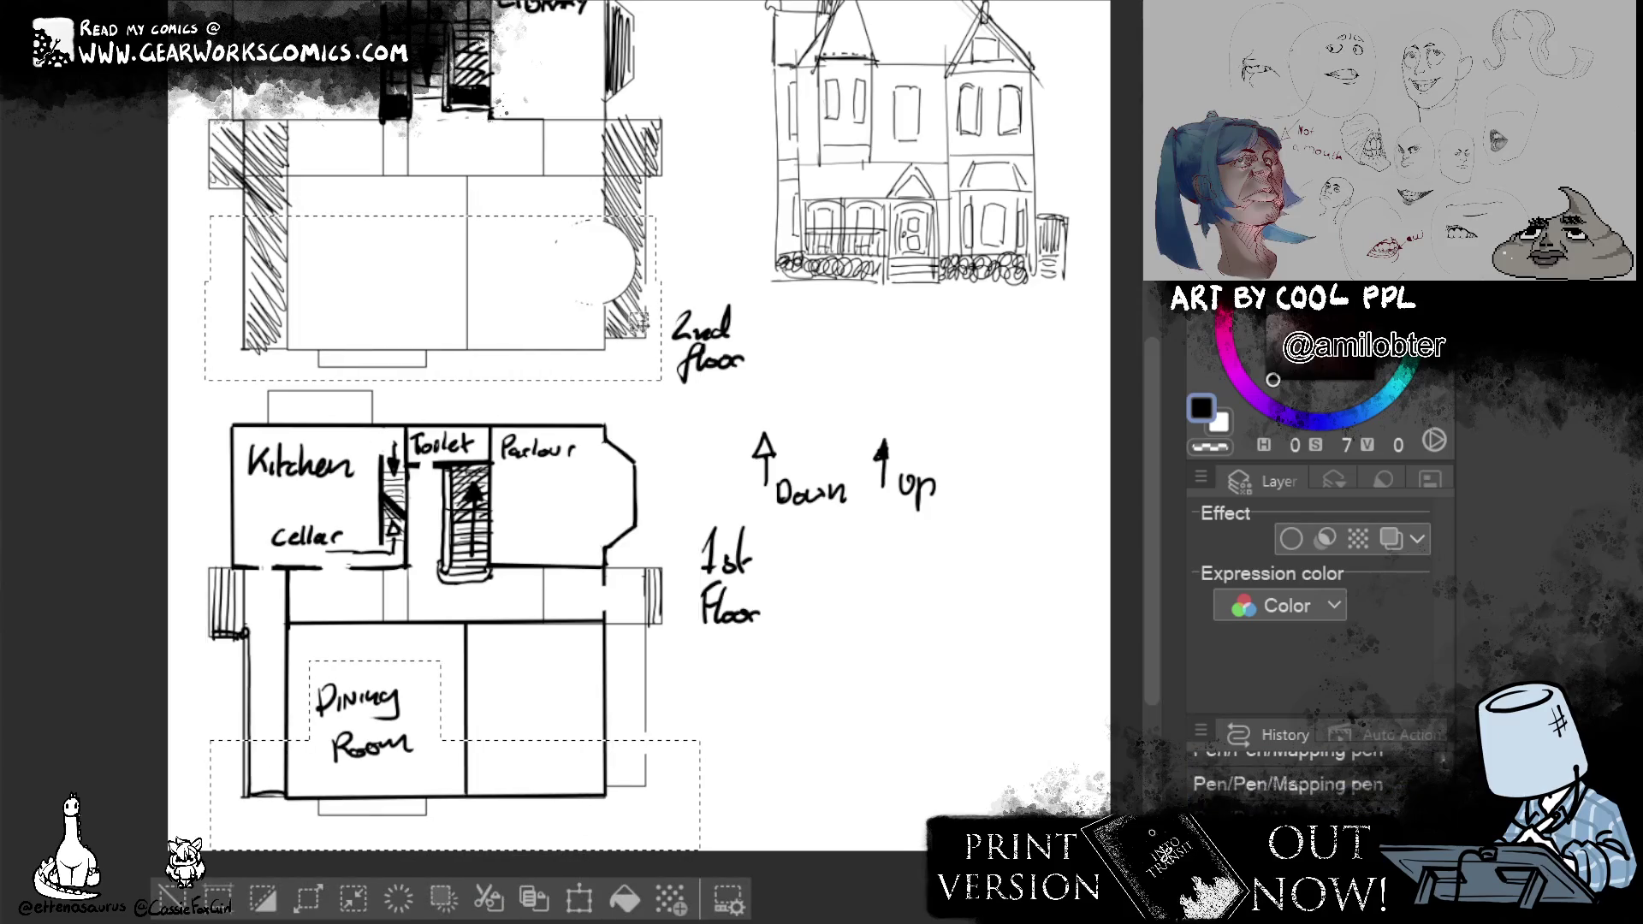
Move the second-floor plan's lower band upward and confirm the transform.
drag(227, 200, 709, 371)
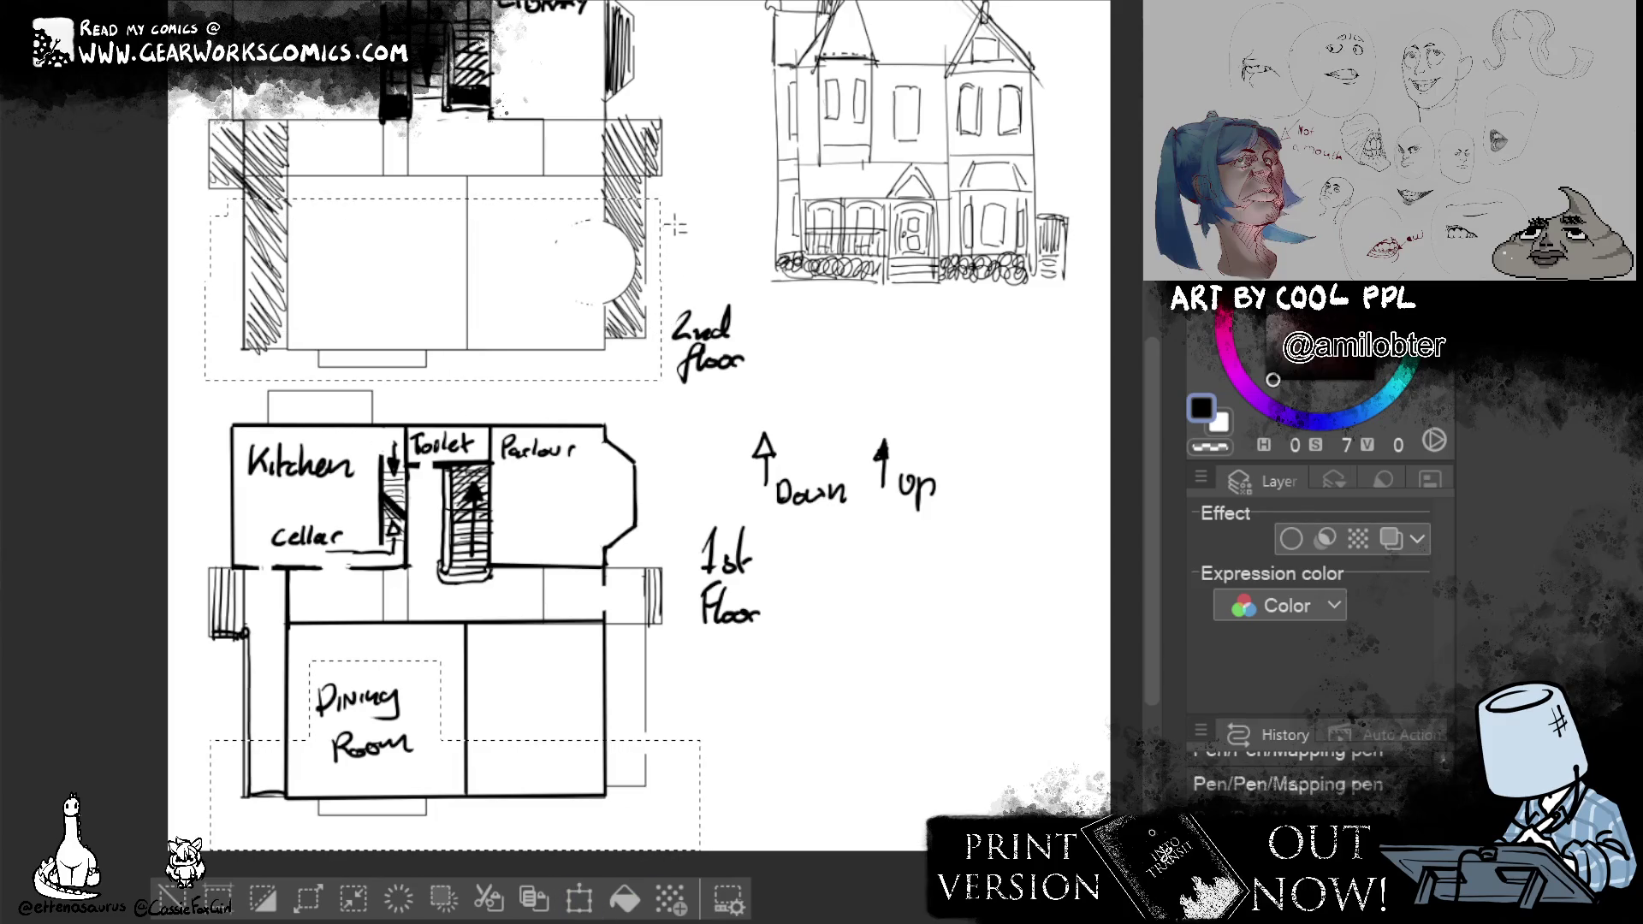
click(578, 898)
drag(587, 756, 586, 735)
click(430, 886)
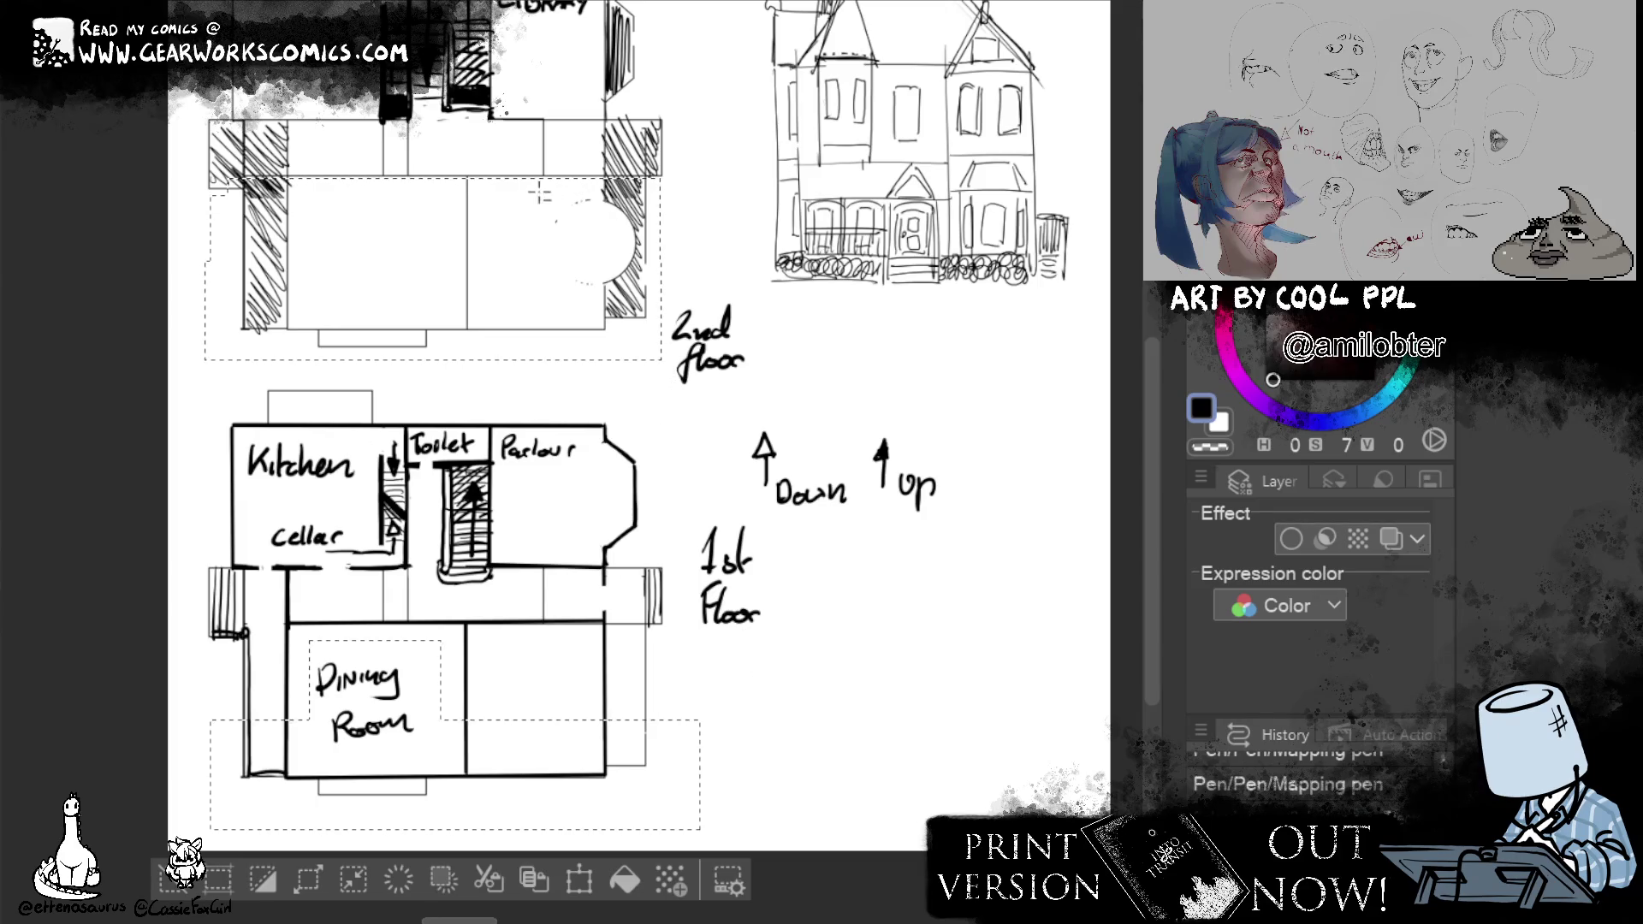
Shift only the lower band up once more, confirm, and clear the selection.
drag(660, 359, 206, 289)
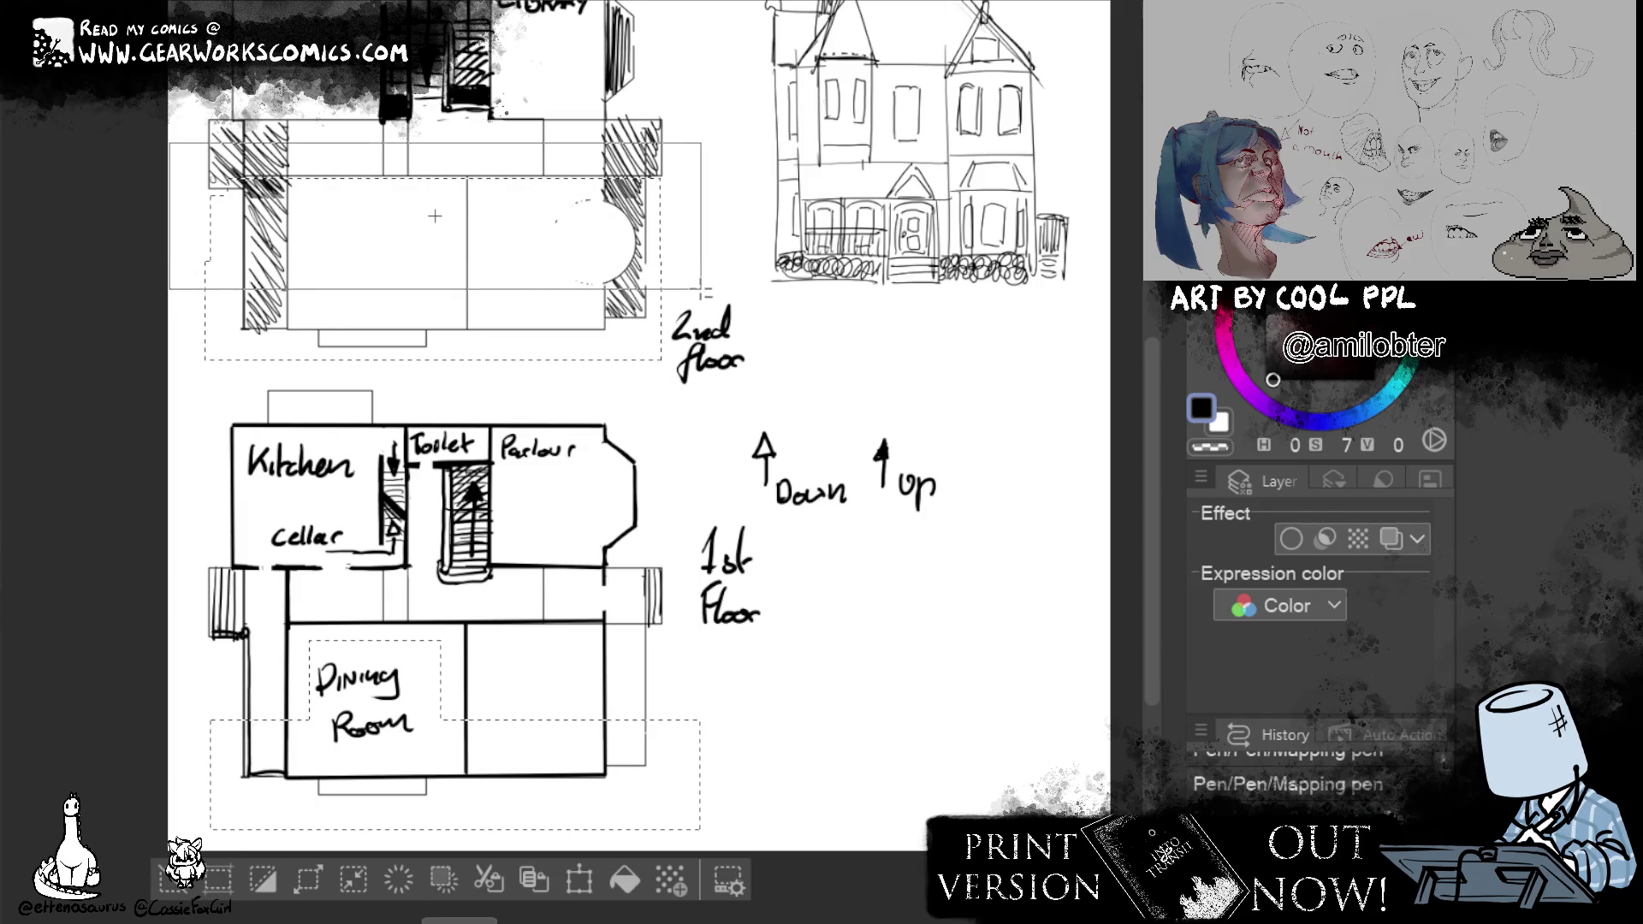
click(611, 878)
drag(514, 788, 505, 778)
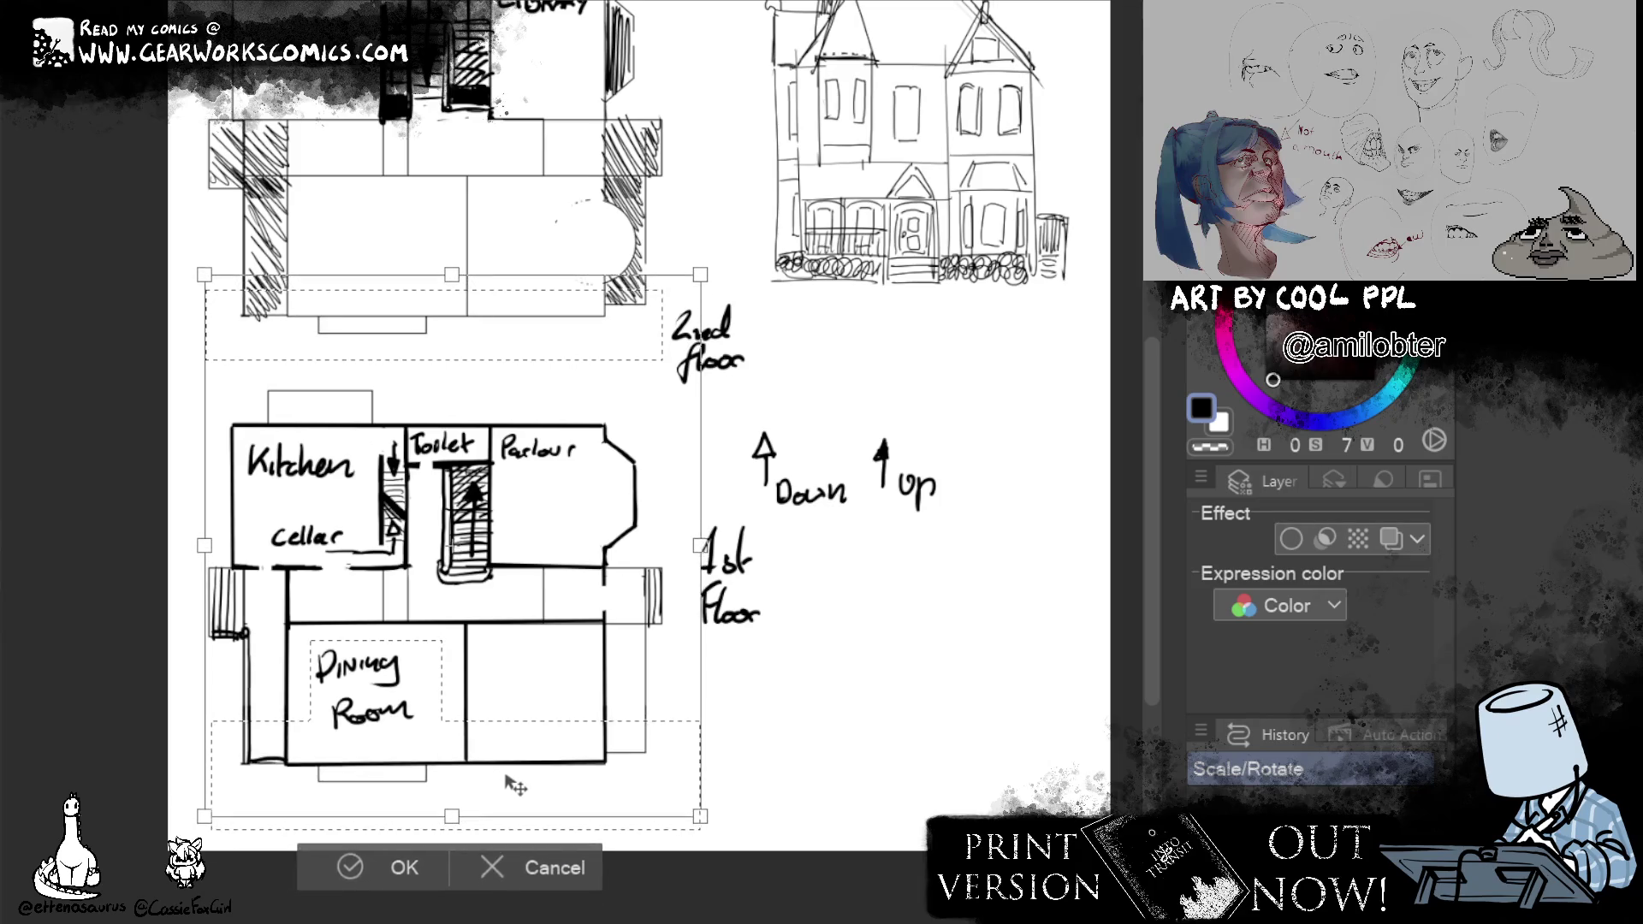
click(347, 868)
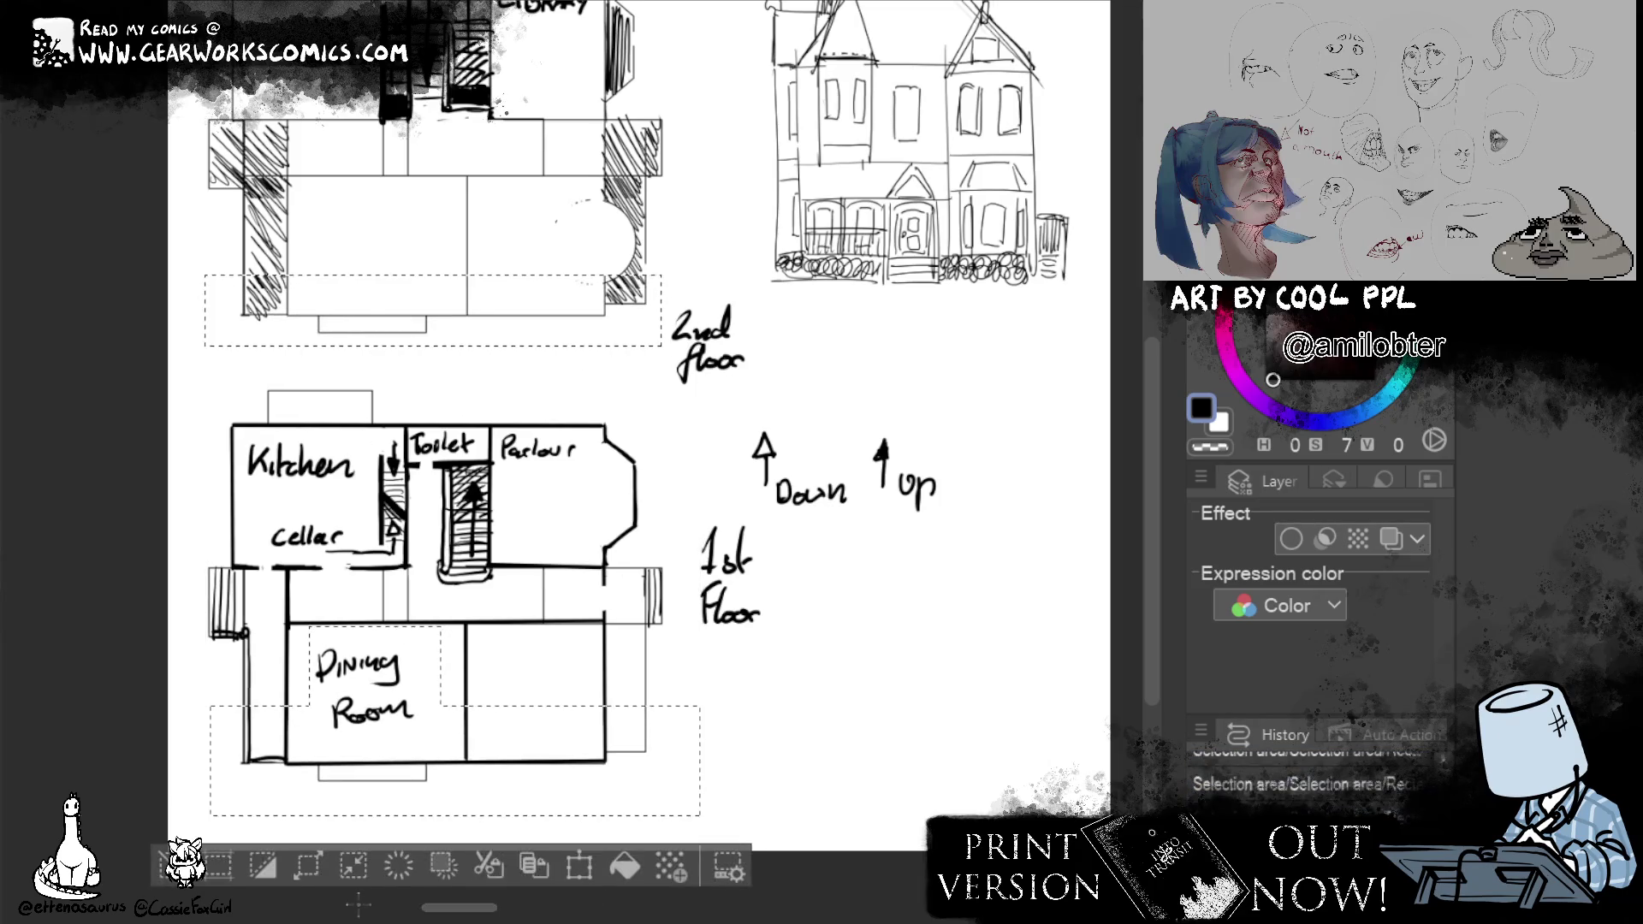
key(ctrl+d)
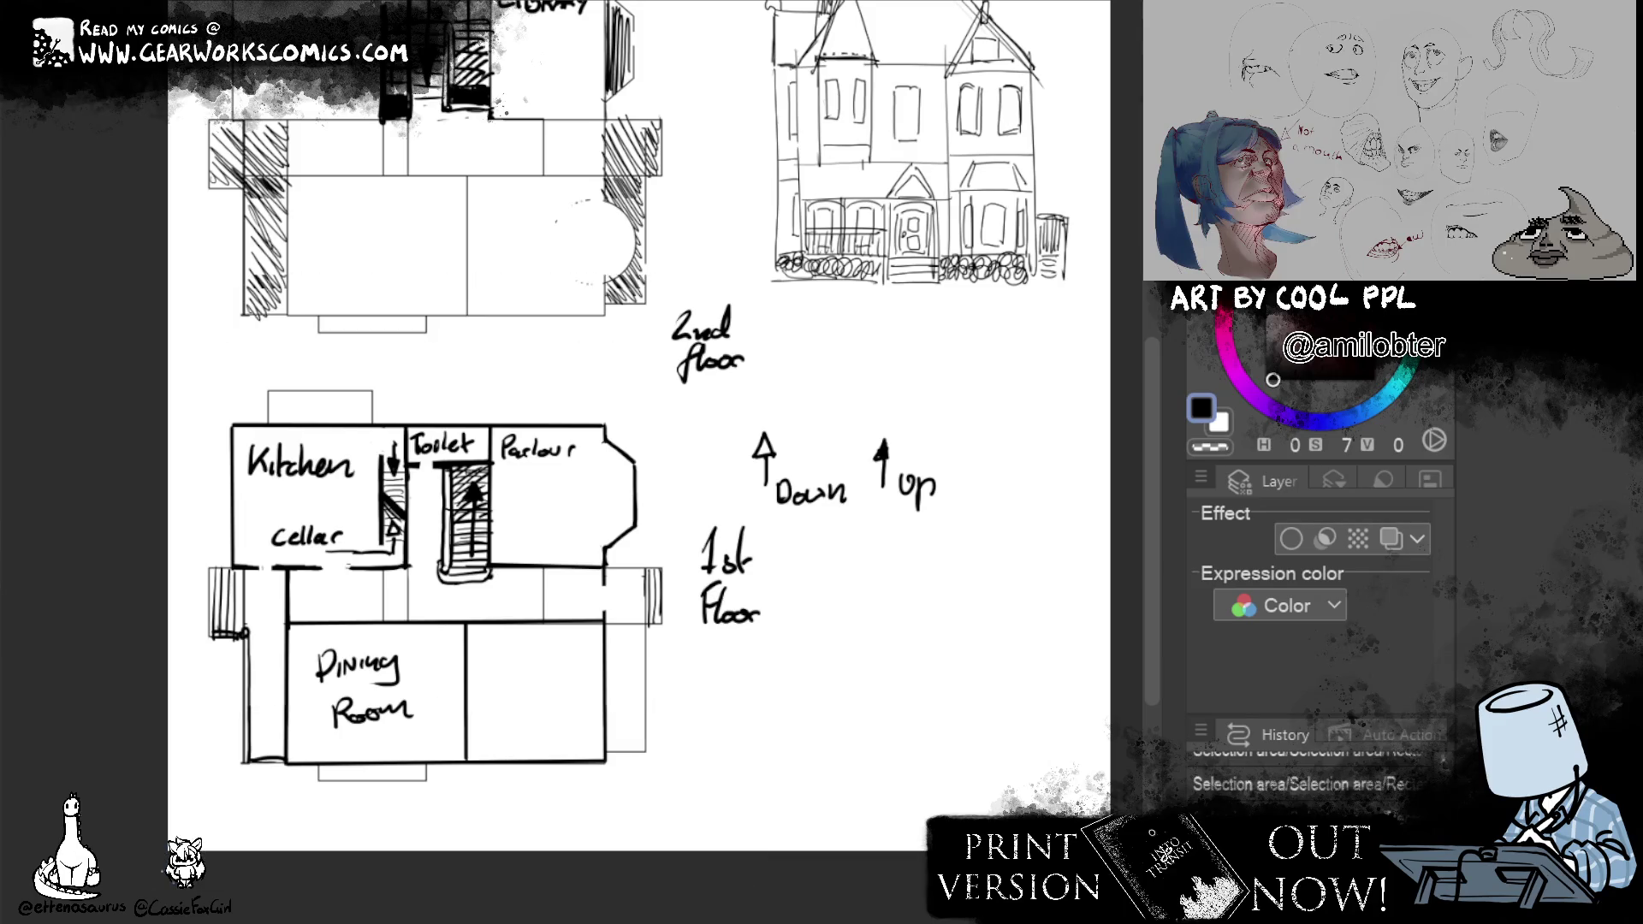
Recentre the plans and place a vertical guide line across their left side.
drag(766, 453, 900, 565)
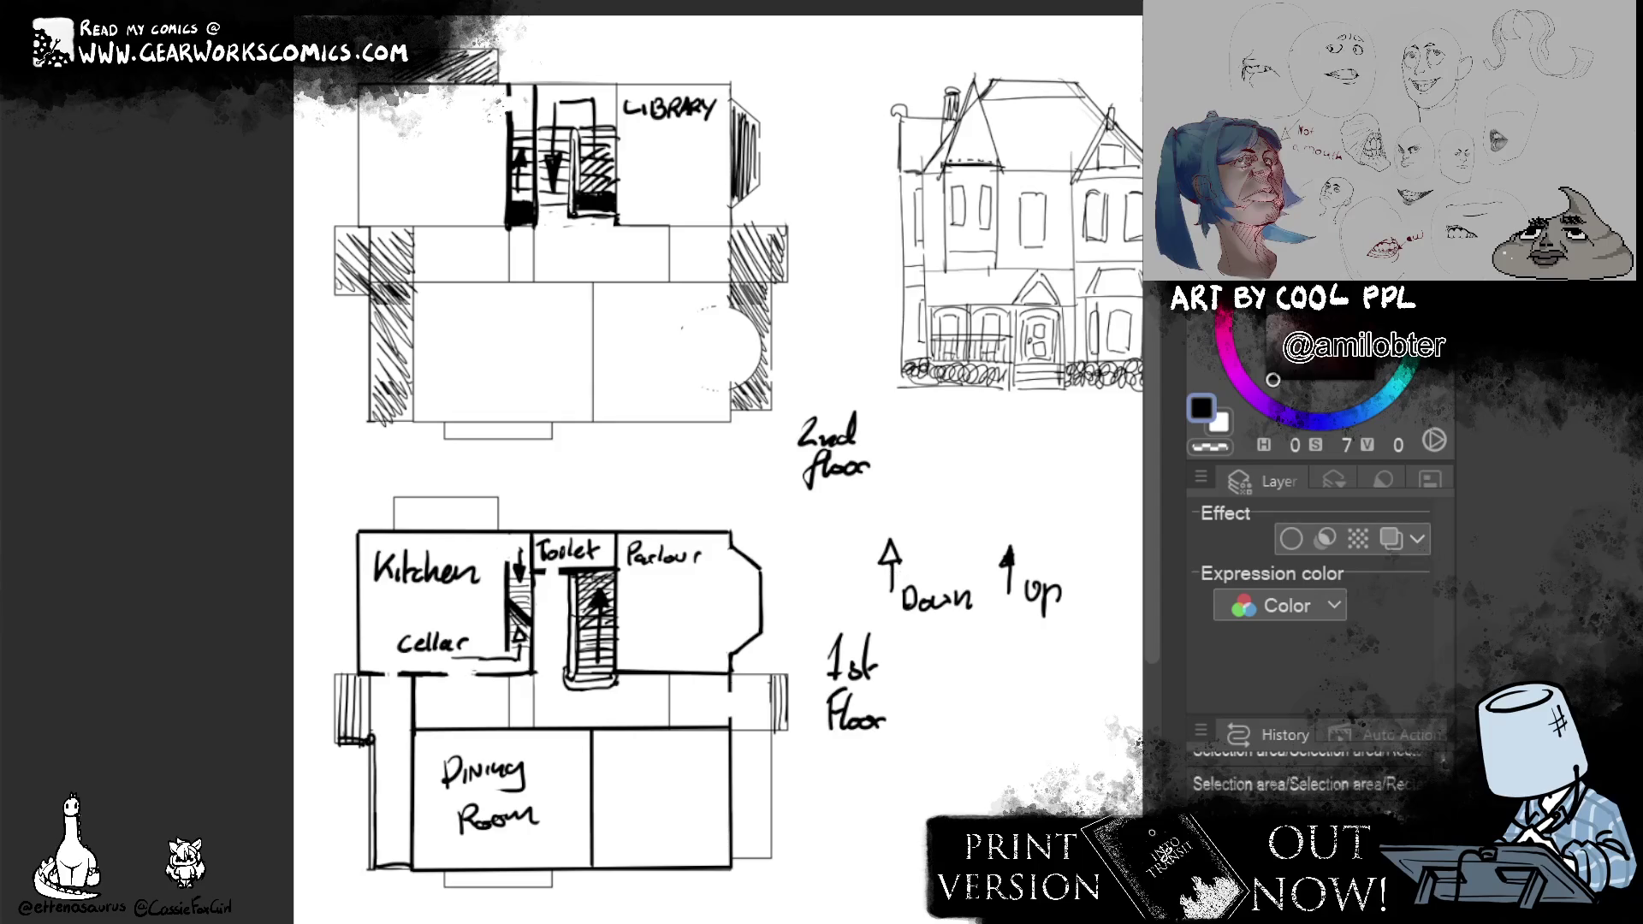
mouse_move(472, 411)
mouse_down()
mouse_move(381, 477)
mouse_move(395, 479)
mouse_up()
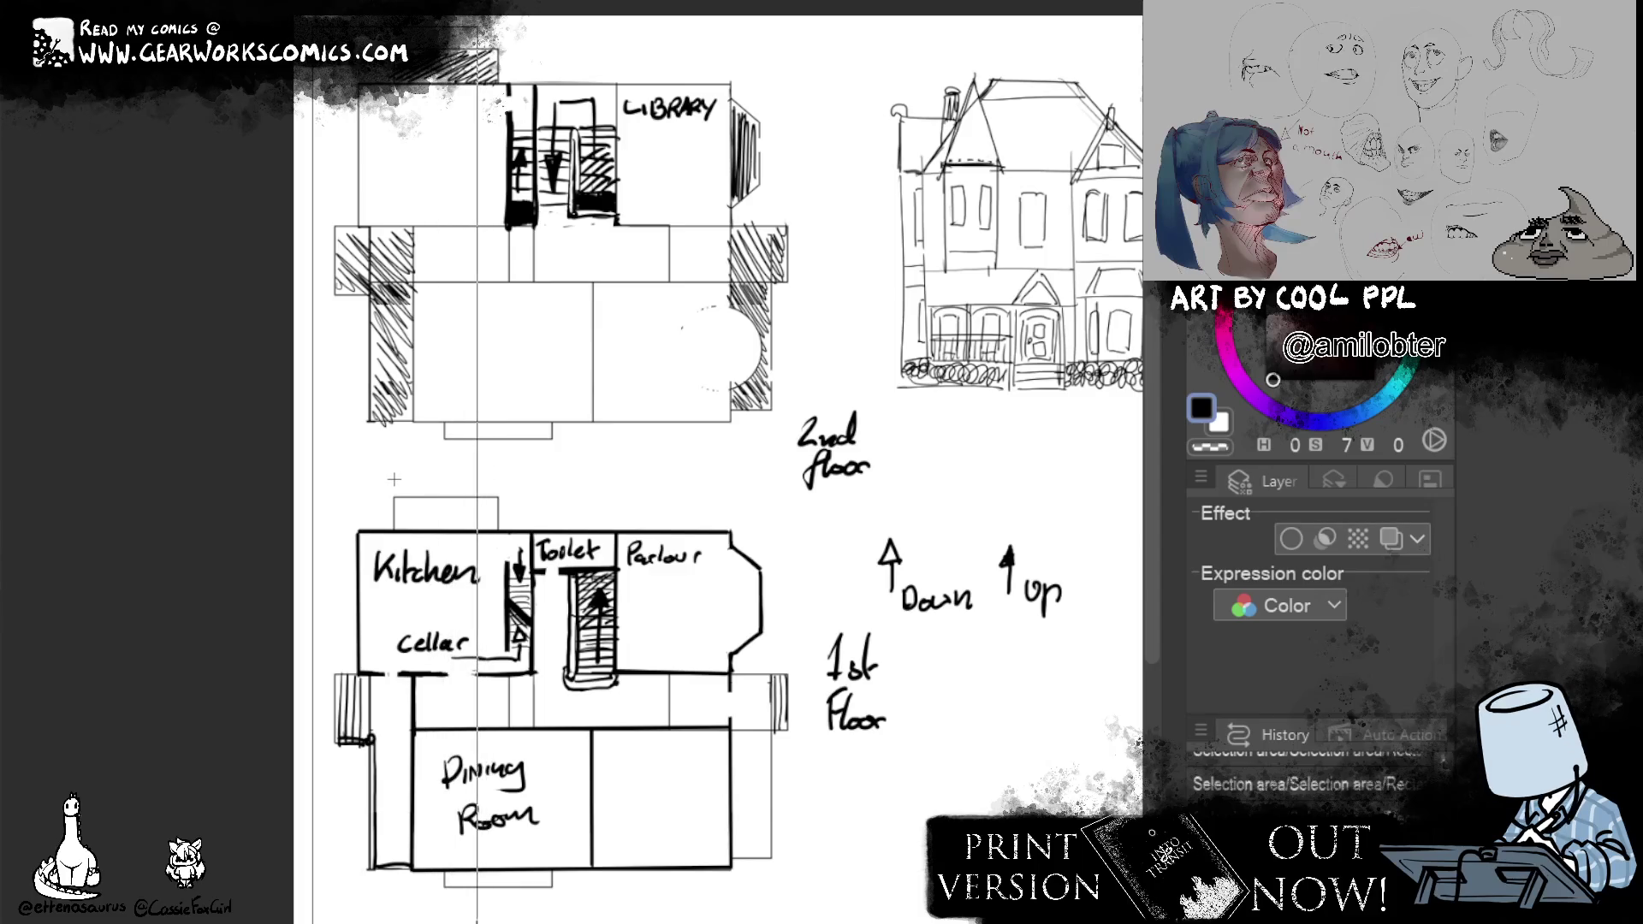
drag(394, 478, 408, 474)
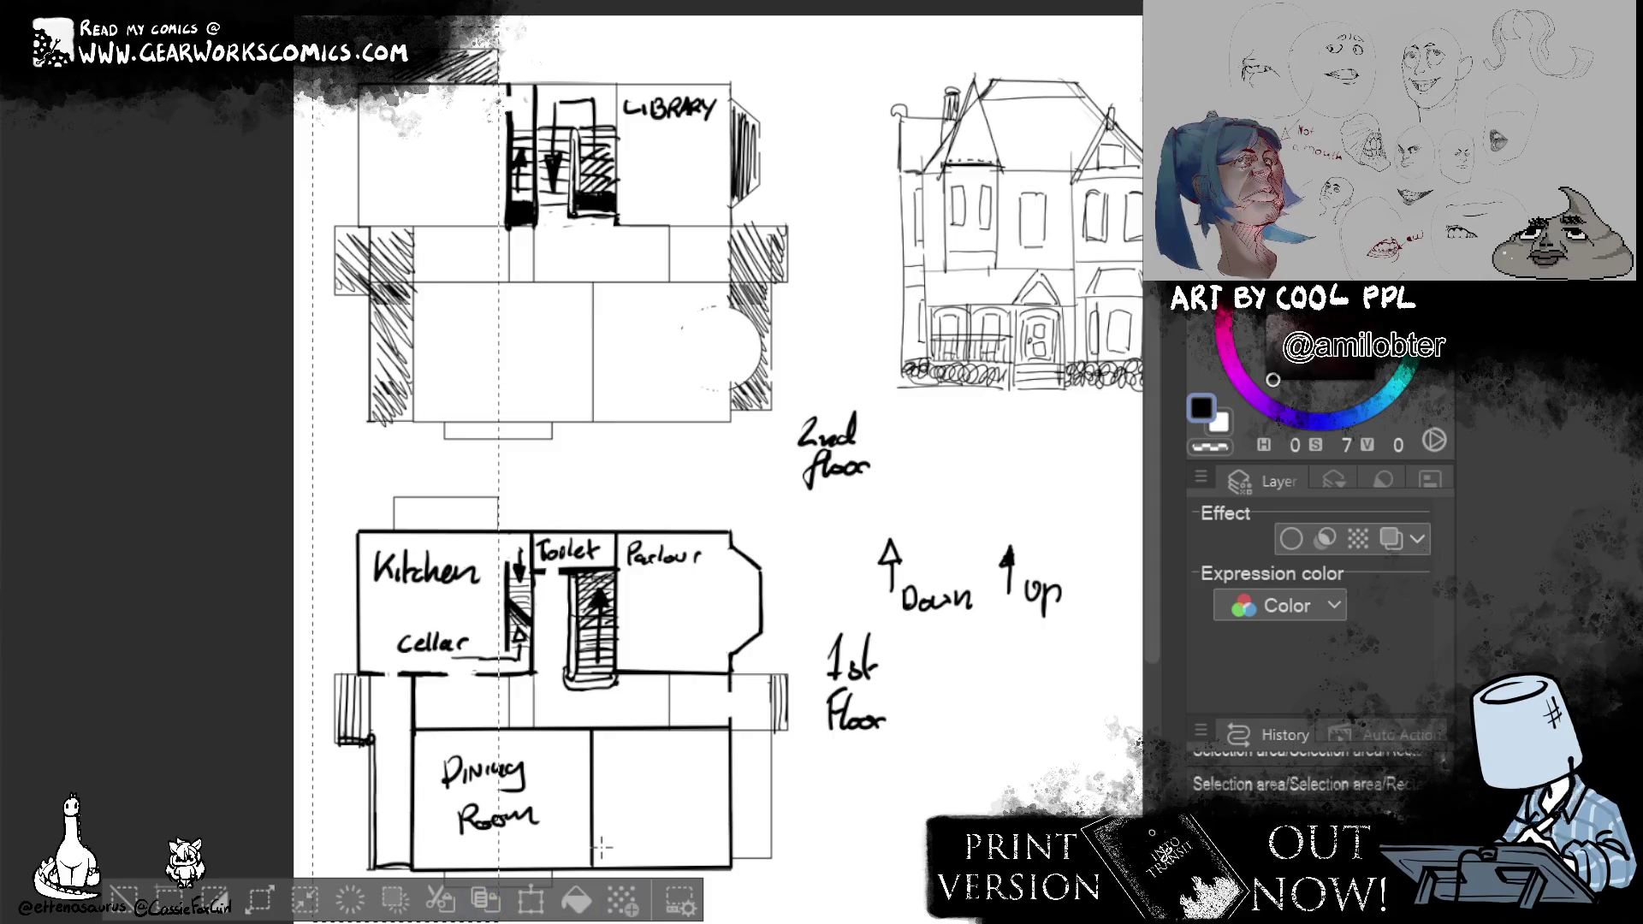
Move the left strip of both floor plans to the right and deselect.
drag(433, 750, 560, 848)
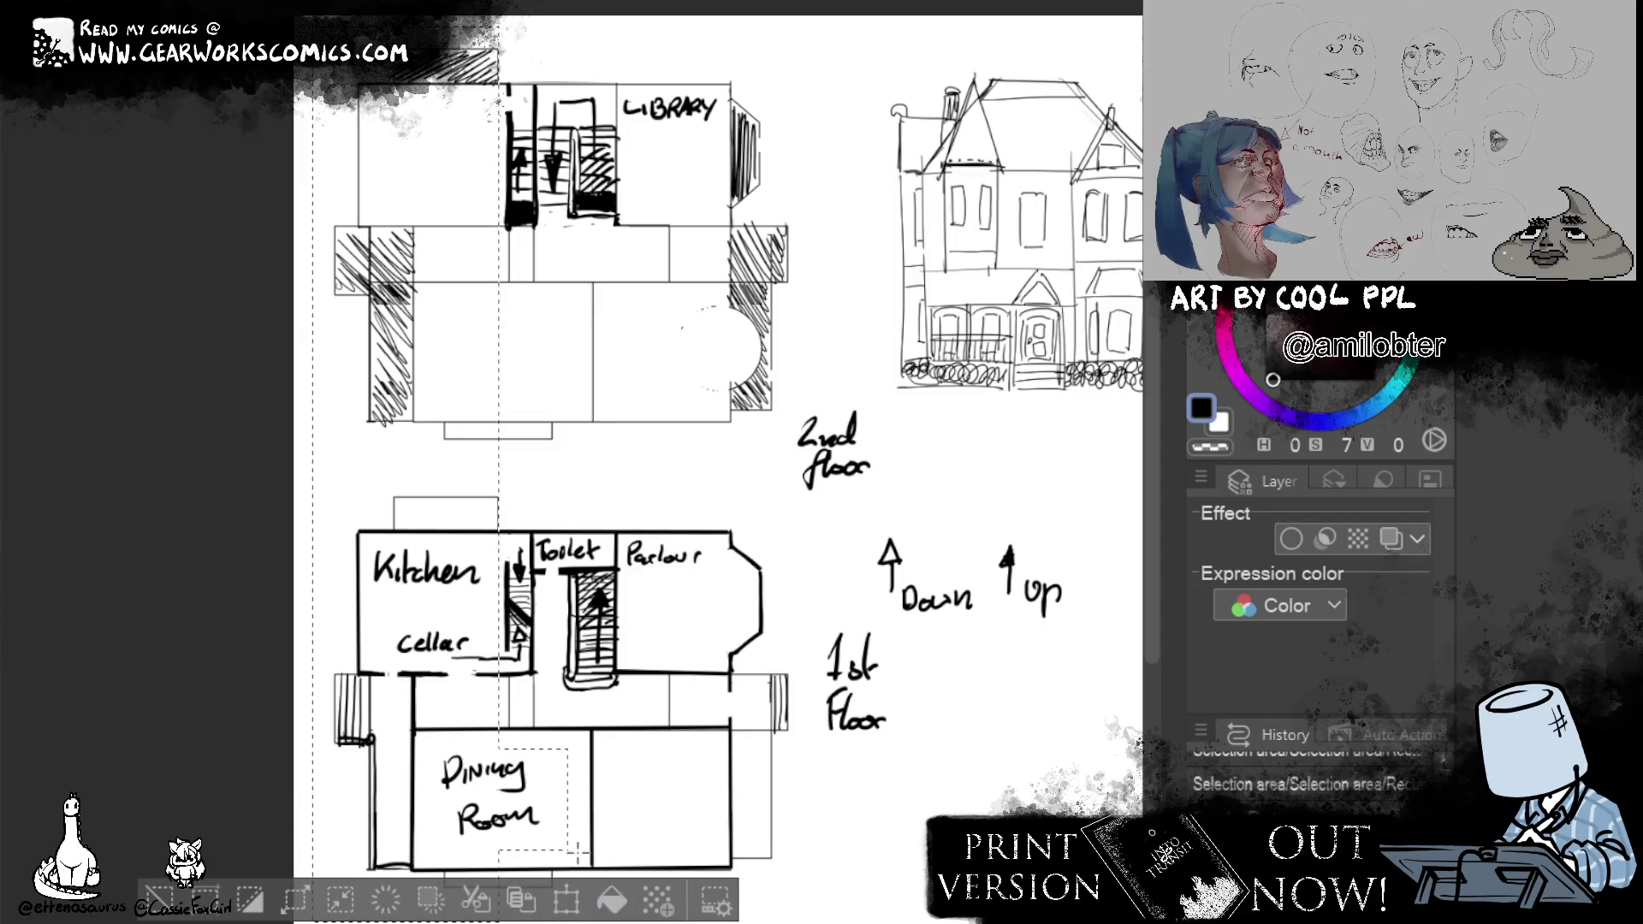
key(ctrl+t)
drag(541, 841, 553, 839)
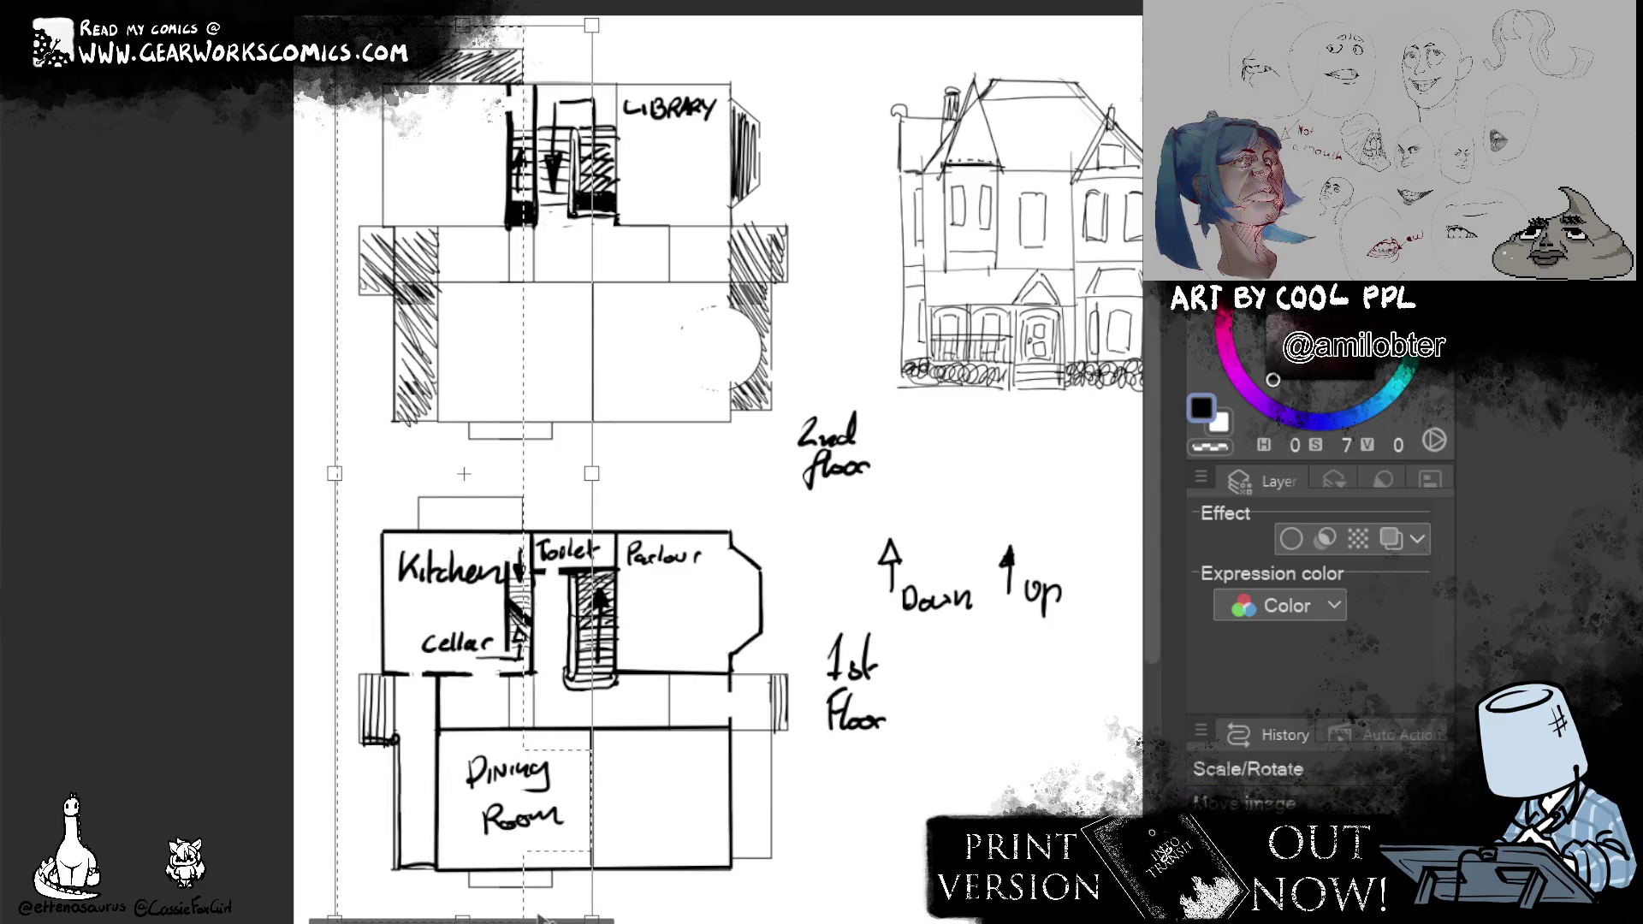
key(Return)
click(671, 829)
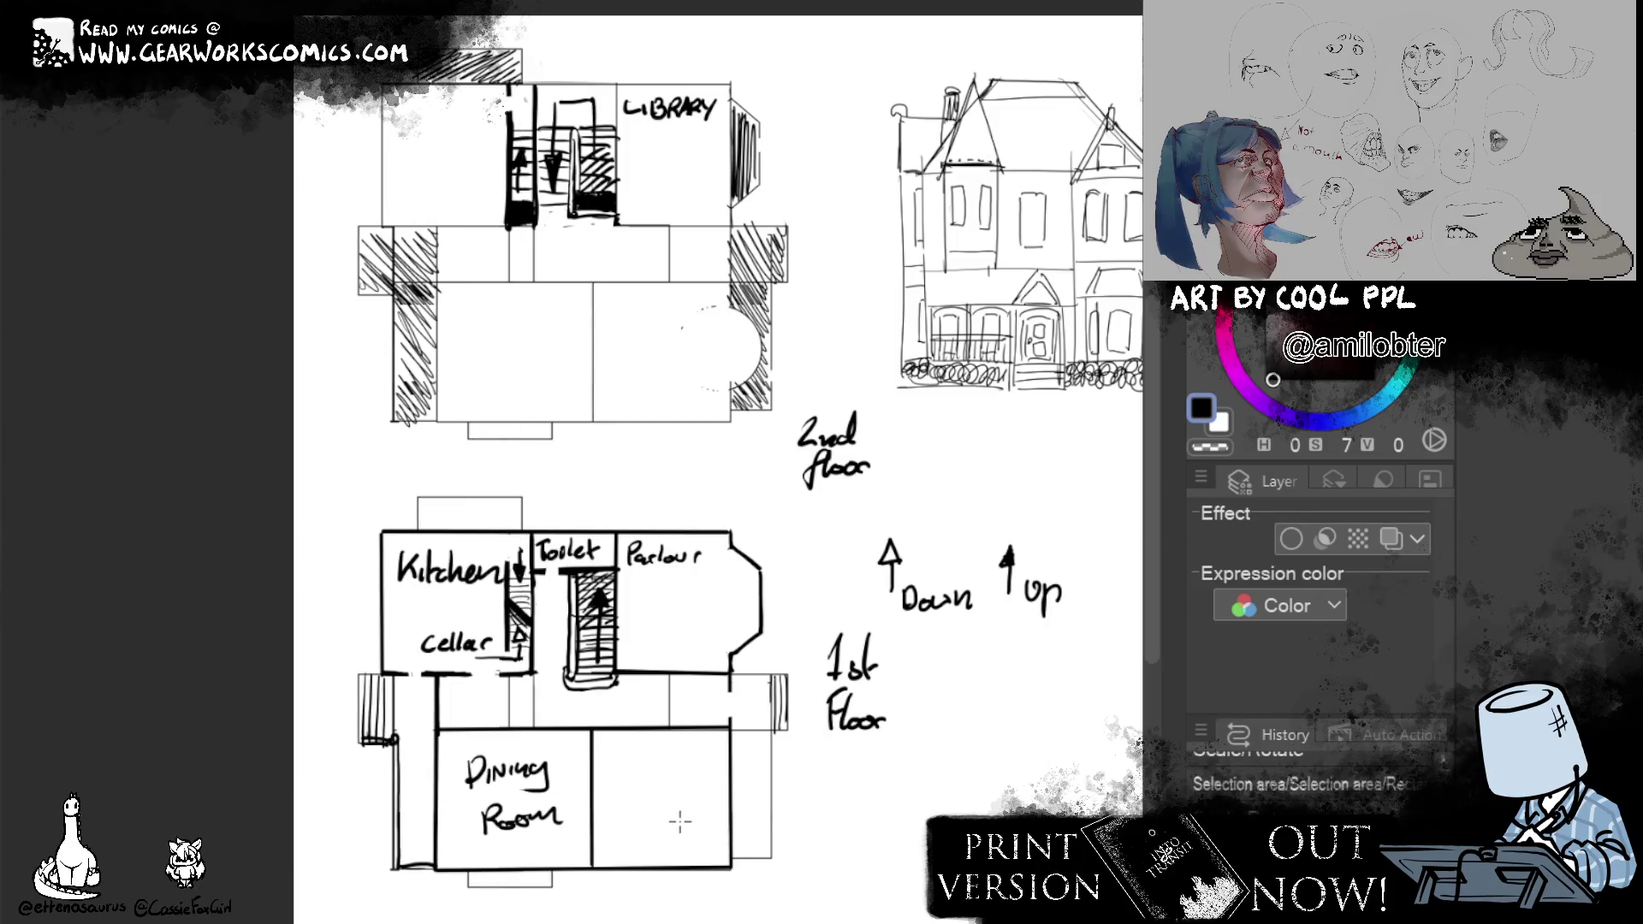
Reposition and reshape the small entrance rectangle below the Dining Room, nudging it left.
drag(573, 912, 494, 857)
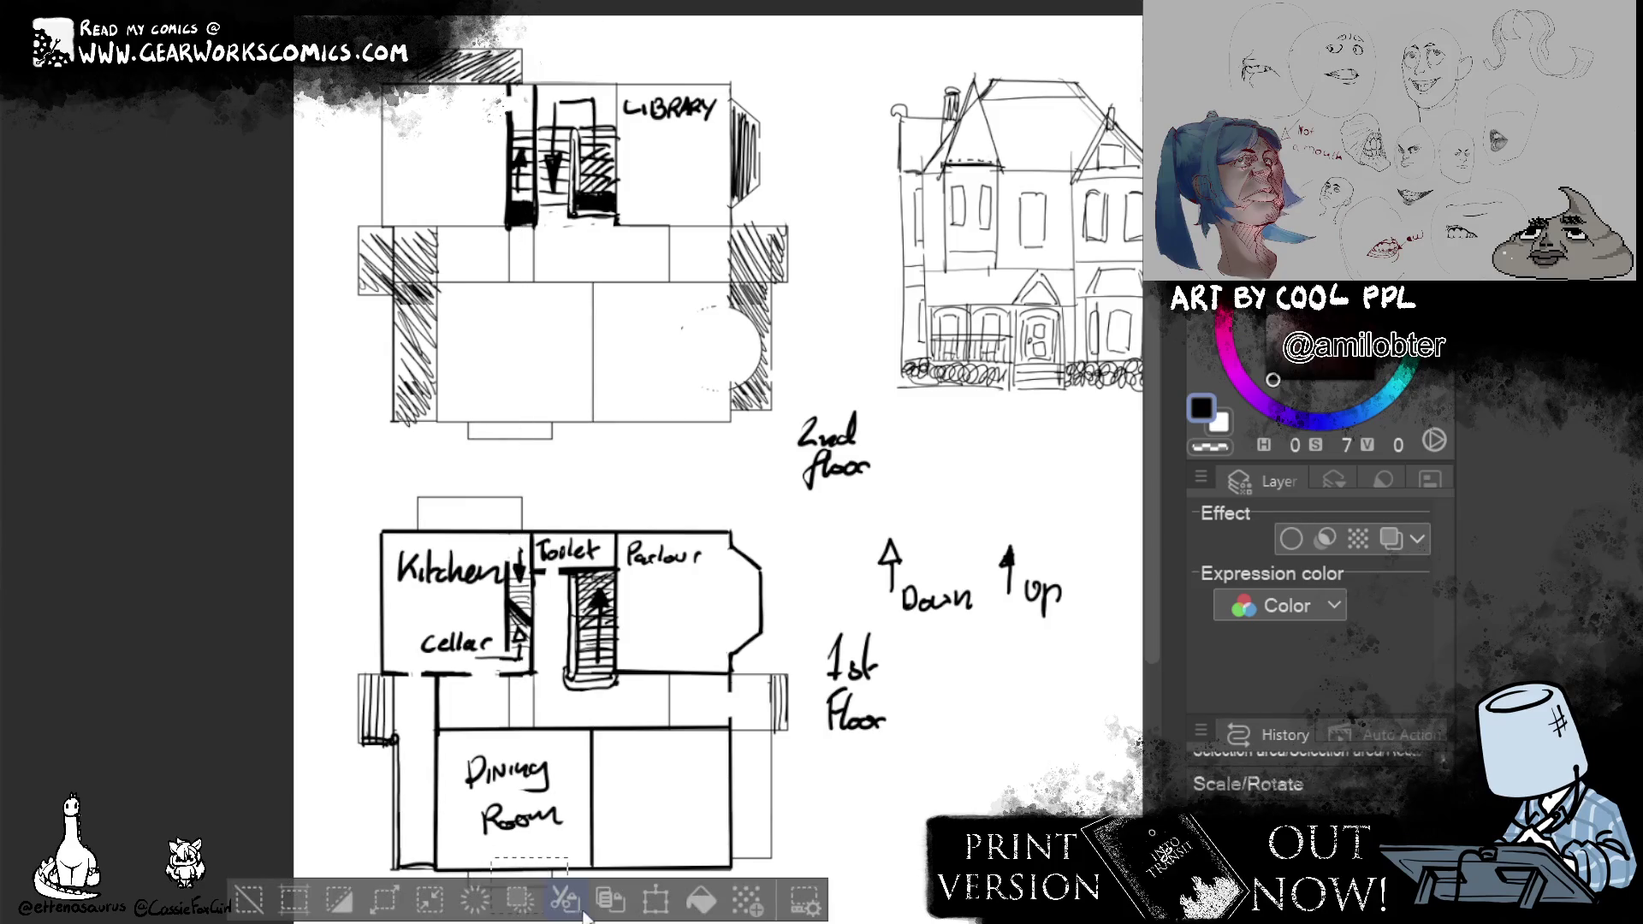
key(ctrl+t)
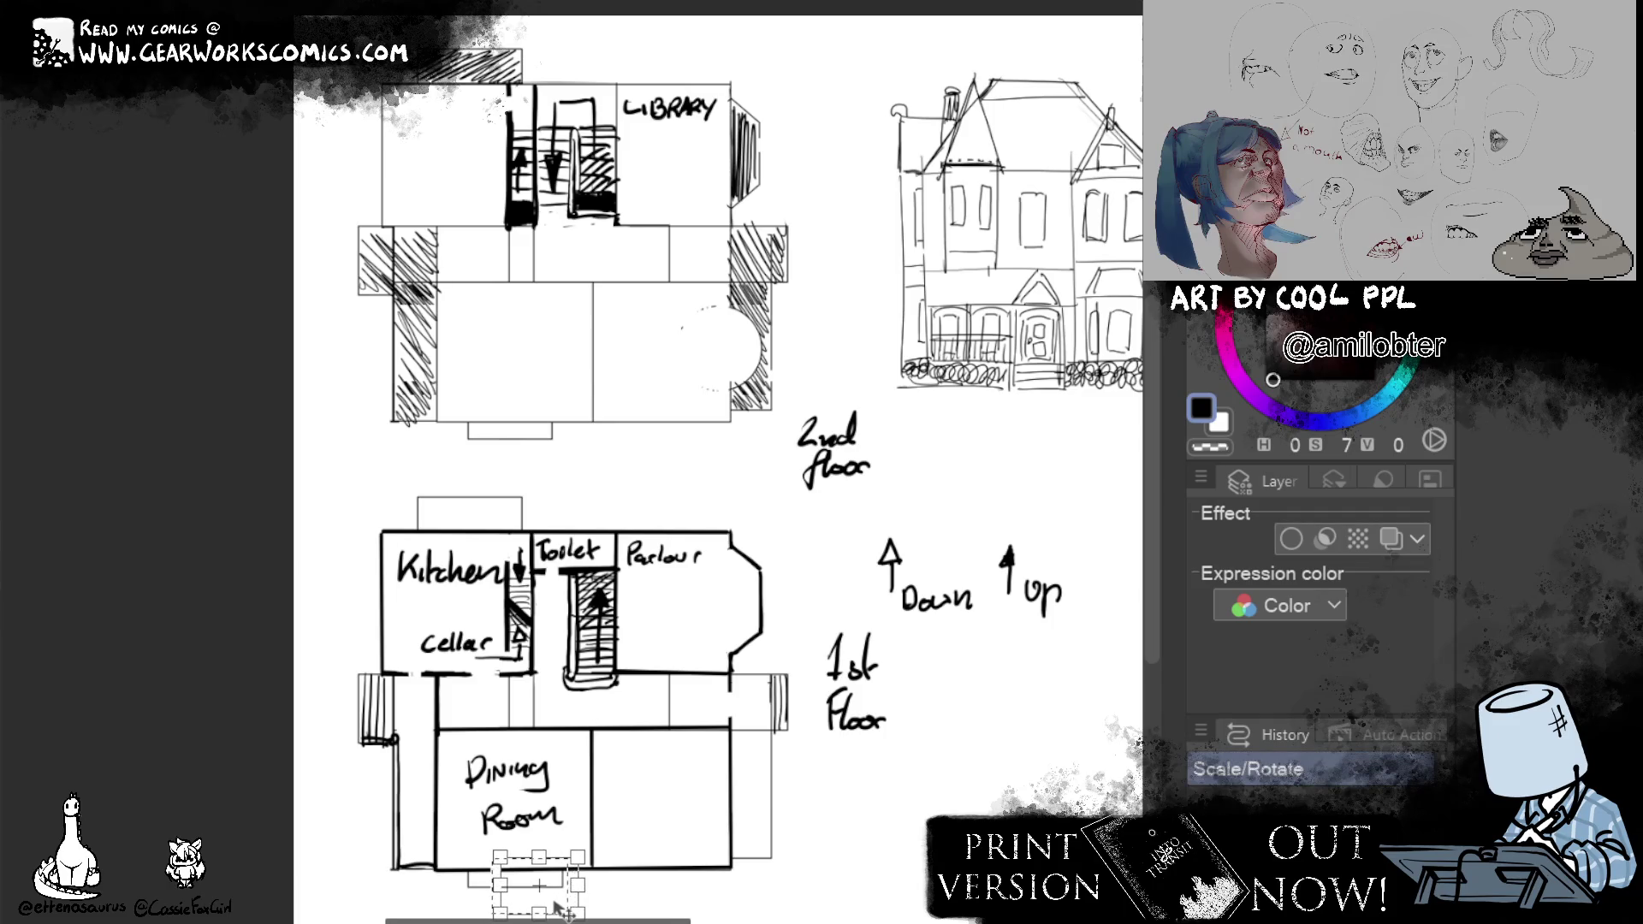
key(Return)
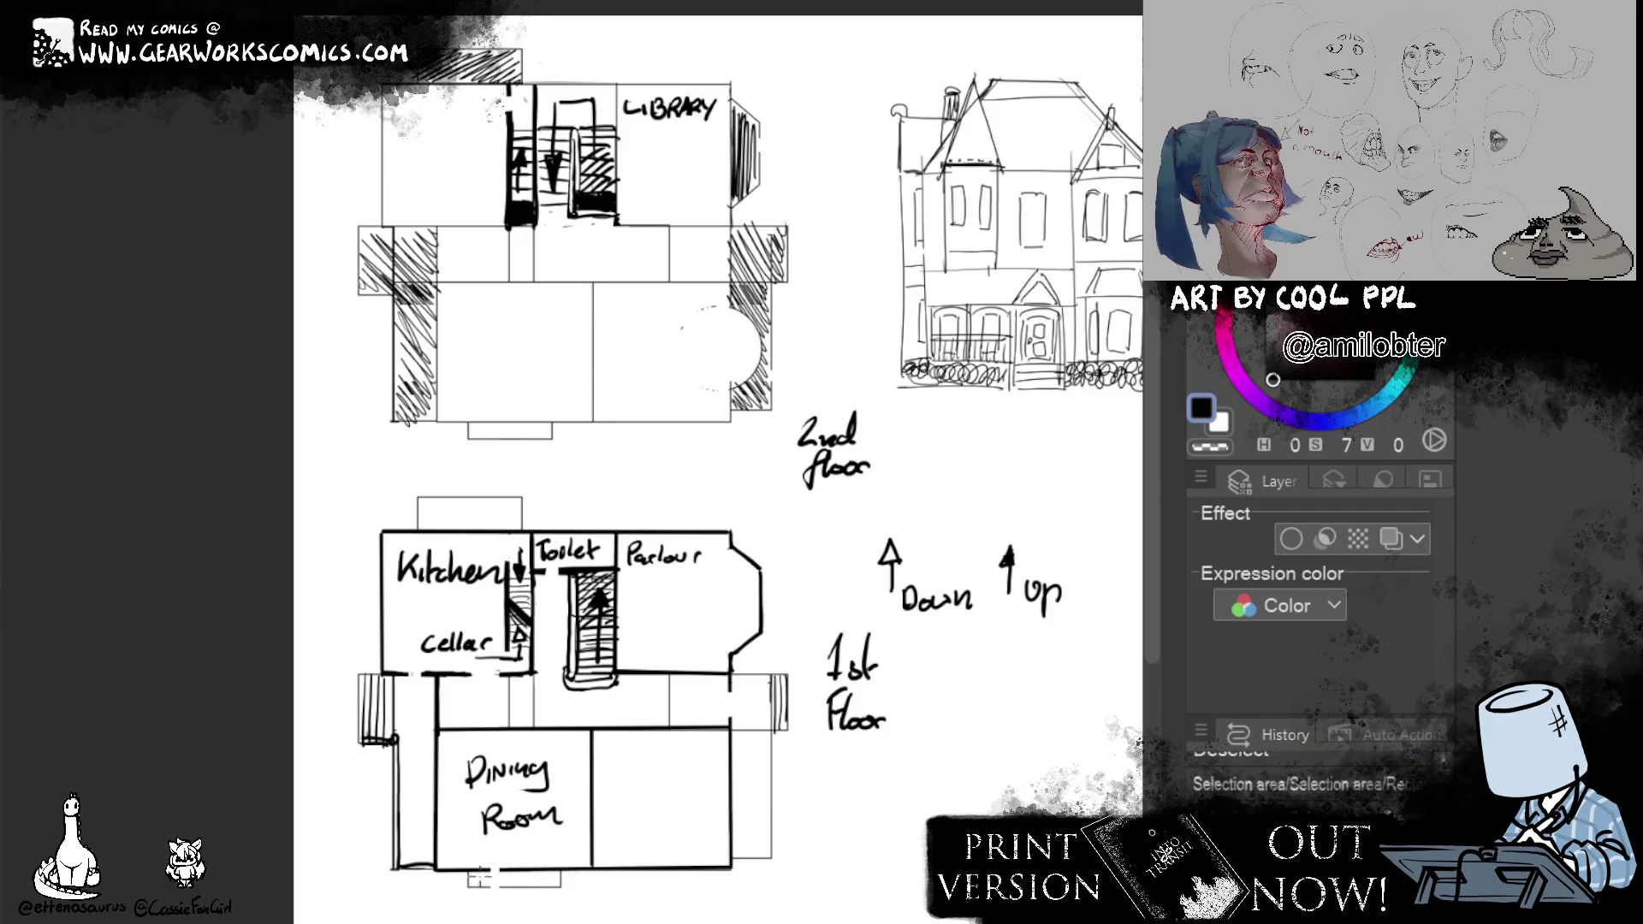
drag(453, 852, 495, 880)
click(615, 906)
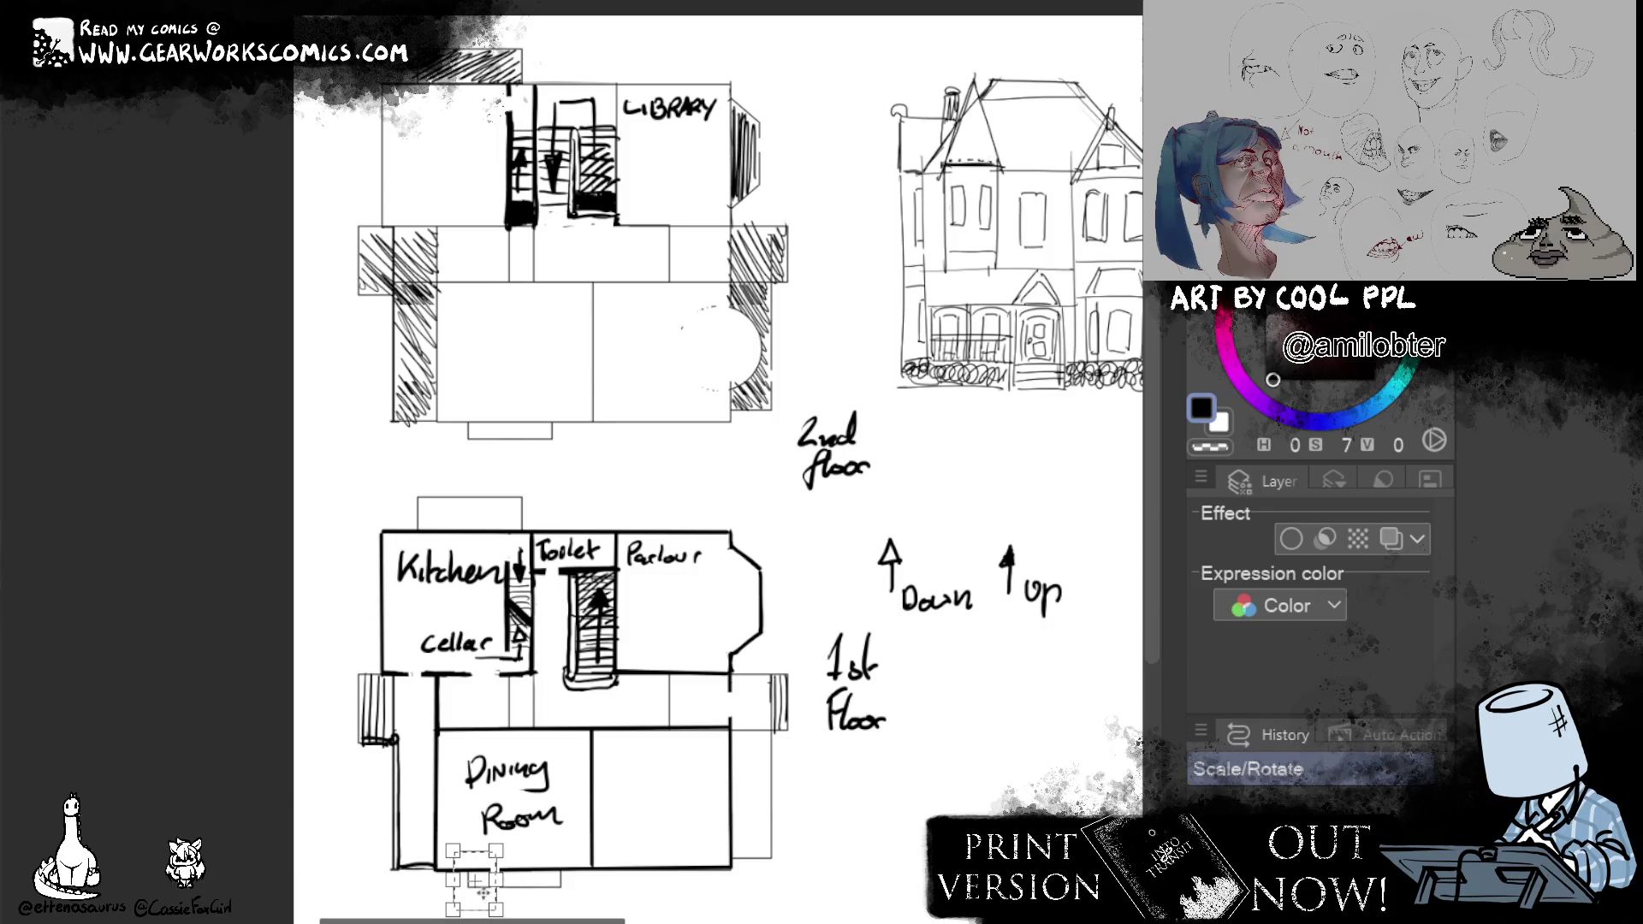
drag(476, 898, 478, 901)
key(Left)
key(Left)
key(Left)
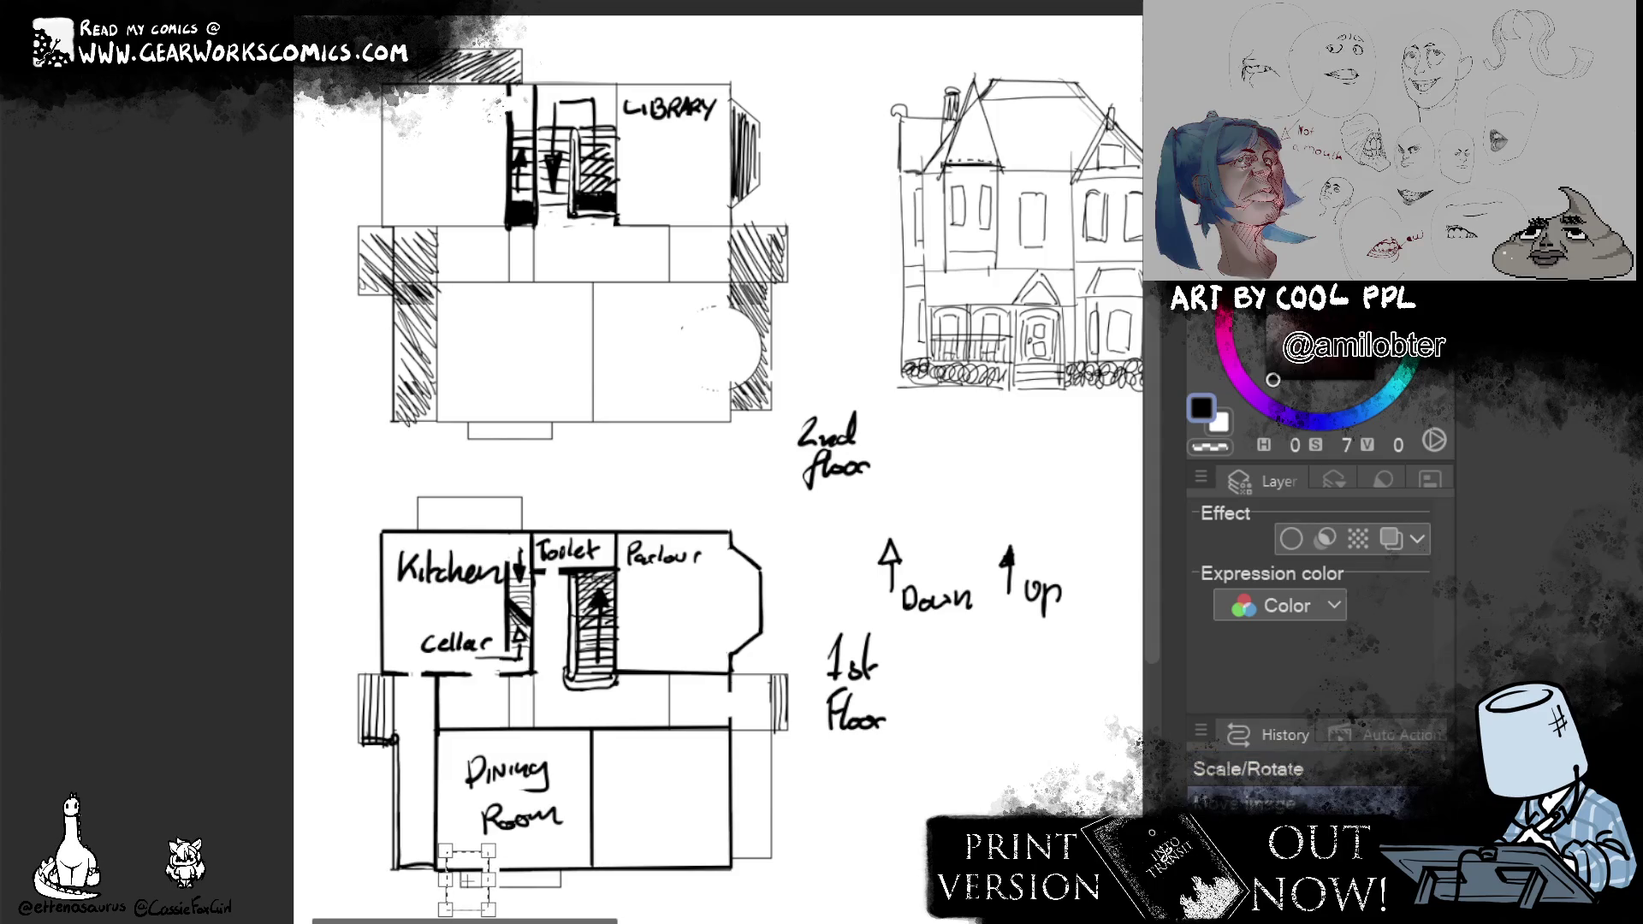
key(ctrl+d)
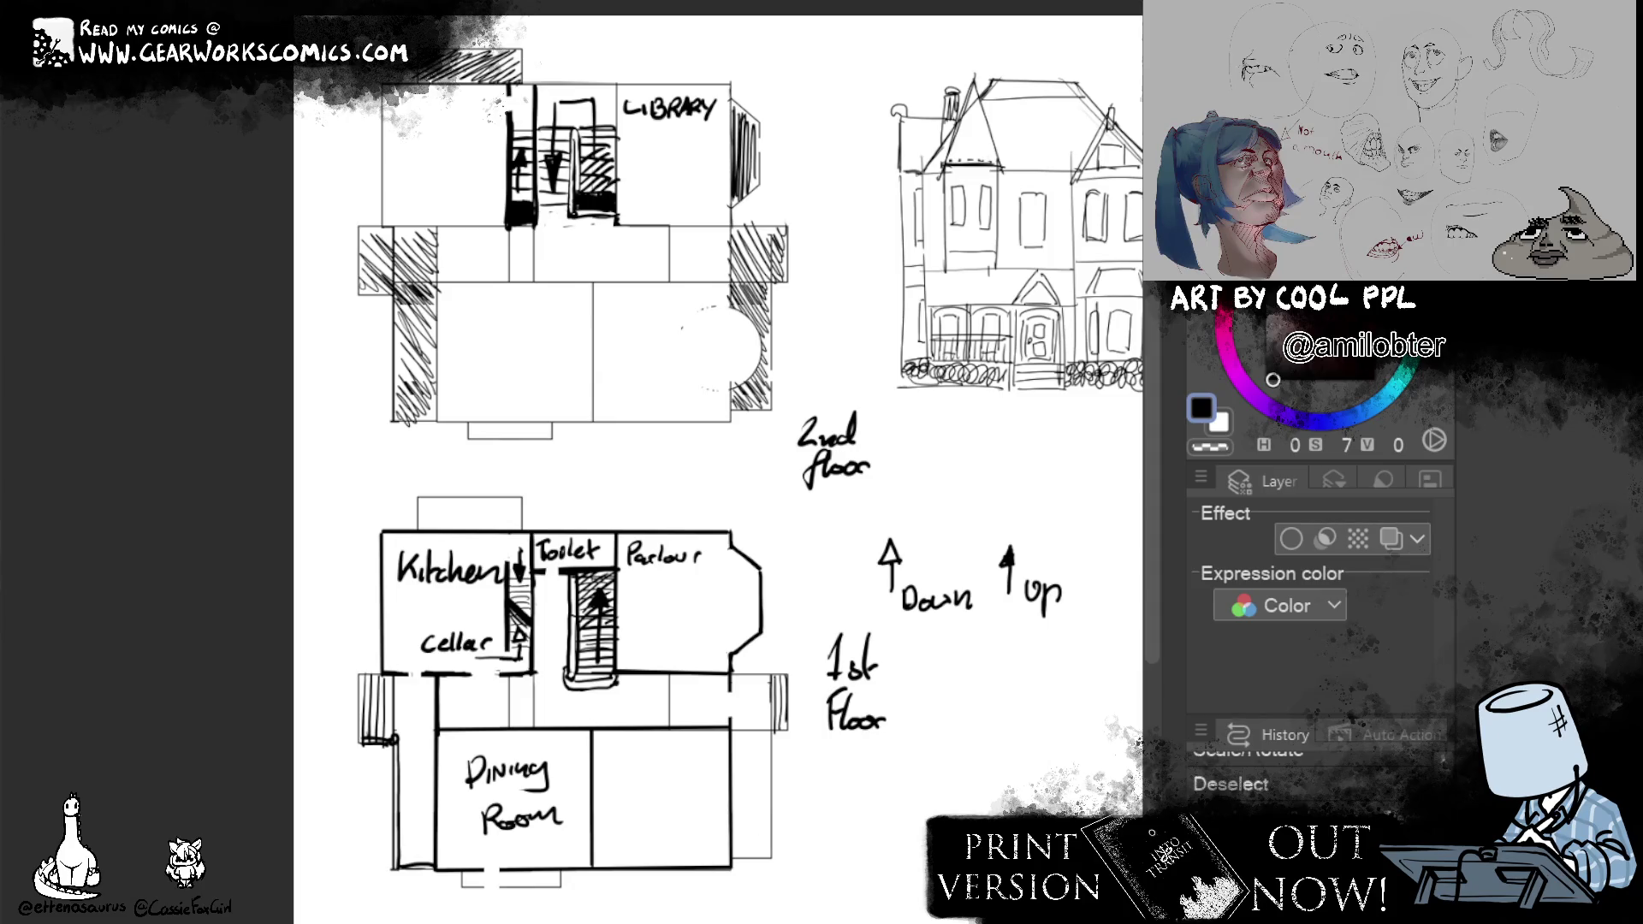
Transform the stray marks near the stub and redraw the small rectangle below the Dining Room.
drag(494, 873, 567, 899)
key(ctrl+t)
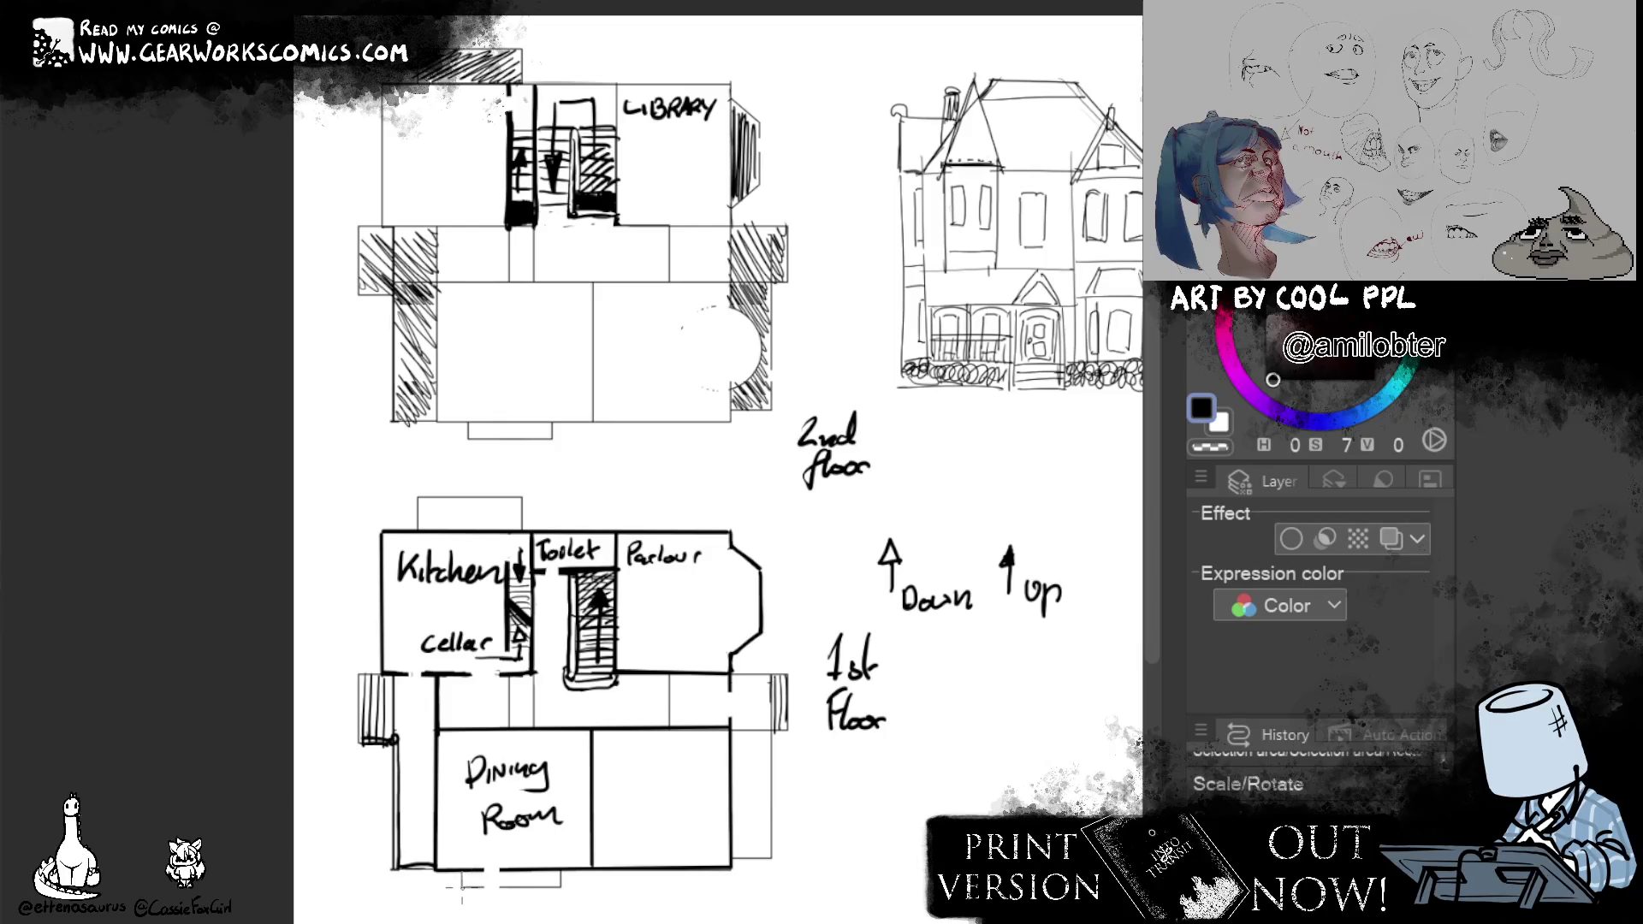
key(ctrl+d)
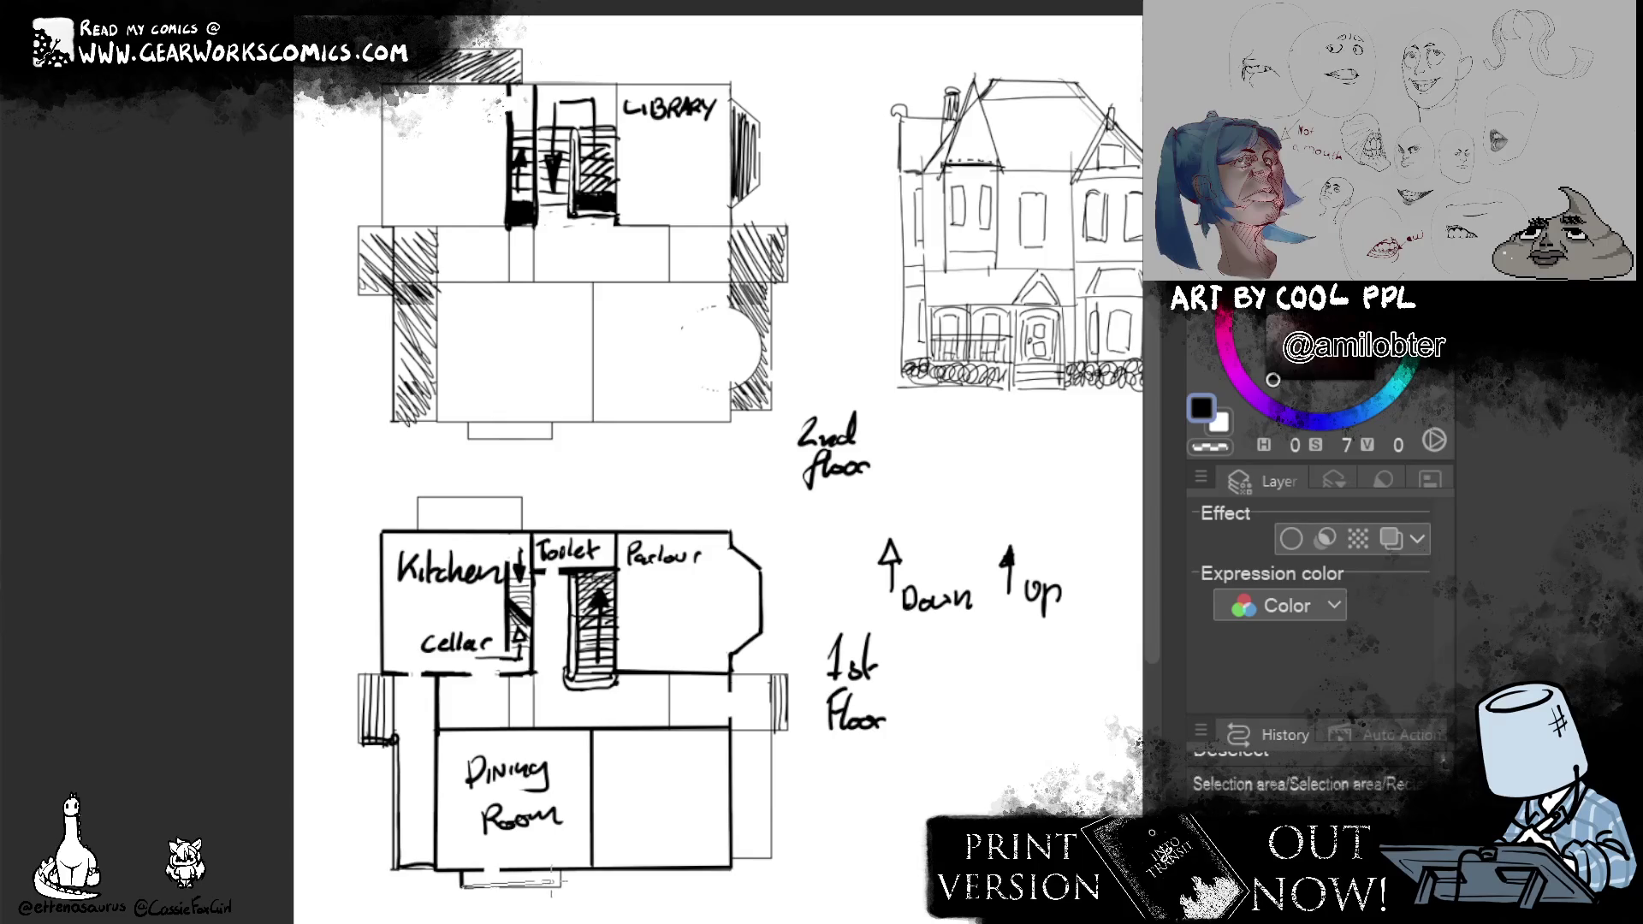
drag(460, 885, 560, 870)
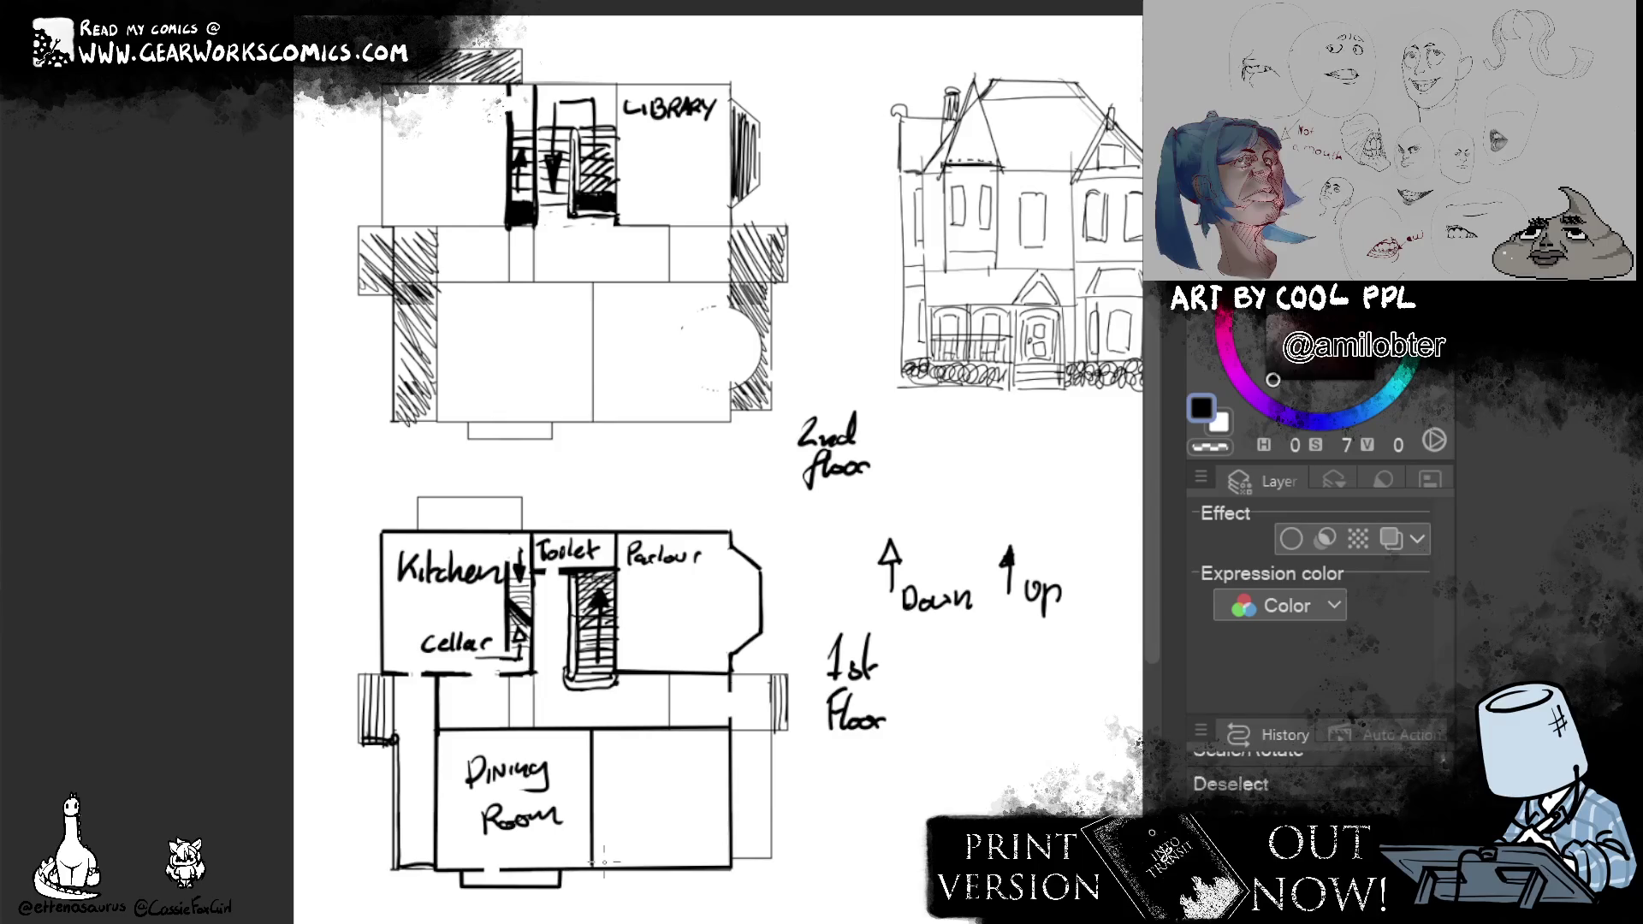
Break the Dining Room wall, write the 'Sitting room' label and mark corridor door openings.
mouse_move(516, 874)
mouse_down()
mouse_move(556, 870)
mouse_move(520, 875)
mouse_up()
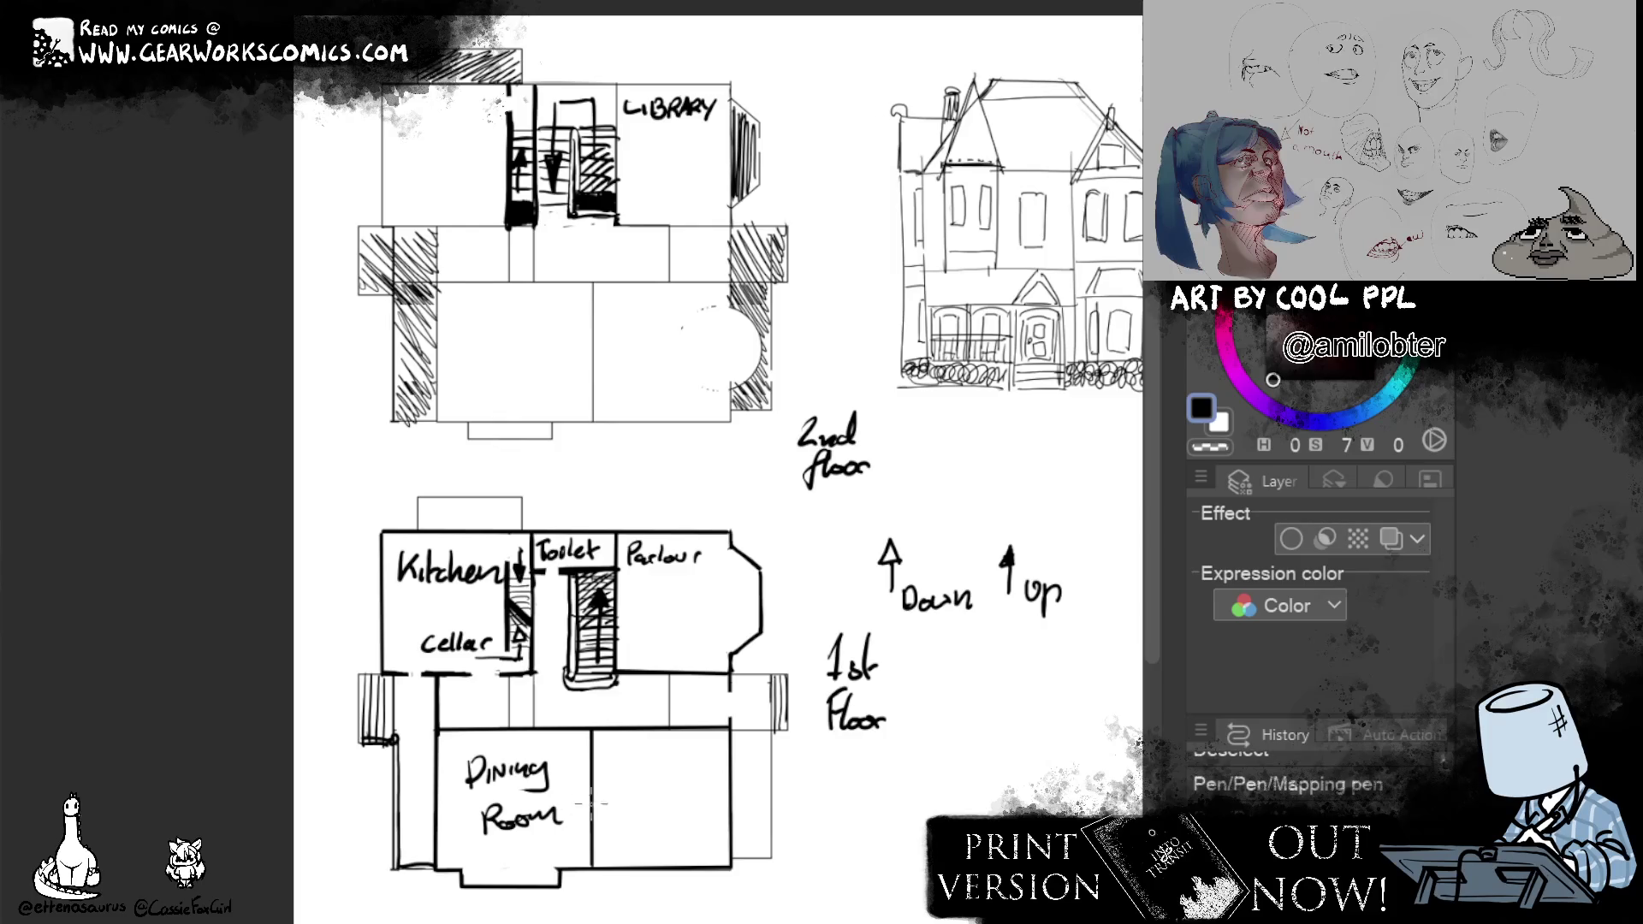
drag(601, 770, 598, 807)
mouse_move(635, 752)
mouse_down()
mouse_move(622, 775)
mouse_move(646, 773)
mouse_up()
mouse_move(657, 744)
mouse_down()
mouse_move(659, 776)
mouse_move(709, 785)
mouse_move(652, 818)
mouse_move(698, 816)
mouse_up()
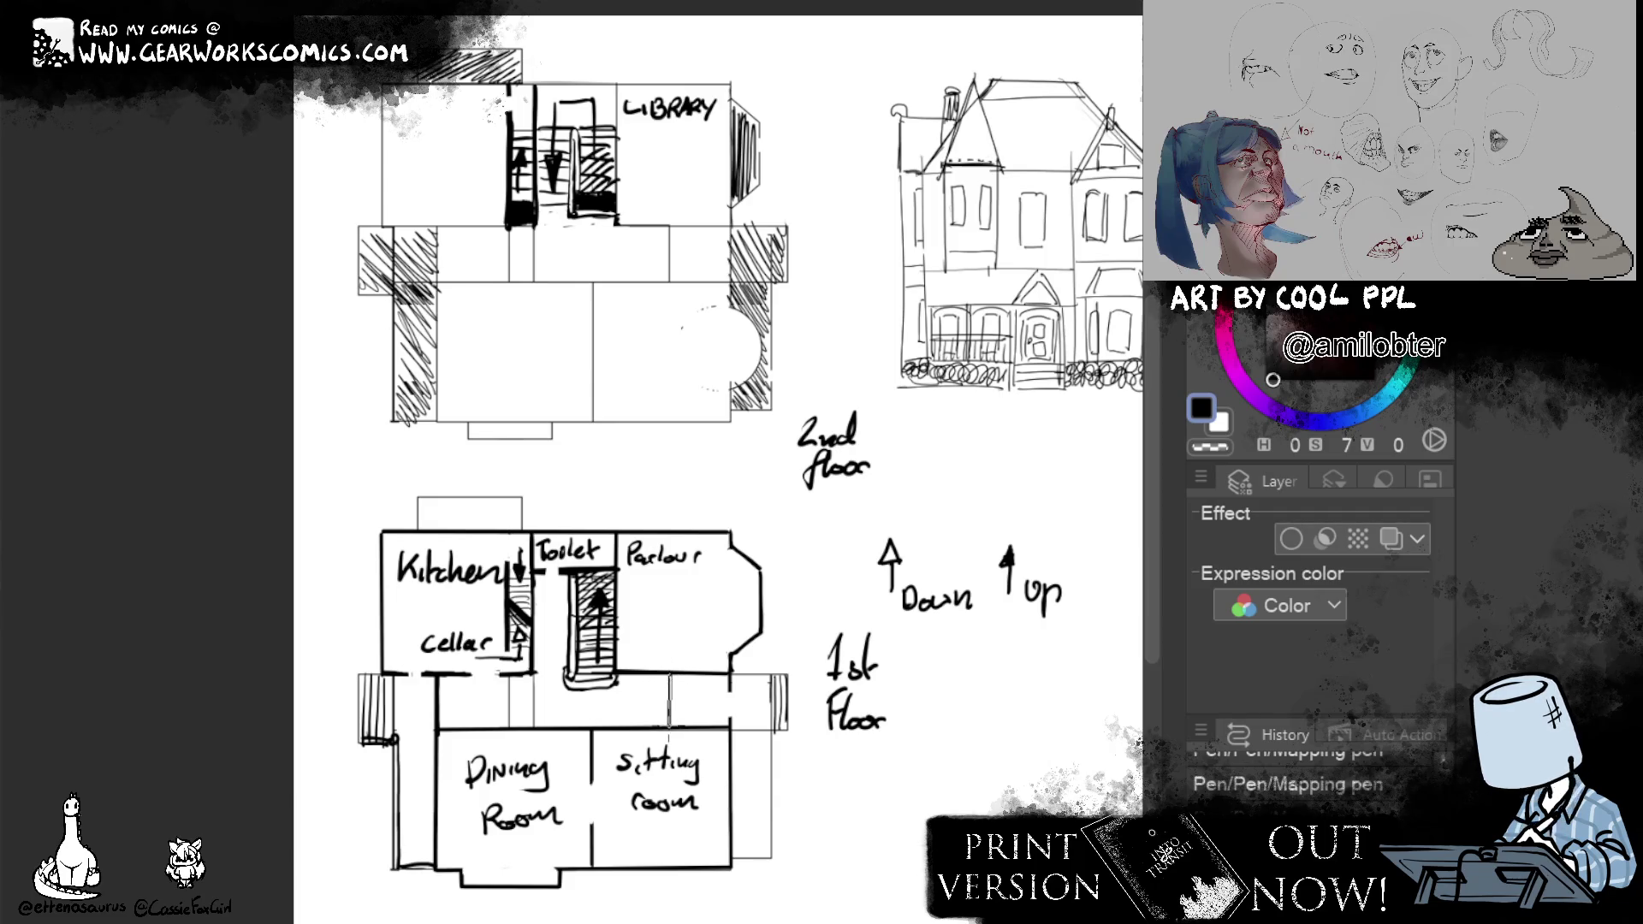
mouse_move(532, 673)
mouse_down()
mouse_move(534, 742)
mouse_move(510, 732)
mouse_up()
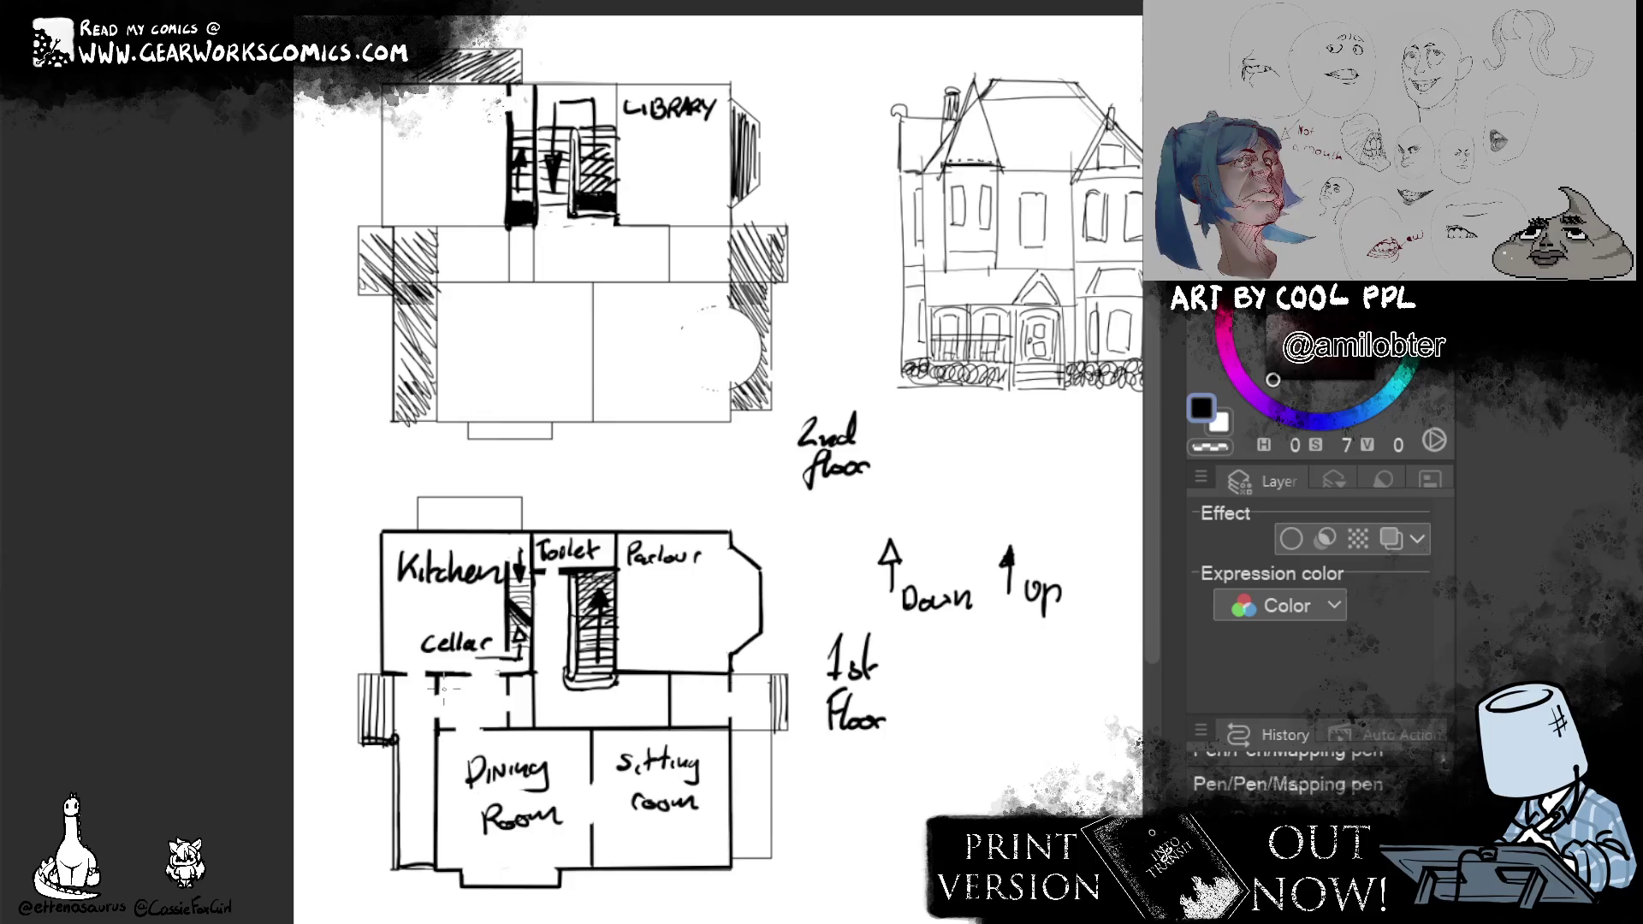
Erase the old cellar wall and redraw a straight ground-floor wall, trimming its ends.
drag(427, 674, 536, 675)
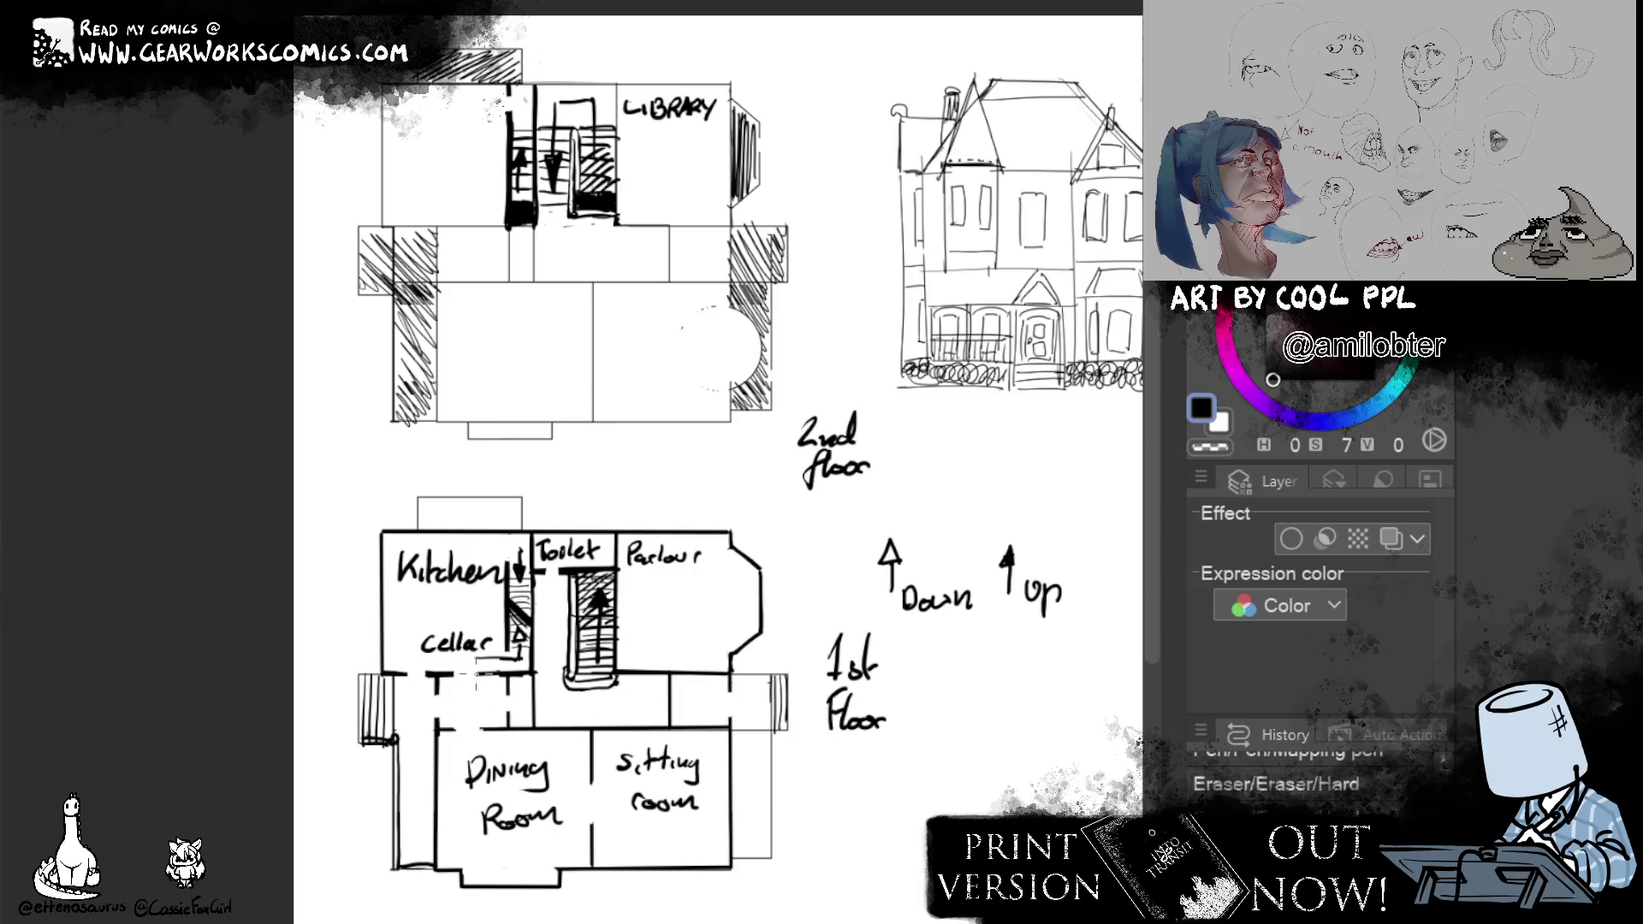
drag(482, 681, 477, 730)
drag(416, 704, 743, 703)
key(p)
drag(747, 714, 409, 715)
key(e)
mouse_move(751, 710)
mouse_down()
mouse_move(409, 710)
mouse_move(677, 703)
mouse_move(492, 703)
mouse_up()
Shade the small box above the Kitchen and thicken its top edge into a double outline.
mouse_move(505, 506)
mouse_down()
mouse_move(520, 528)
mouse_move(420, 491)
mouse_move(419, 529)
mouse_up()
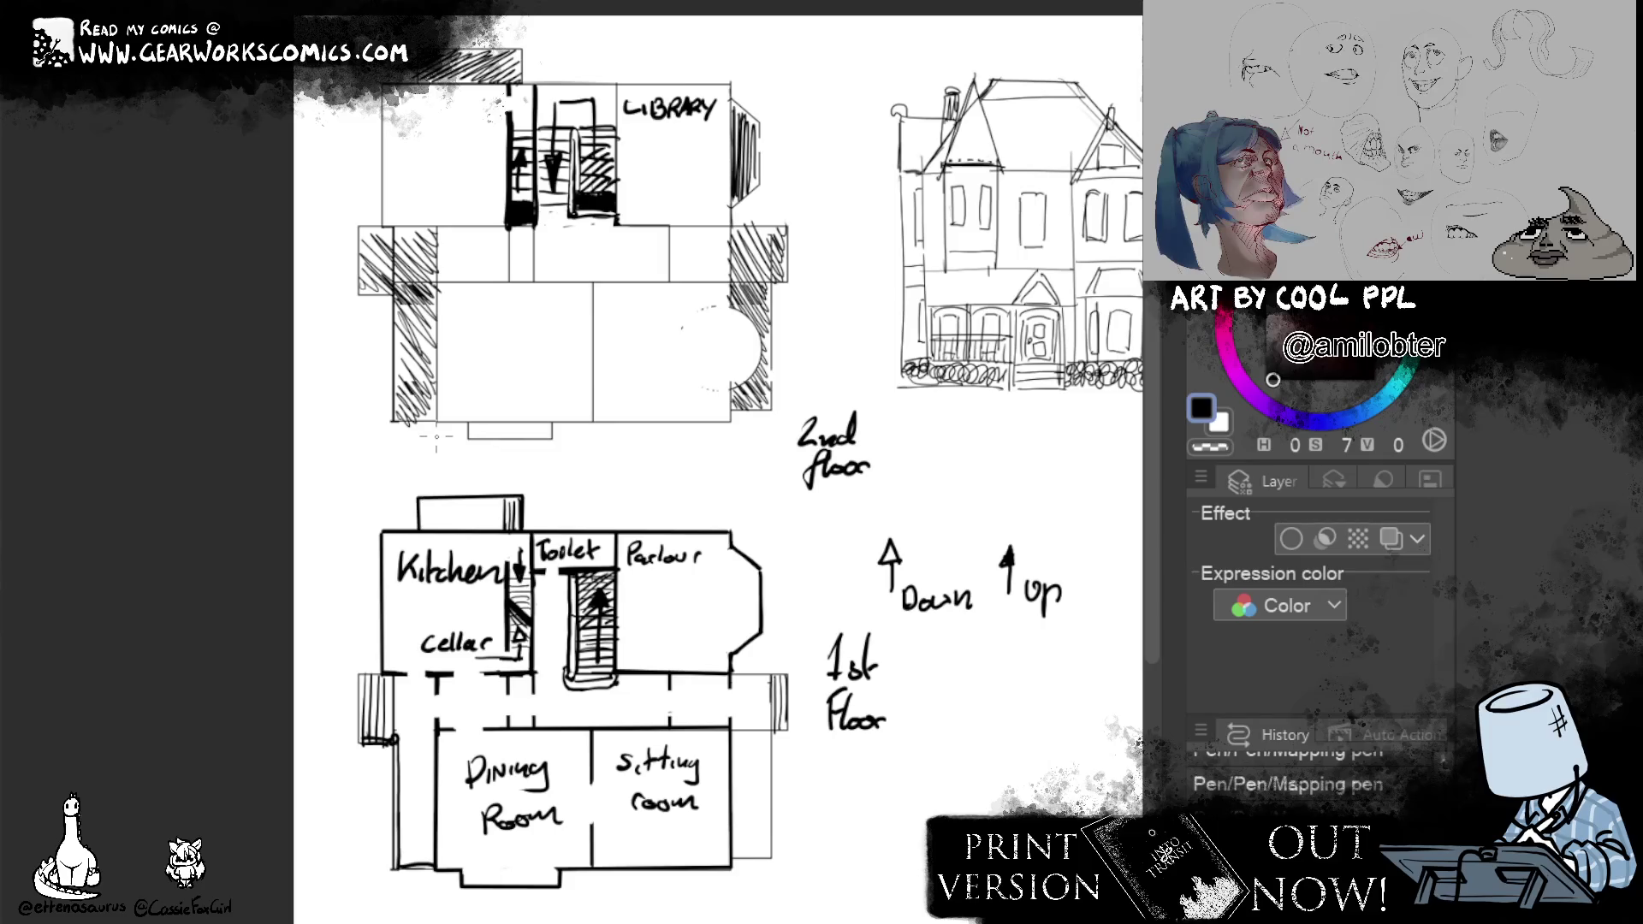
drag(426, 497, 521, 501)
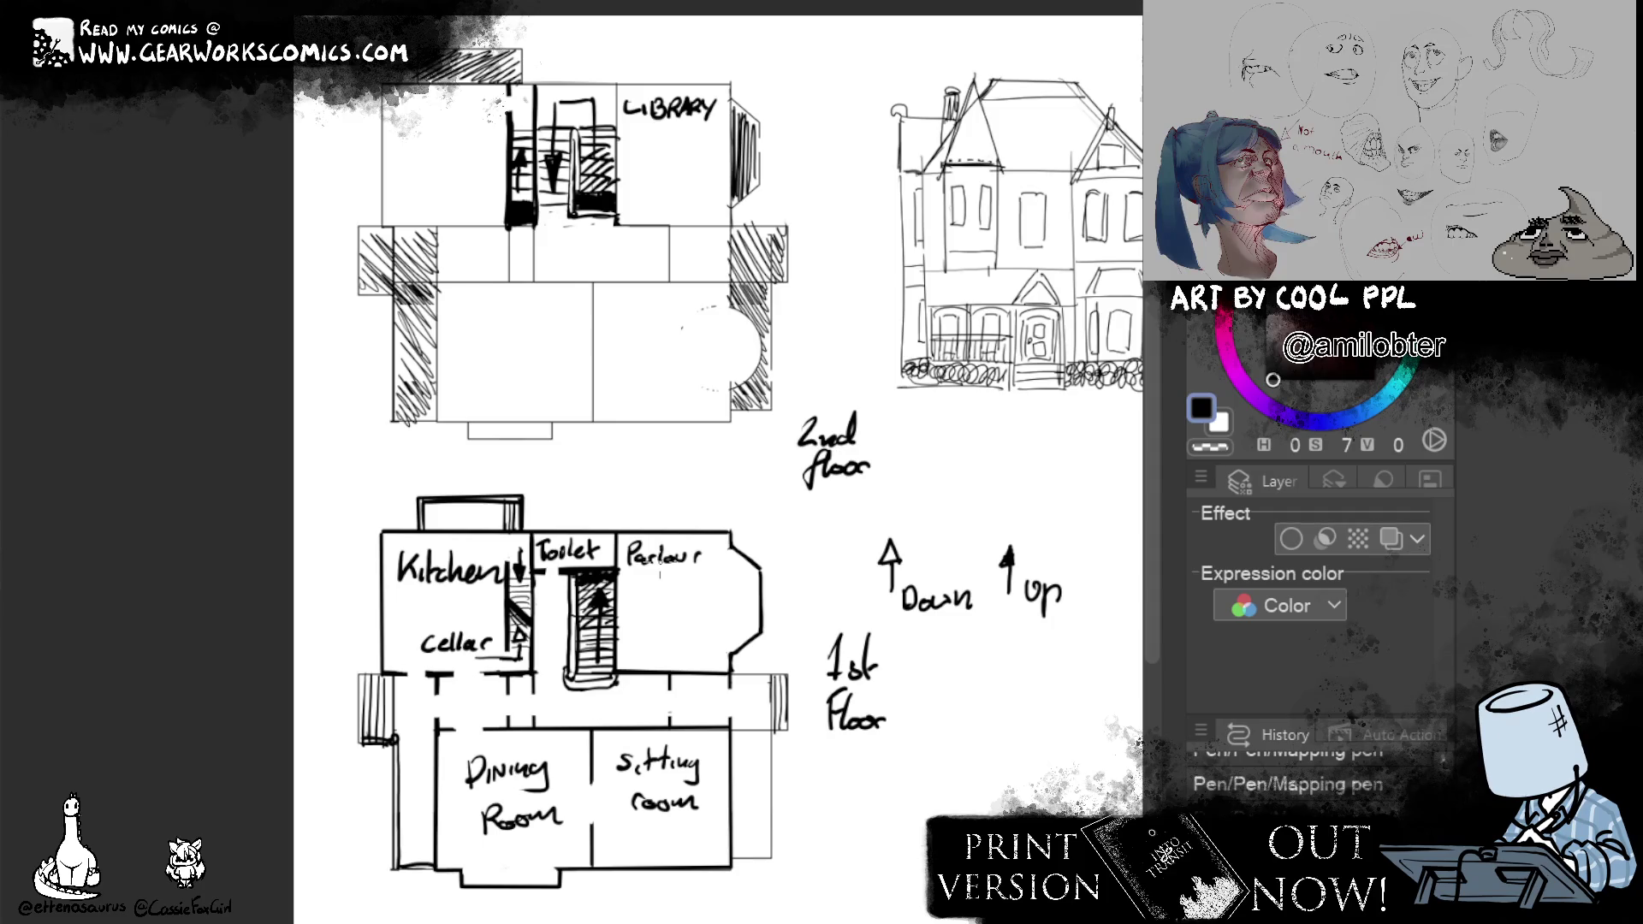
Extend the sitting room's bottom and right walls and the porch wall, undoing a stray stroke.
mouse_move(732, 858)
mouse_down()
mouse_move(778, 857)
mouse_move(773, 680)
mouse_move(717, 674)
mouse_move(785, 675)
mouse_move(772, 665)
mouse_up()
mouse_move(779, 727)
mouse_down()
mouse_move(777, 681)
mouse_move(788, 726)
mouse_up()
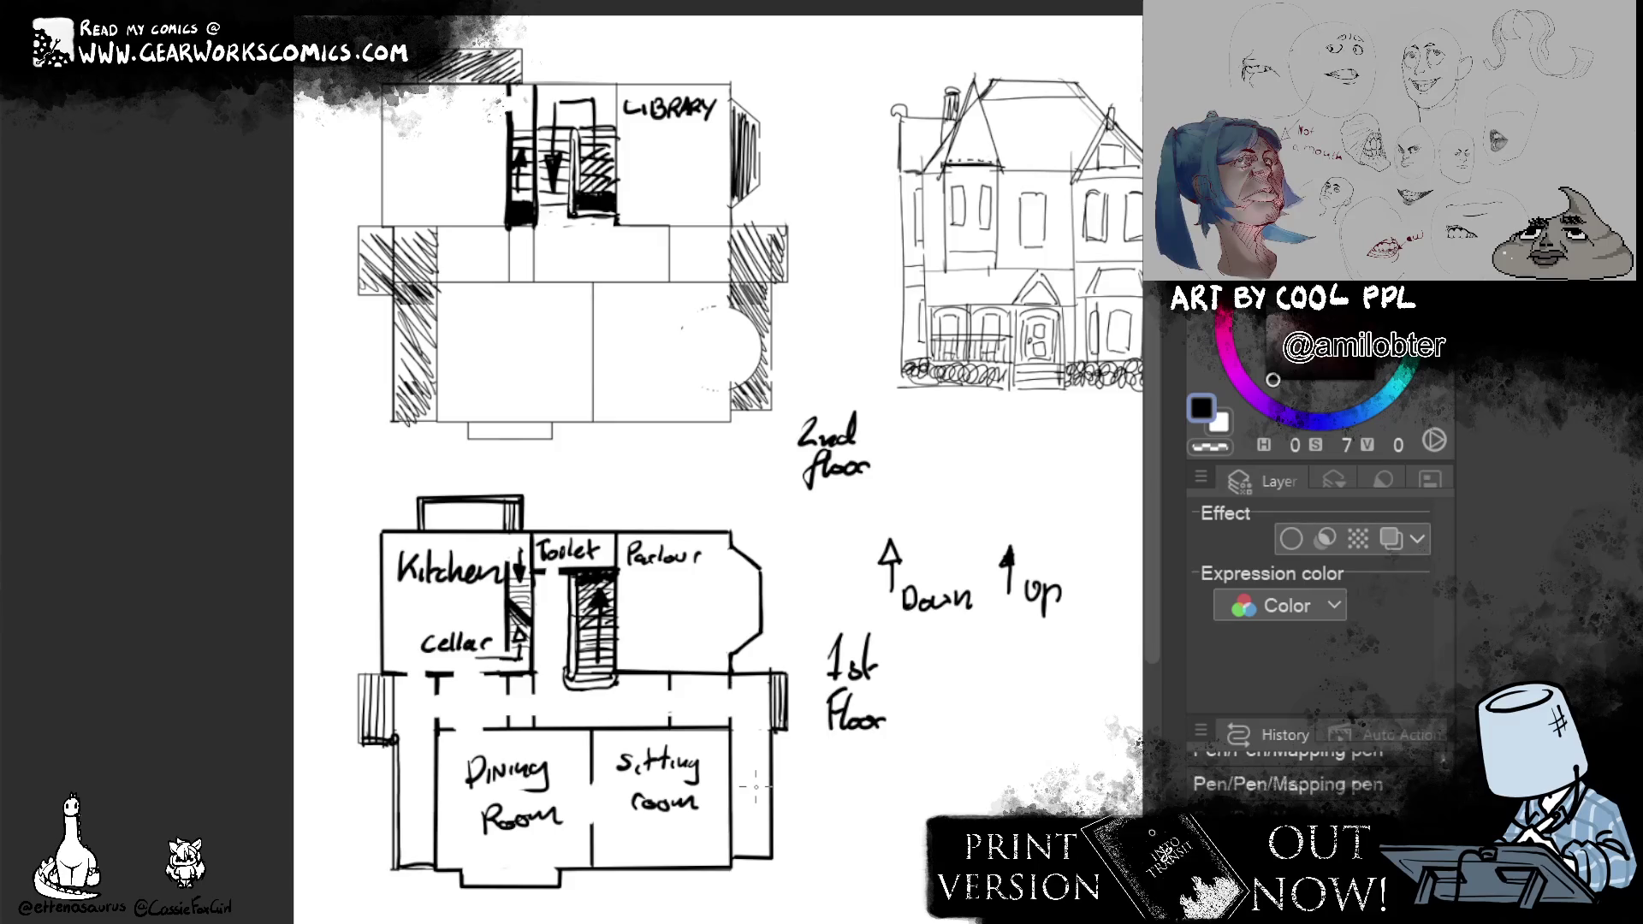
drag(757, 359, 822, 693)
key(ctrl+z)
mouse_move(798, 328)
mouse_down()
mouse_move(863, 363)
mouse_move(821, 349)
mouse_up()
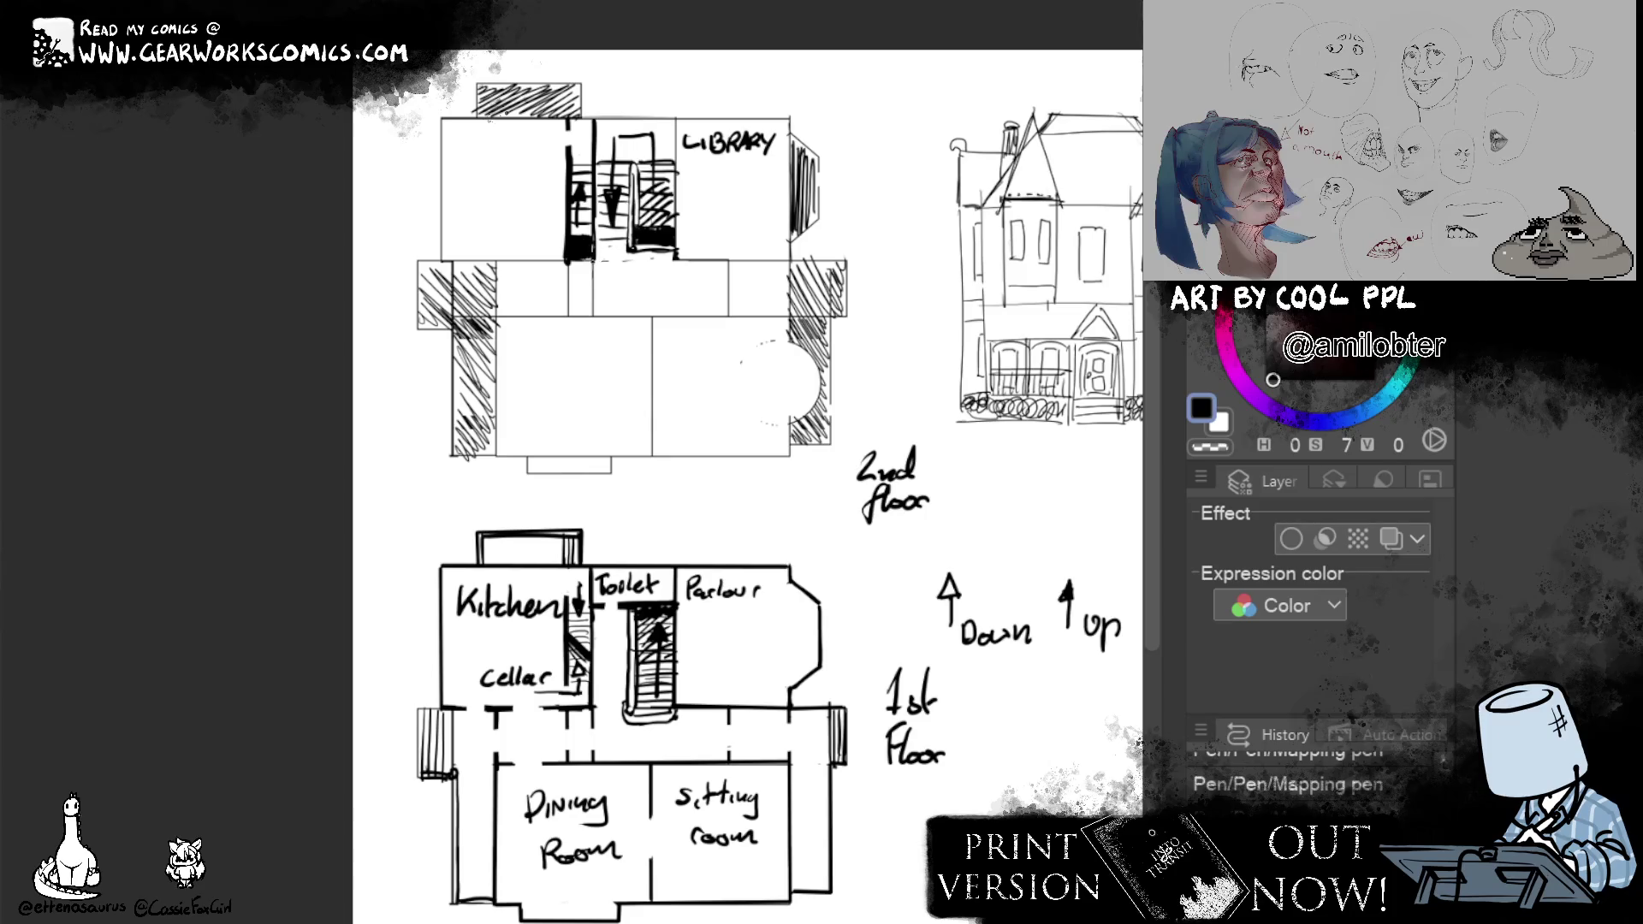
Ink the upper plan's left room edges, library wall and bay with thick lines.
mouse_move(591, 261)
mouse_down()
mouse_move(441, 261)
mouse_move(441, 119)
mouse_move(788, 118)
mouse_move(819, 157)
mouse_move(818, 222)
mouse_up()
mouse_move(801, 159)
mouse_down()
mouse_move(821, 242)
mouse_move(788, 244)
mouse_move(788, 262)
mouse_up()
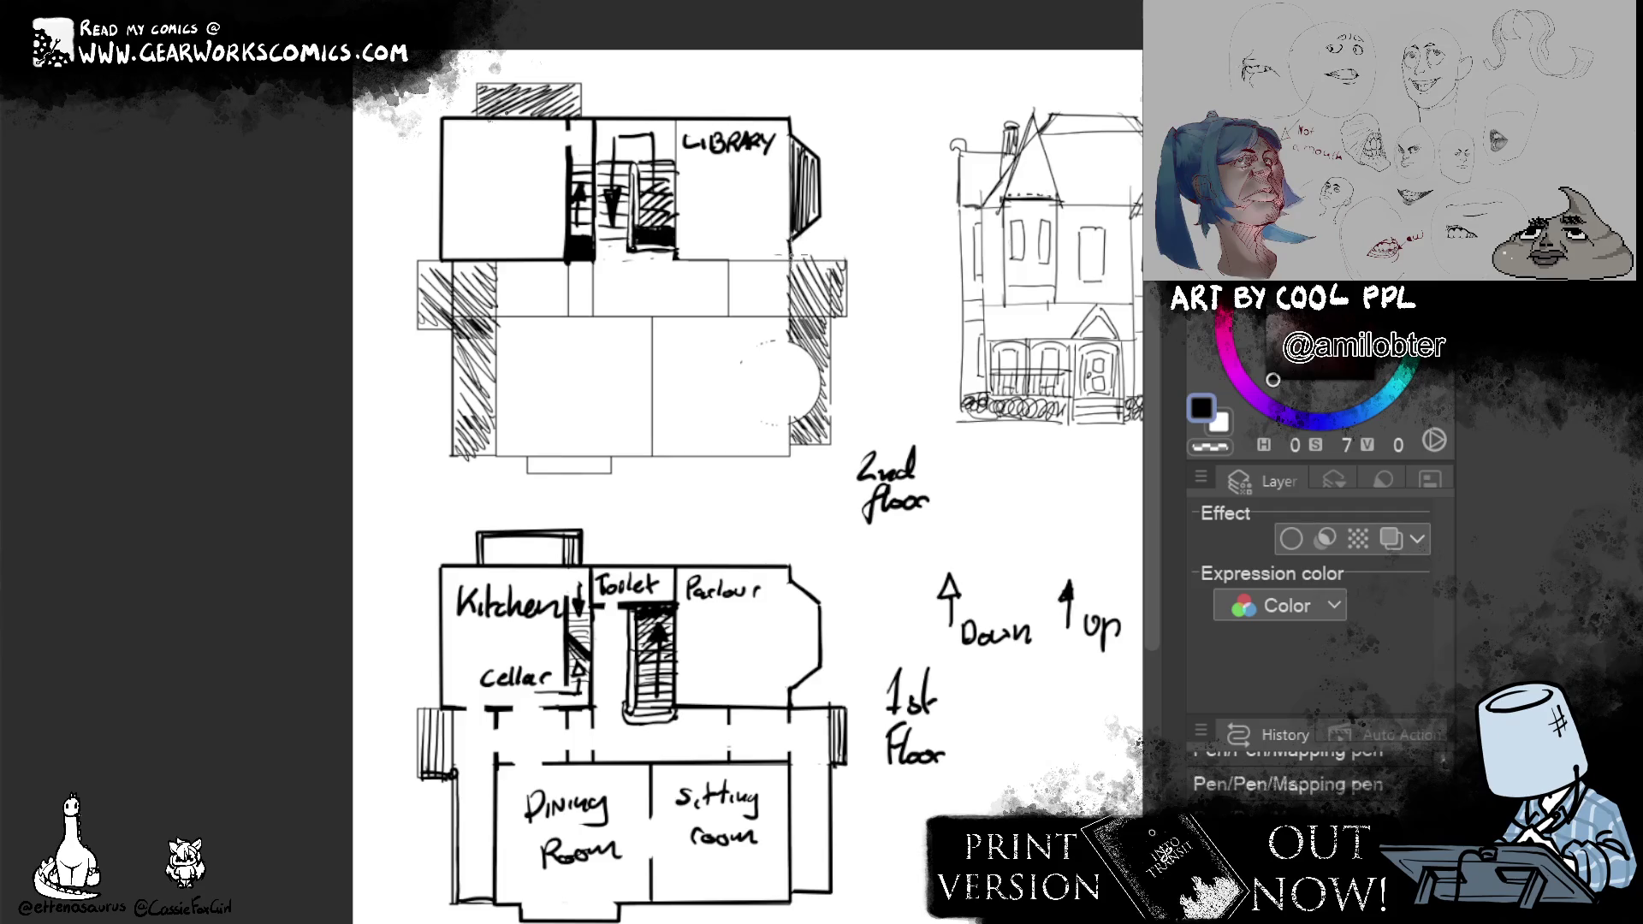
mouse_move(787, 118)
mouse_down()
mouse_move(788, 262)
mouse_move(830, 195)
mouse_up()
mouse_move(791, 262)
mouse_down()
mouse_move(791, 424)
mouse_move(790, 267)
mouse_move(794, 342)
mouse_move(809, 258)
mouse_move(850, 259)
mouse_up()
key(ctrl+z)
Ink thick top, right and bottom edges around the hatched right block, undoing bad strokes.
drag(847, 260, 831, 445)
mouse_move(831, 336)
mouse_down()
mouse_move(831, 445)
mouse_move(789, 456)
mouse_up()
key(ctrl+z)
key(ctrl+z)
mouse_move(833, 444)
mouse_down()
mouse_move(453, 453)
mouse_move(452, 257)
mouse_up()
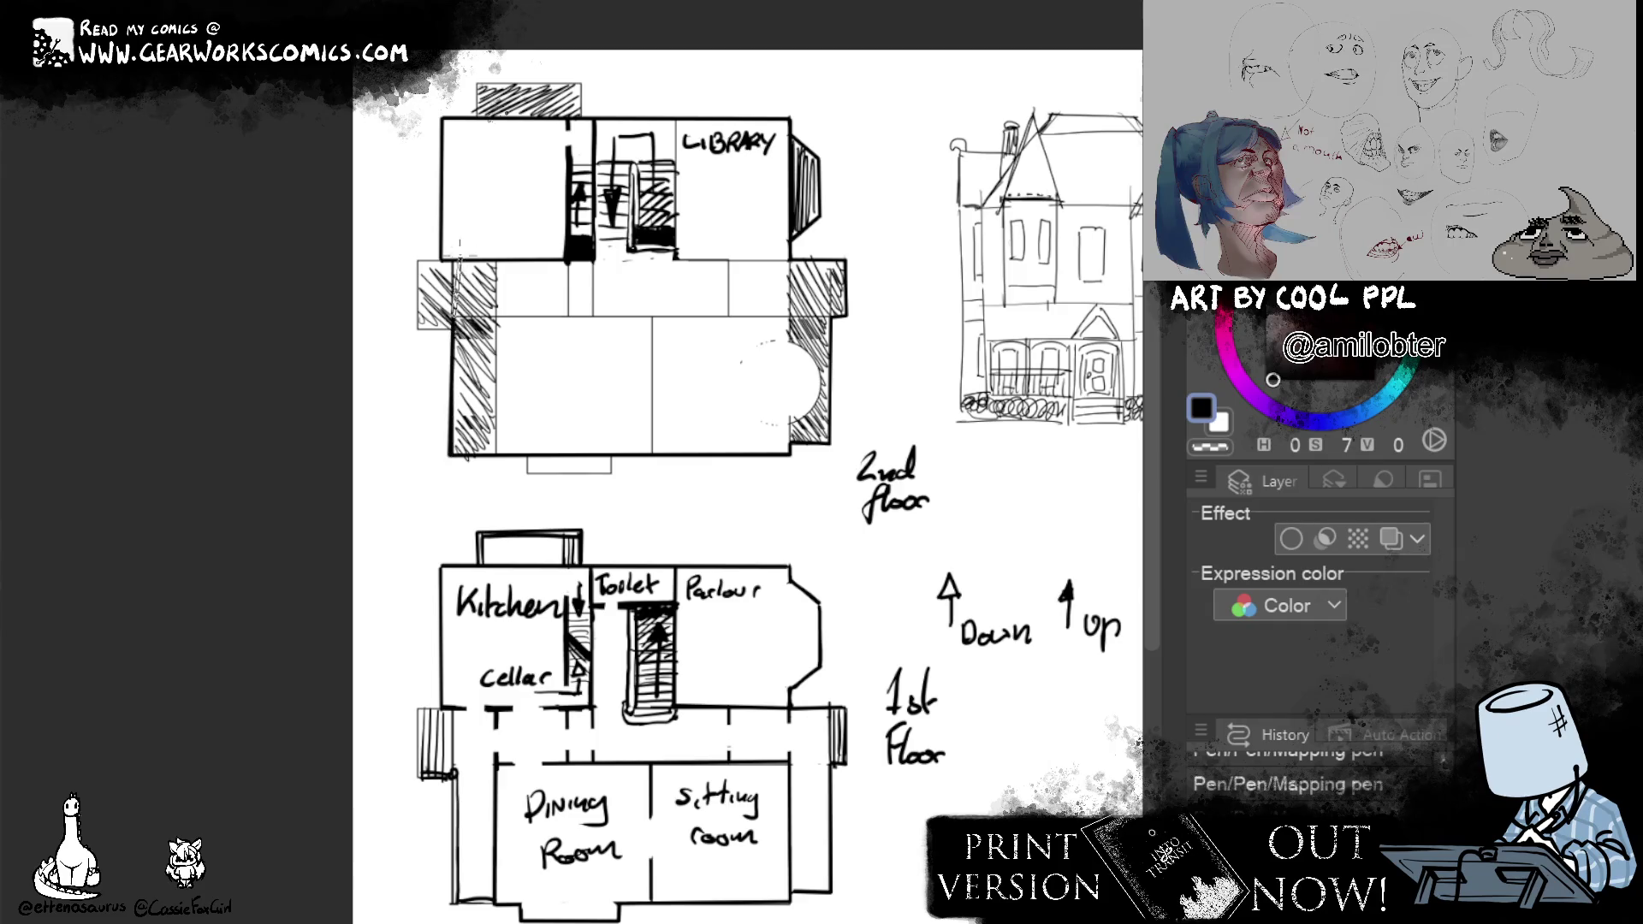
key(ctrl+z)
Ink a thick left outer wall on the upper plan, redoing it until clean.
drag(452, 261, 452, 457)
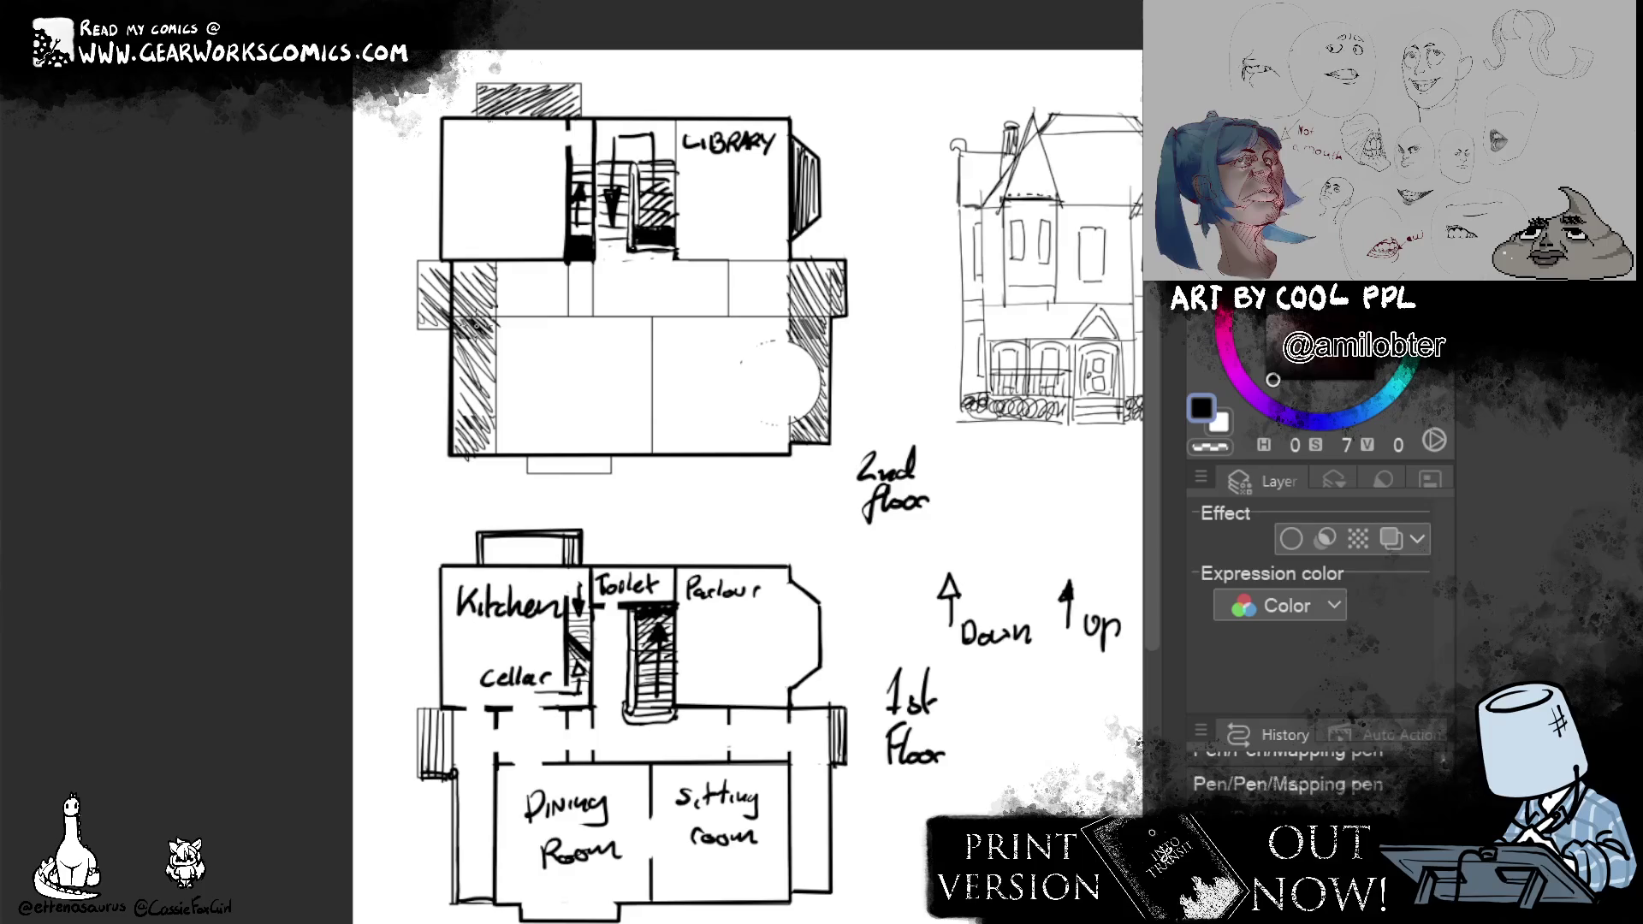
key(ctrl+z)
drag(453, 256, 453, 455)
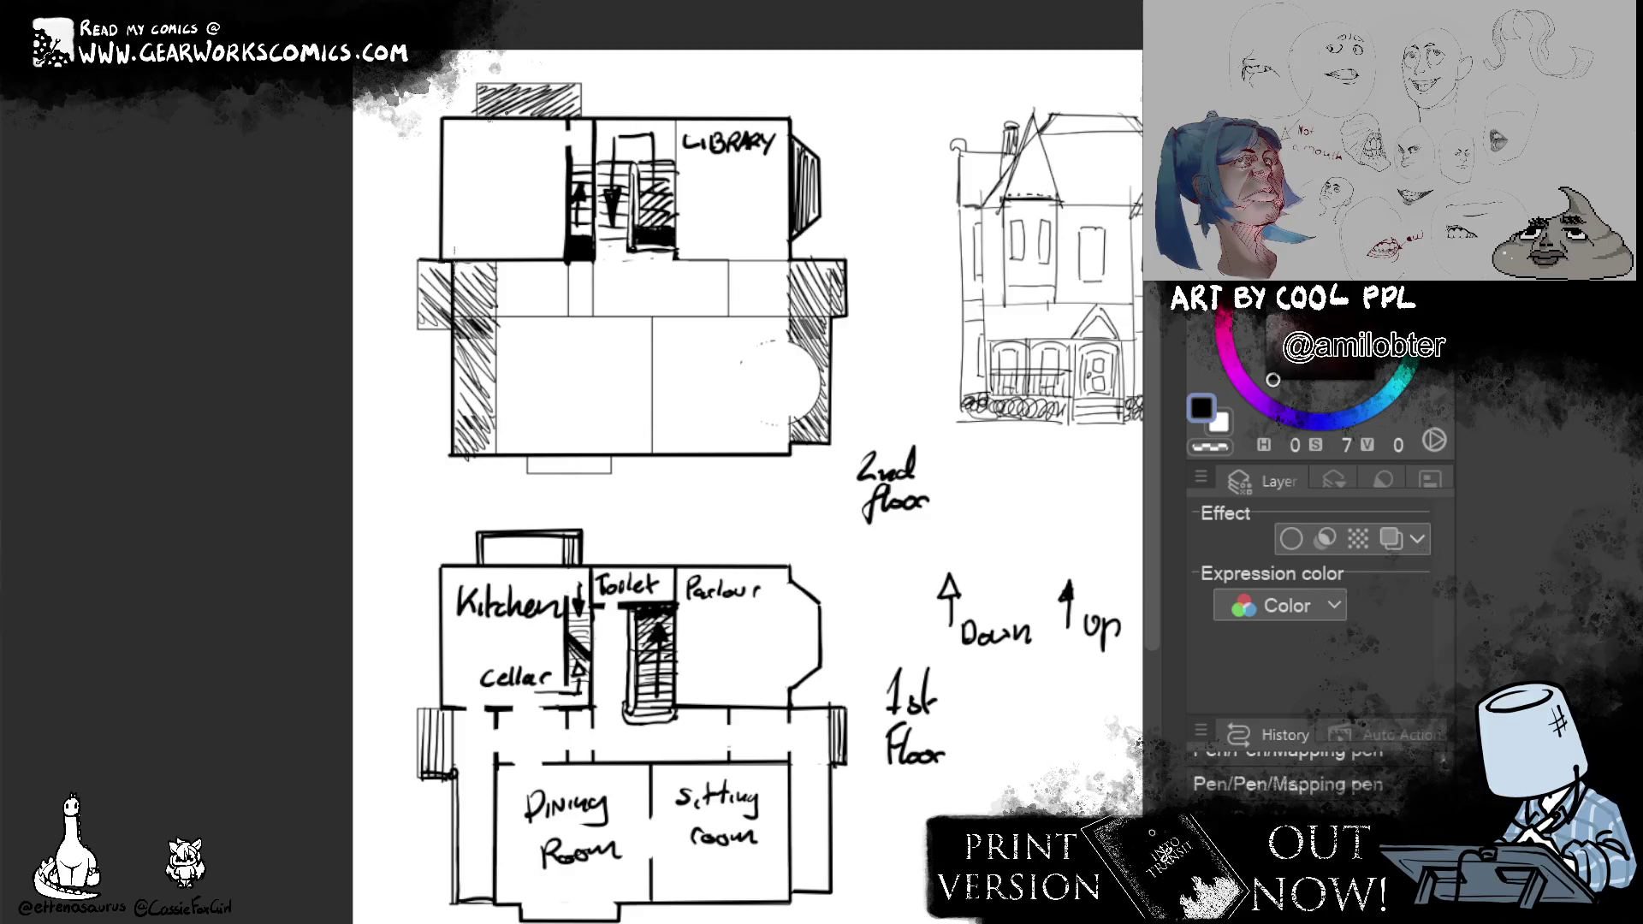
mouse_move(418, 261)
mouse_down()
mouse_move(419, 333)
mouse_move(451, 329)
mouse_up()
key(ctrl+z)
Erase the old hatching from the left wing, library bay and right wall strip.
mouse_move(453, 252)
mouse_down()
mouse_move(457, 323)
mouse_move(430, 290)
mouse_move(485, 367)
mouse_up()
mouse_move(488, 285)
mouse_down()
mouse_move(480, 409)
mouse_move(477, 376)
mouse_move(494, 382)
mouse_up()
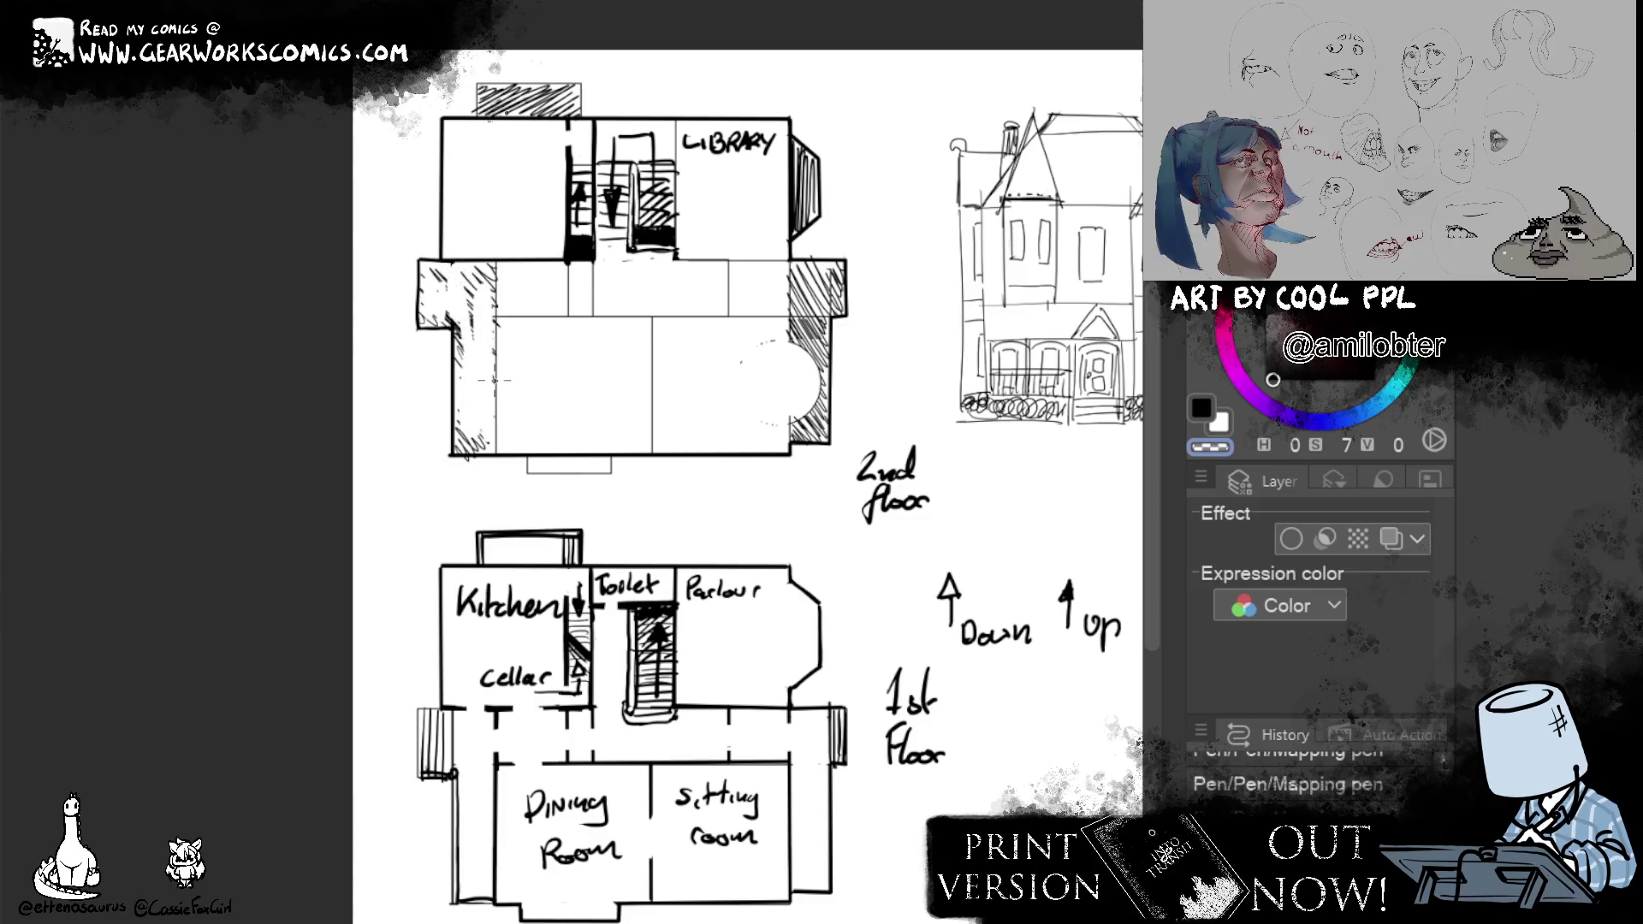
mouse_move(798, 167)
mouse_down()
mouse_move(804, 216)
mouse_move(826, 215)
mouse_up()
mouse_move(797, 285)
mouse_down()
mouse_move(799, 335)
mouse_move(842, 313)
mouse_move(821, 341)
mouse_up()
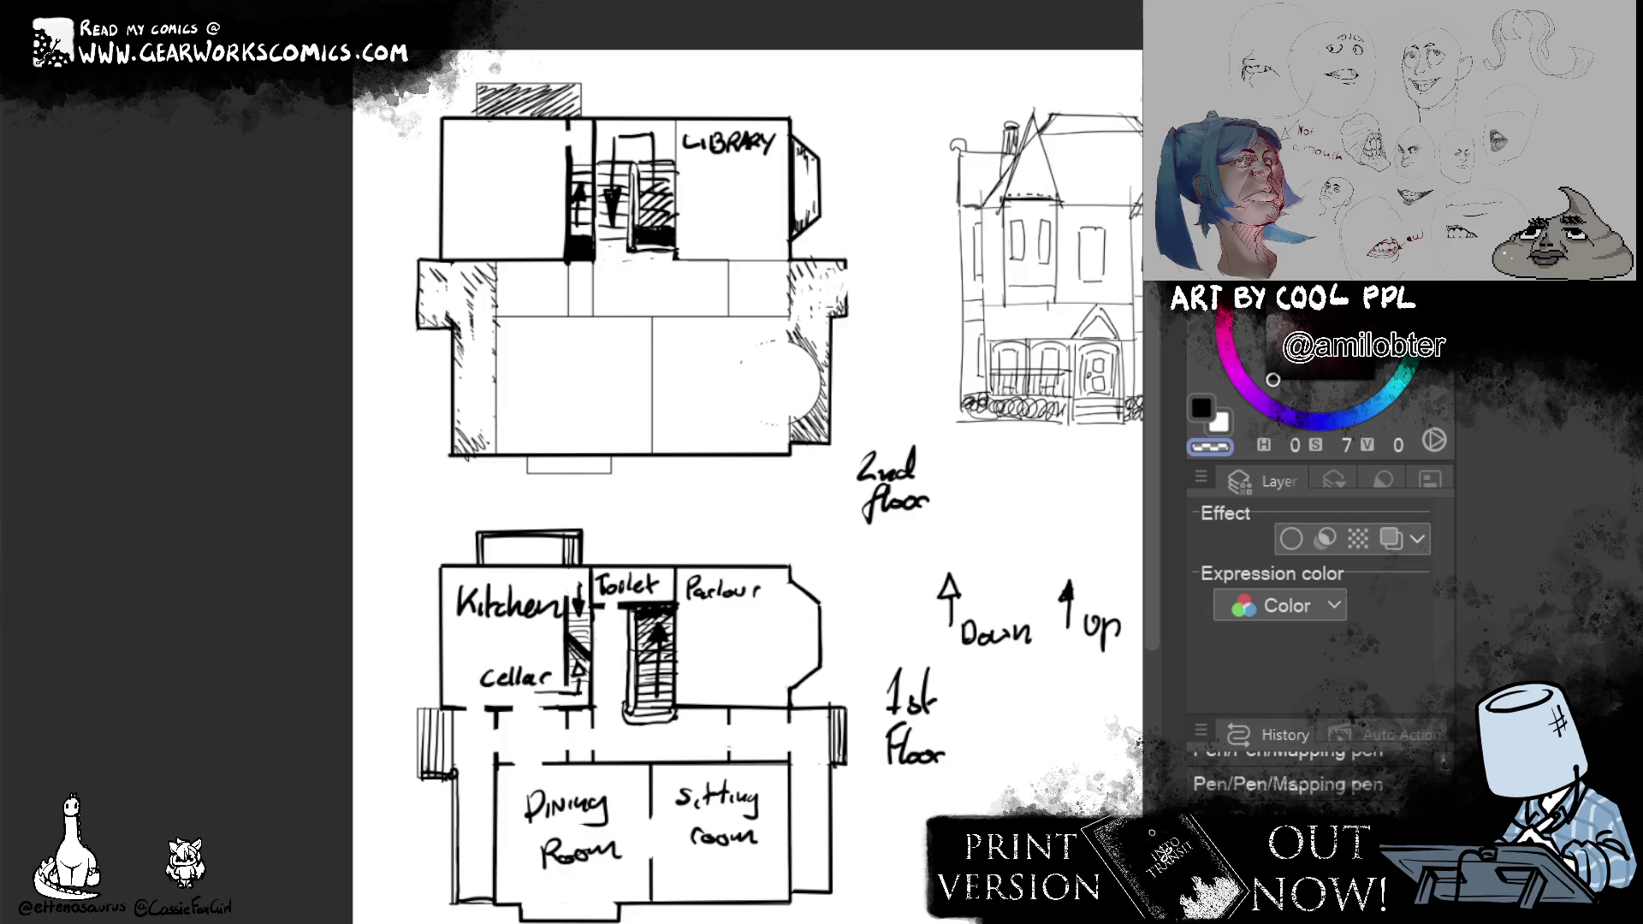
drag(790, 244, 834, 431)
Select and clear the right wall's top strip, then undo back to before the selection.
drag(835, 432, 847, 257)
click(981, 315)
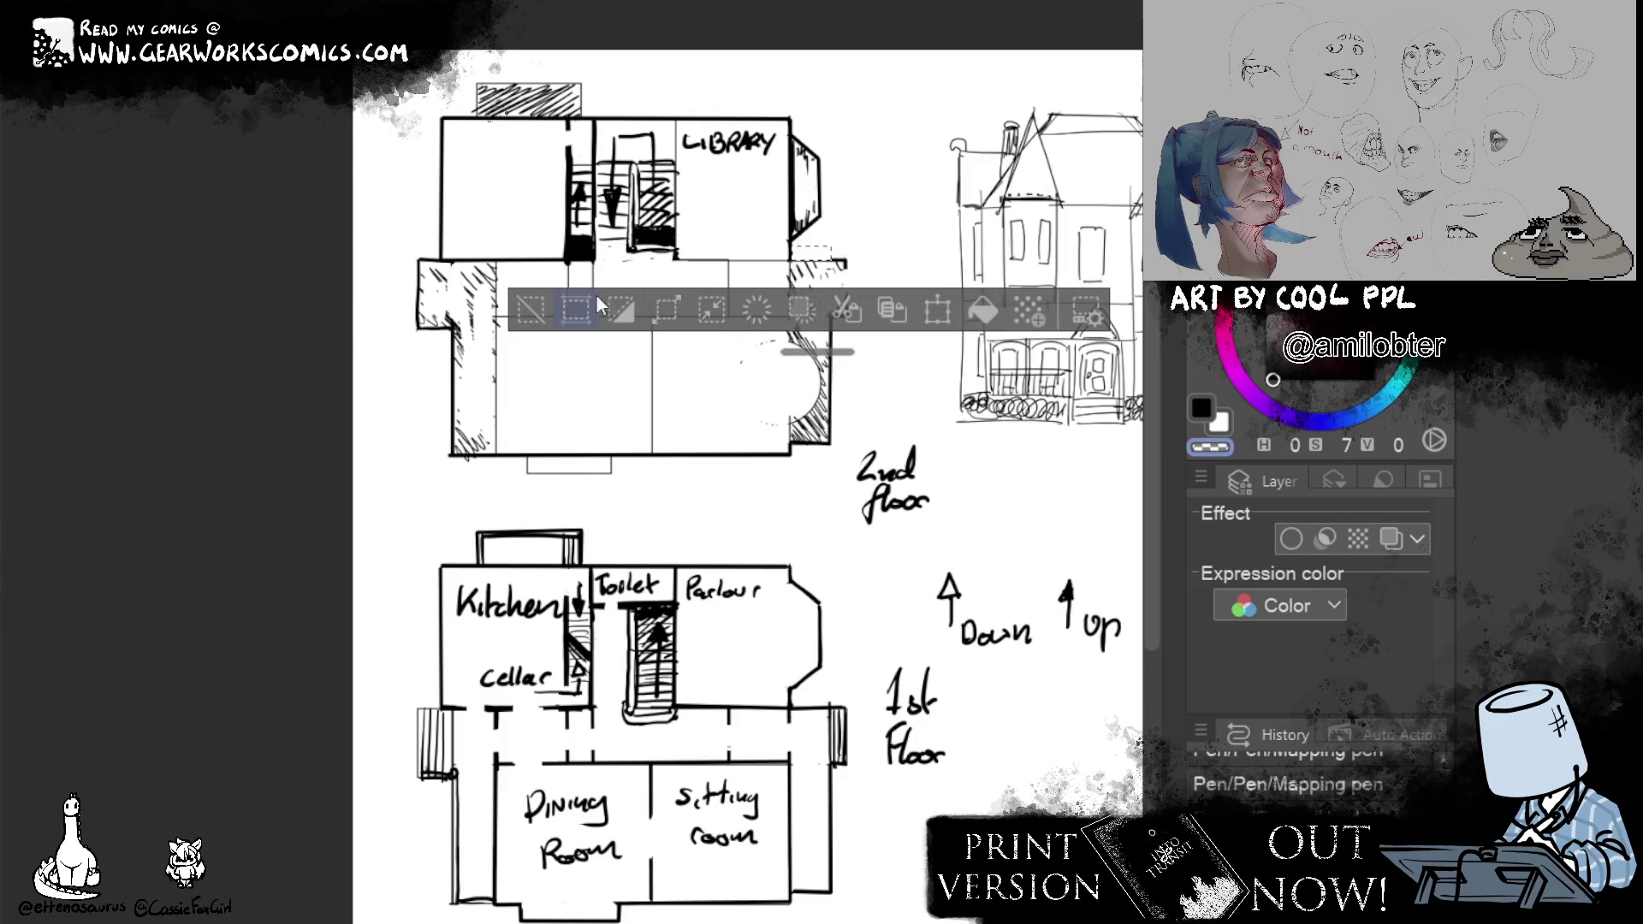
key(ctrl+d)
key(ctrl+shift+d)
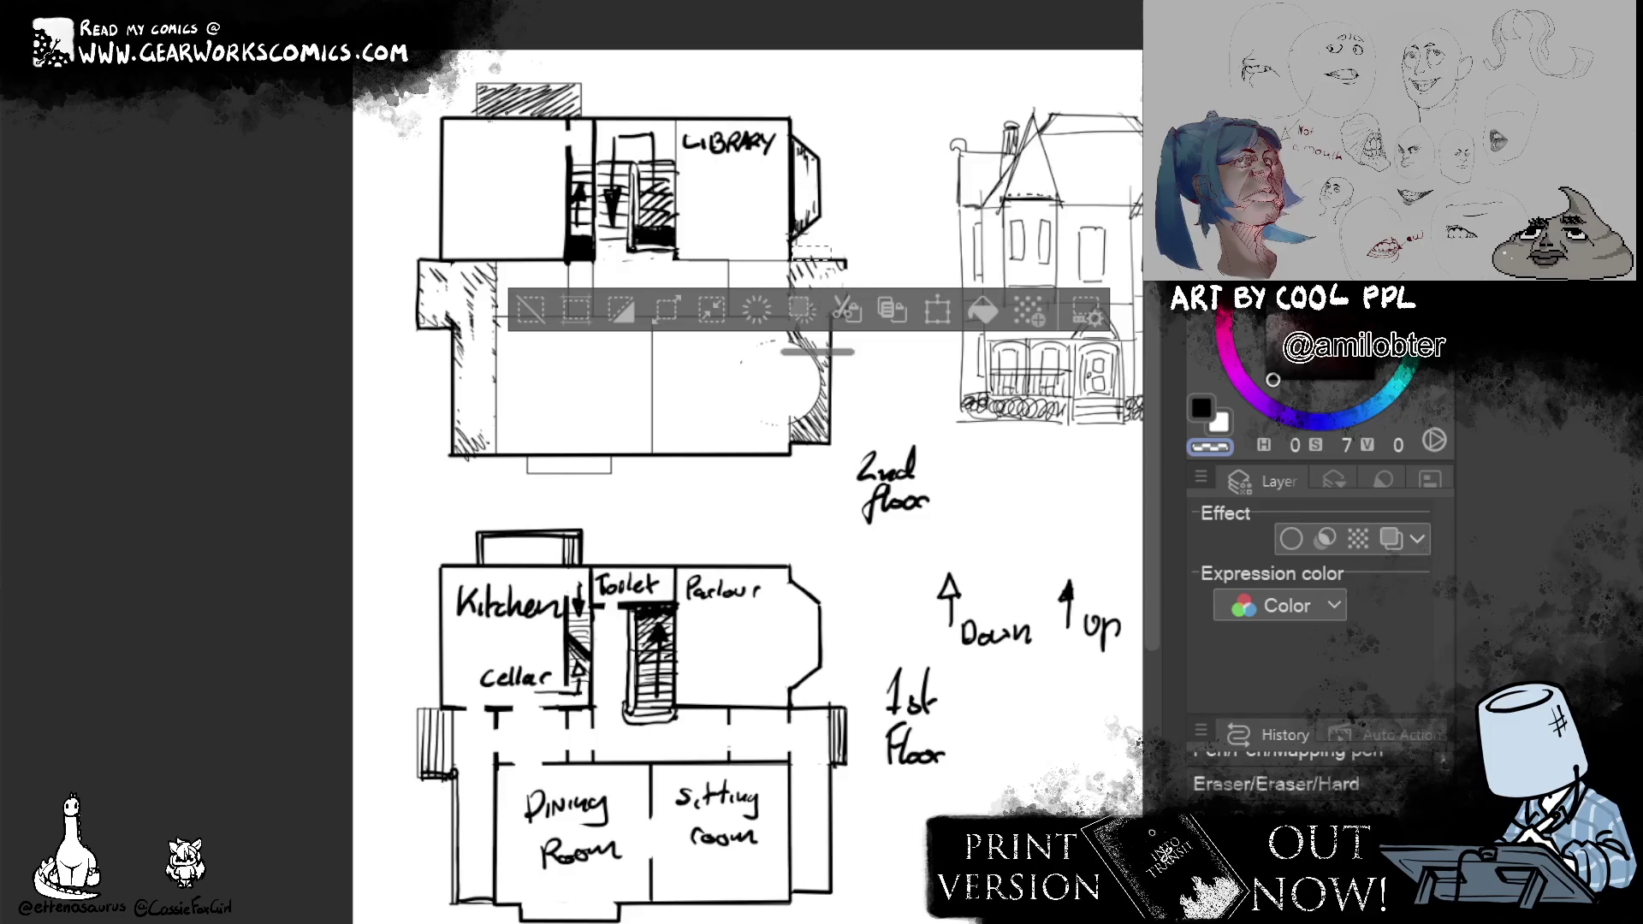
key(ctrl+z)
Erase and redraw the right wall's top corner with dark strokes, then deselect.
drag(834, 313, 837, 327)
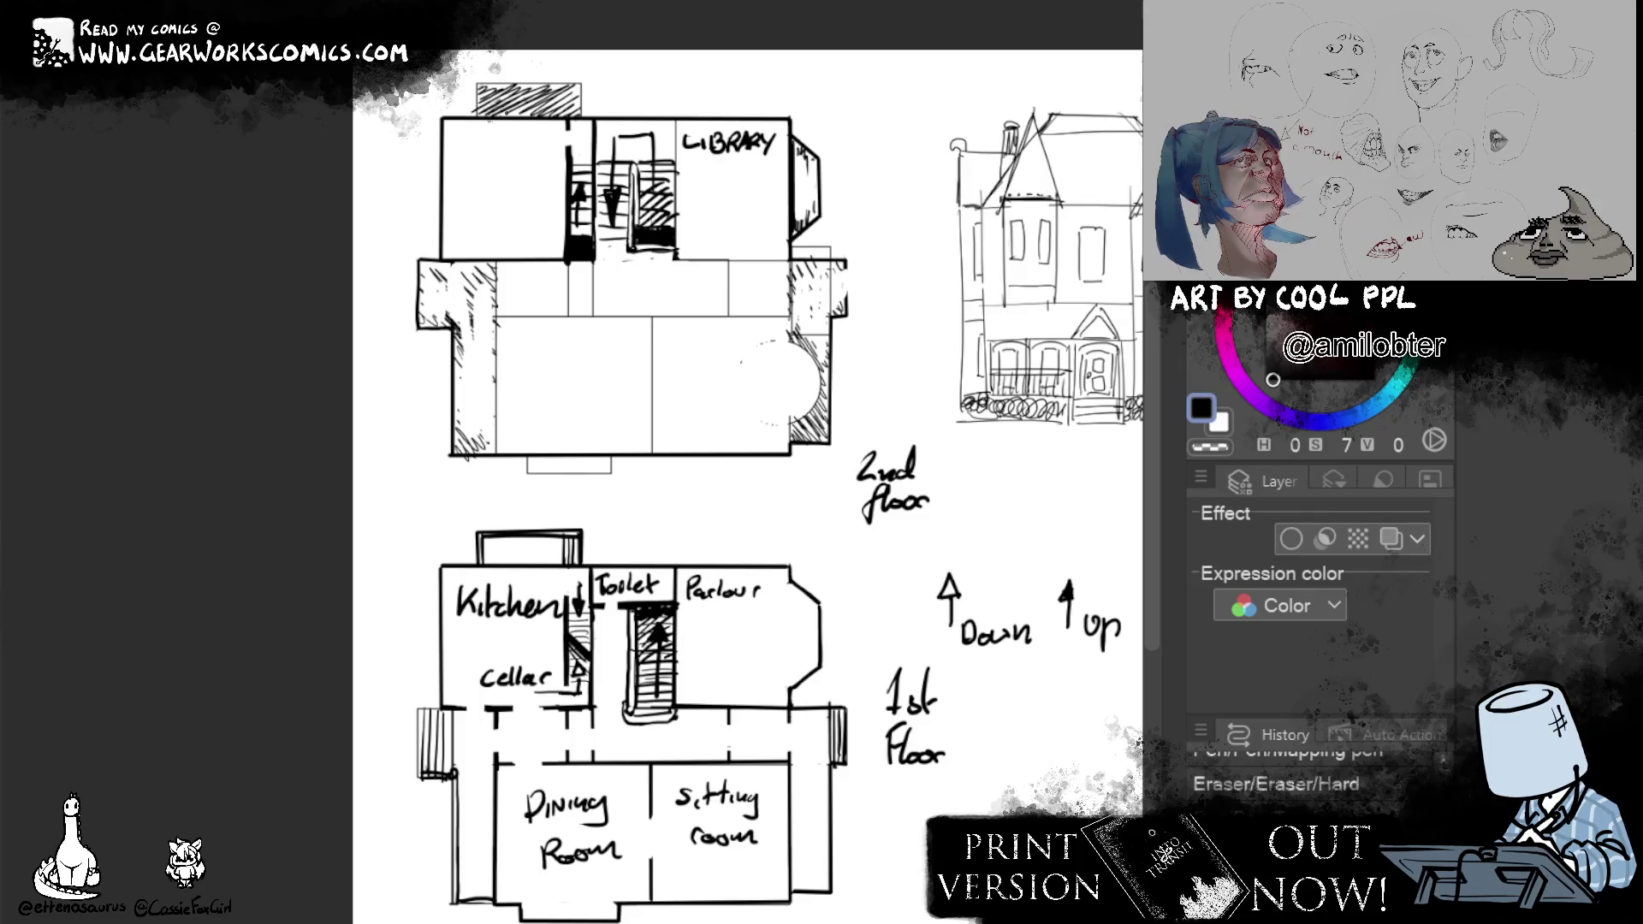
mouse_move(787, 244)
mouse_down()
mouse_move(834, 244)
mouse_move(849, 272)
mouse_up()
key(ctrl+d)
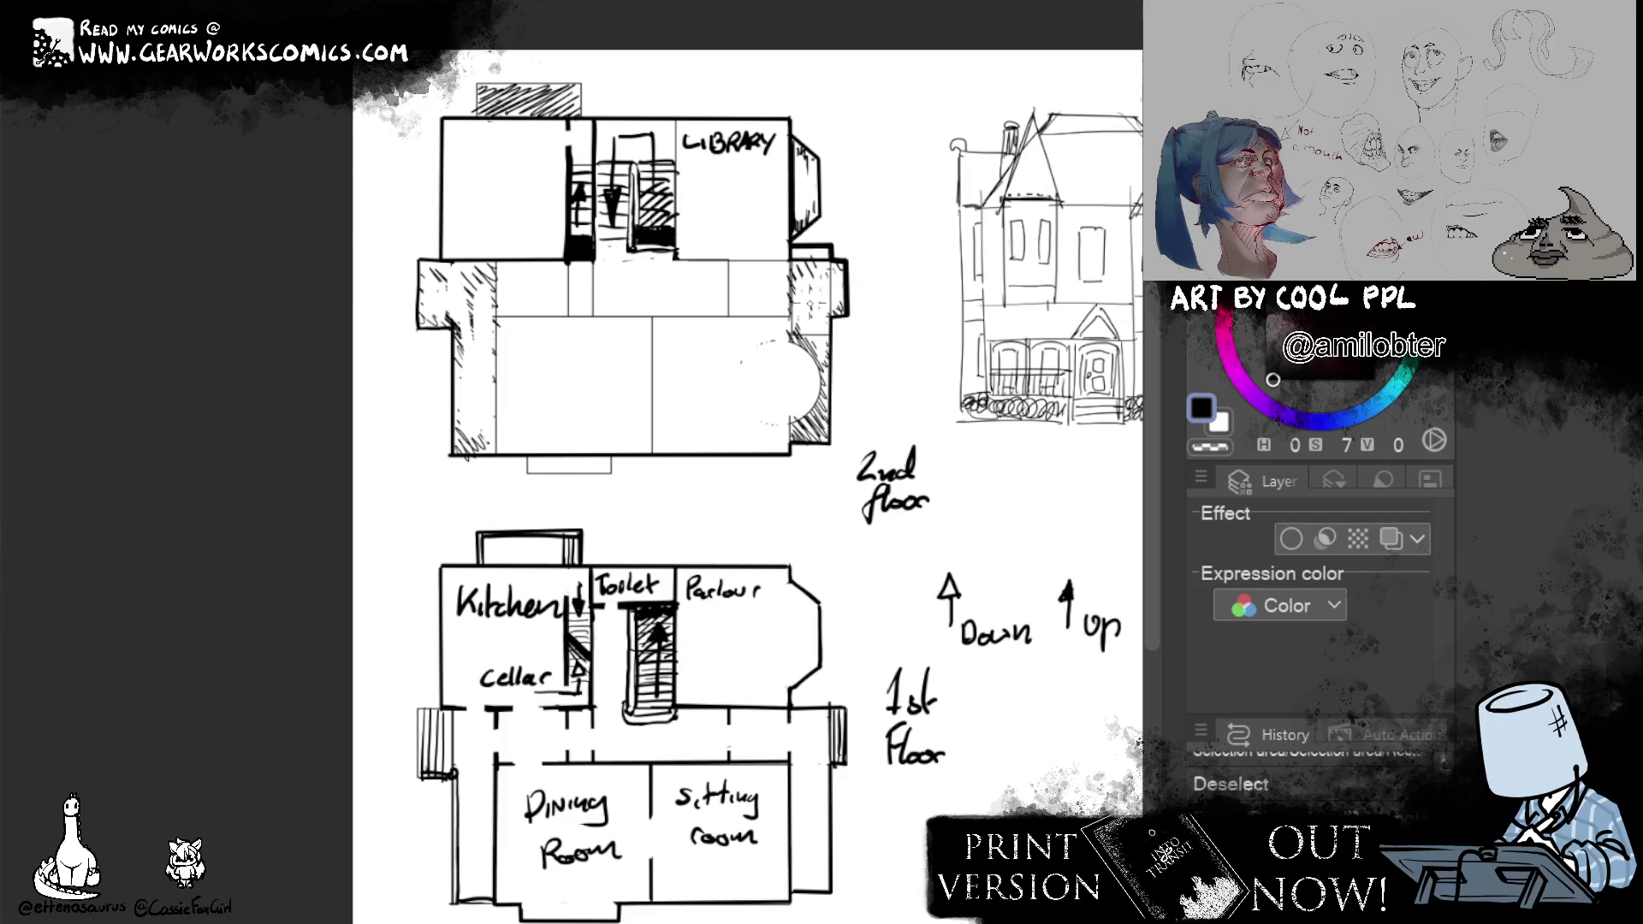
Fill the right bays and left wing strip black and thicken the library's right and inner walls.
mouse_move(773, 448)
mouse_down()
mouse_move(830, 387)
mouse_move(811, 350)
mouse_move(829, 259)
mouse_move(847, 252)
mouse_up()
mouse_move(829, 314)
mouse_down()
mouse_move(847, 254)
mouse_move(788, 267)
mouse_move(821, 249)
mouse_up()
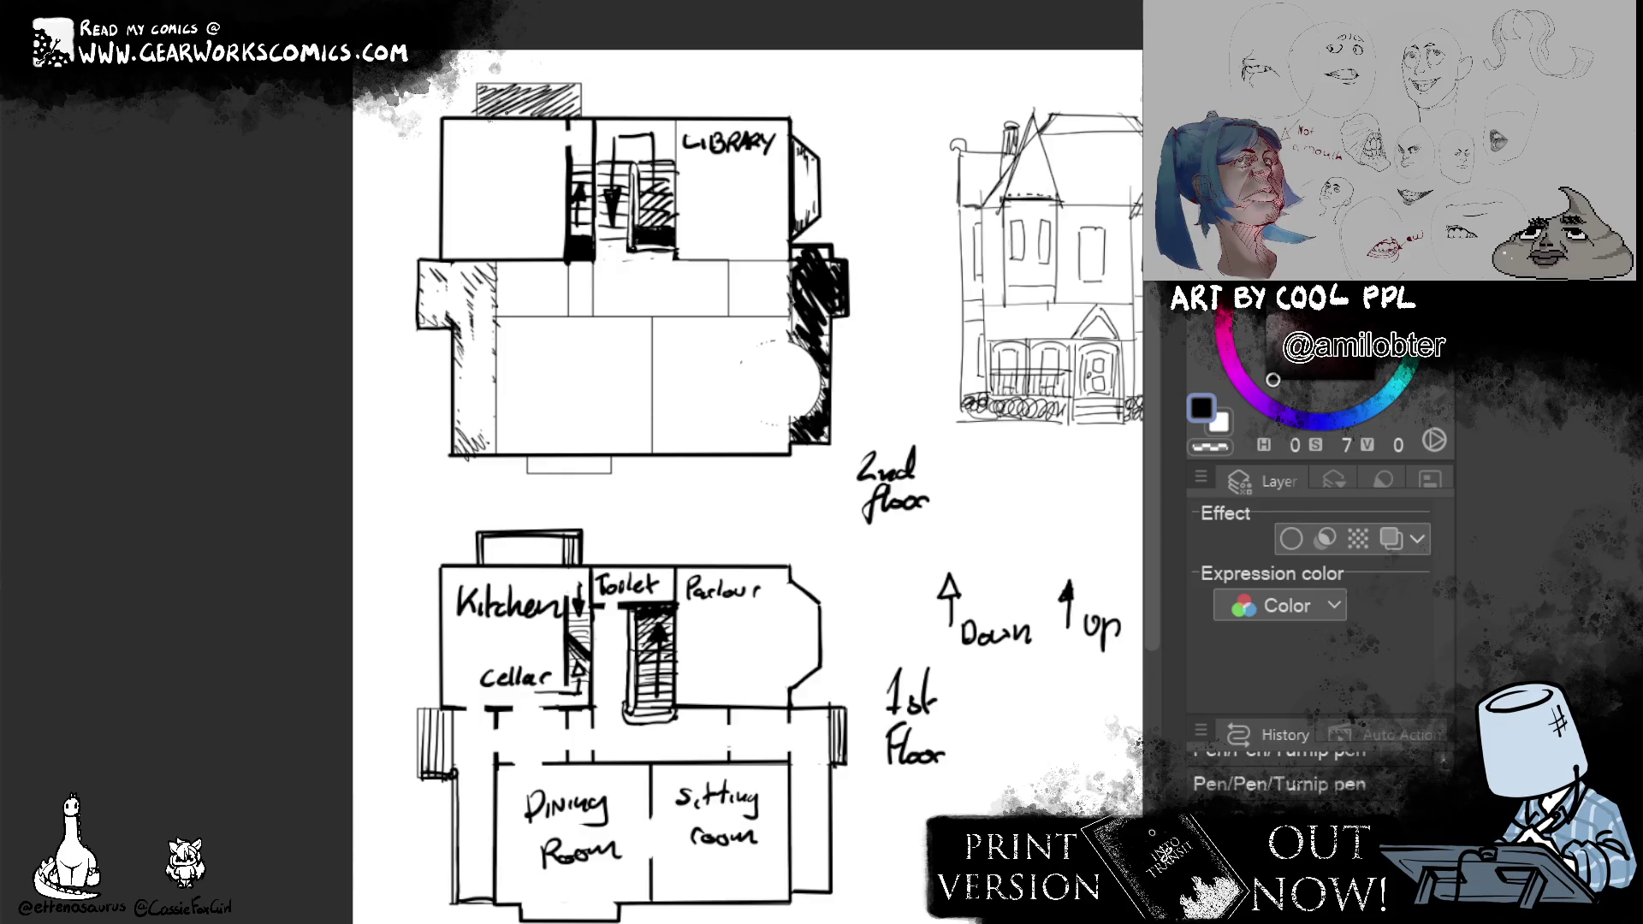
mouse_move(789, 123)
mouse_down()
mouse_move(788, 364)
mouse_move(802, 344)
mouse_move(822, 373)
mouse_move(791, 447)
mouse_up()
drag(497, 455, 495, 256)
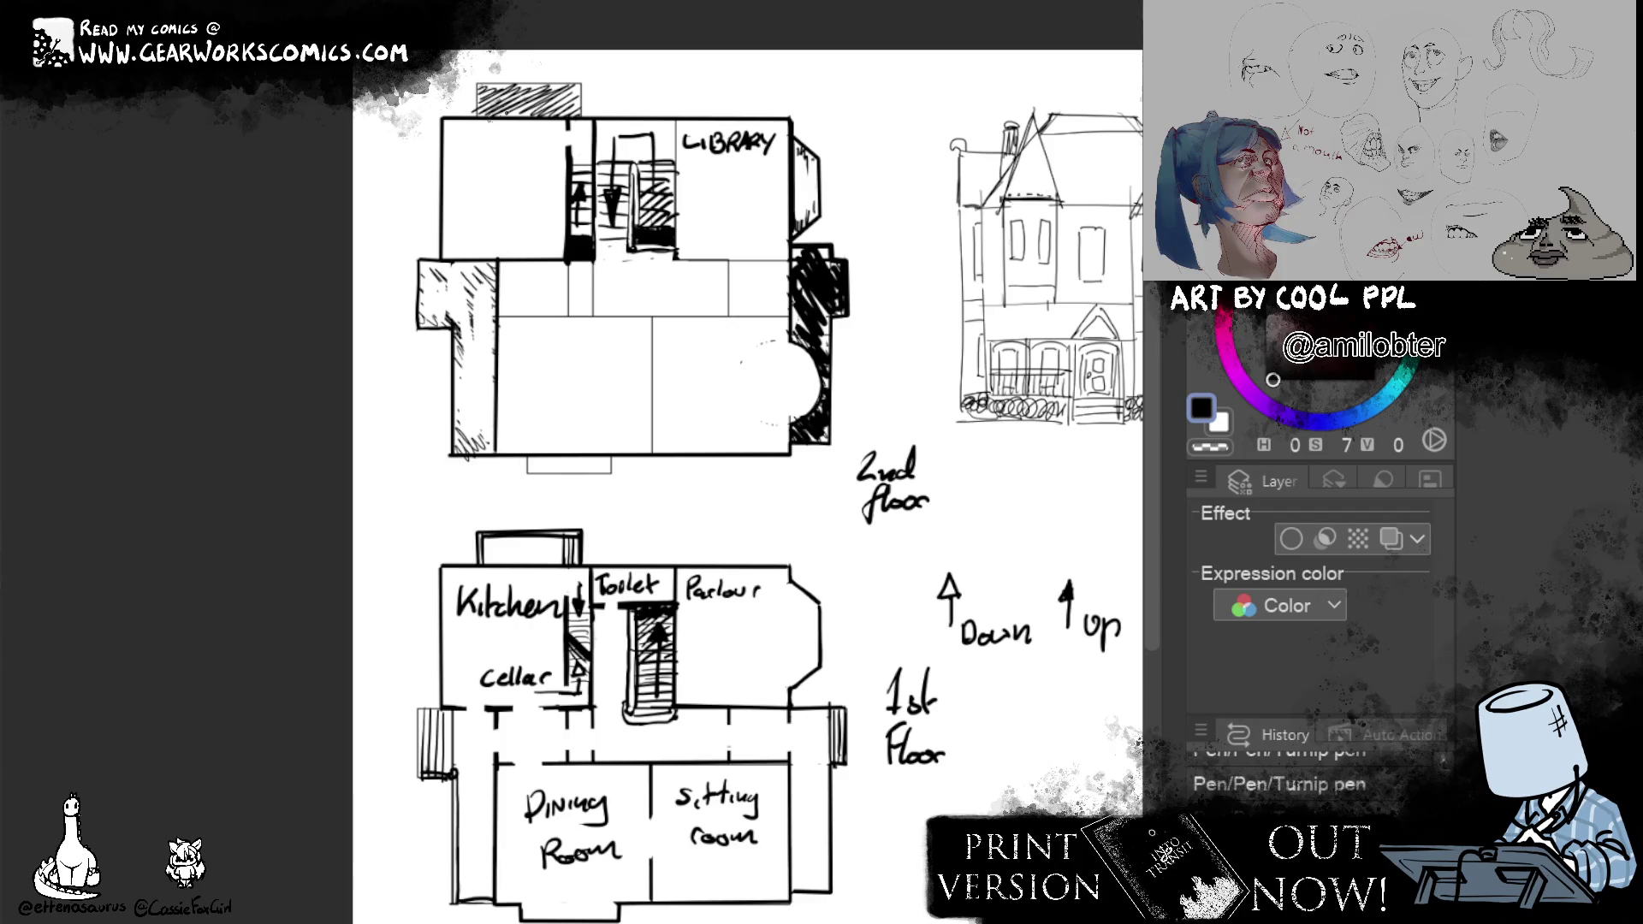
mouse_move(461, 456)
mouse_down()
mouse_move(472, 348)
mouse_move(486, 357)
mouse_move(472, 282)
mouse_move(494, 265)
mouse_move(426, 321)
mouse_move(456, 326)
mouse_move(437, 276)
mouse_move(469, 271)
mouse_up()
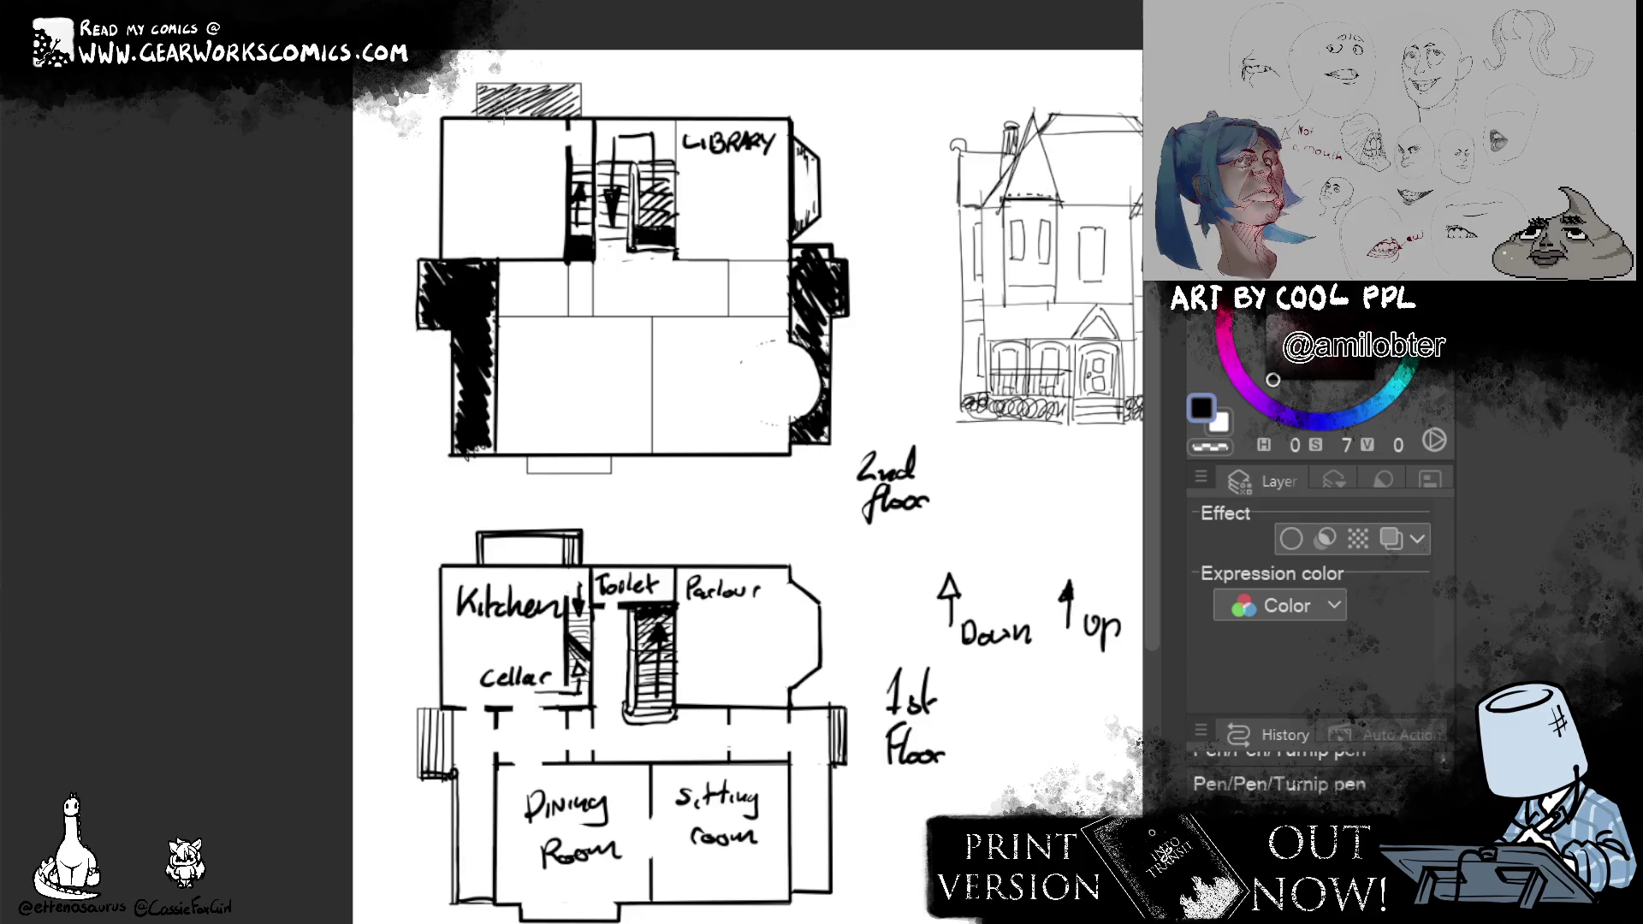
Fill the top rectangle of the upper plan solid black with clean edges.
drag(470, 115, 577, 90)
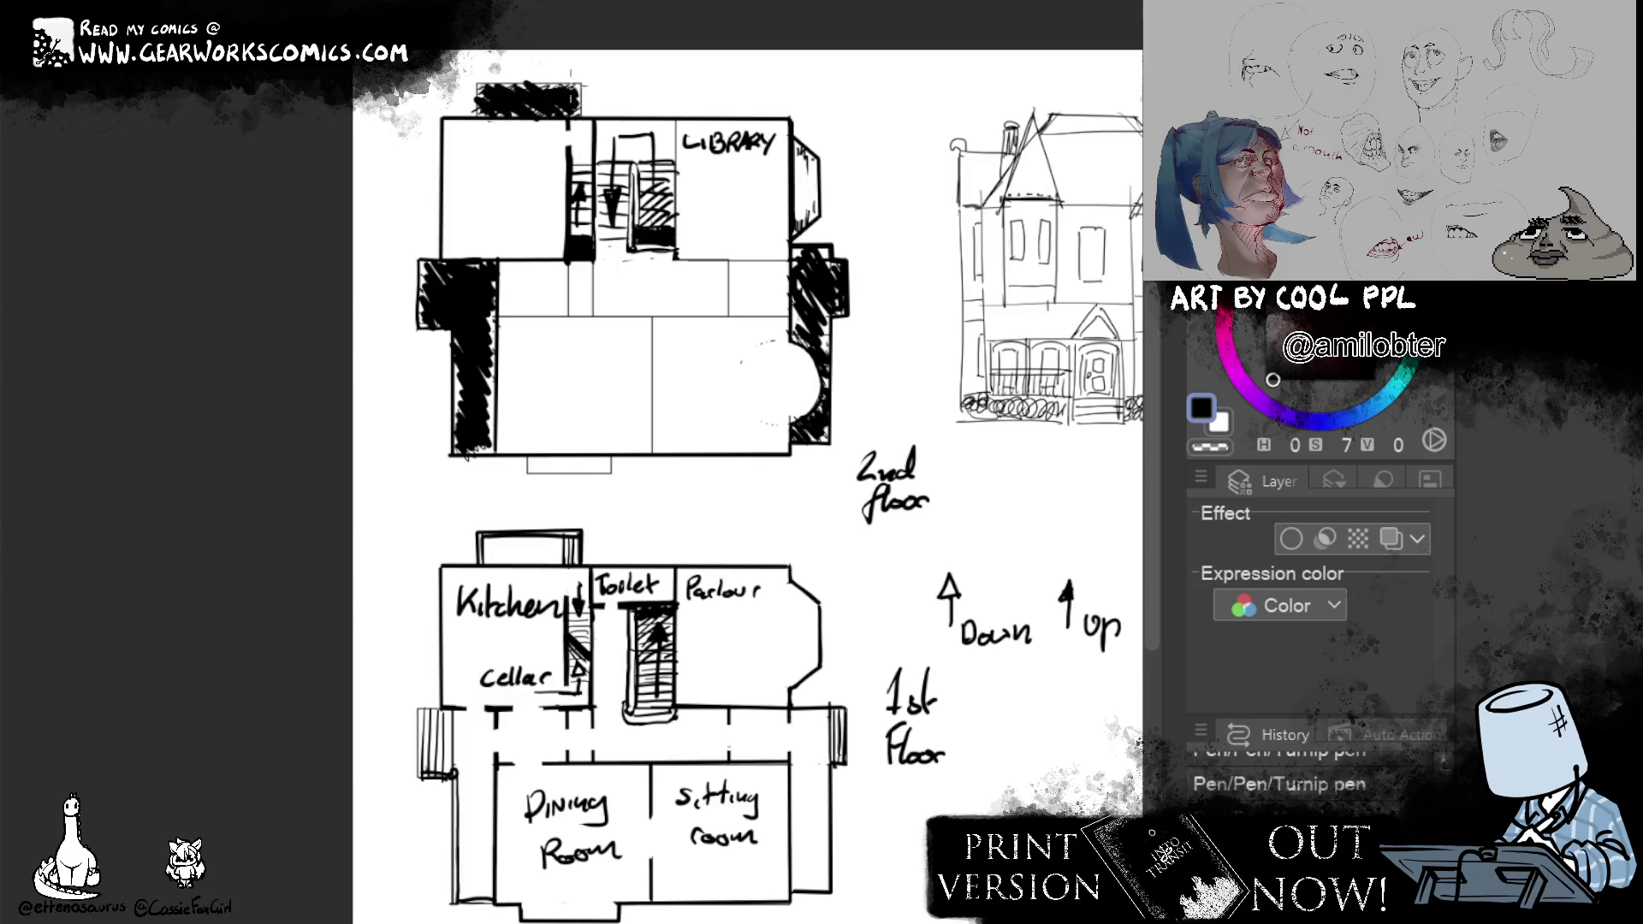
mouse_move(478, 118)
mouse_down()
mouse_move(475, 90)
mouse_move(582, 80)
mouse_up()
drag(477, 86, 580, 114)
click(591, 67)
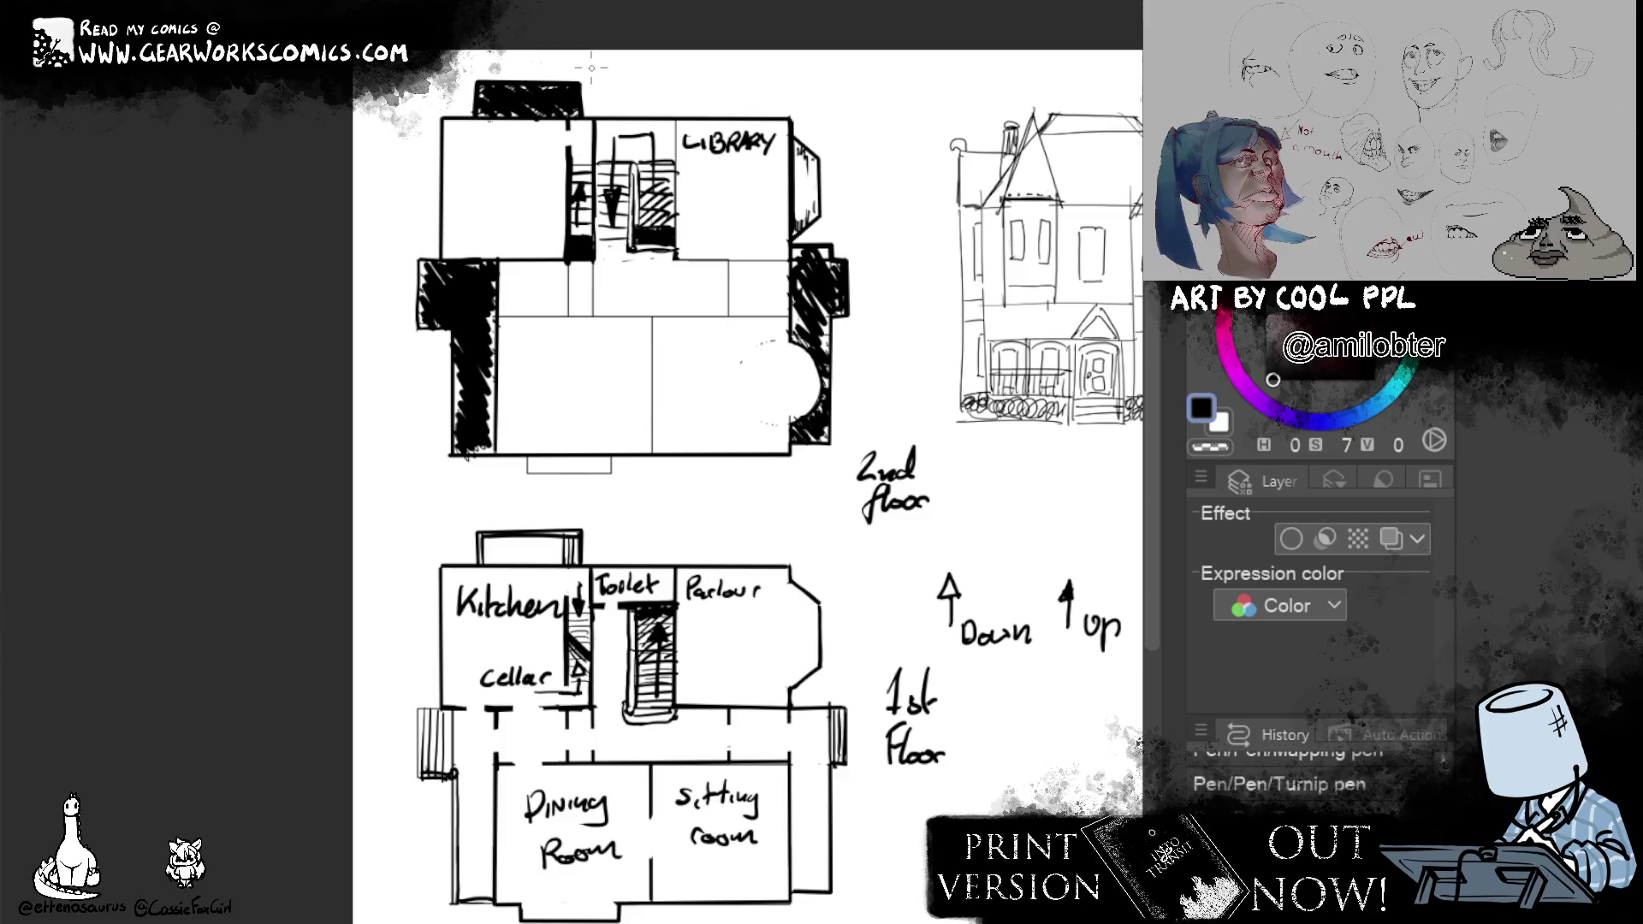
Fill the library bay black, outline the library thickly and select the round bay.
drag(795, 141, 817, 221)
mouse_move(675, 119)
mouse_down()
mouse_move(675, 260)
mouse_move(789, 259)
mouse_up()
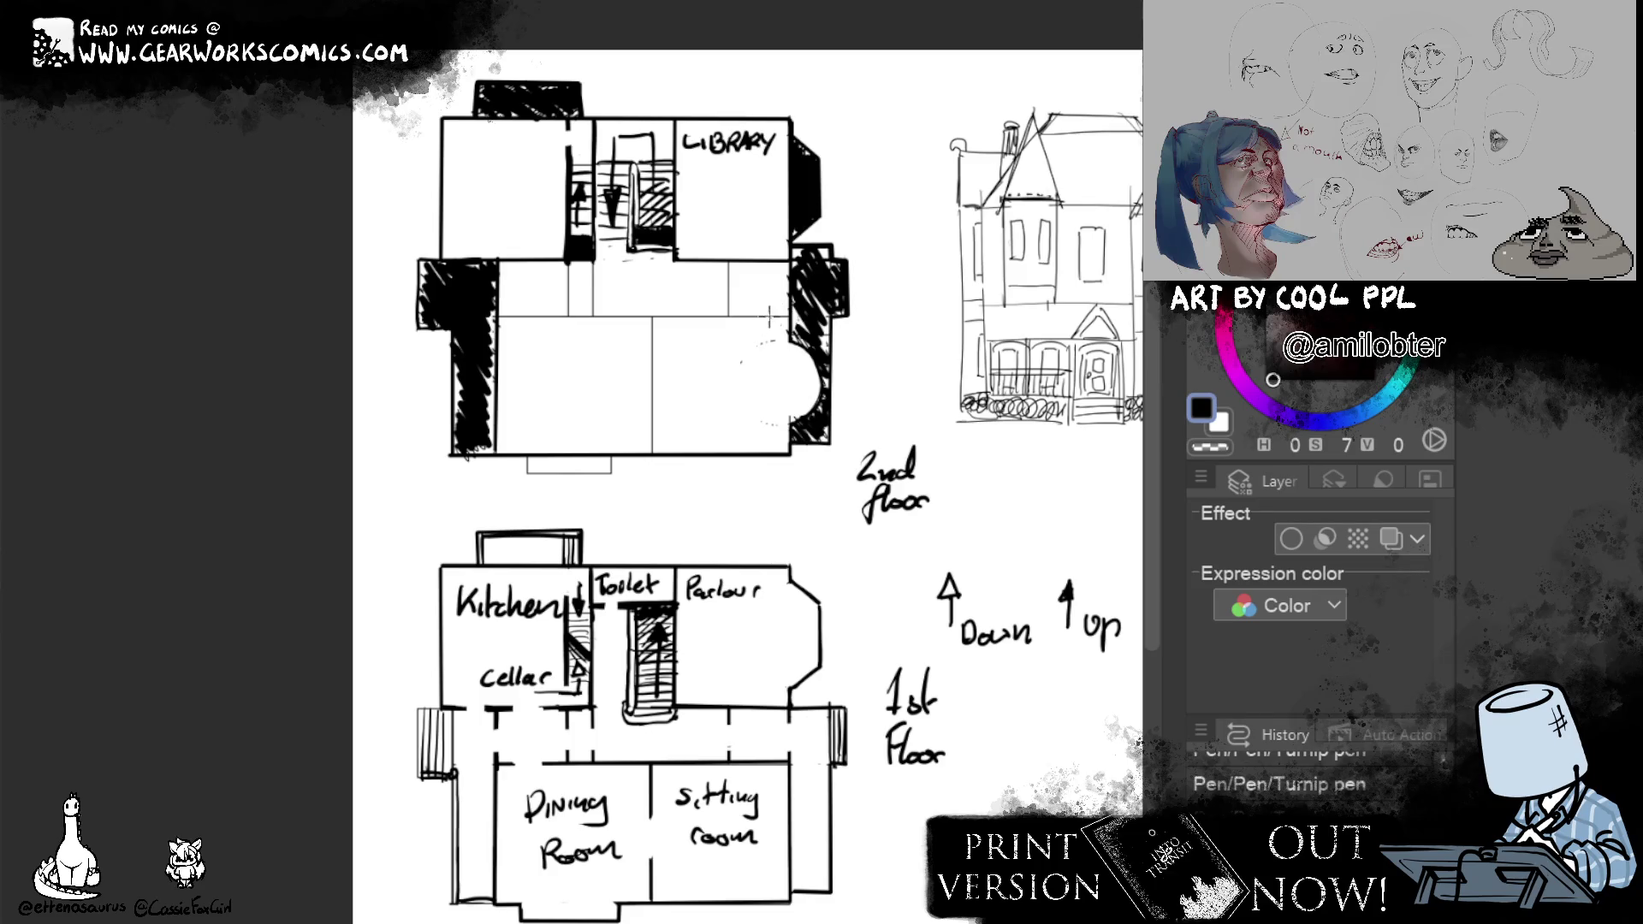
mouse_move(767, 316)
mouse_down()
mouse_move(834, 438)
mouse_move(821, 433)
mouse_up()
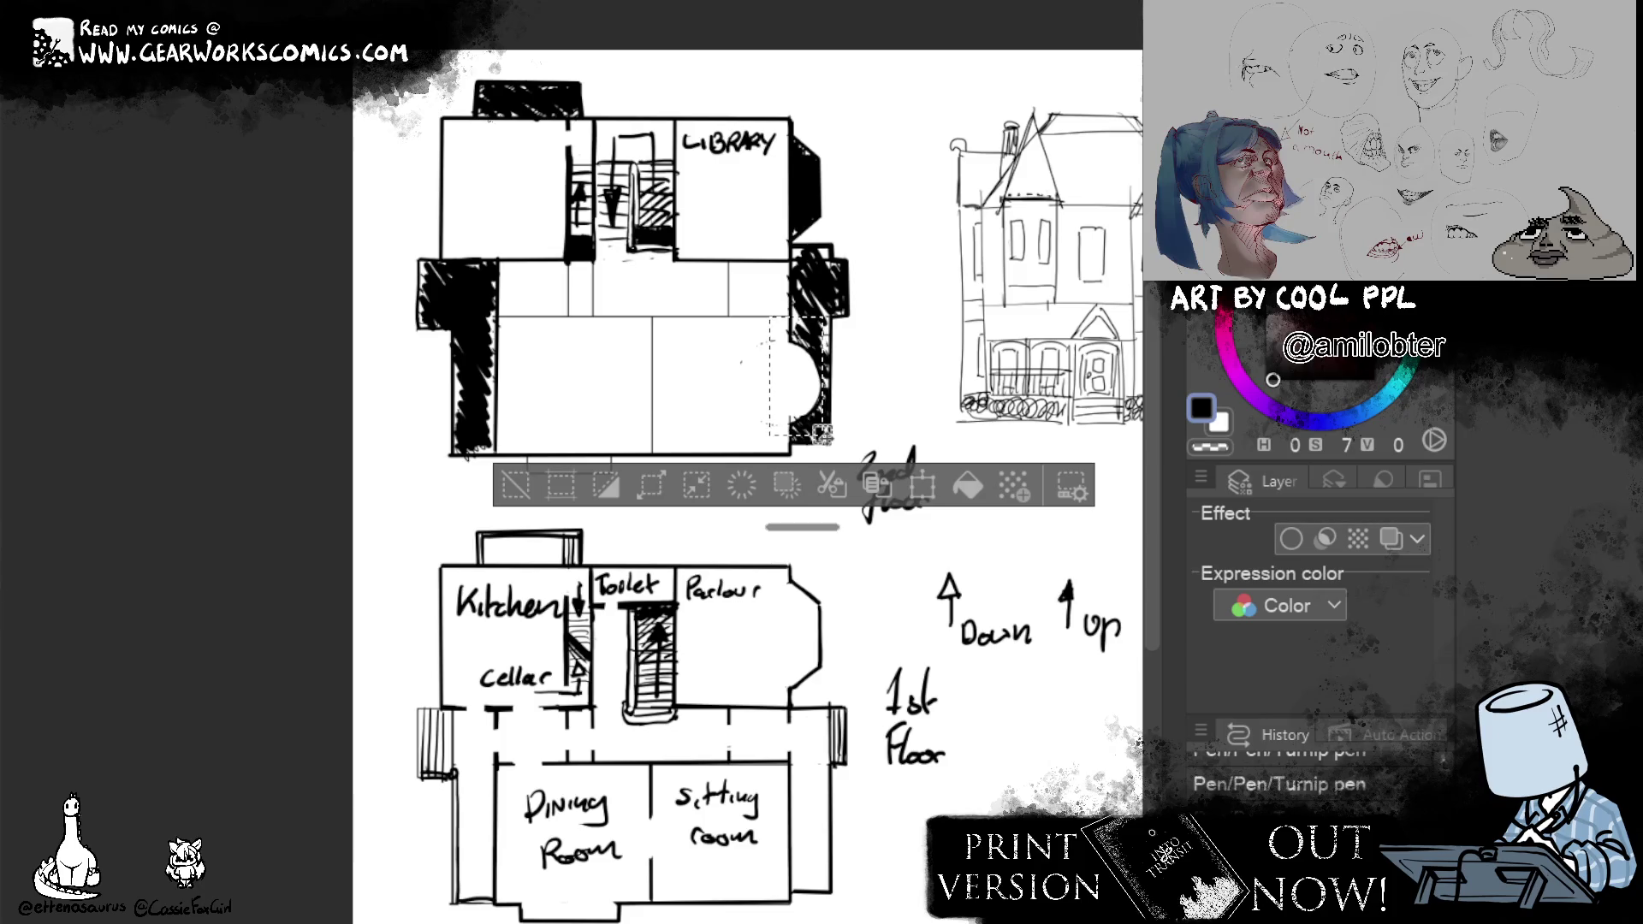
Draw a short wall below the Library and darken the horizontal wall line beneath it.
click(884, 333)
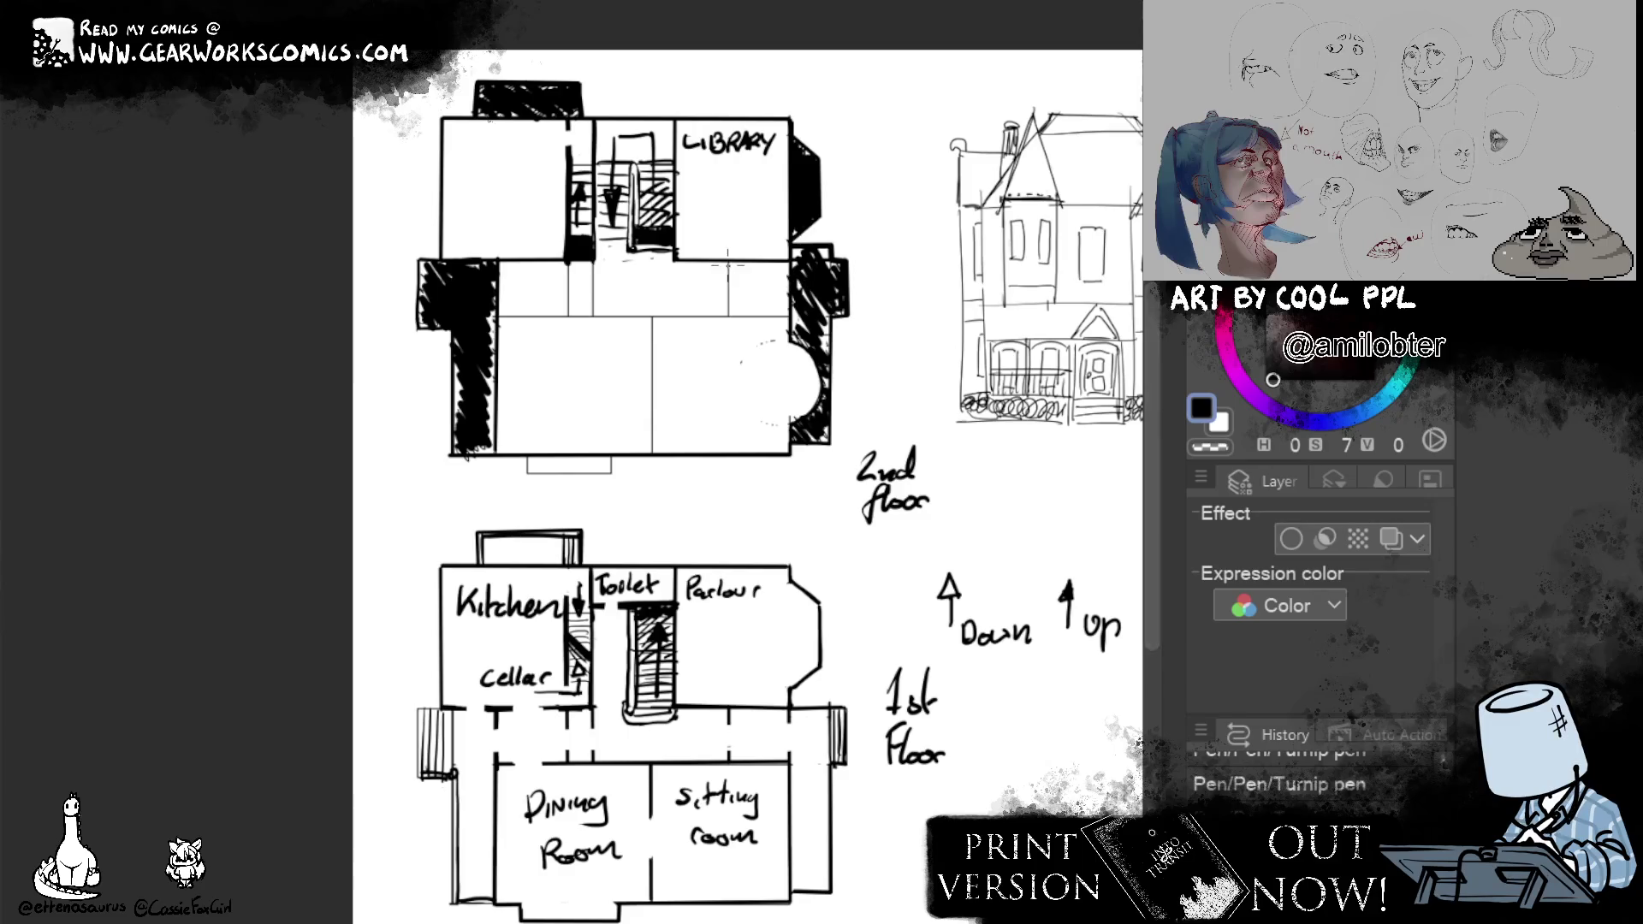
mouse_move(727, 260)
mouse_down()
mouse_move(727, 315)
mouse_move(621, 313)
mouse_up()
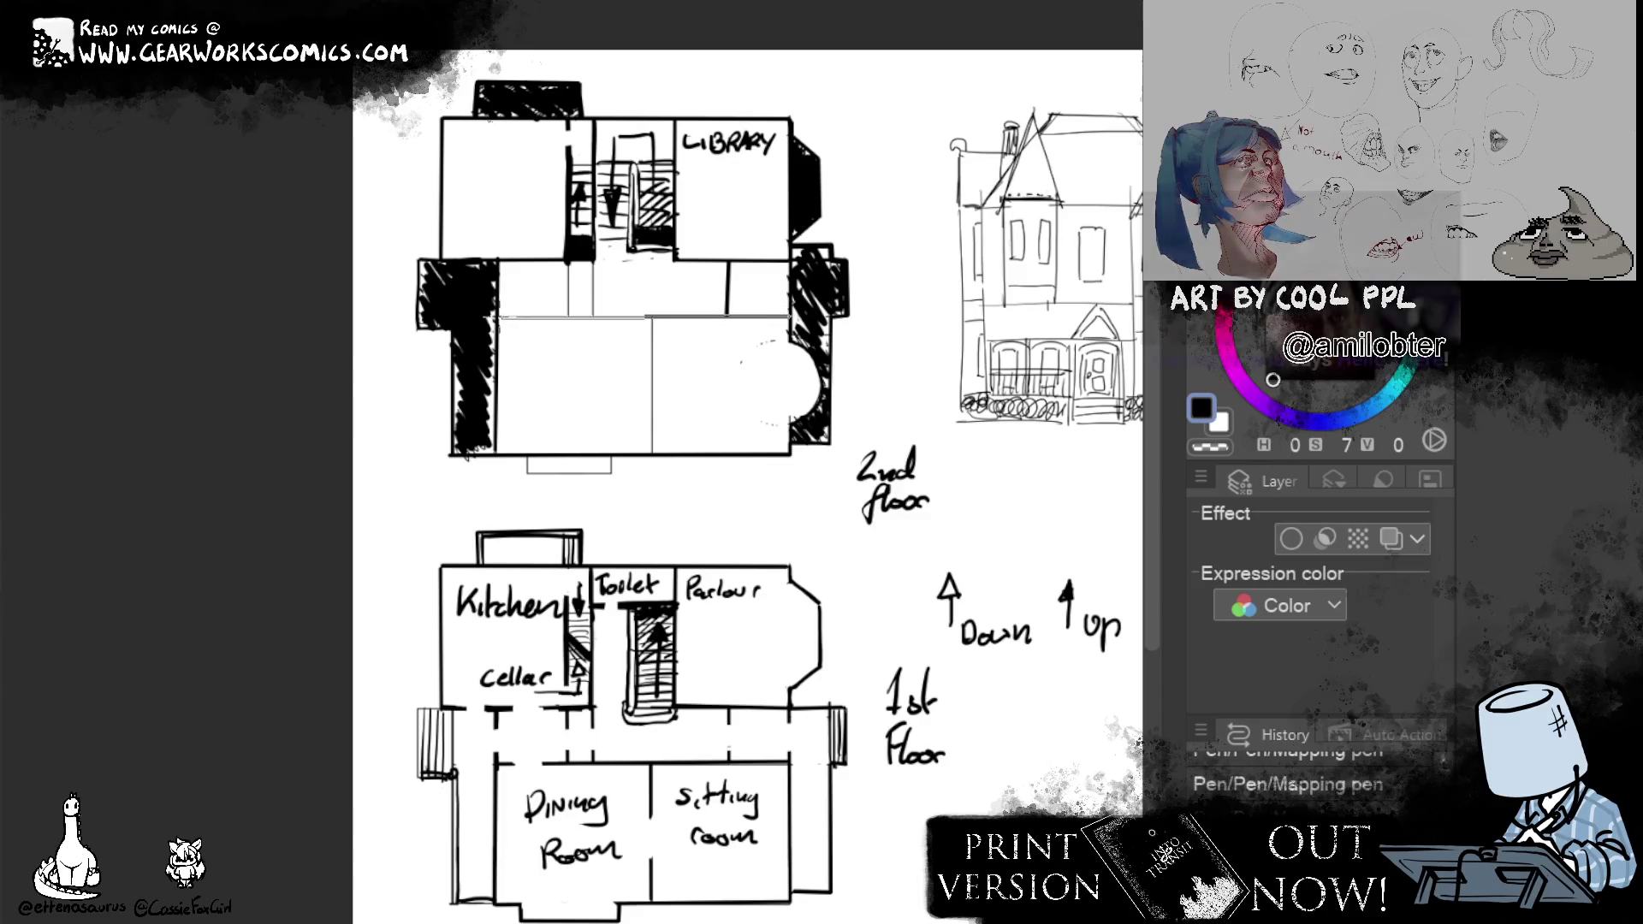
drag(789, 314, 498, 314)
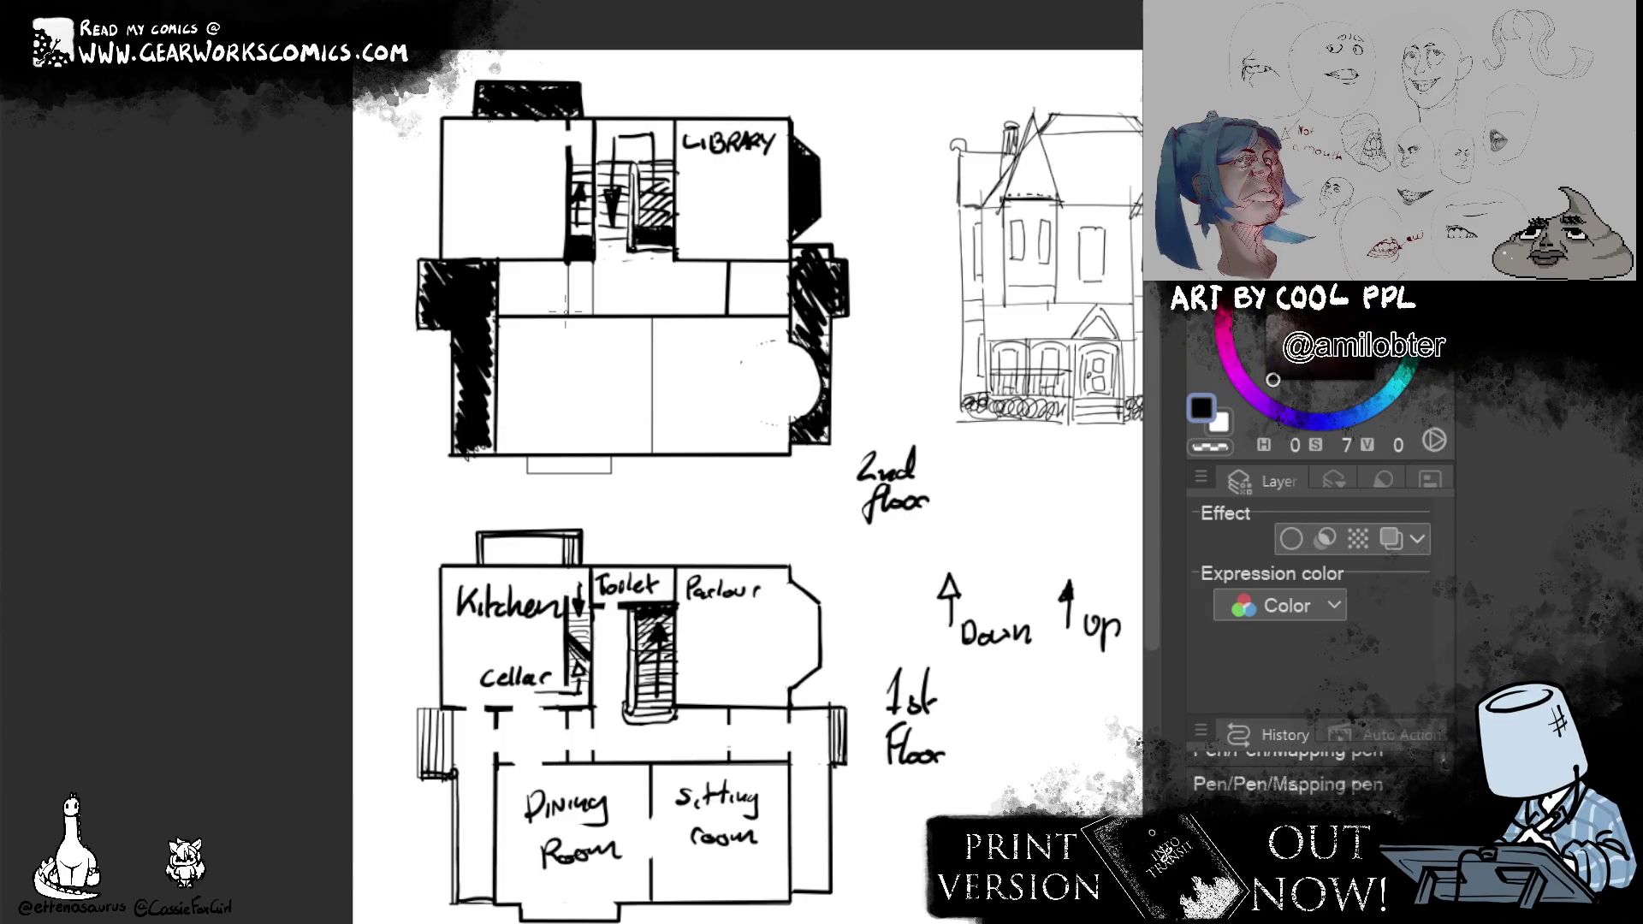
click(504, 373)
Draw bold vertical interior walls dividing the upper plan's lower rooms.
drag(500, 369, 677, 369)
key(ctrl+d)
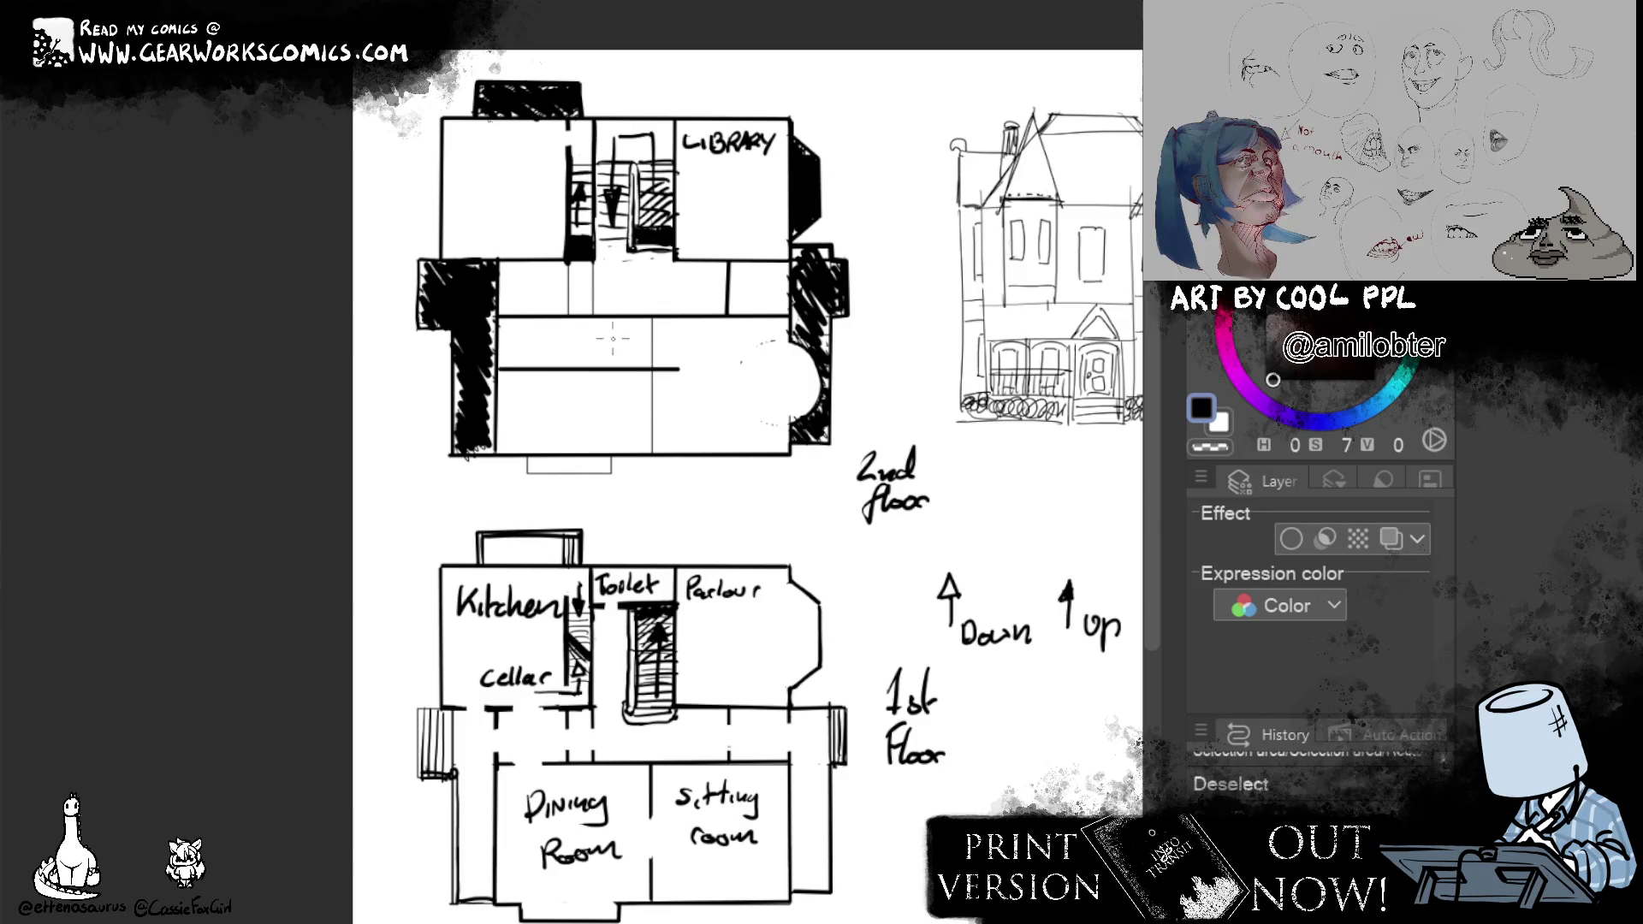
mouse_move(676, 314)
mouse_down()
mouse_move(676, 454)
mouse_move(677, 313)
mouse_up()
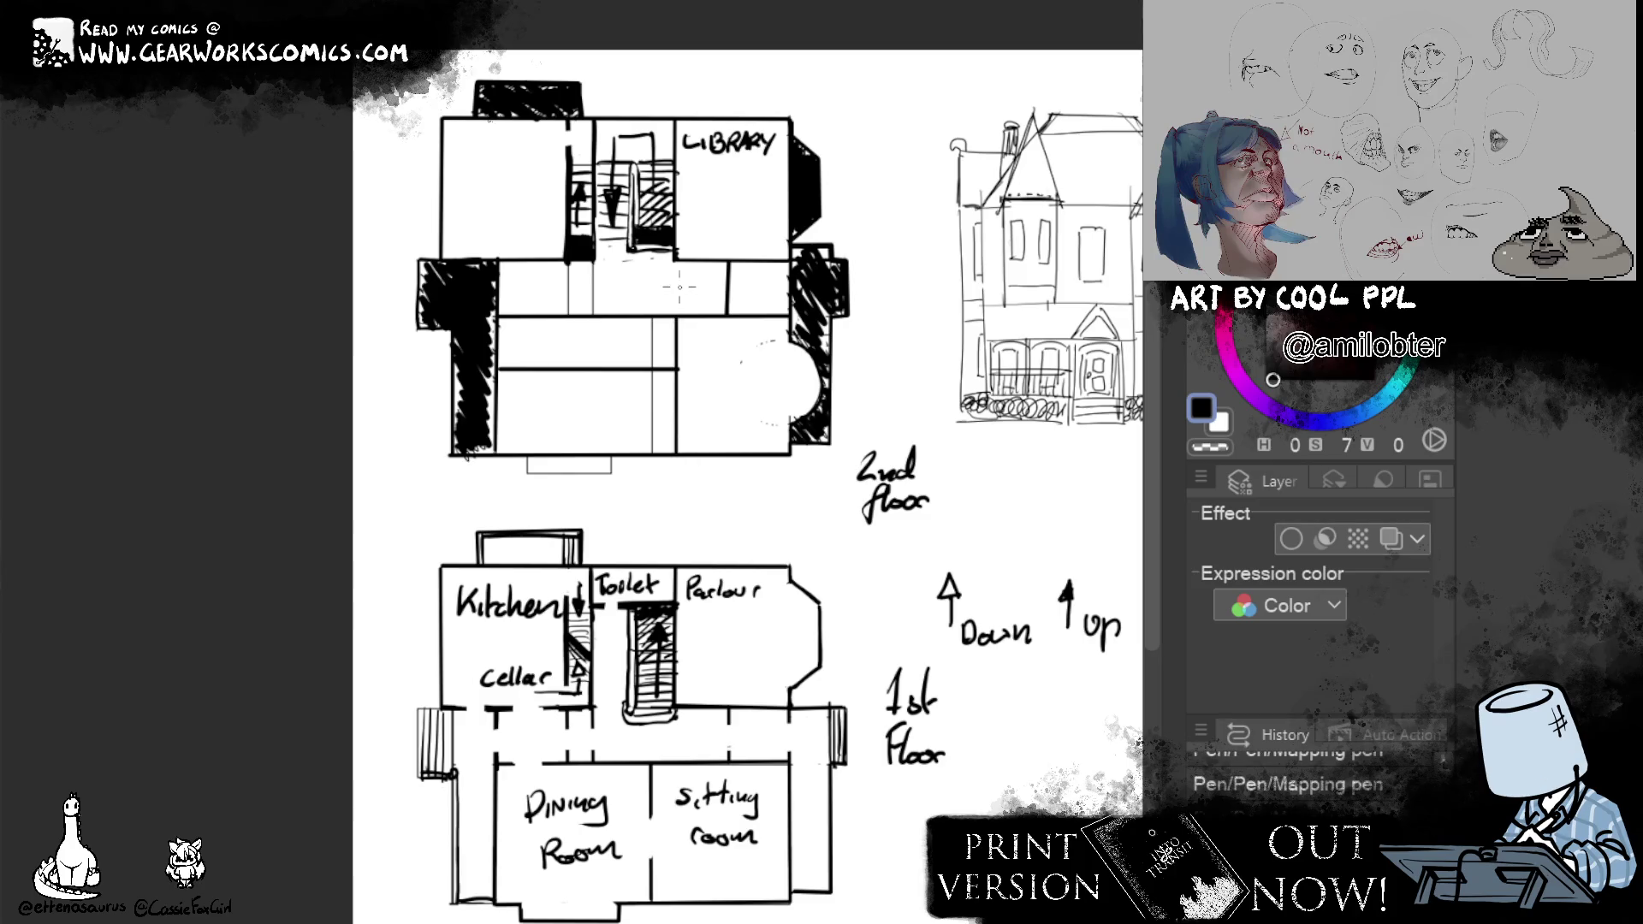
mouse_move(654, 313)
mouse_down()
mouse_move(654, 454)
mouse_move(653, 313)
mouse_up()
drag(591, 259, 592, 366)
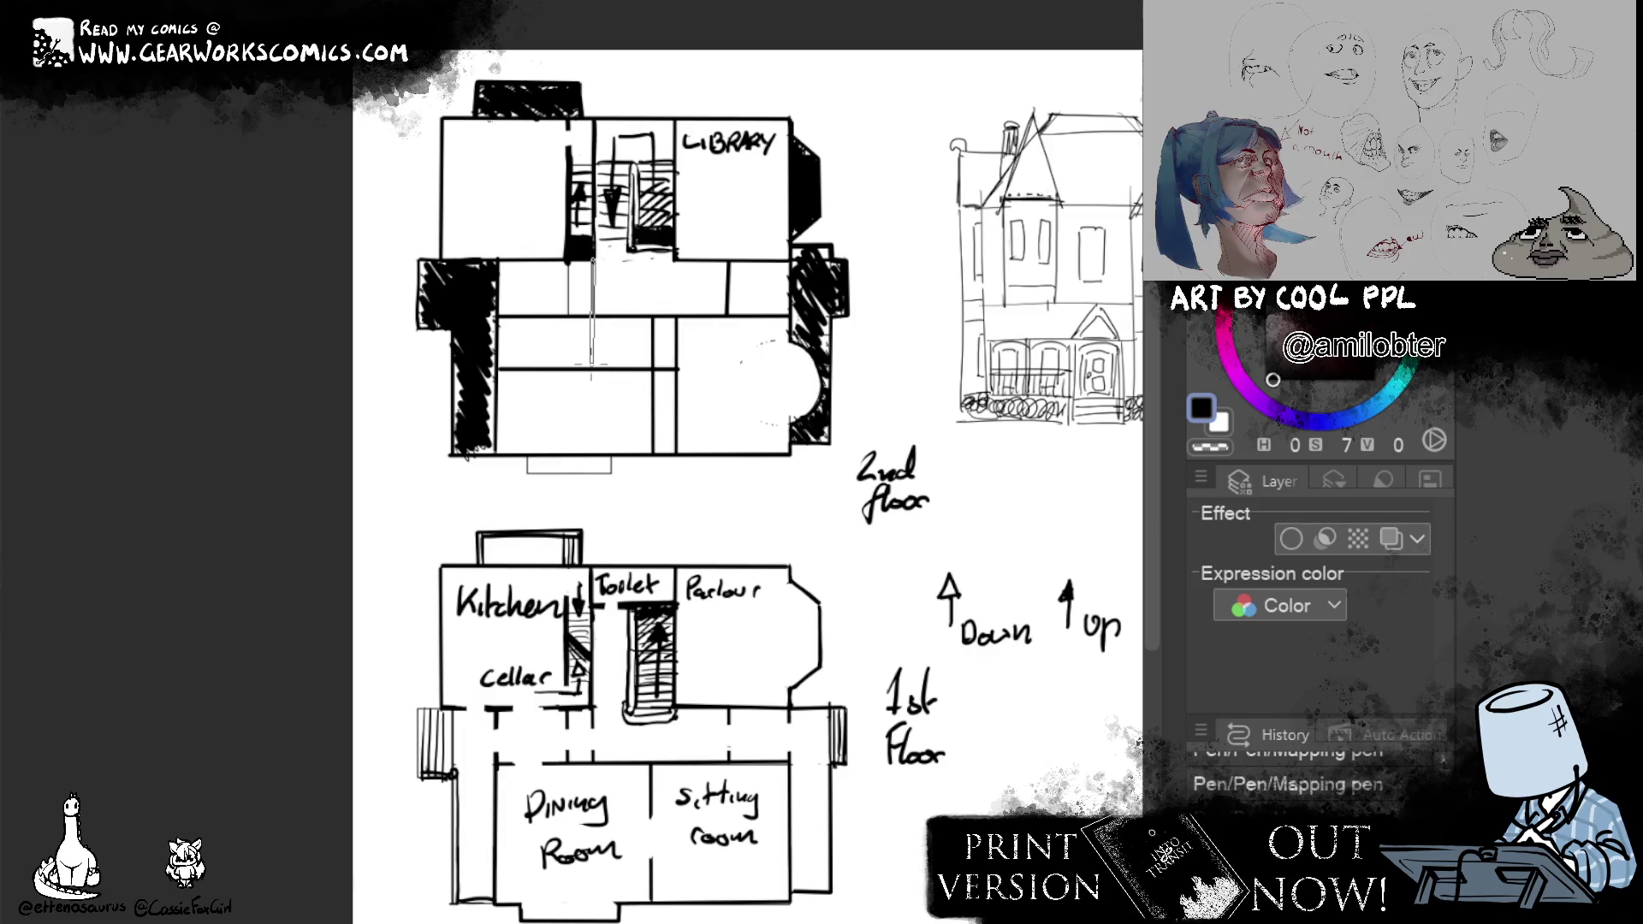
drag(591, 366, 593, 367)
Cut two doorway gaps in the horizontal walls and thin the wall beside the stairs.
mouse_move(599, 294)
mouse_down()
mouse_move(634, 340)
mouse_move(650, 317)
mouse_up()
drag(621, 382, 632, 345)
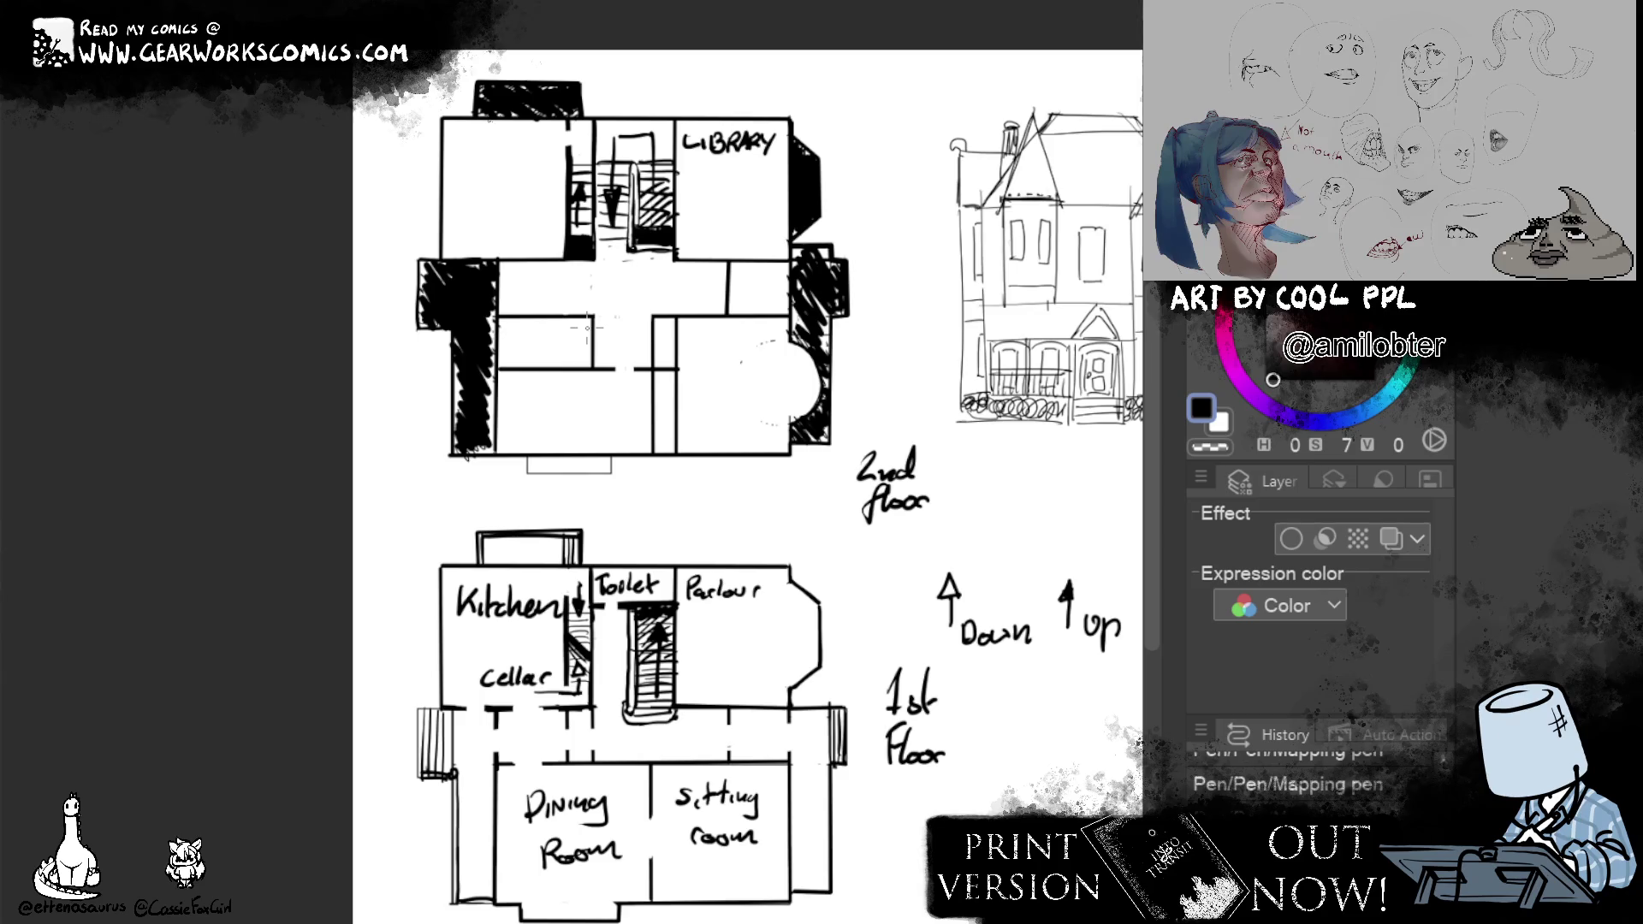
mouse_move(568, 97)
mouse_down()
mouse_move(569, 272)
mouse_move(570, 257)
mouse_up()
Erase the thick wall line and old arrow beside the upper staircase with the Hard eraser.
key(e)
drag(568, 119, 569, 257)
drag(574, 127, 572, 234)
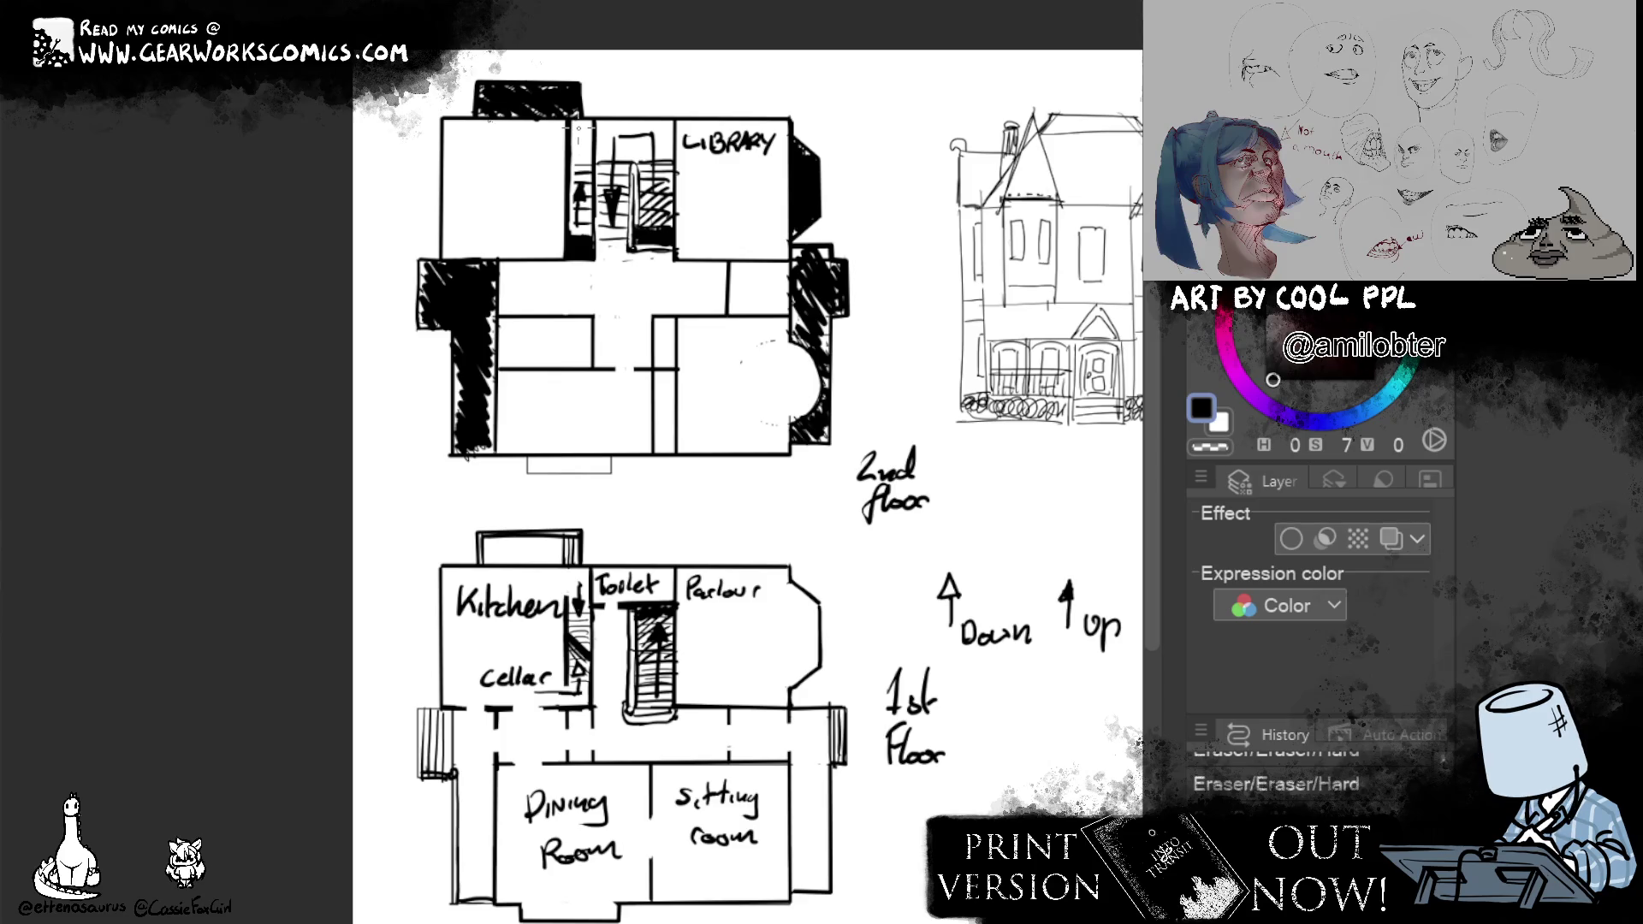
mouse_move(577, 170)
mouse_down()
mouse_move(572, 264)
mouse_move(588, 272)
mouse_up()
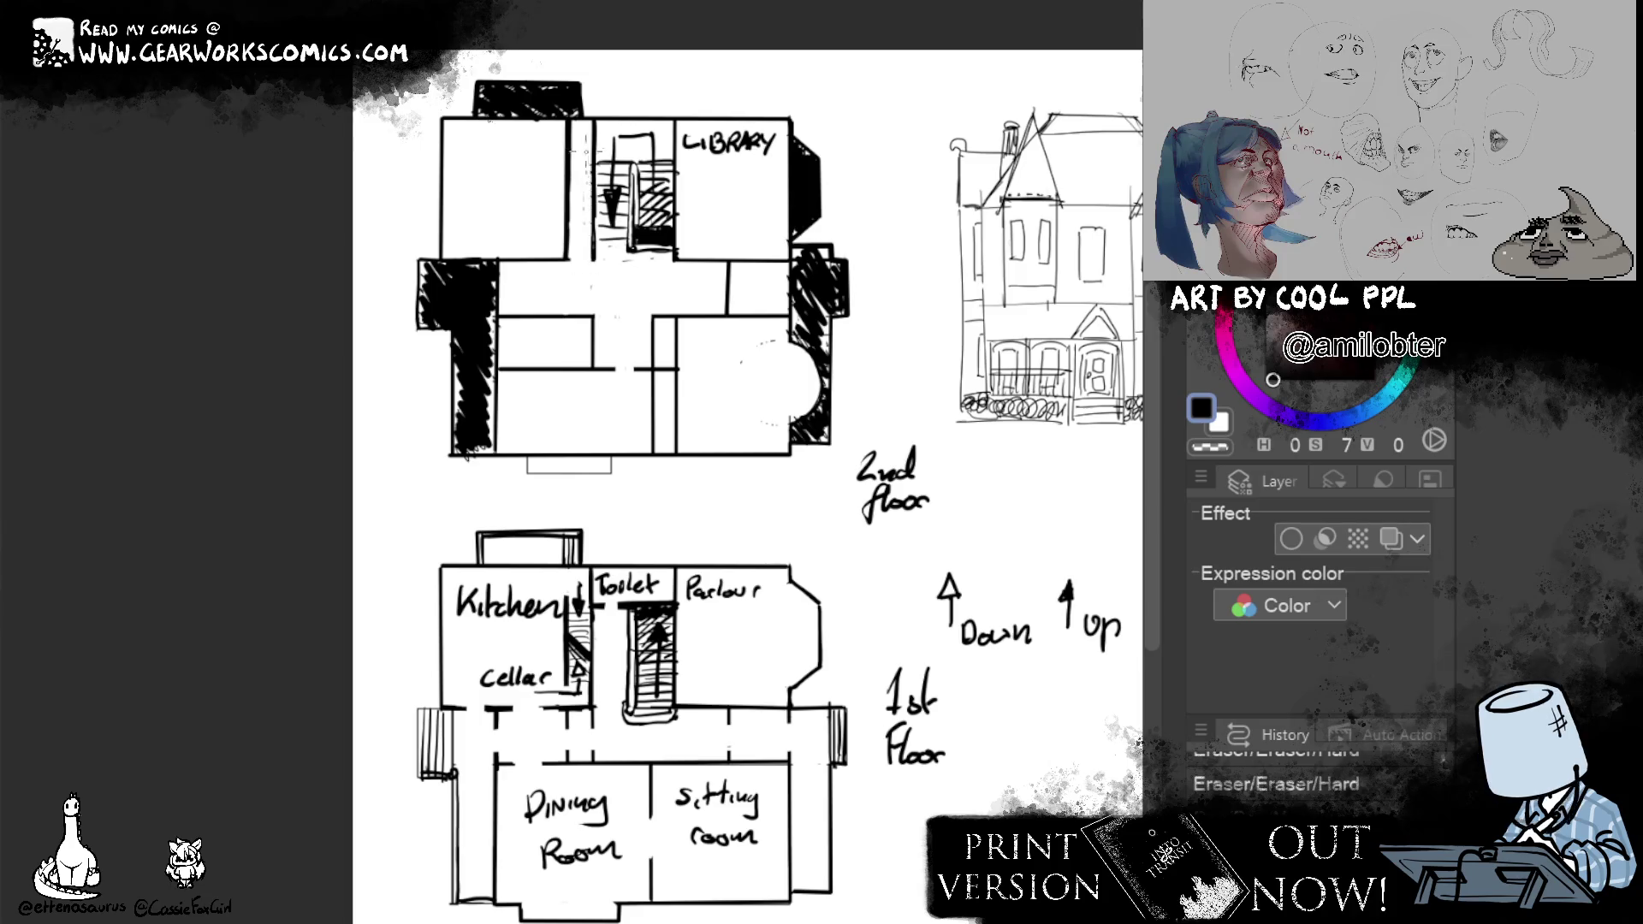
Add strokes to the upper staircase and hatch the area beside it with the Mapping pen.
key(p)
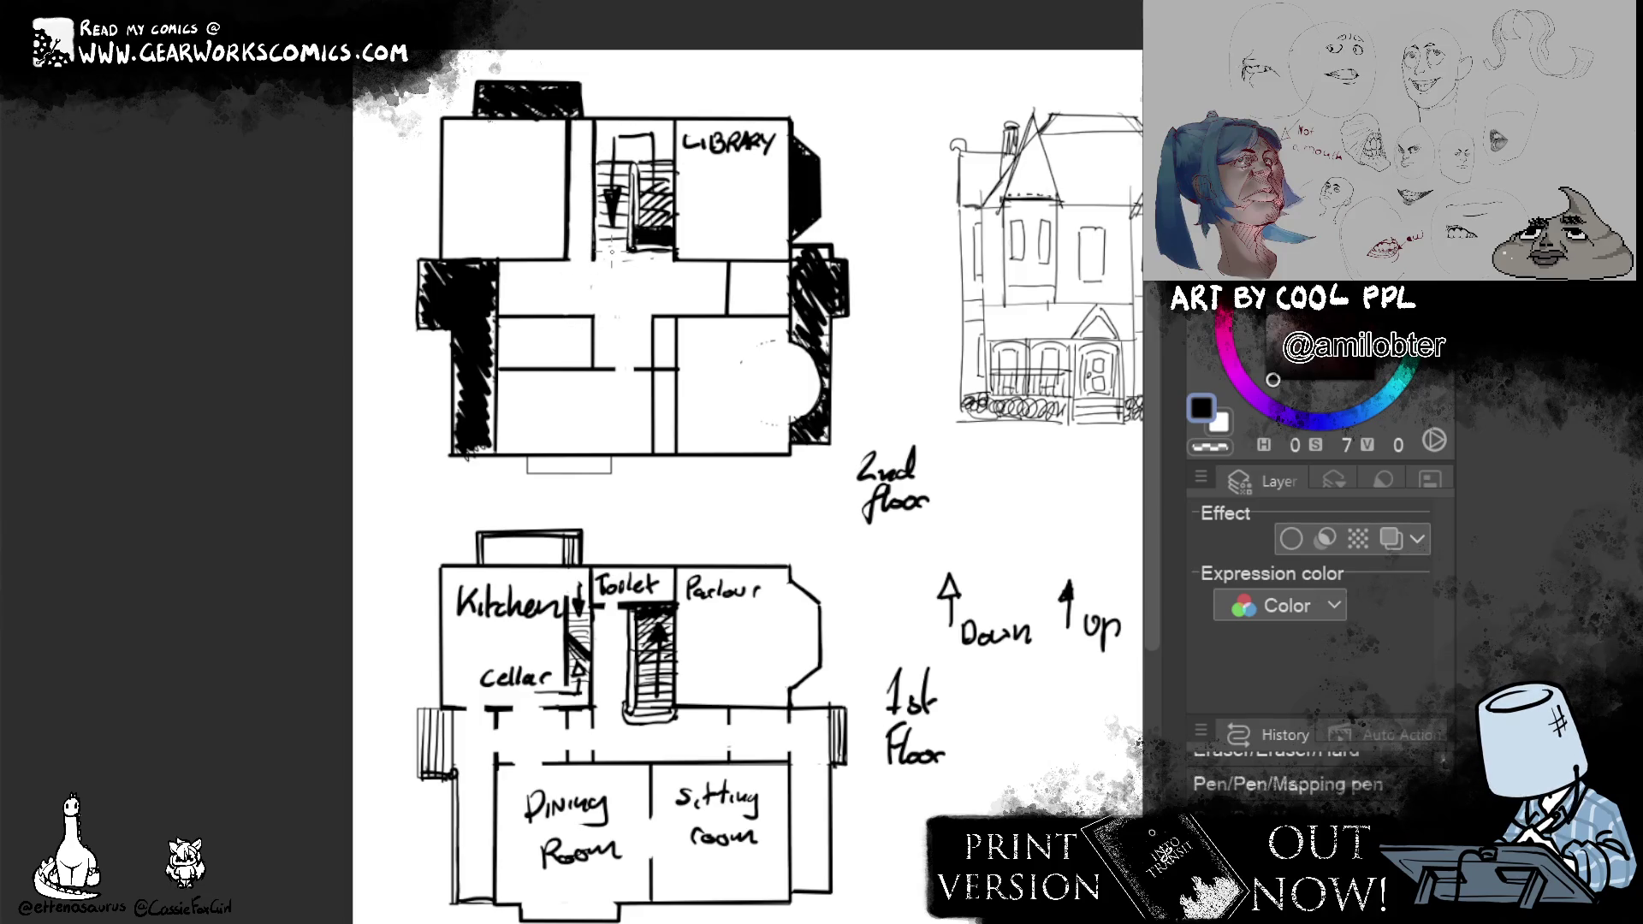
mouse_move(652, 222)
mouse_down()
mouse_move(665, 249)
mouse_move(673, 227)
mouse_up()
drag(573, 262, 593, 234)
drag(585, 231, 593, 171)
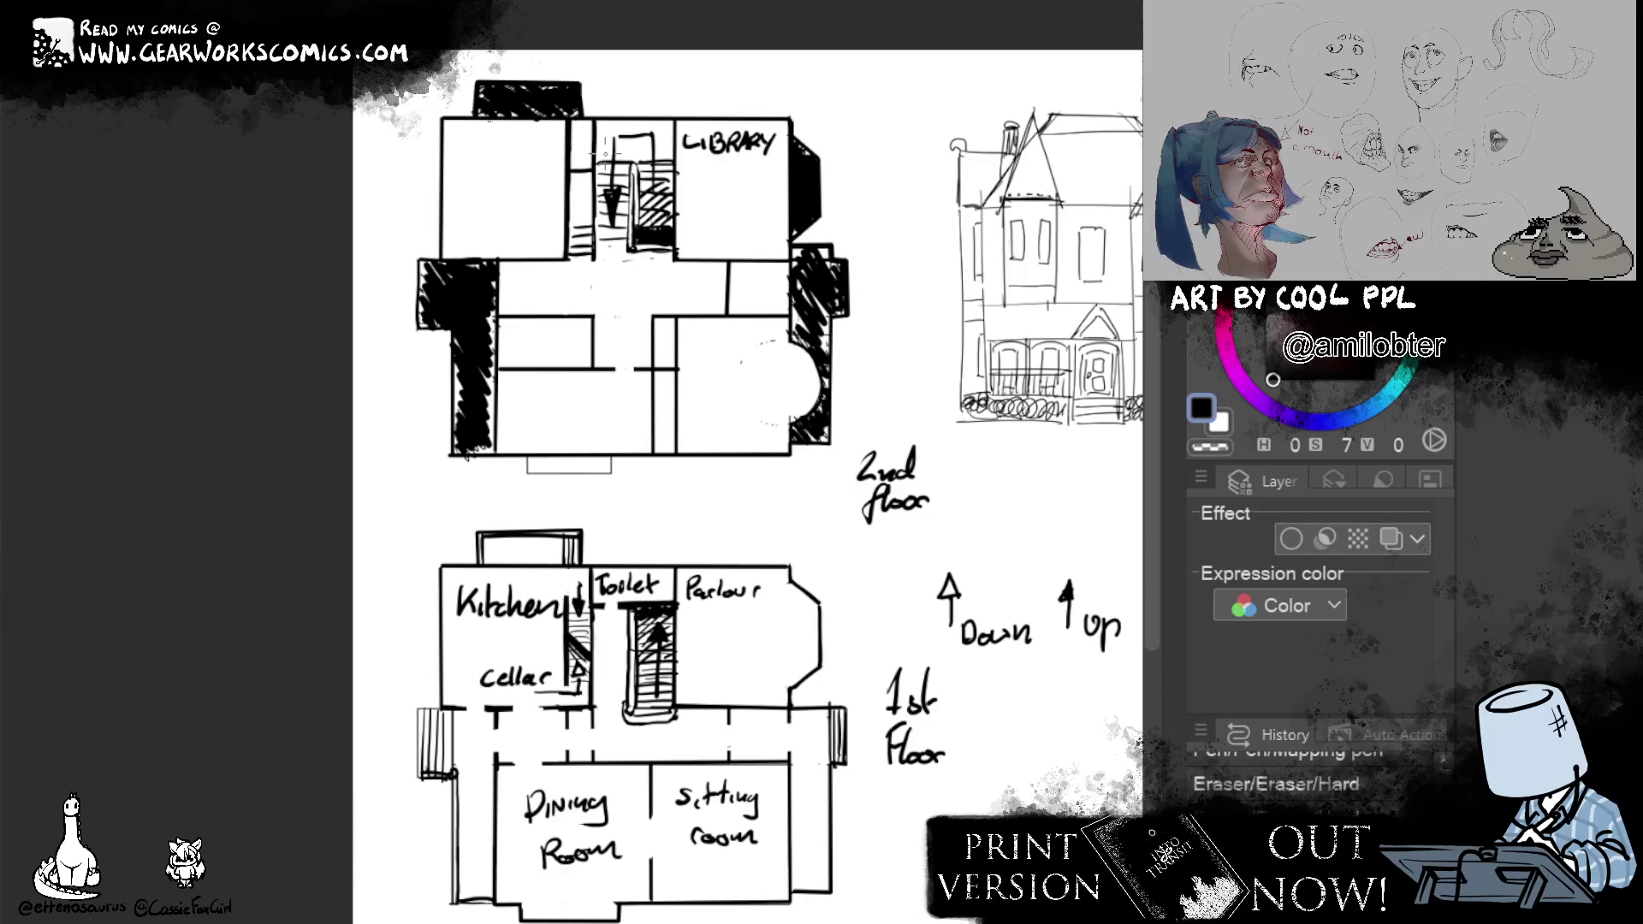
drag(569, 129, 569, 154)
Darken the stairwell with denser hatching and fill in a solid downward arrowhead.
drag(578, 207, 593, 231)
mouse_move(565, 164)
mouse_down()
mouse_move(597, 206)
mouse_move(588, 287)
mouse_up()
drag(591, 264, 585, 279)
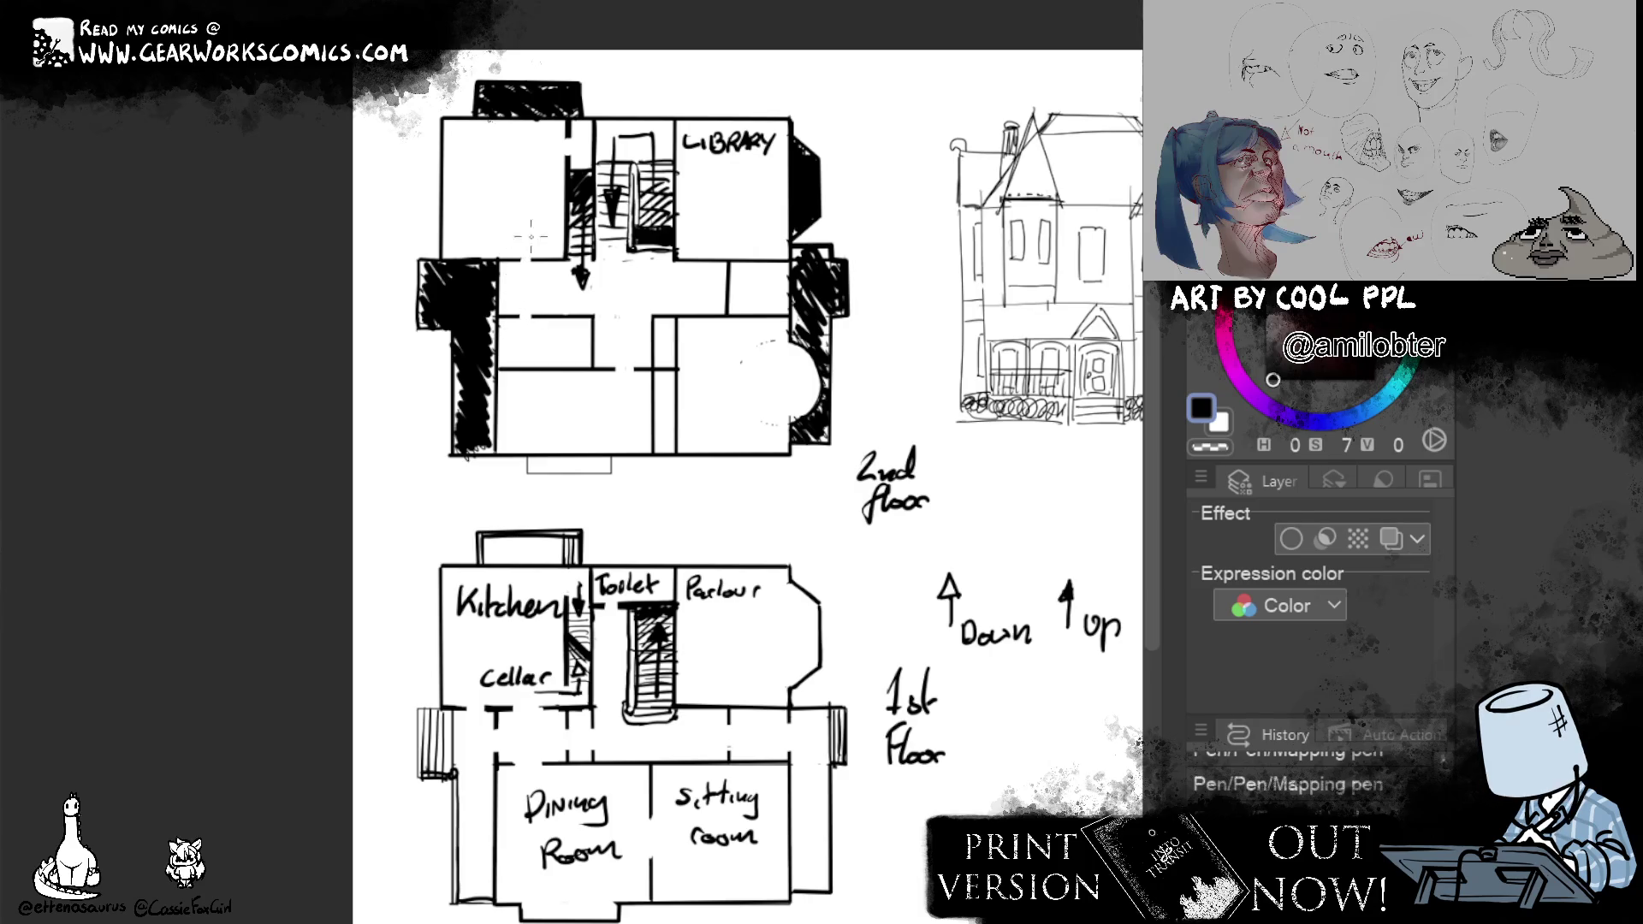
Clean a stray mark and sketch a short wall and small circular fixture in the central room.
drag(527, 246, 526, 315)
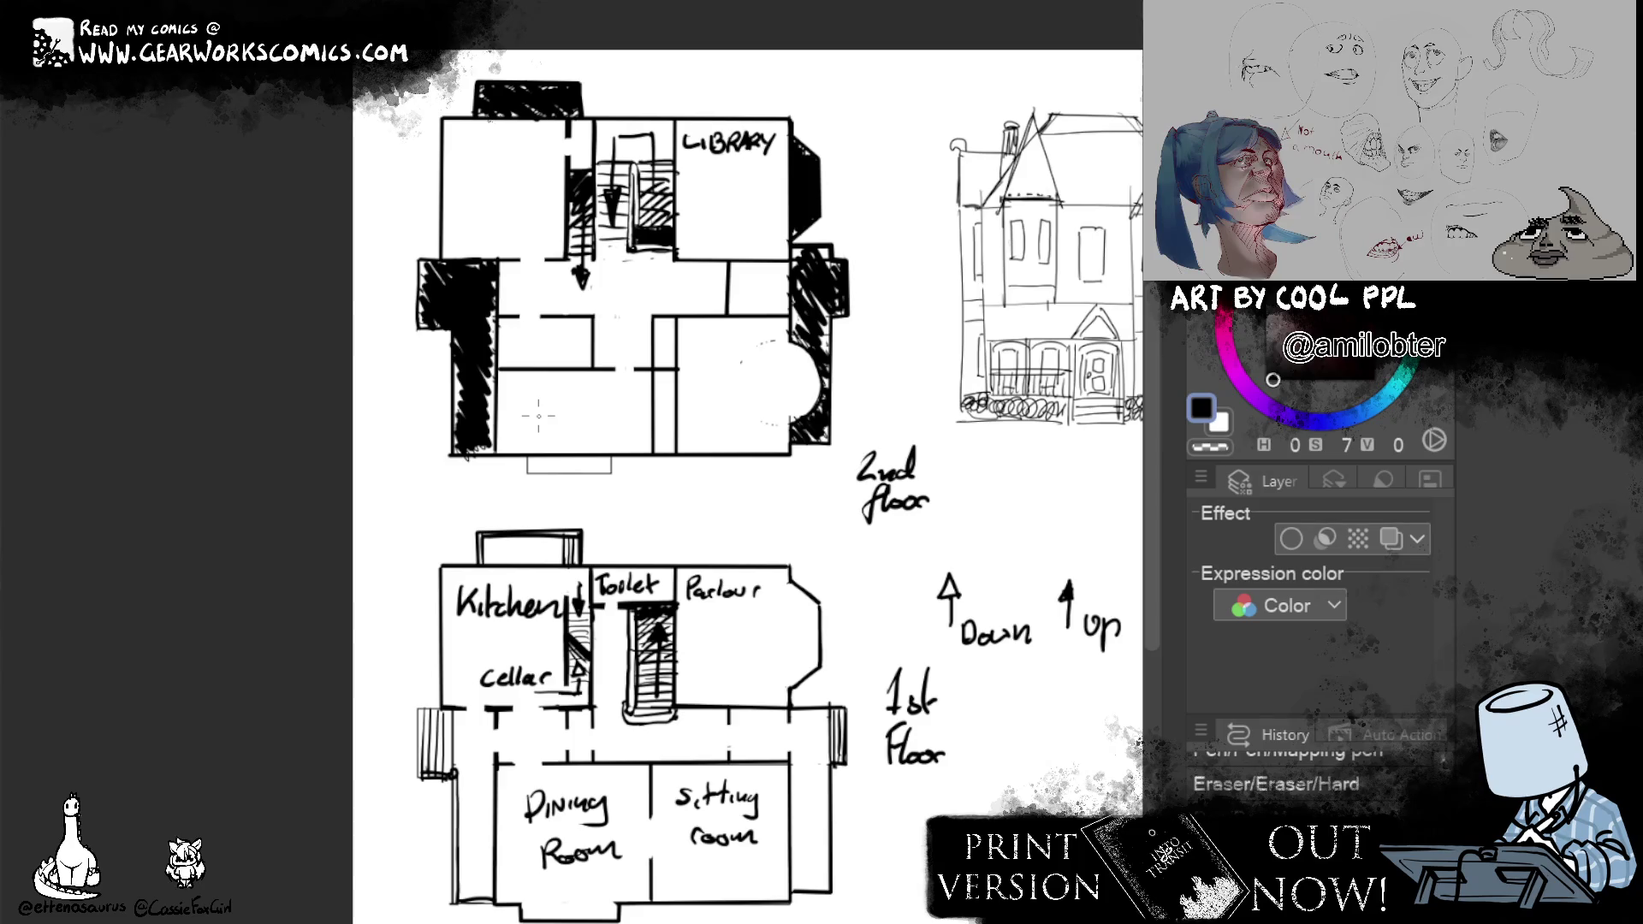
mouse_move(498, 355)
mouse_down()
mouse_move(552, 343)
mouse_move(552, 365)
mouse_move(565, 349)
mouse_move(581, 367)
mouse_up()
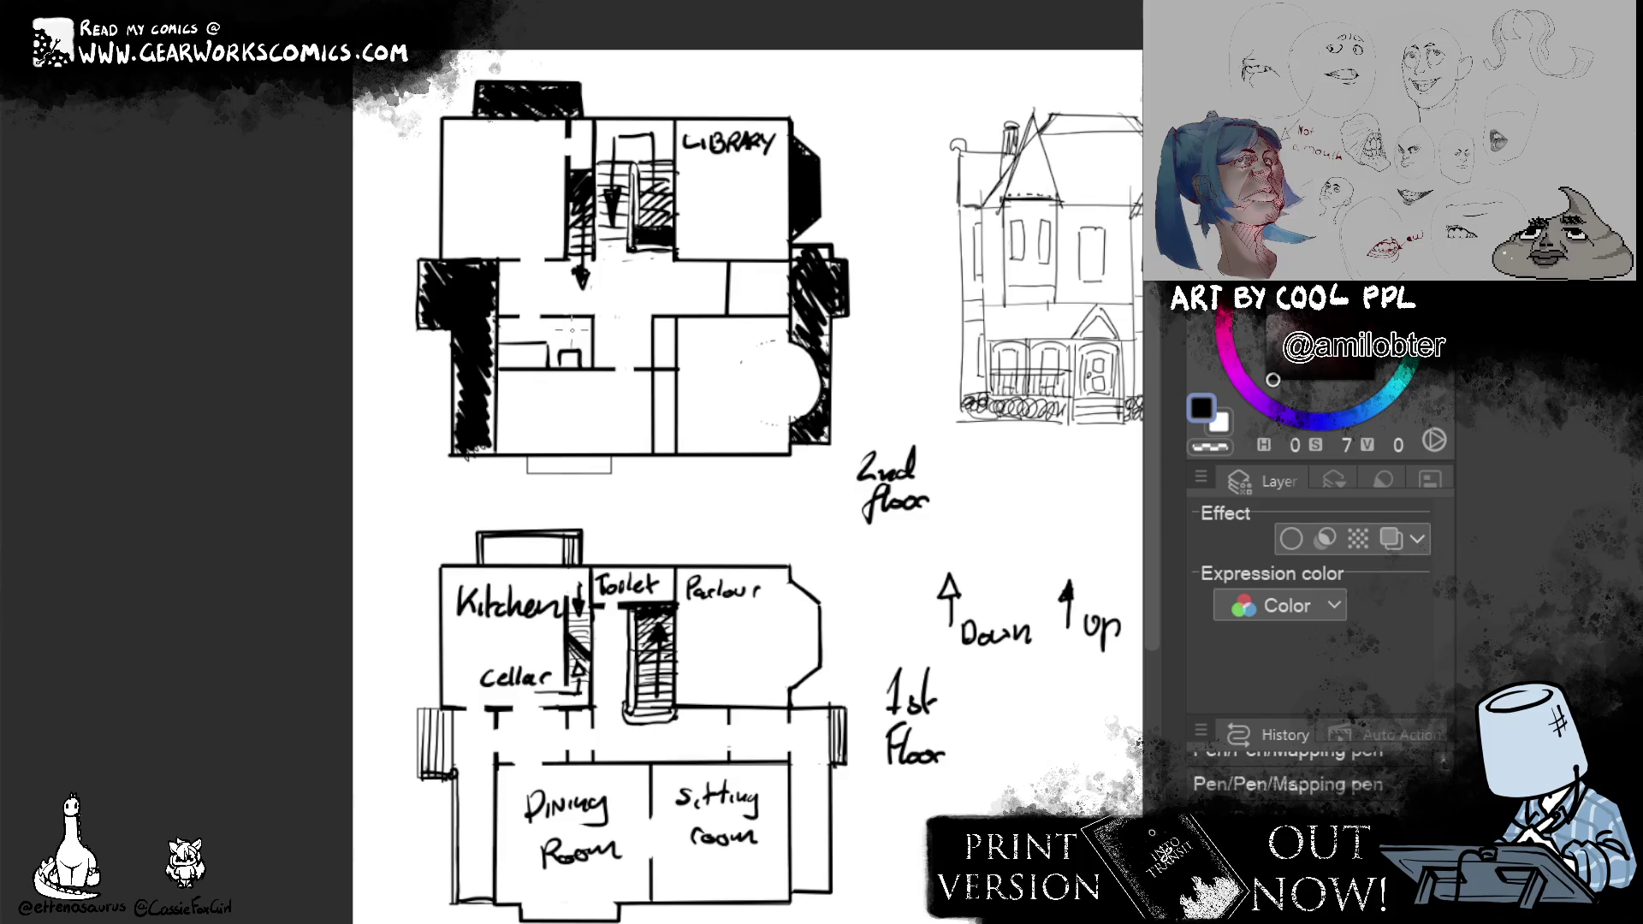
drag(577, 319, 578, 319)
Erase part of the small rectangle below the plan and open a gap in the bottom wall.
key(e)
mouse_move(524, 465)
mouse_down()
mouse_move(617, 473)
mouse_move(637, 454)
mouse_up()
key(p)
drag(532, 456, 606, 440)
Cut short gaps into the right outer wall of the upper plan.
drag(696, 249, 698, 266)
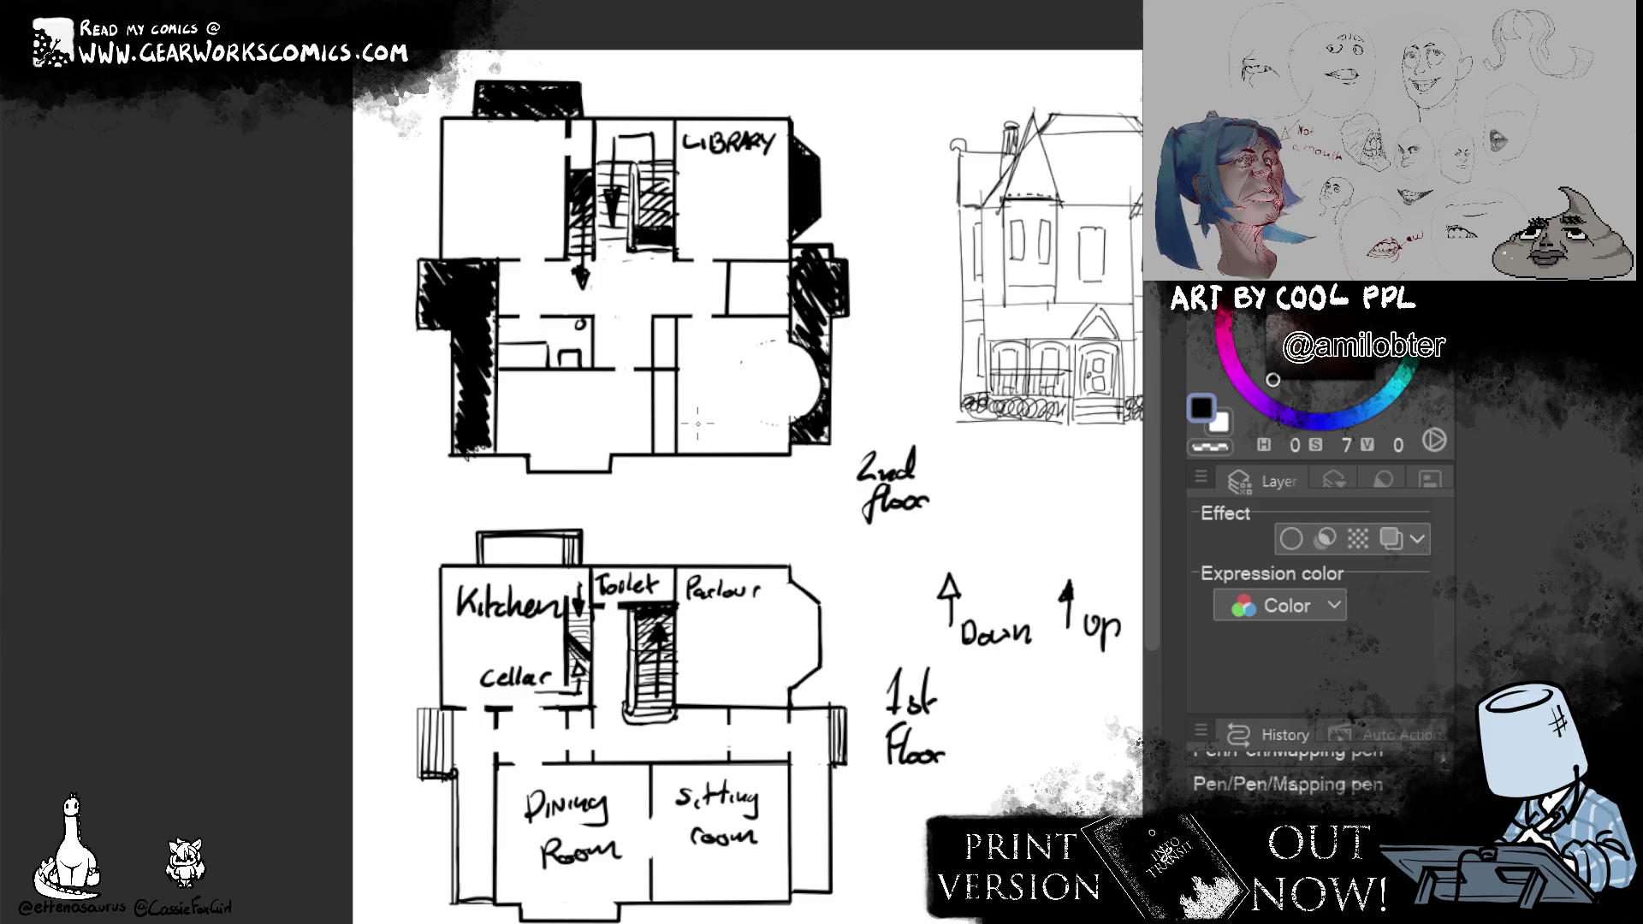
drag(676, 320, 676, 336)
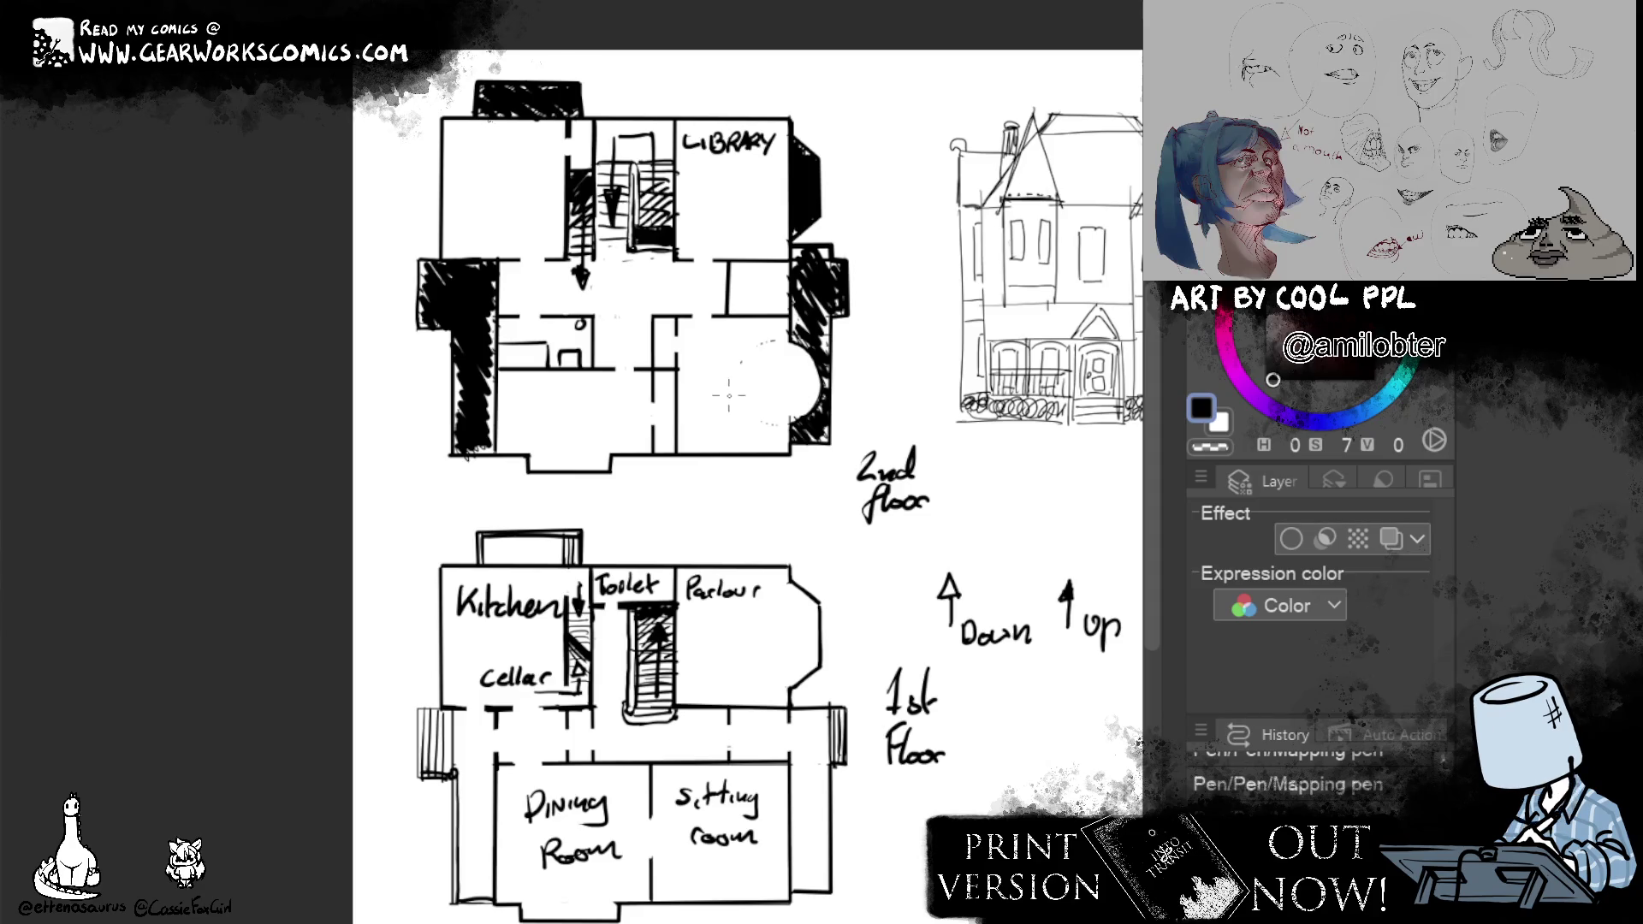
Hand-letter LIBRARY in the right room, Chamber 1 top-left and Chamber 2 lower-left.
mouse_move(691, 393)
mouse_down()
mouse_move(694, 426)
mouse_move(752, 399)
mouse_move(756, 352)
mouse_move(779, 363)
mouse_move(776, 383)
mouse_up()
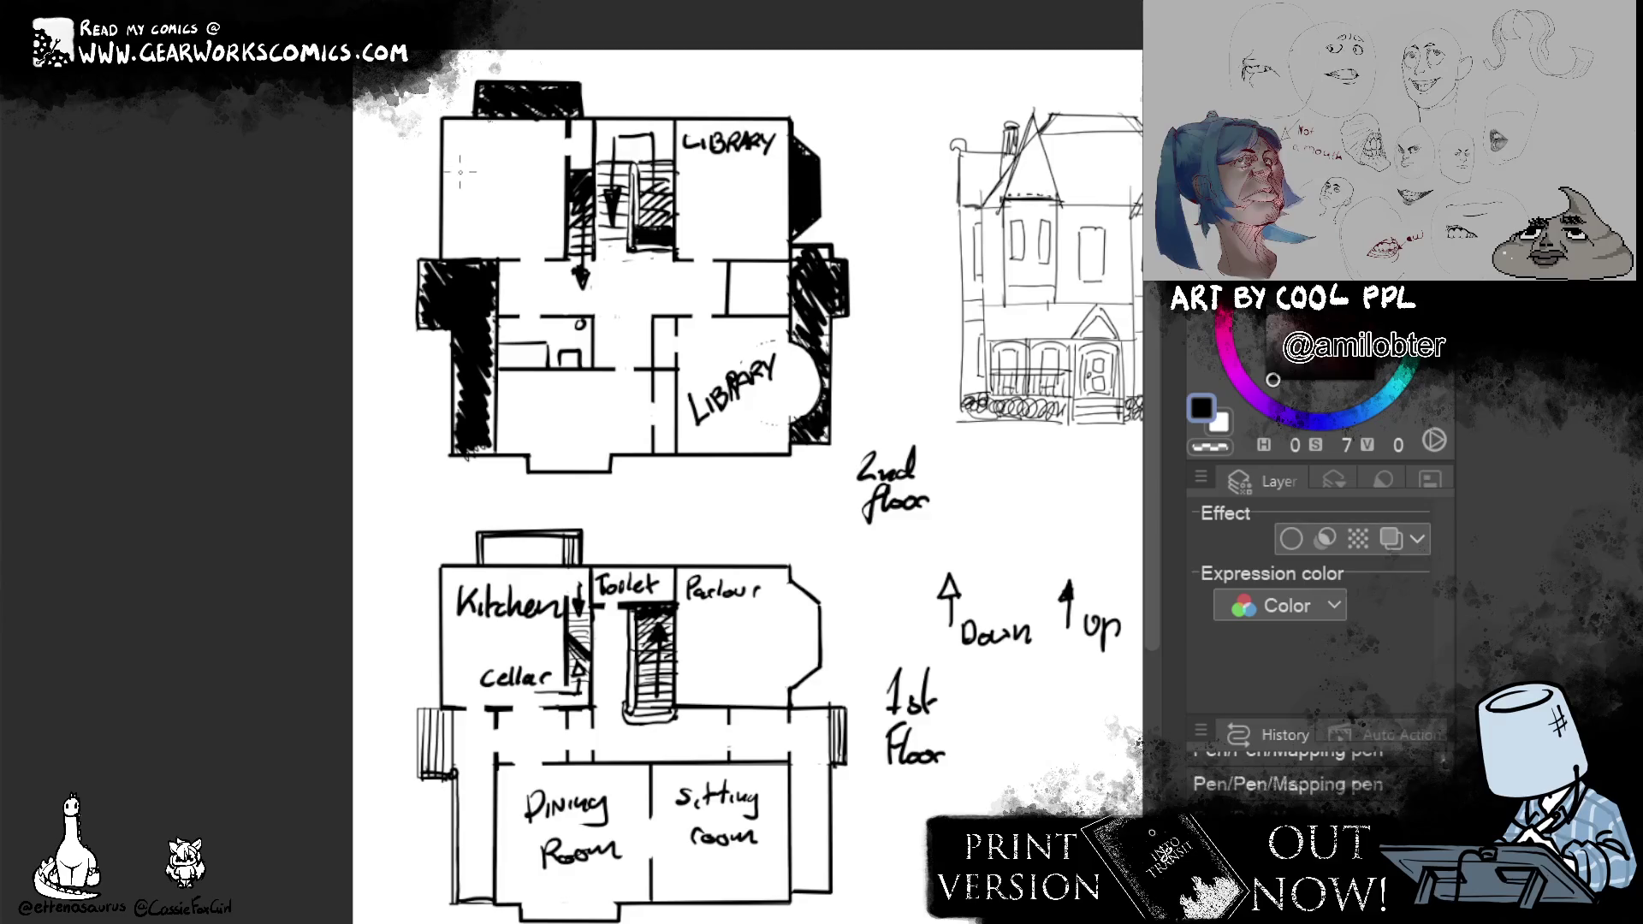
mouse_move(462, 149)
mouse_down()
mouse_move(449, 167)
mouse_move(554, 165)
mouse_move(498, 204)
mouse_up()
drag(483, 200, 513, 200)
mouse_move(521, 400)
mouse_down()
mouse_move(639, 403)
mouse_move(584, 439)
mouse_up()
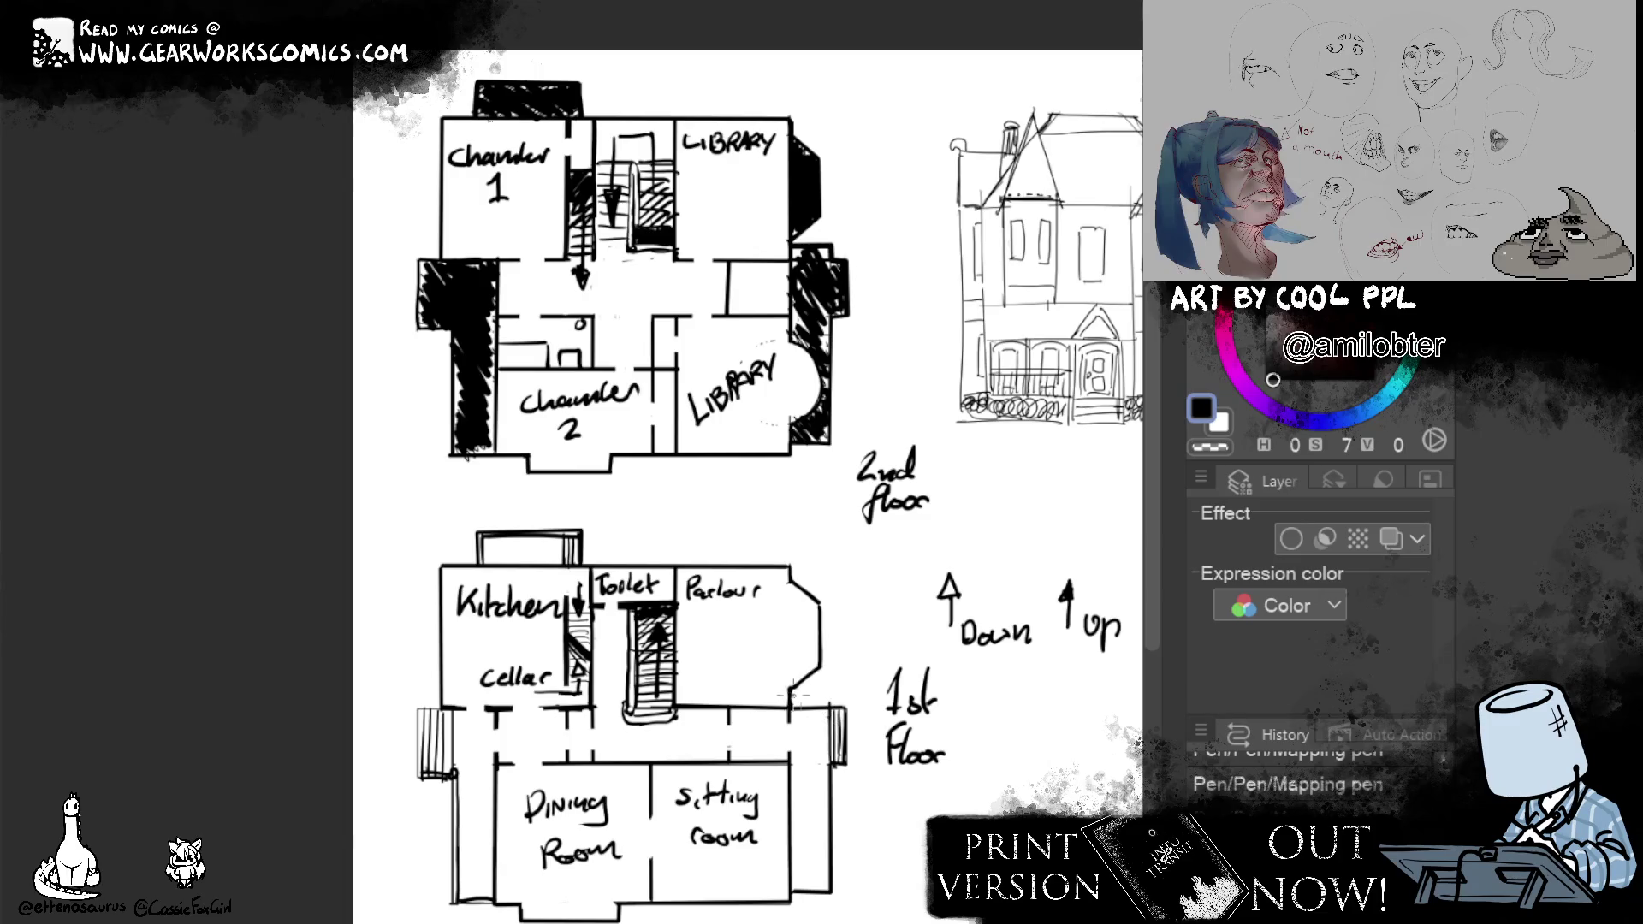
Draw a wall line off the Parlour and a vertical stroke above the Kitchen on the lower plan.
mouse_move(791, 695)
mouse_down()
mouse_move(829, 721)
mouse_move(827, 693)
mouse_up()
drag(559, 571, 559, 527)
Erase marks by the library wall and draw short parallel lines forming a doorway to the hall.
mouse_move(747, 268)
mouse_down()
mouse_move(750, 317)
mouse_move(760, 251)
mouse_up()
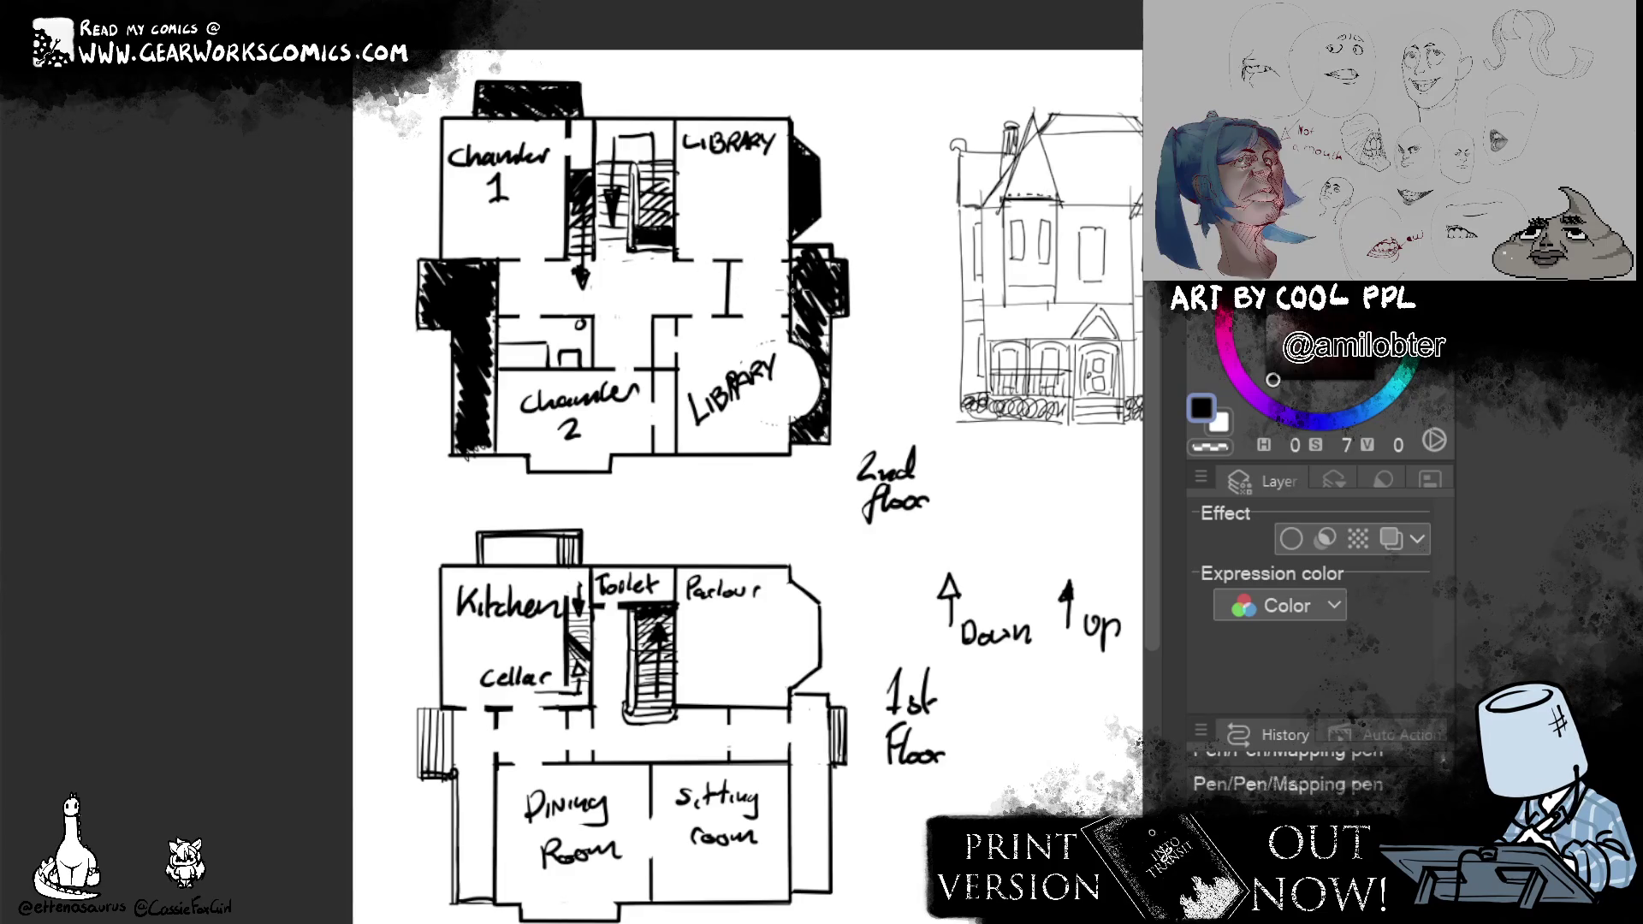
drag(775, 264, 776, 324)
drag(743, 263, 743, 314)
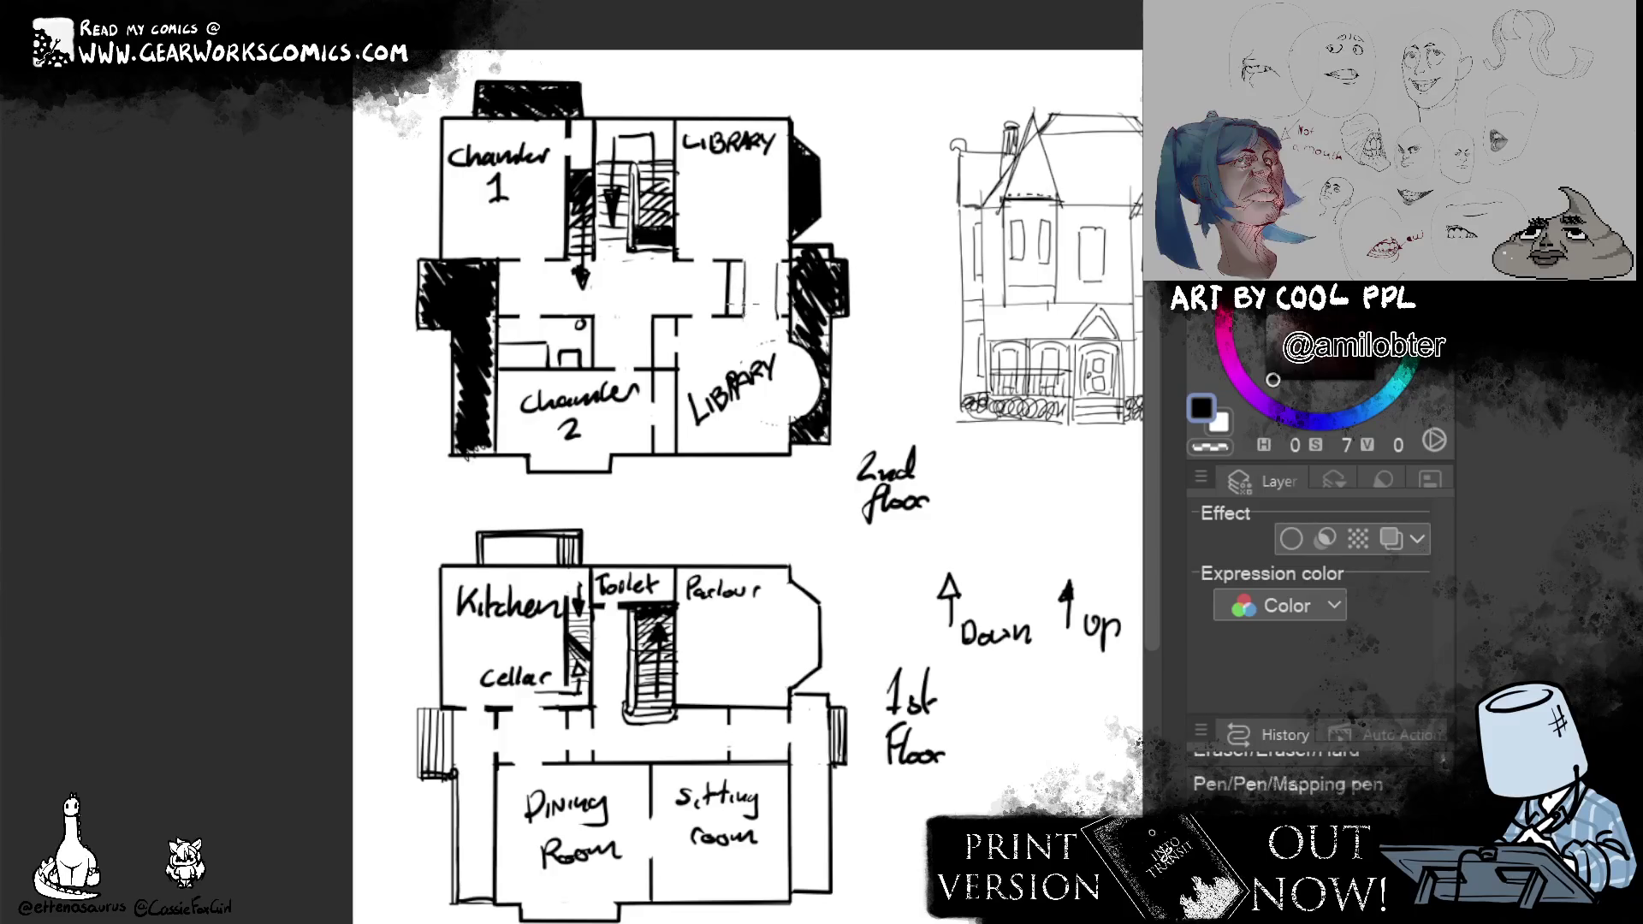
drag(732, 315, 778, 315)
key(e)
key(p)
drag(733, 261, 780, 260)
scroll(578, 482, right, 5)
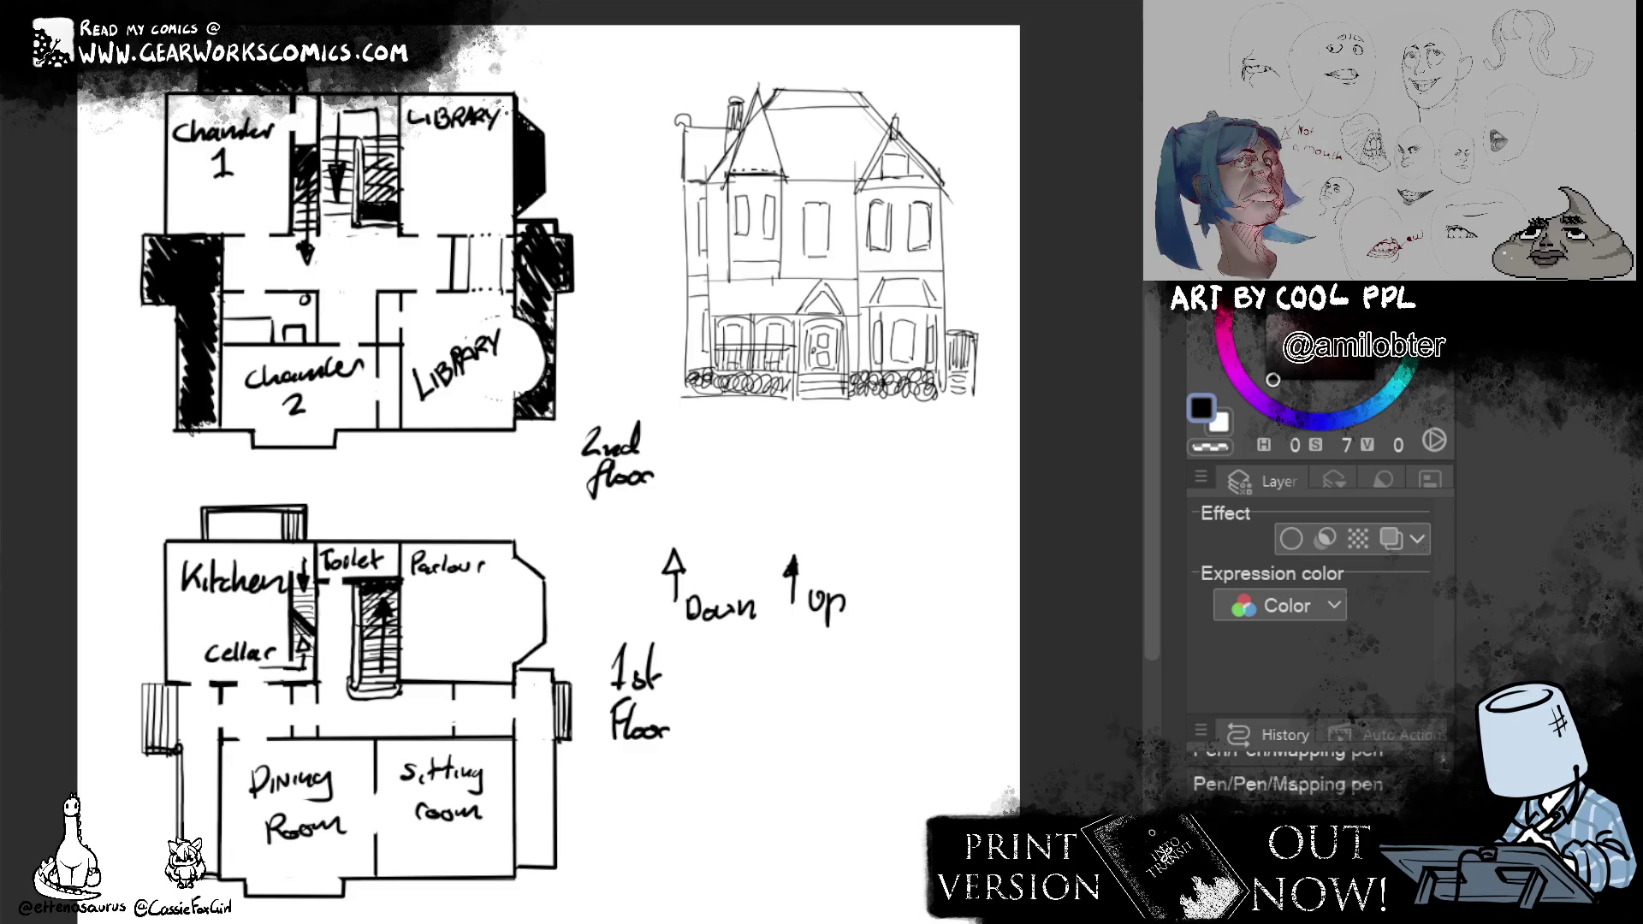
Write HALL on both floors and vest beside the ground-floor hall, then view the whole page.
drag(337, 252, 385, 271)
mouse_move(357, 706)
mouse_down()
mouse_move(374, 727)
mouse_move(501, 729)
mouse_up()
drag(485, 714, 510, 716)
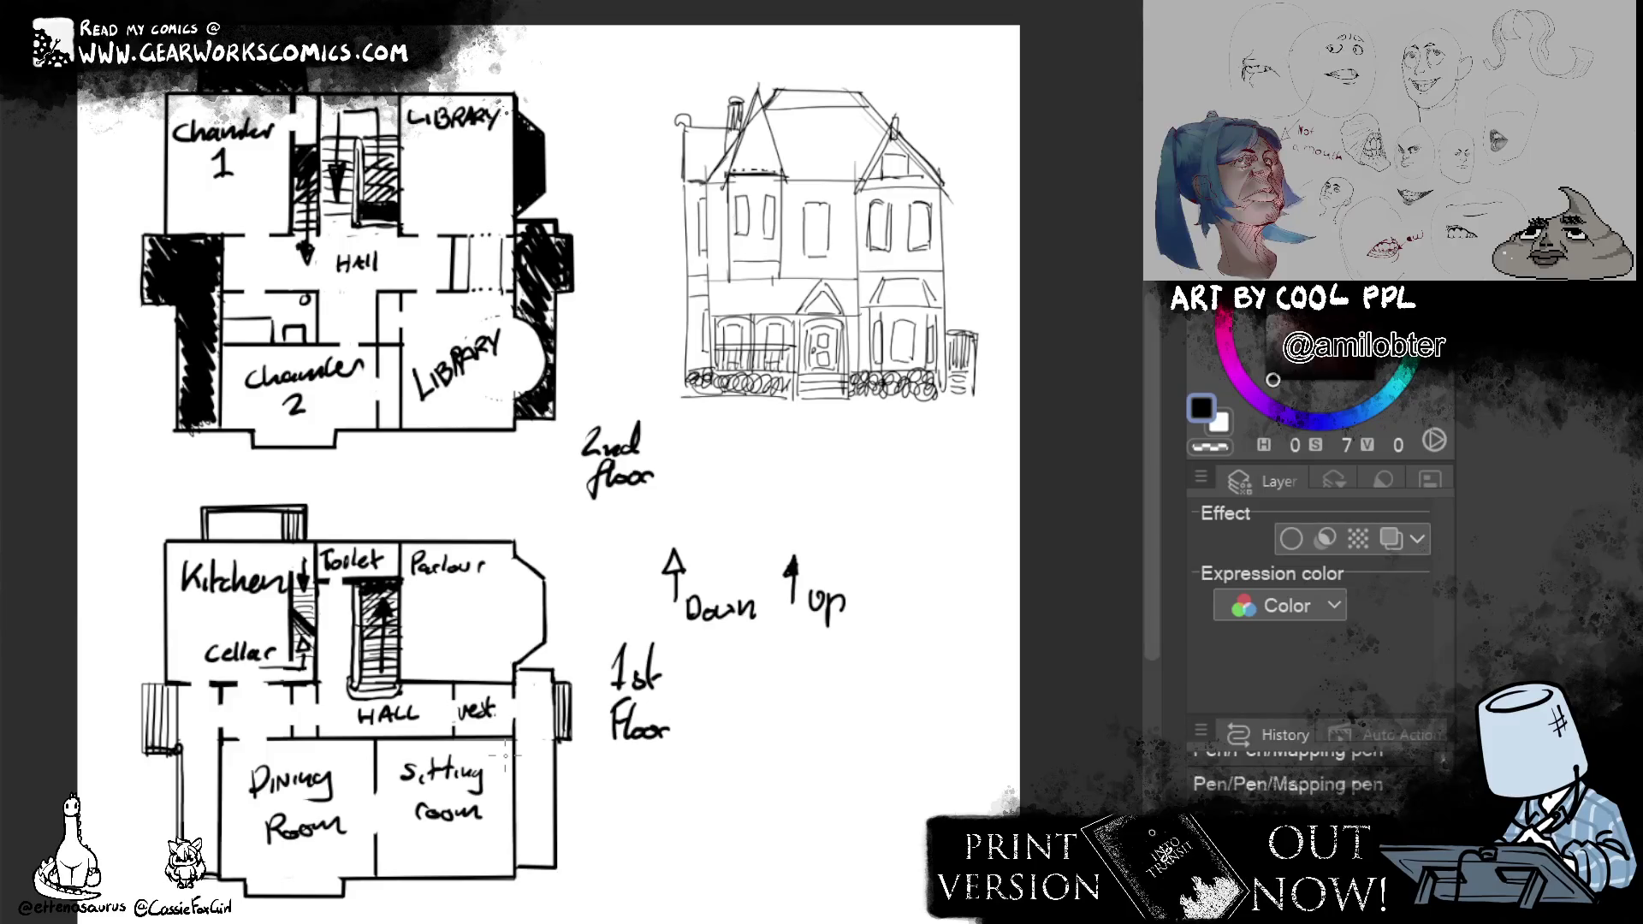
drag(983, 708, 947, 672)
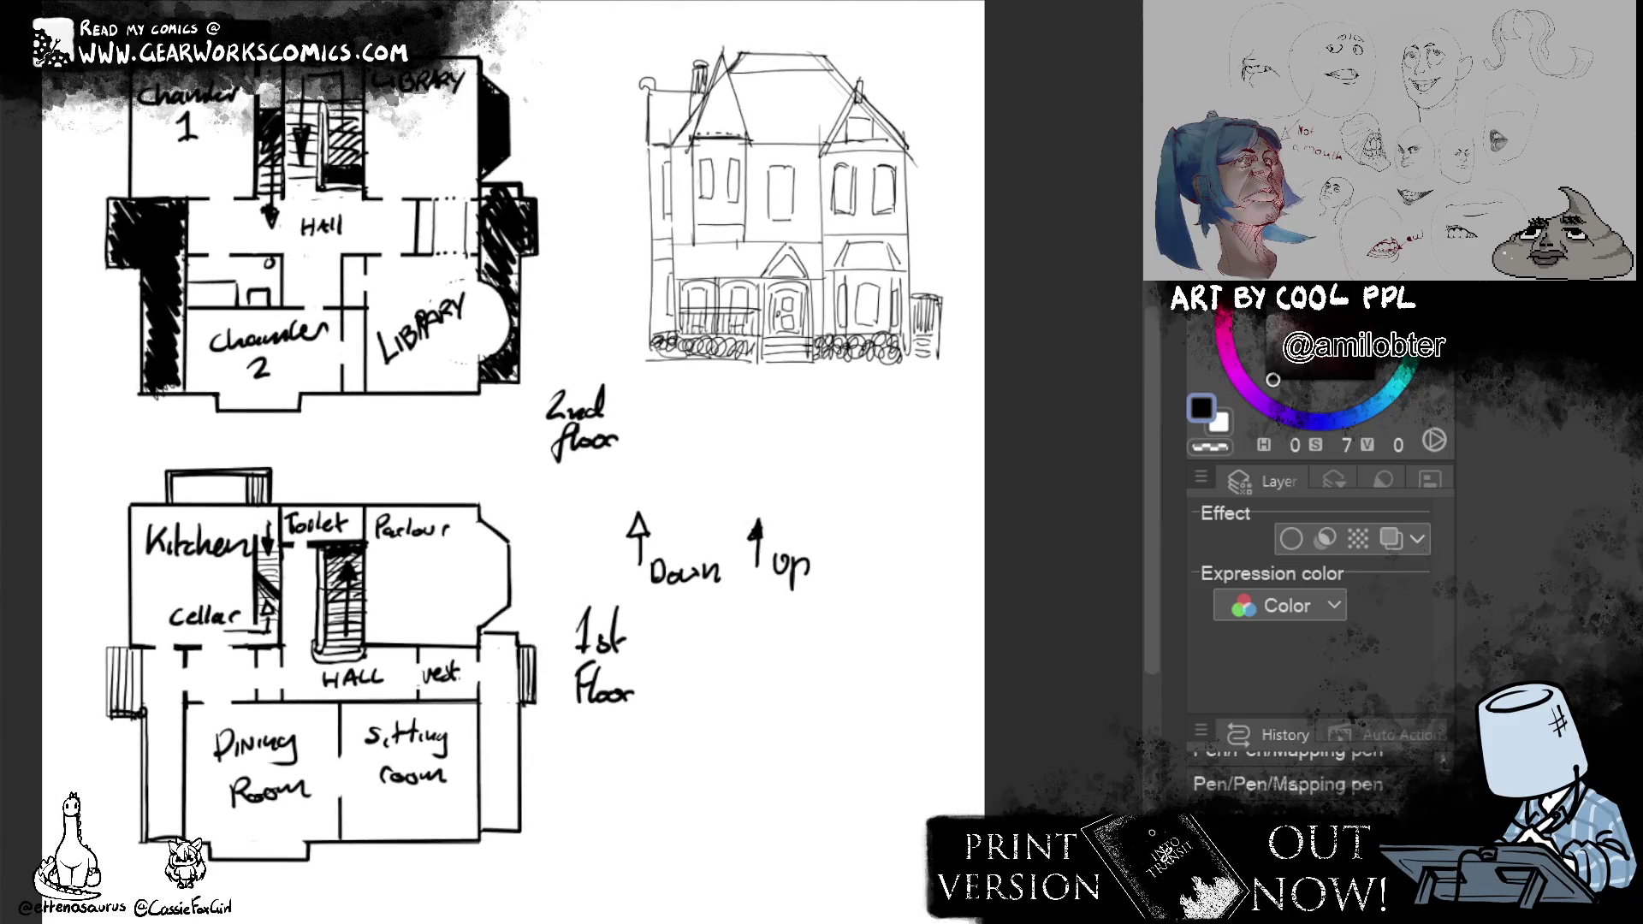
scroll(778, 525, down, 3)
drag(795, 475, 665, 514)
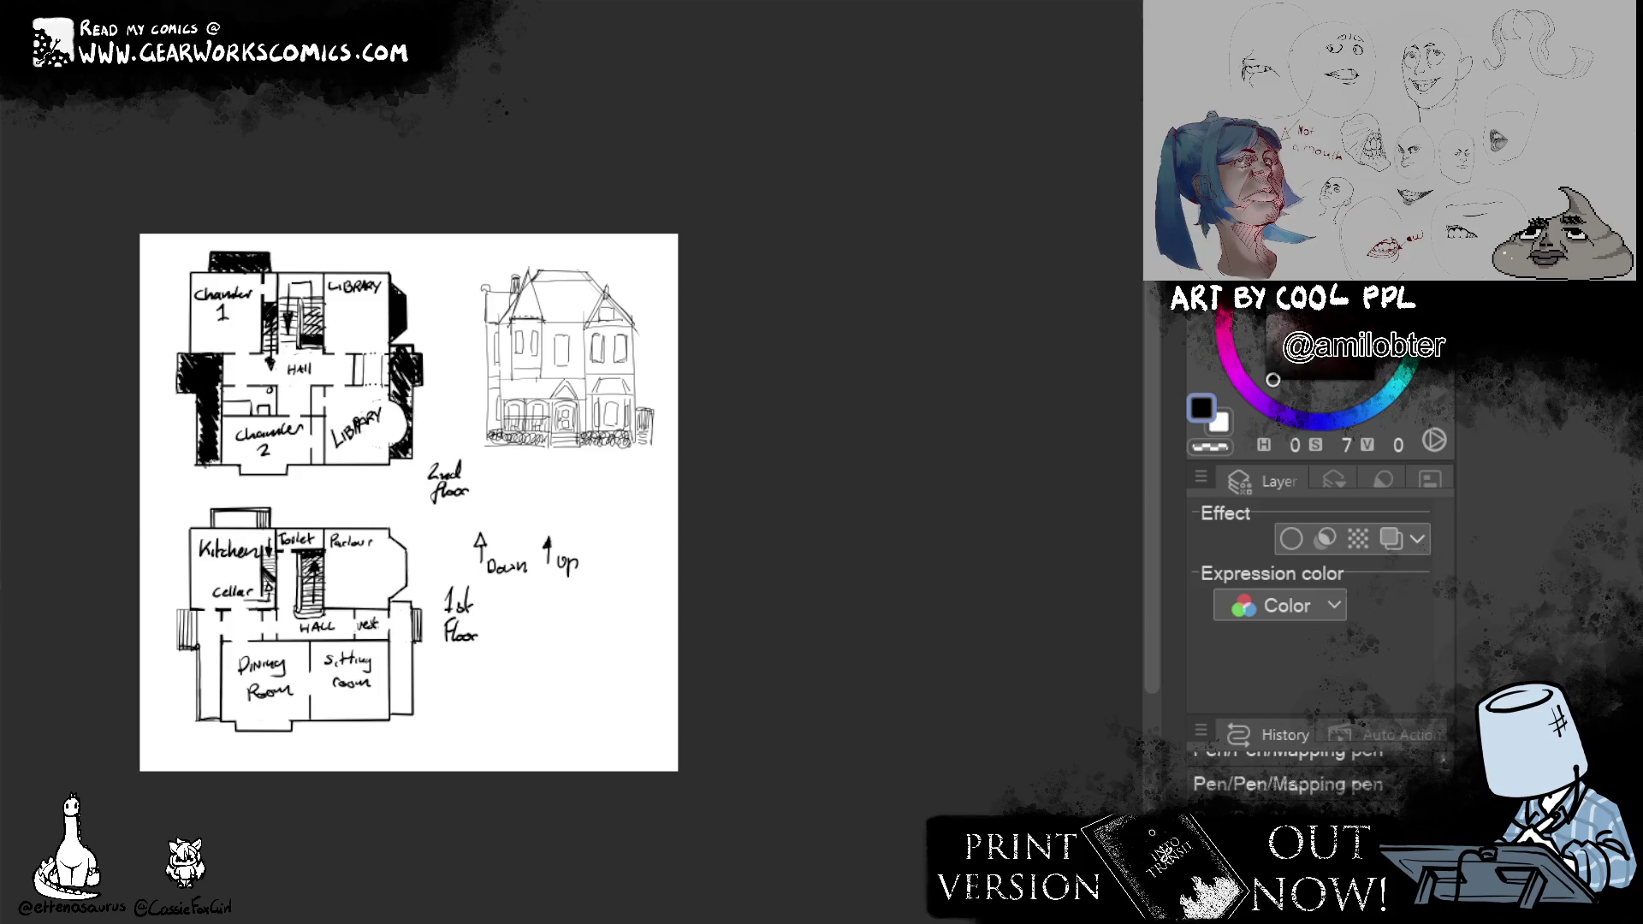
Scale the whole floor-plan drawing down with Ctrl+T and confirm it in the top-left of the page.
key(ctrl+t)
drag(662, 244, 424, 486)
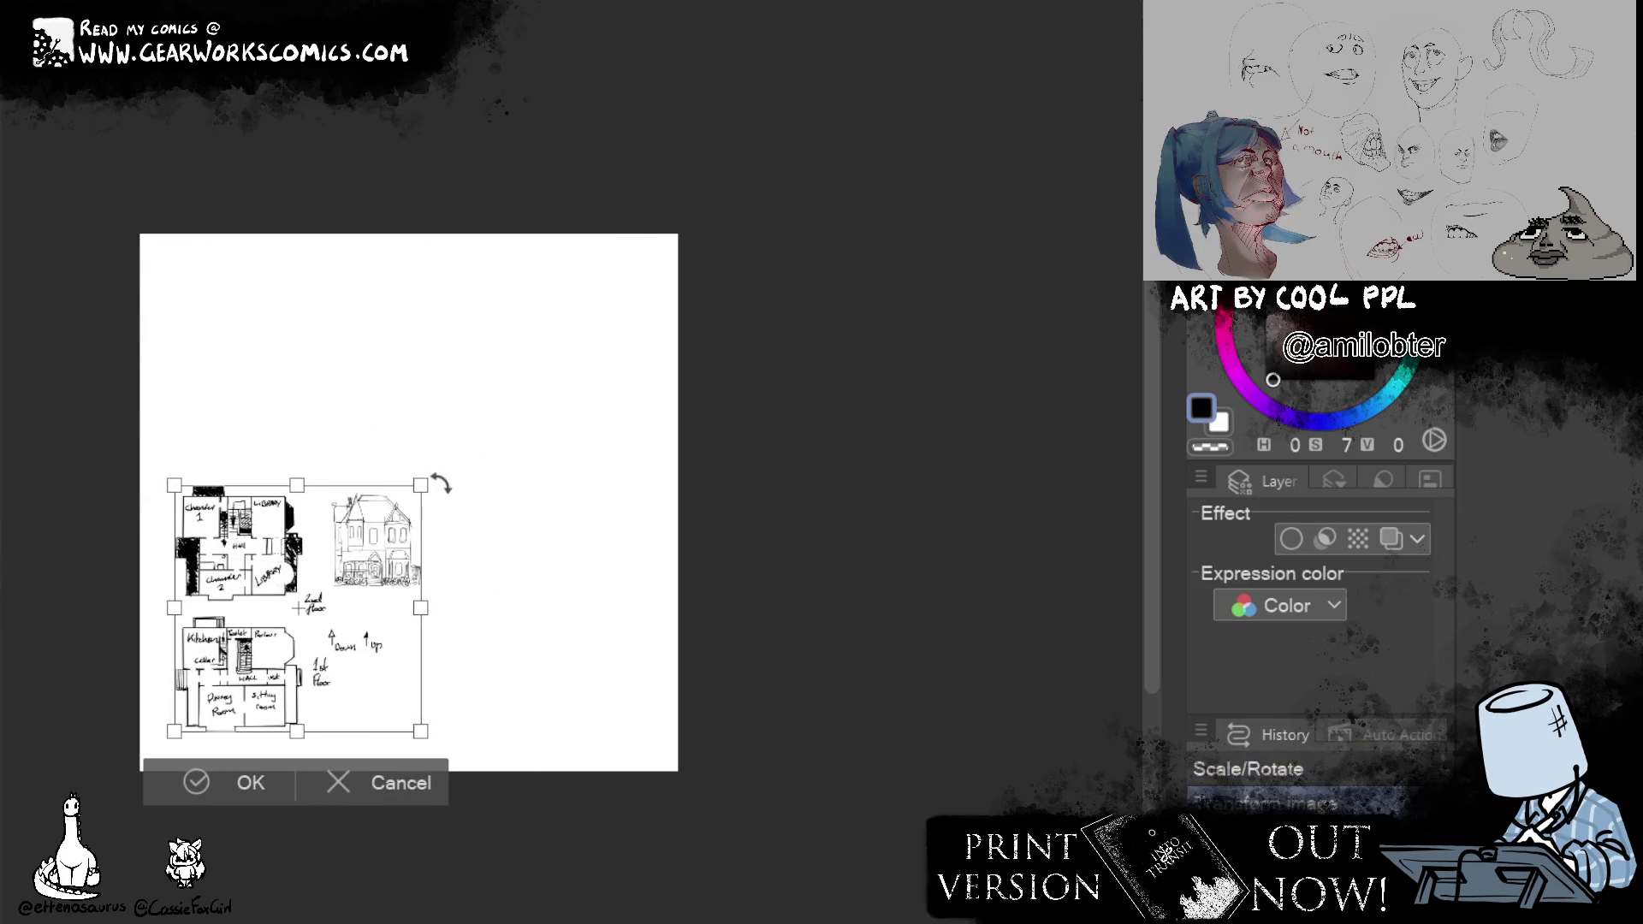
scroll(439, 484, up, 5)
scroll(1121, 470, down, 1)
drag(1121, 470, 1090, 552)
drag(689, 734, 642, 514)
scroll(643, 513, down, 2)
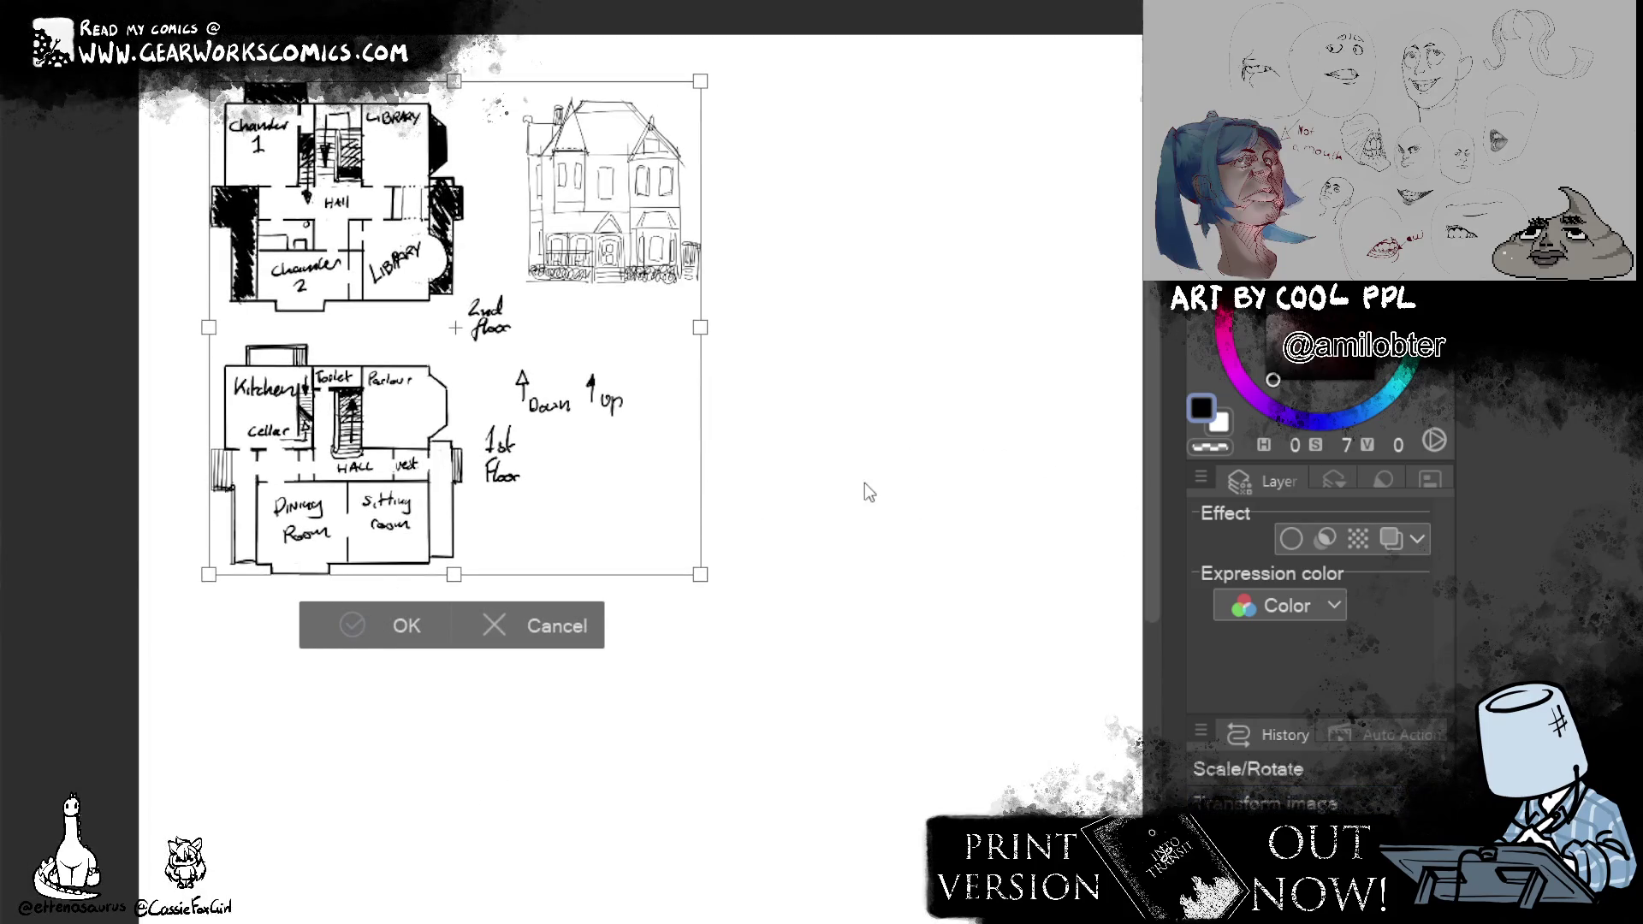
key(Return)
scroll(577, 598, right, 3)
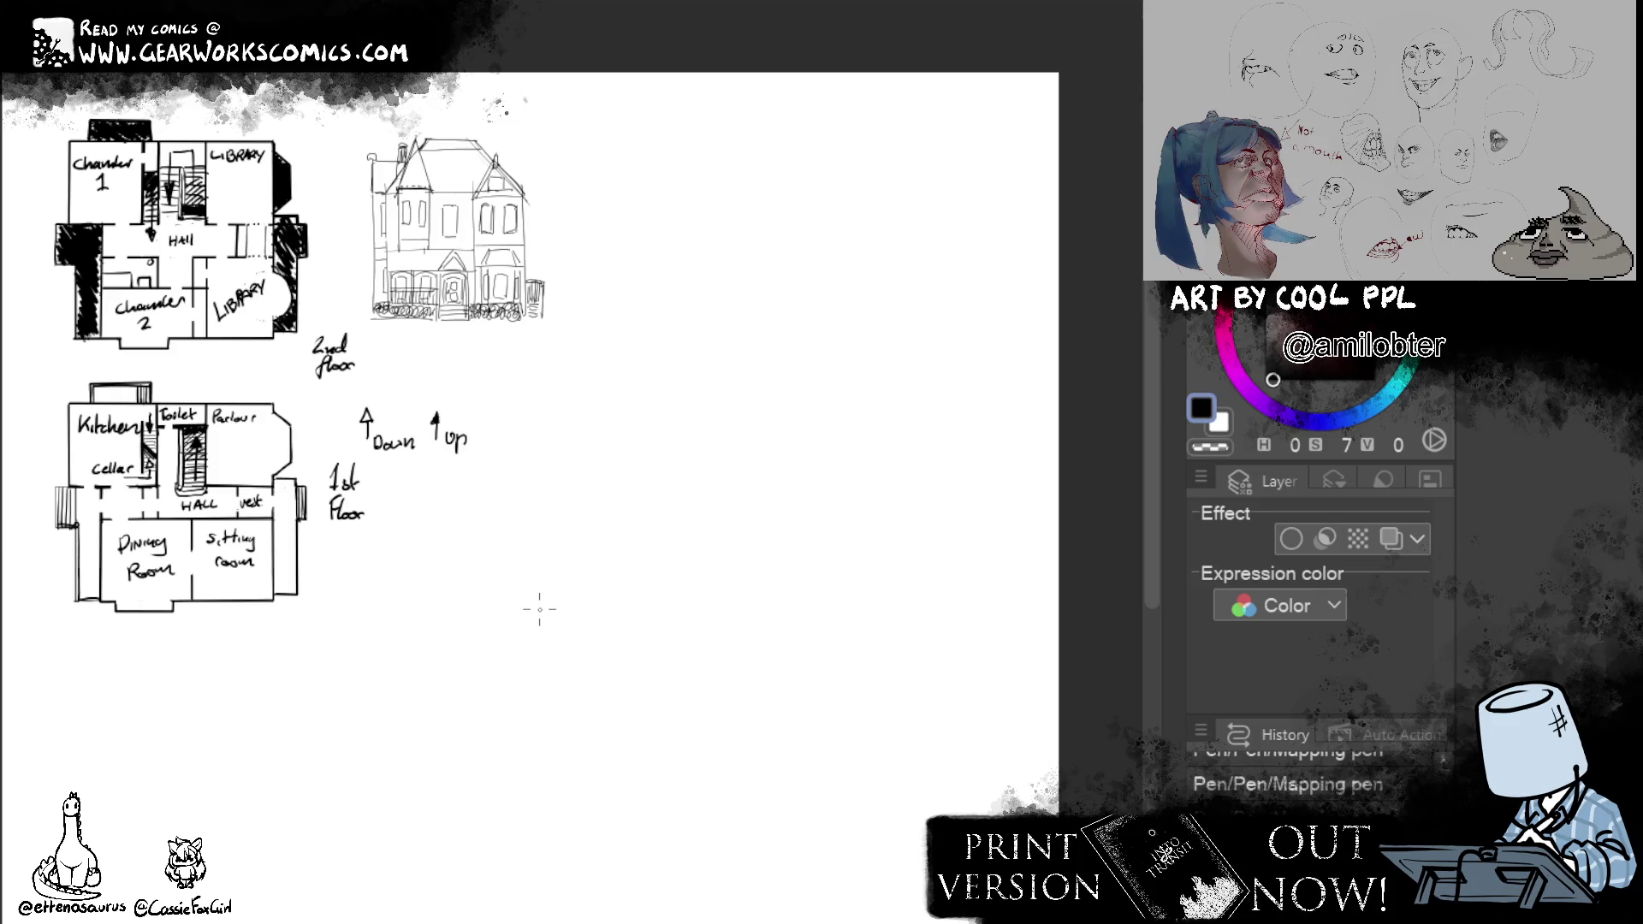
key(ctrl+plus)
key(ctrl+minus)
click(1292, 539)
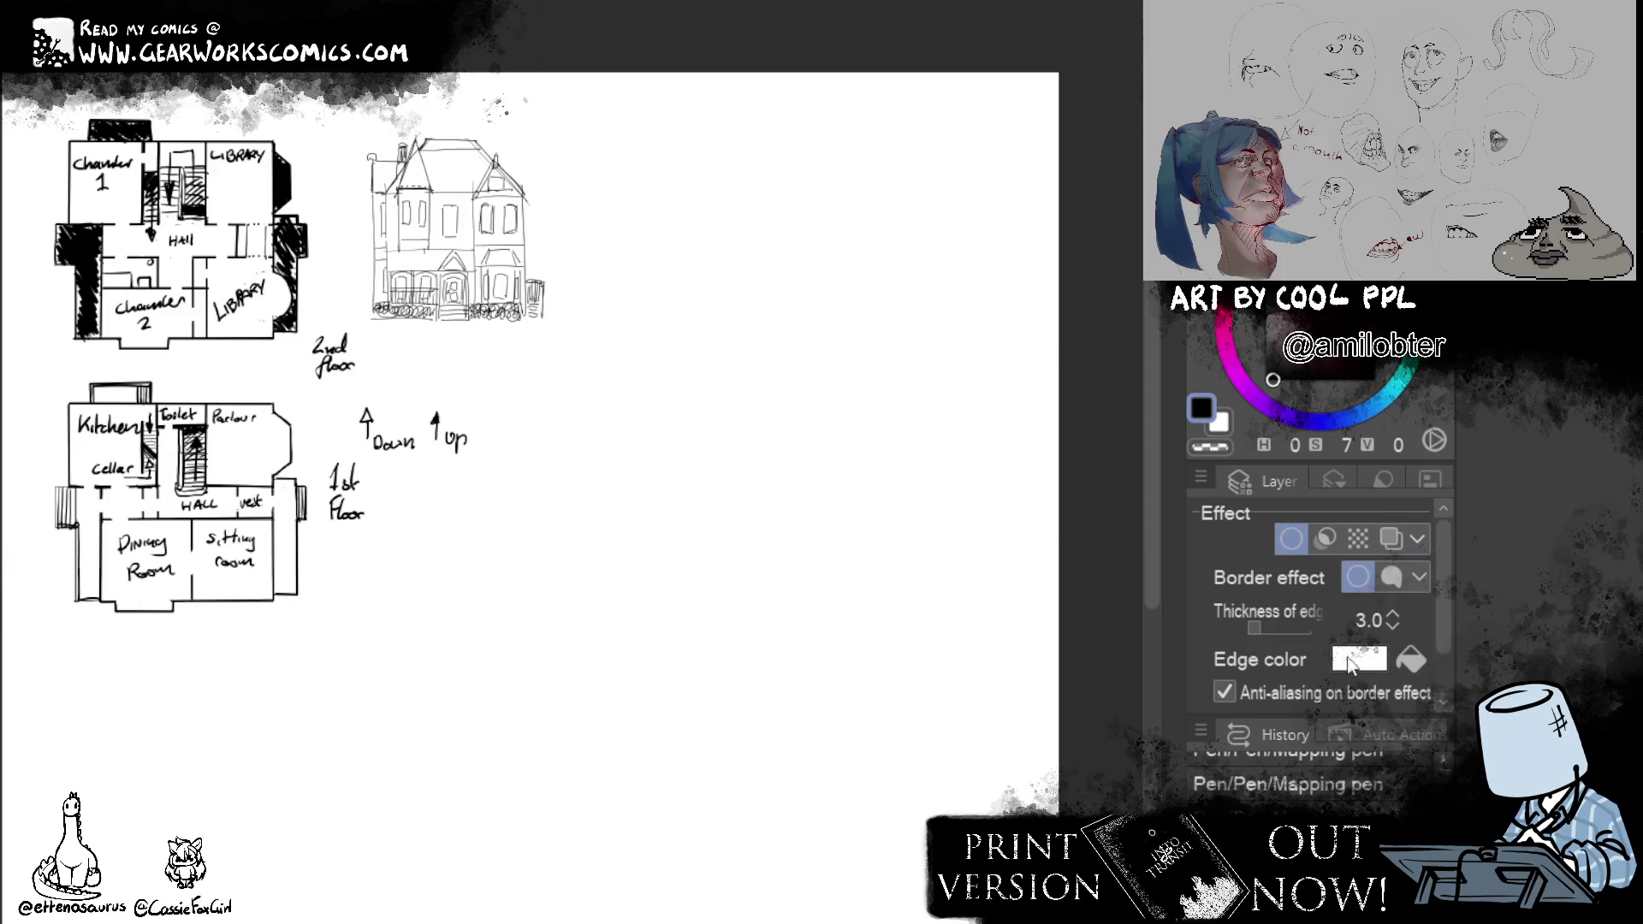
Set the layer's Border effect edge colour to black with thickness 6.0.
click(1339, 657)
click(993, 282)
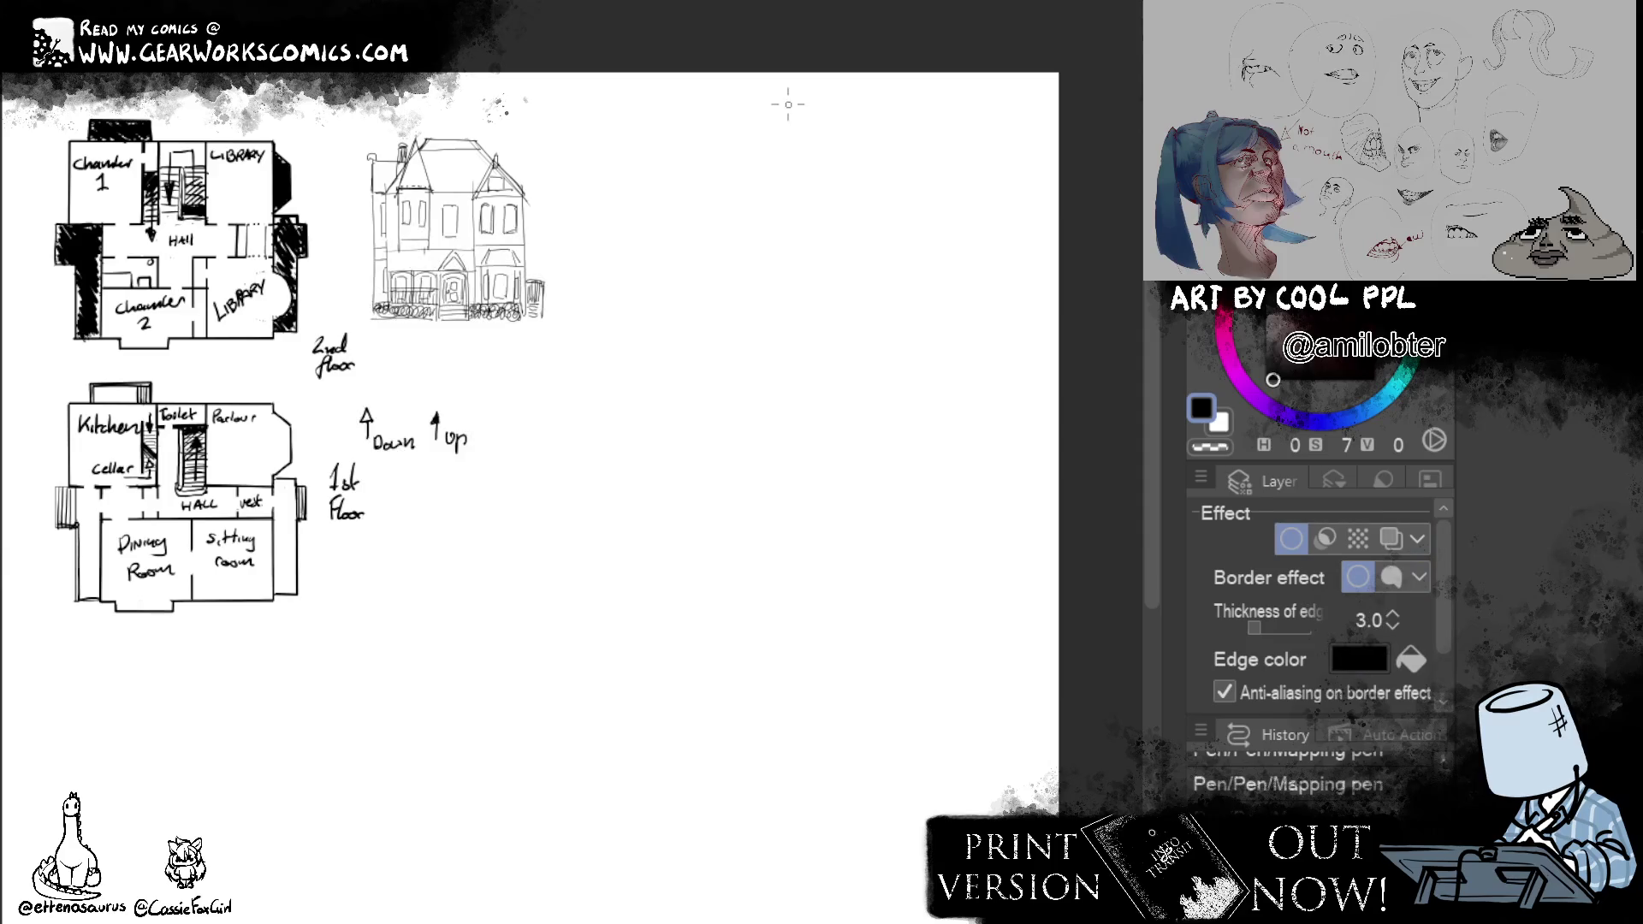
click(1392, 614)
click(1291, 539)
Drag out a large rectangular frame on the canvas and bring it into view.
drag(603, 486, 1019, 902)
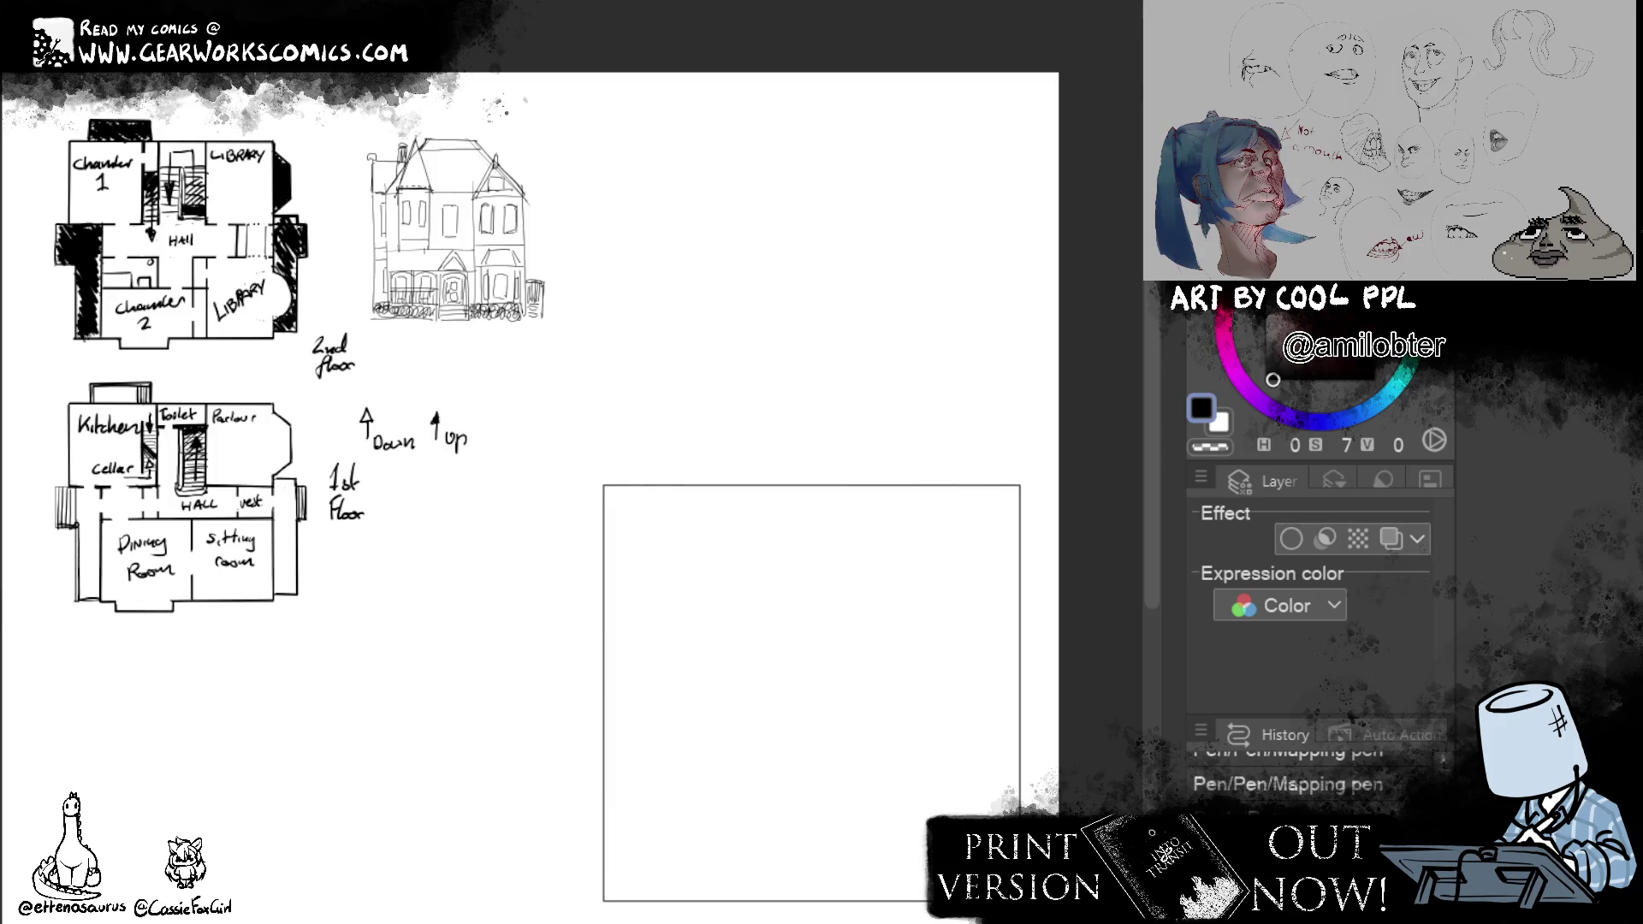
scroll(585, 488, up, 2)
mouse_move(1030, 422)
mouse_down()
mouse_move(583, 74)
mouse_move(482, 23)
mouse_up()
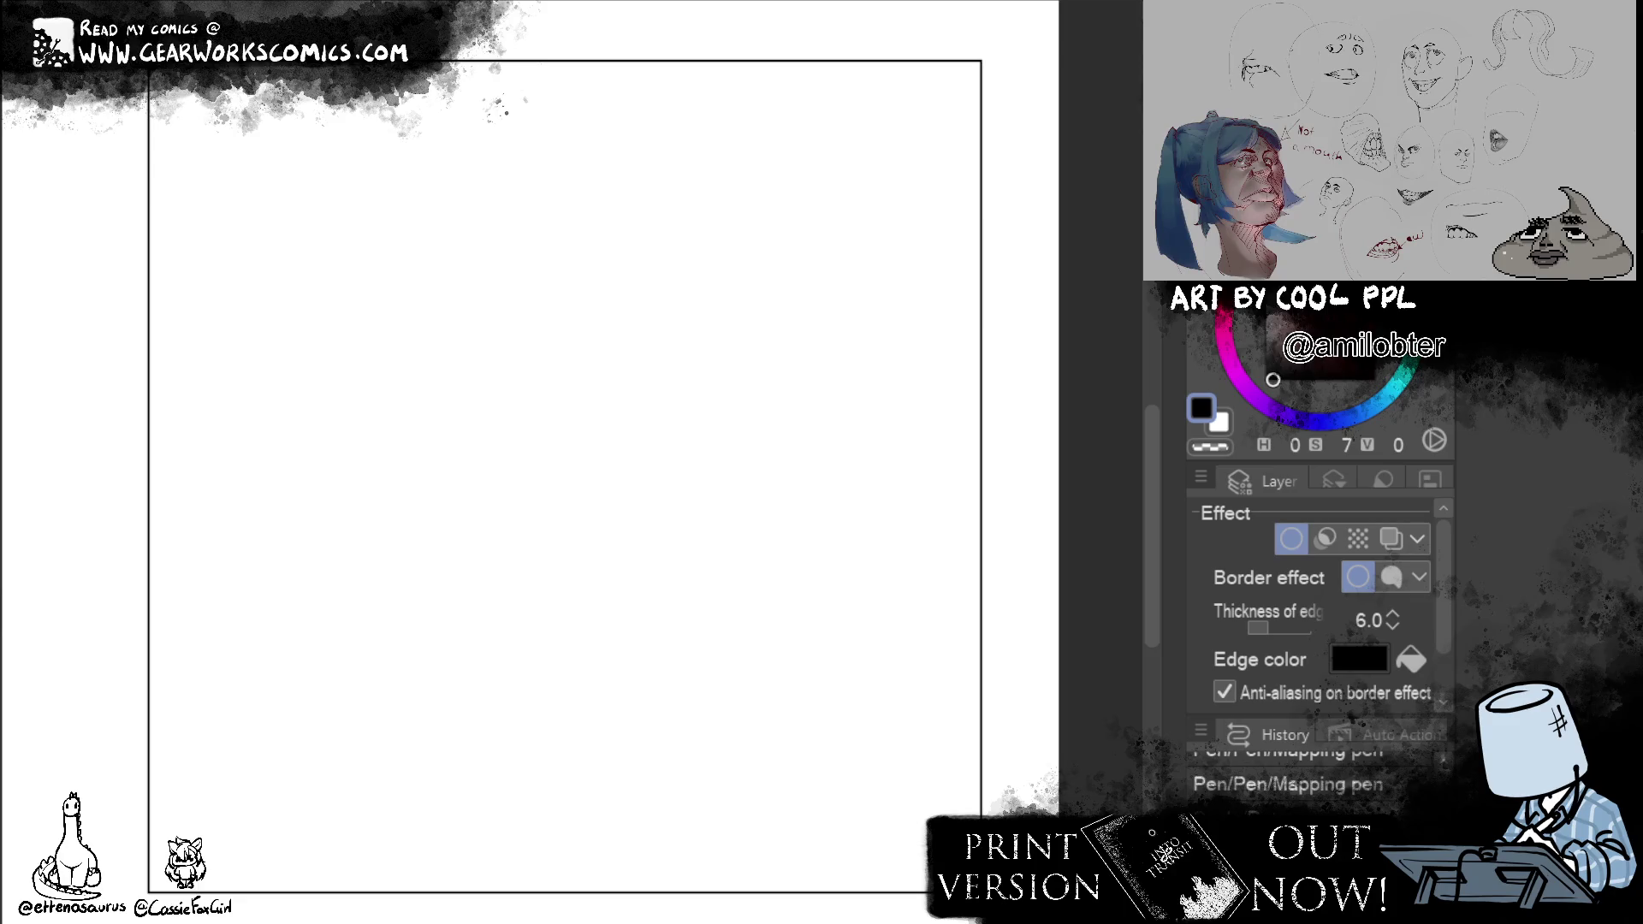
Draw the main outlined road from the top in white and fill its inner loop.
drag(555, 32, 555, 127)
key(ctrl+z)
click(1219, 424)
mouse_move(546, 18)
mouse_down()
mouse_move(547, 98)
mouse_move(462, 483)
mouse_move(356, 788)
mouse_up()
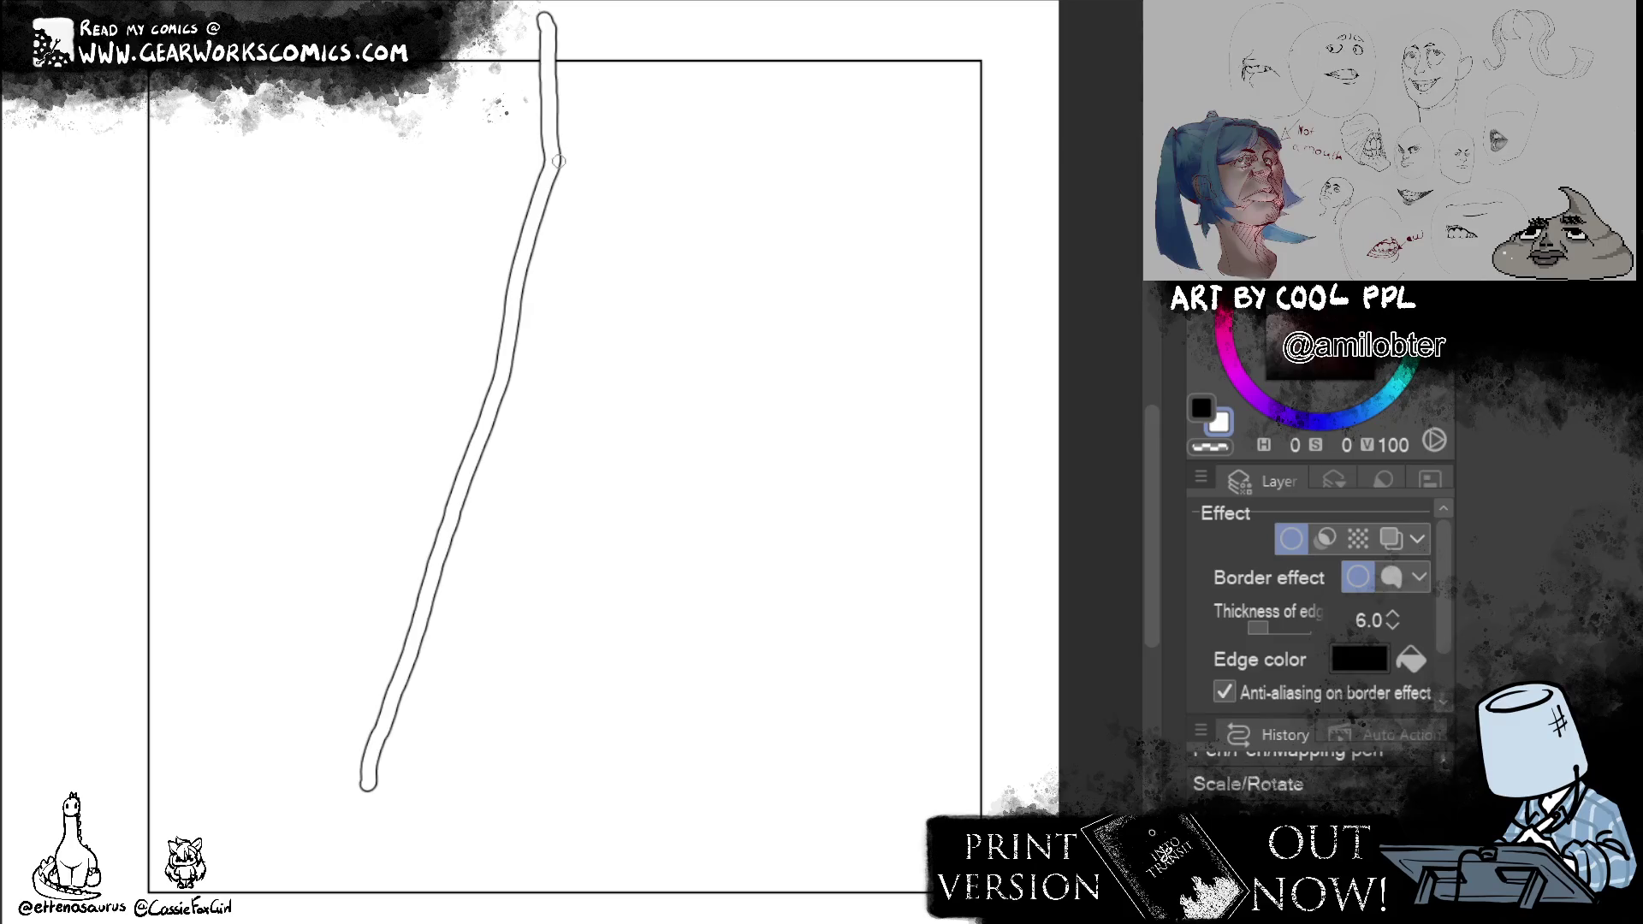
mouse_move(551, 186)
mouse_down()
mouse_move(539, 388)
mouse_move(534, 245)
mouse_up()
key(ctrl+shift+n)
Add a second southern branch, a cross road linking the southern roads, and tidy the western end.
drag(540, 349, 565, 796)
key(ctrl+z)
drag(537, 376, 567, 767)
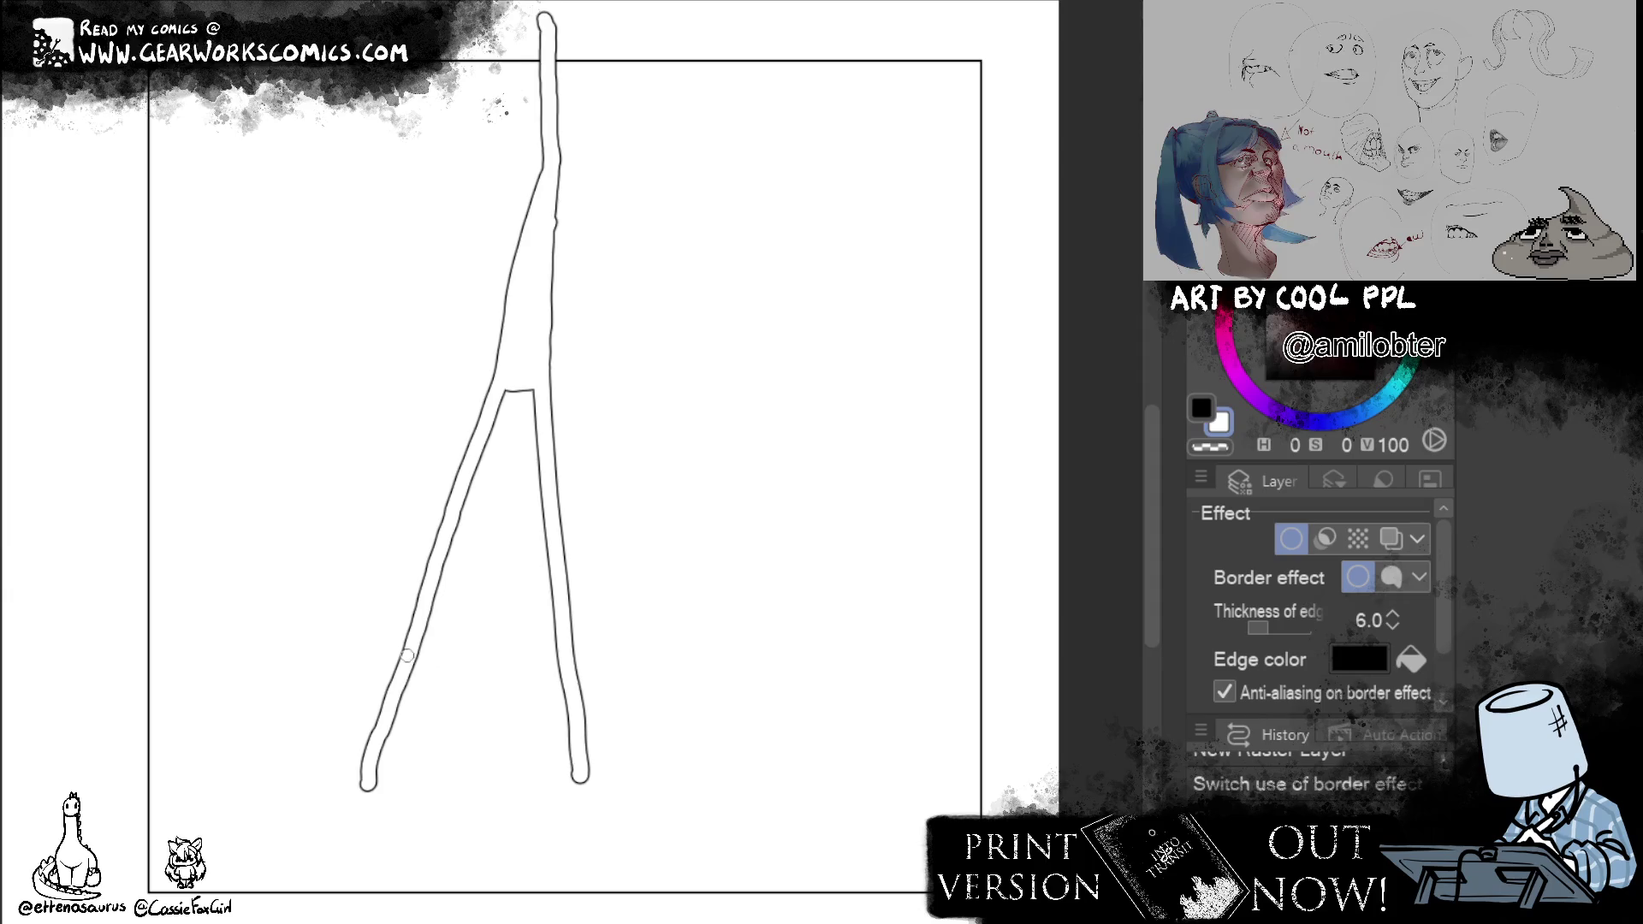
mouse_move(402, 706)
mouse_down()
mouse_move(565, 697)
mouse_move(399, 714)
mouse_up()
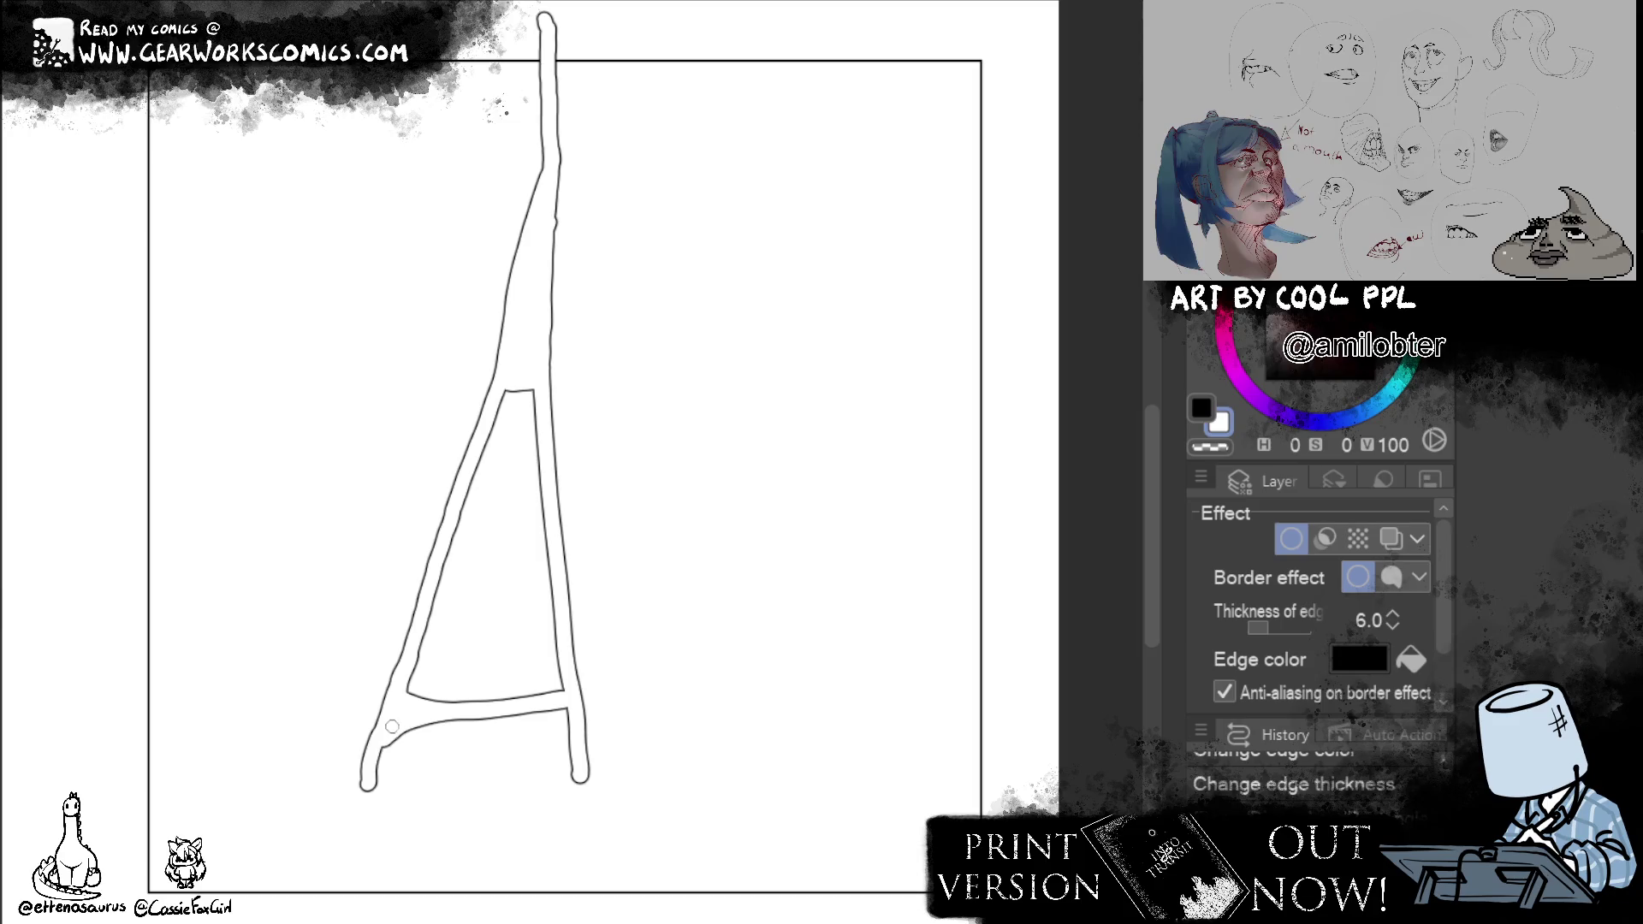
drag(378, 761, 370, 773)
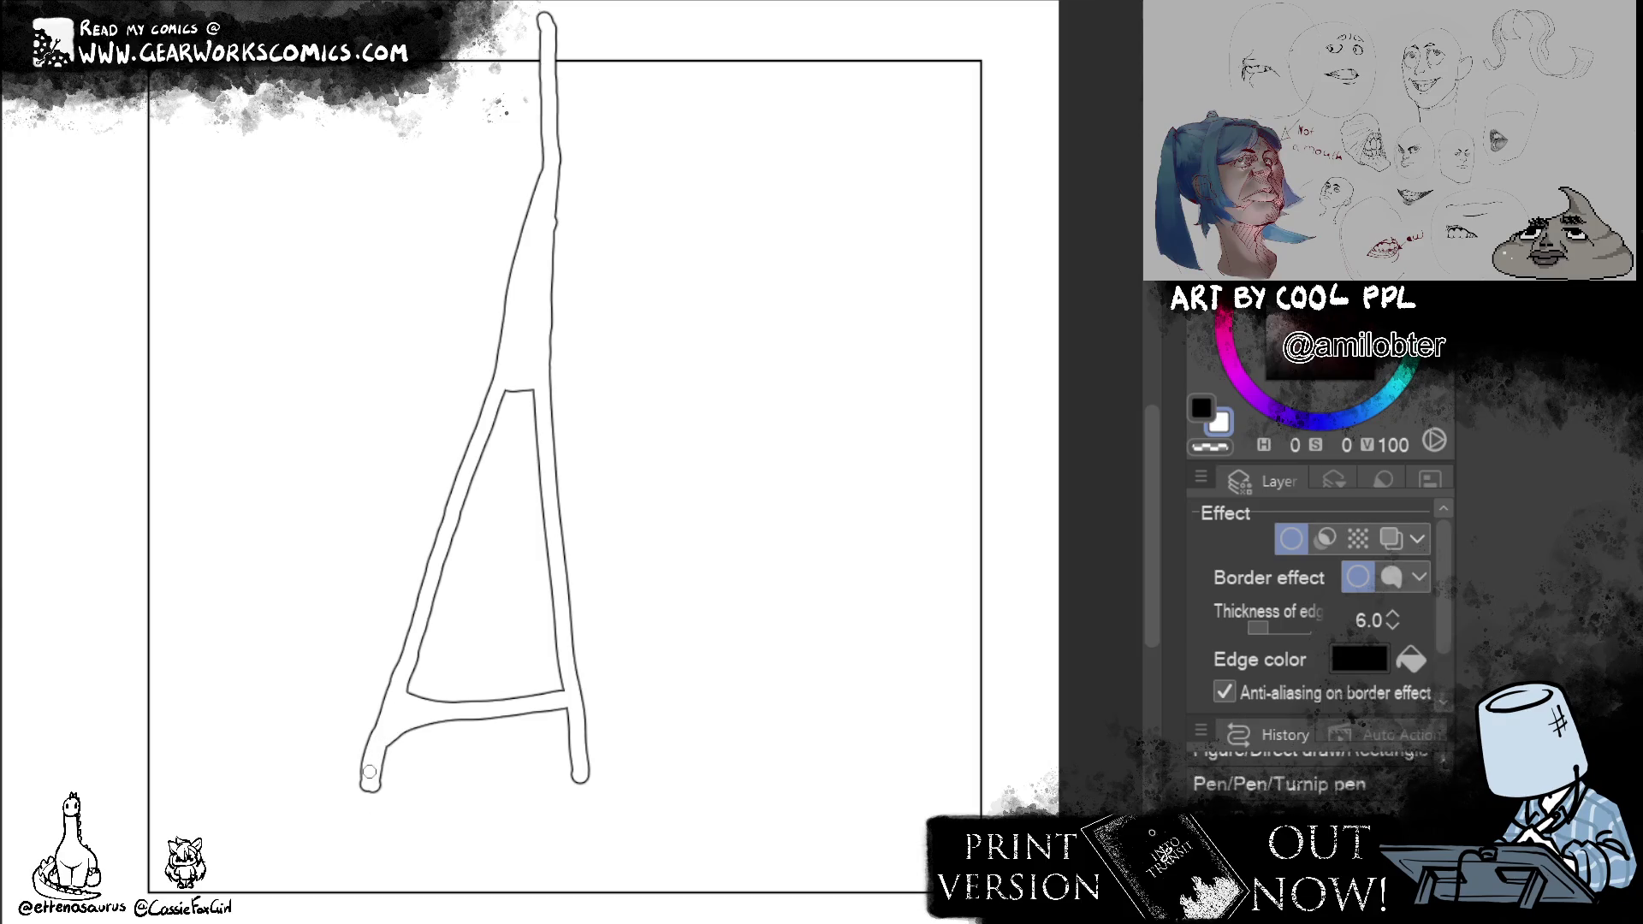
mouse_move(384, 669)
mouse_down()
mouse_move(403, 682)
mouse_move(299, 651)
mouse_up()
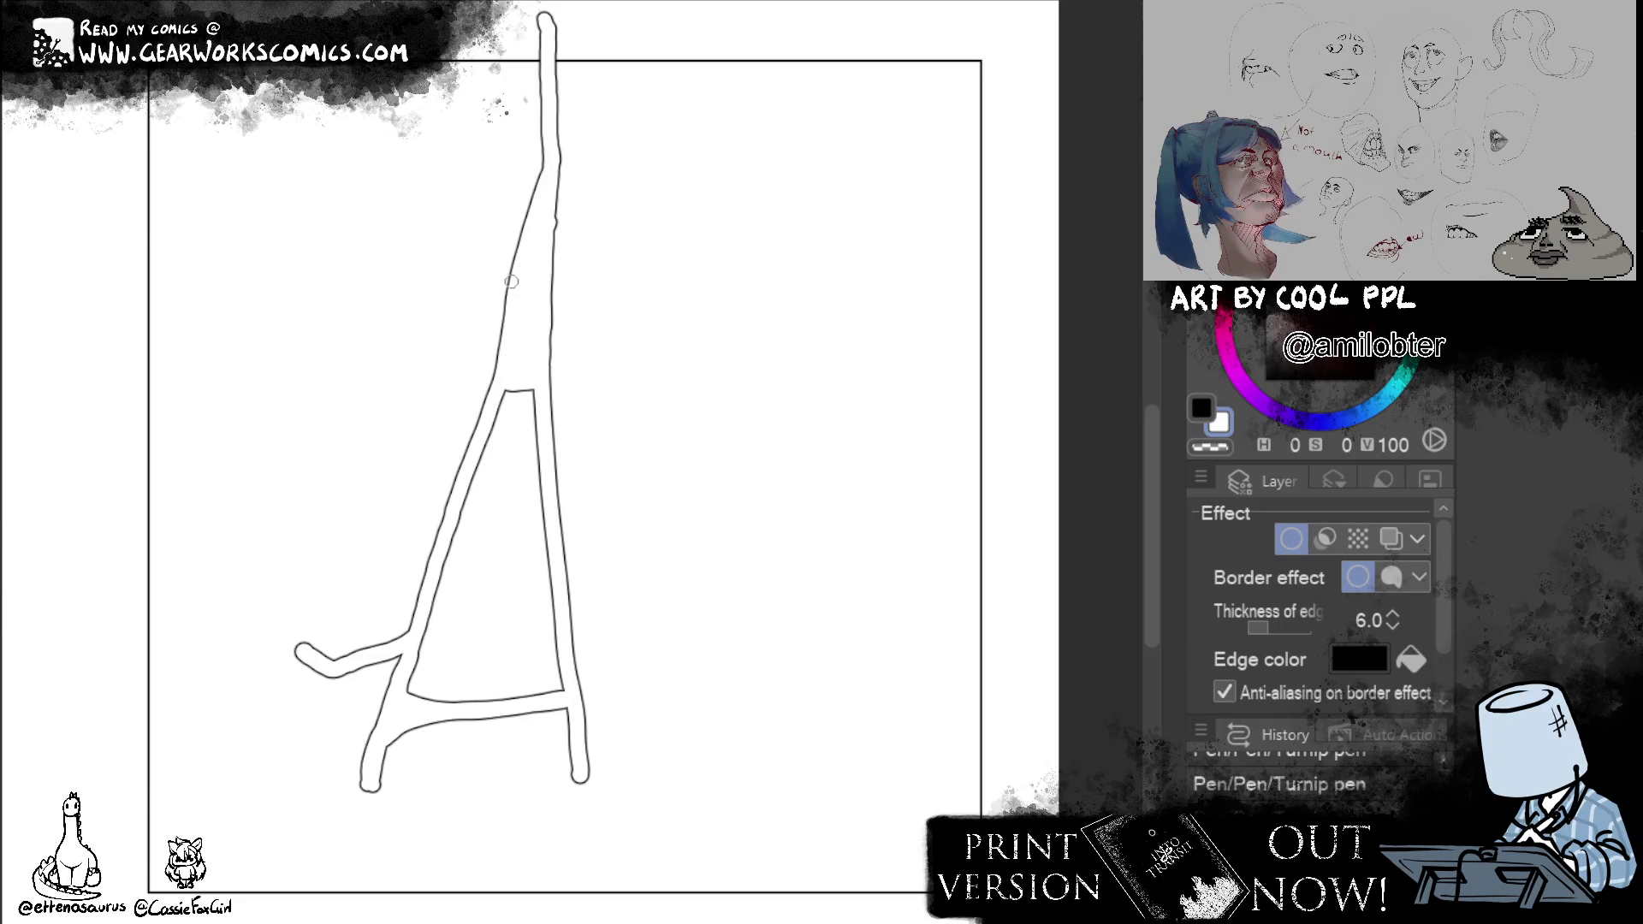
Draw a road branching west and round off its junction corner and outline.
mouse_move(505, 326)
mouse_down()
mouse_move(431, 347)
mouse_move(246, 323)
mouse_move(116, 264)
mouse_up()
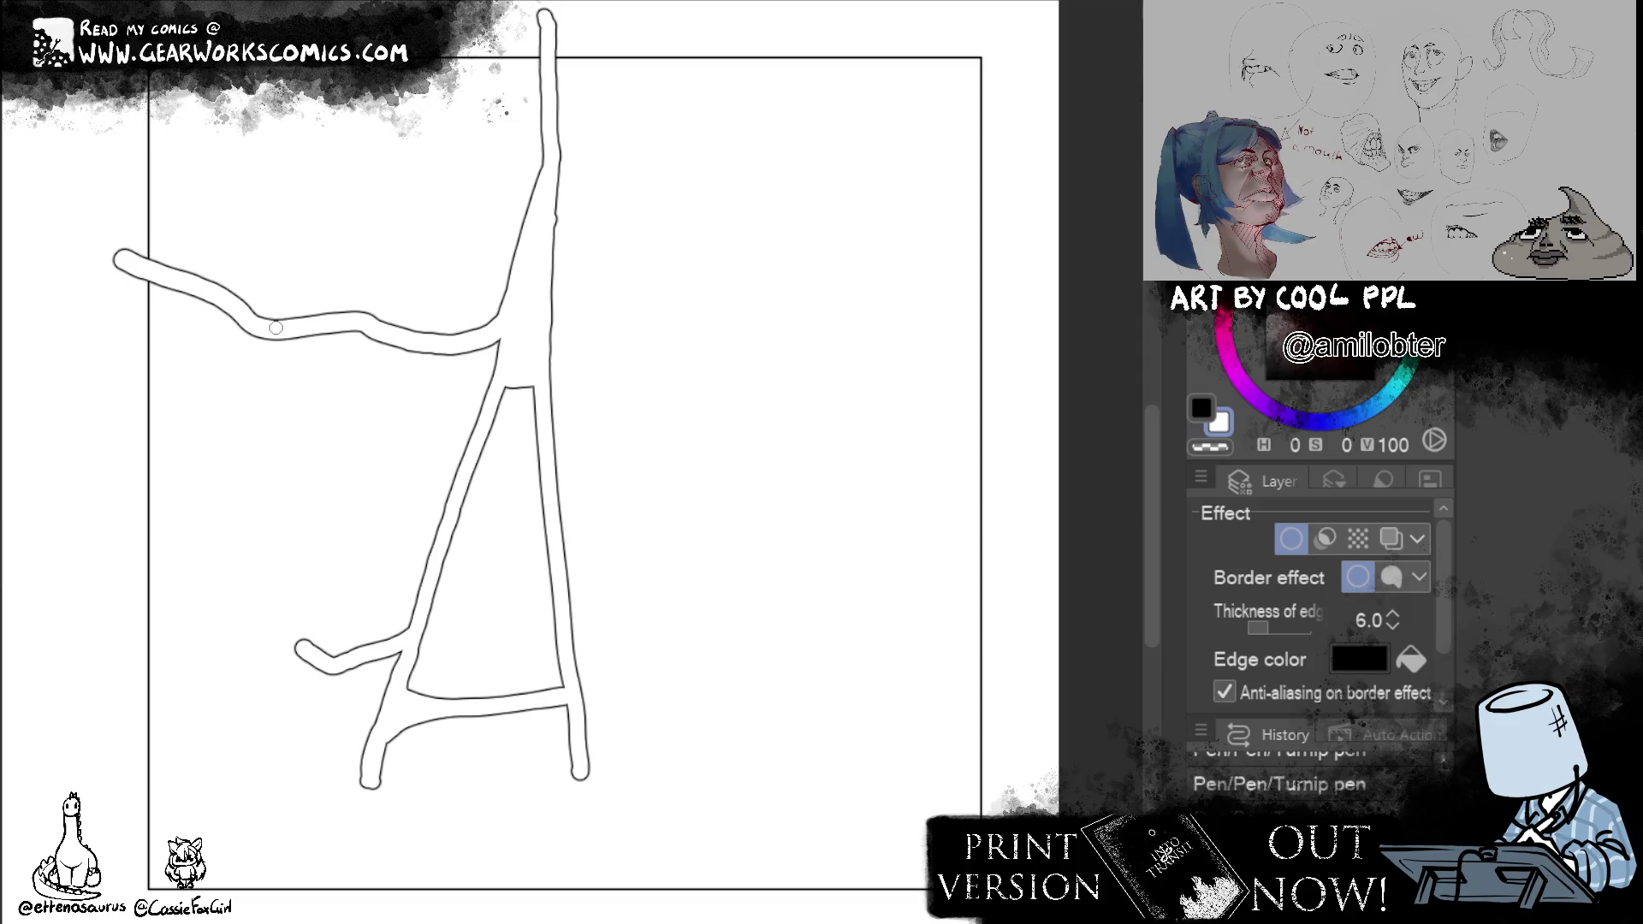
drag(439, 343, 461, 344)
mouse_move(488, 386)
mouse_down()
mouse_move(479, 348)
mouse_move(396, 662)
mouse_up()
drag(395, 662, 362, 778)
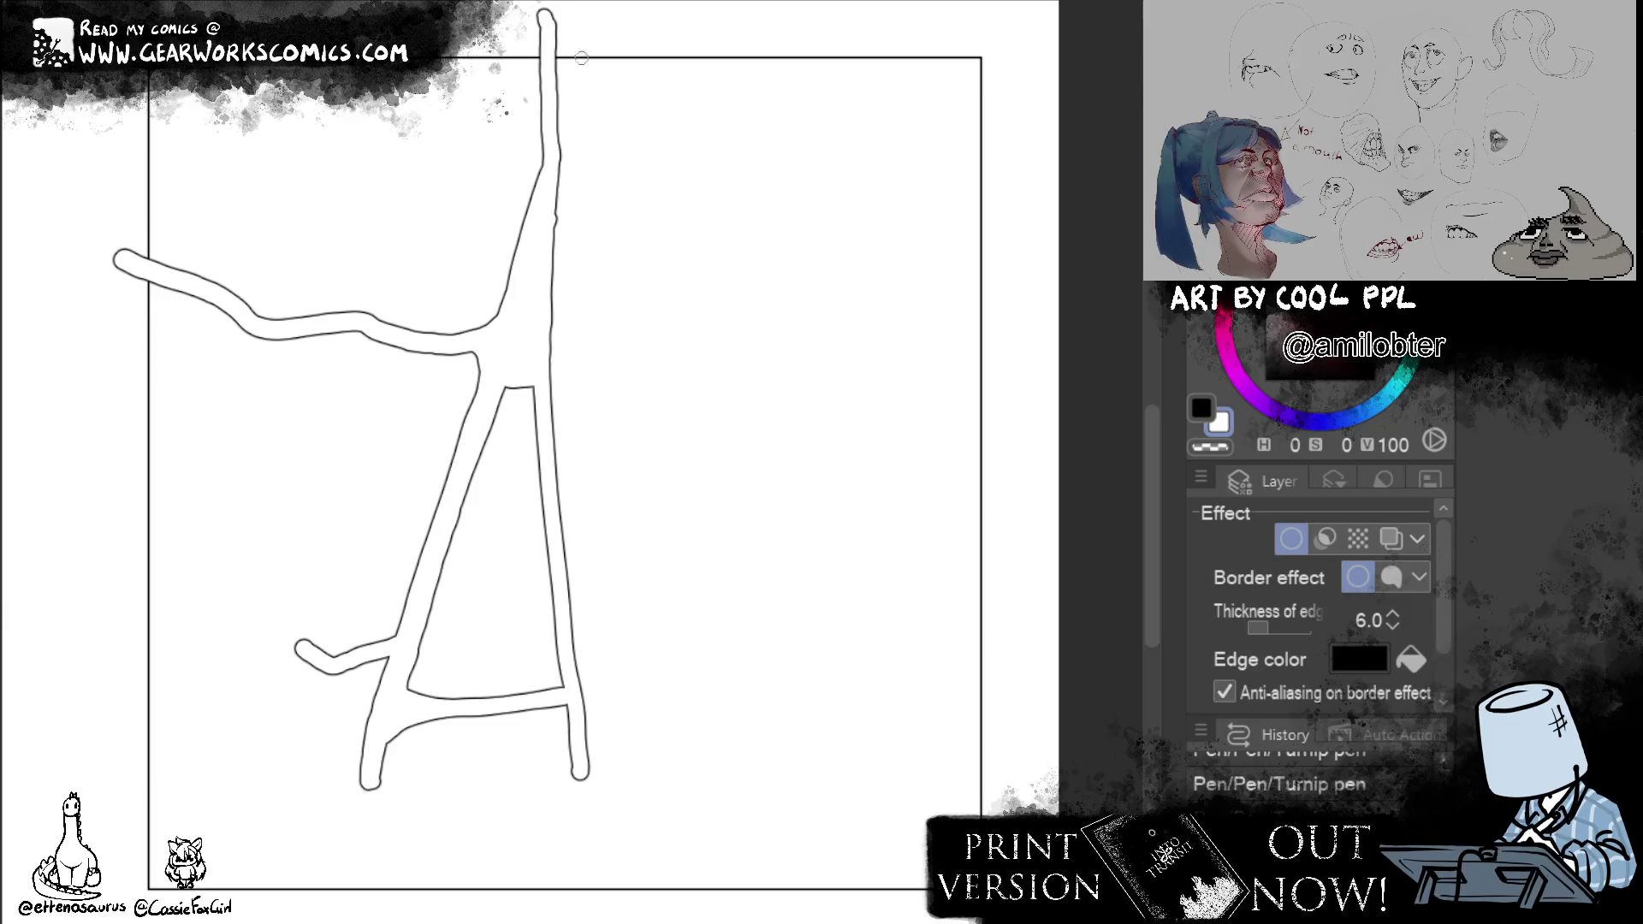
Widen the main north-south road and reshape the western road's lower edge and tip.
drag(557, 116, 585, 760)
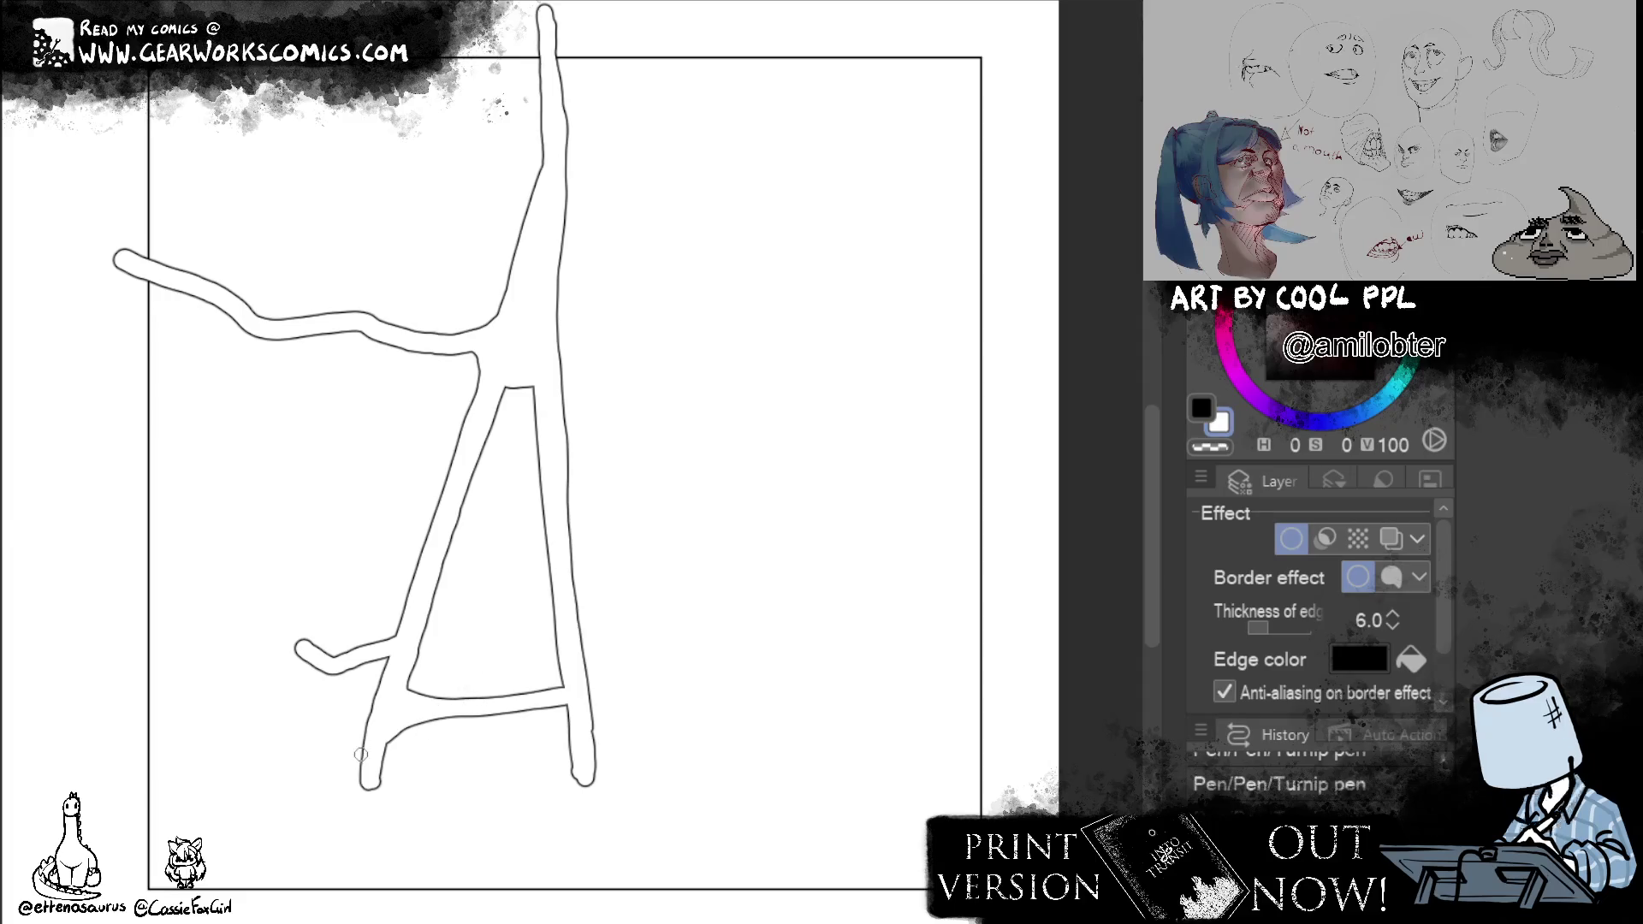
drag(487, 357, 262, 337)
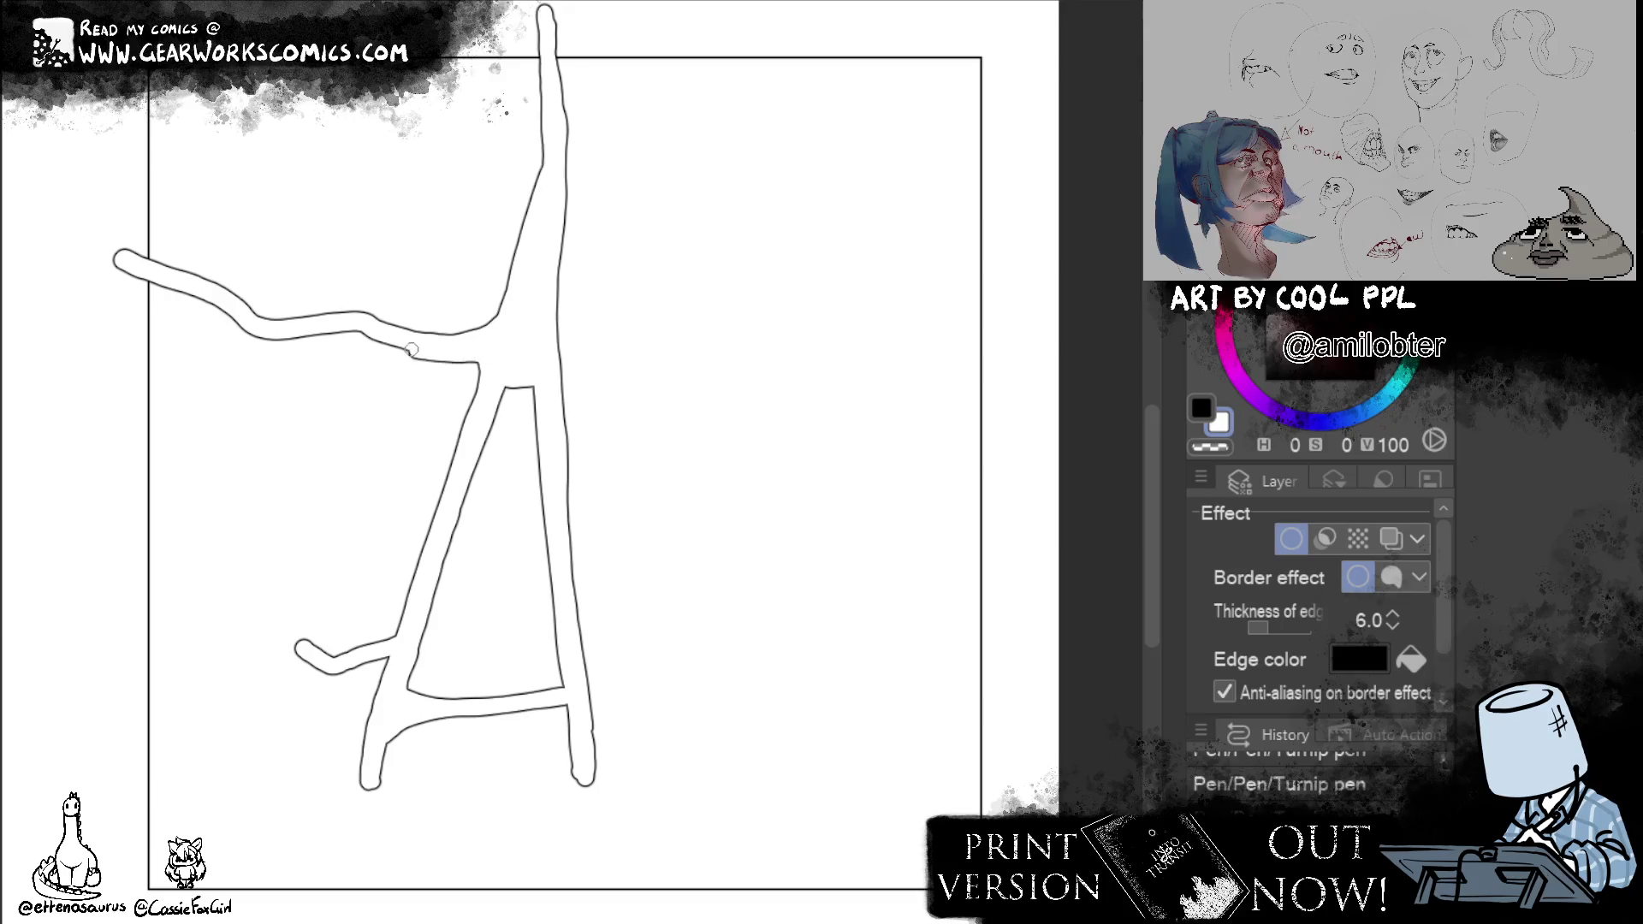
drag(261, 337, 101, 244)
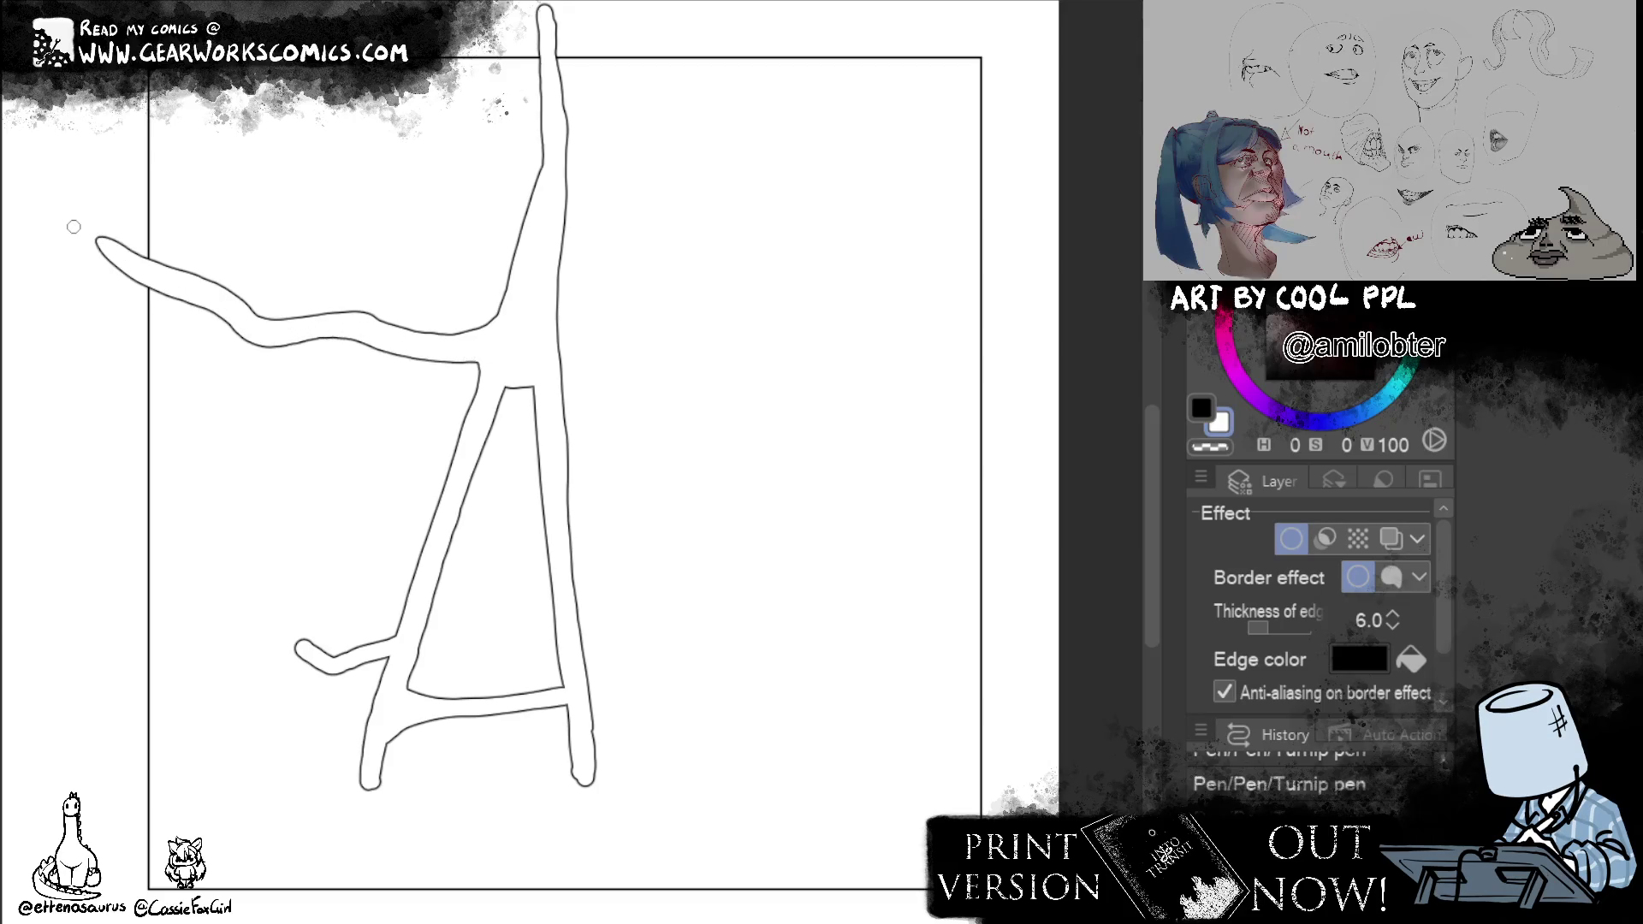
Smooth the western road, widen the upper main road and draw a looping northeast road.
drag(370, 320, 480, 343)
drag(559, 191, 613, 187)
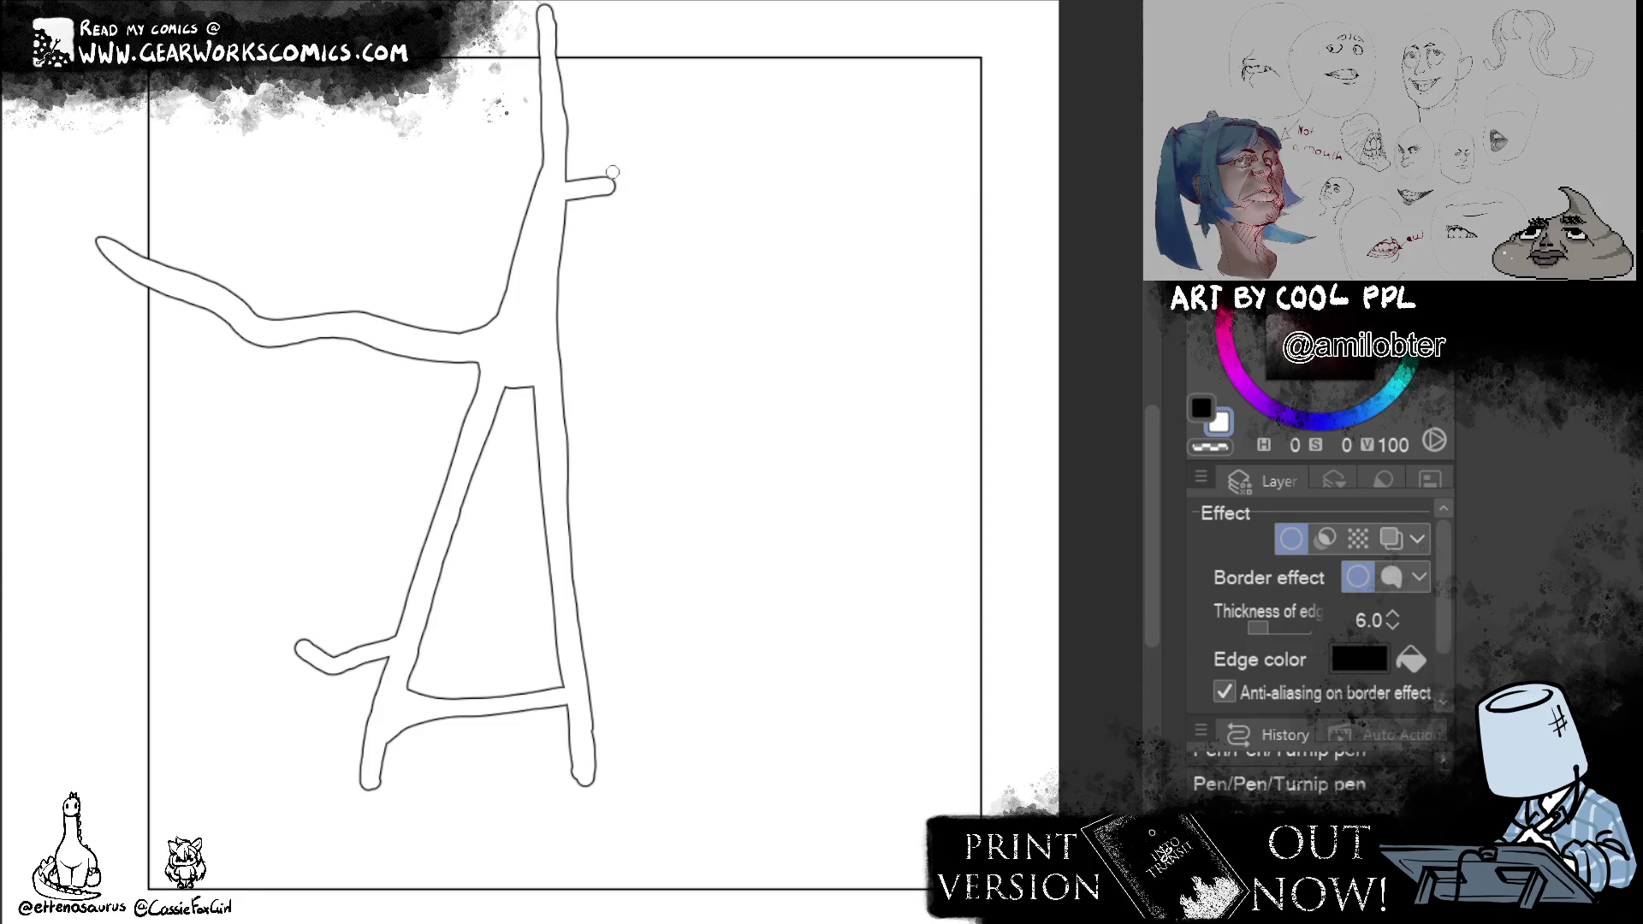
drag(549, 73, 522, 229)
drag(572, 192, 868, 36)
Draw a winding eastern road from the junction ending in a rounded loop, redoing failed strokes.
mouse_move(915, 337)
mouse_down()
mouse_move(719, 373)
mouse_move(665, 431)
mouse_move(584, 419)
mouse_up()
key(ctrl+z)
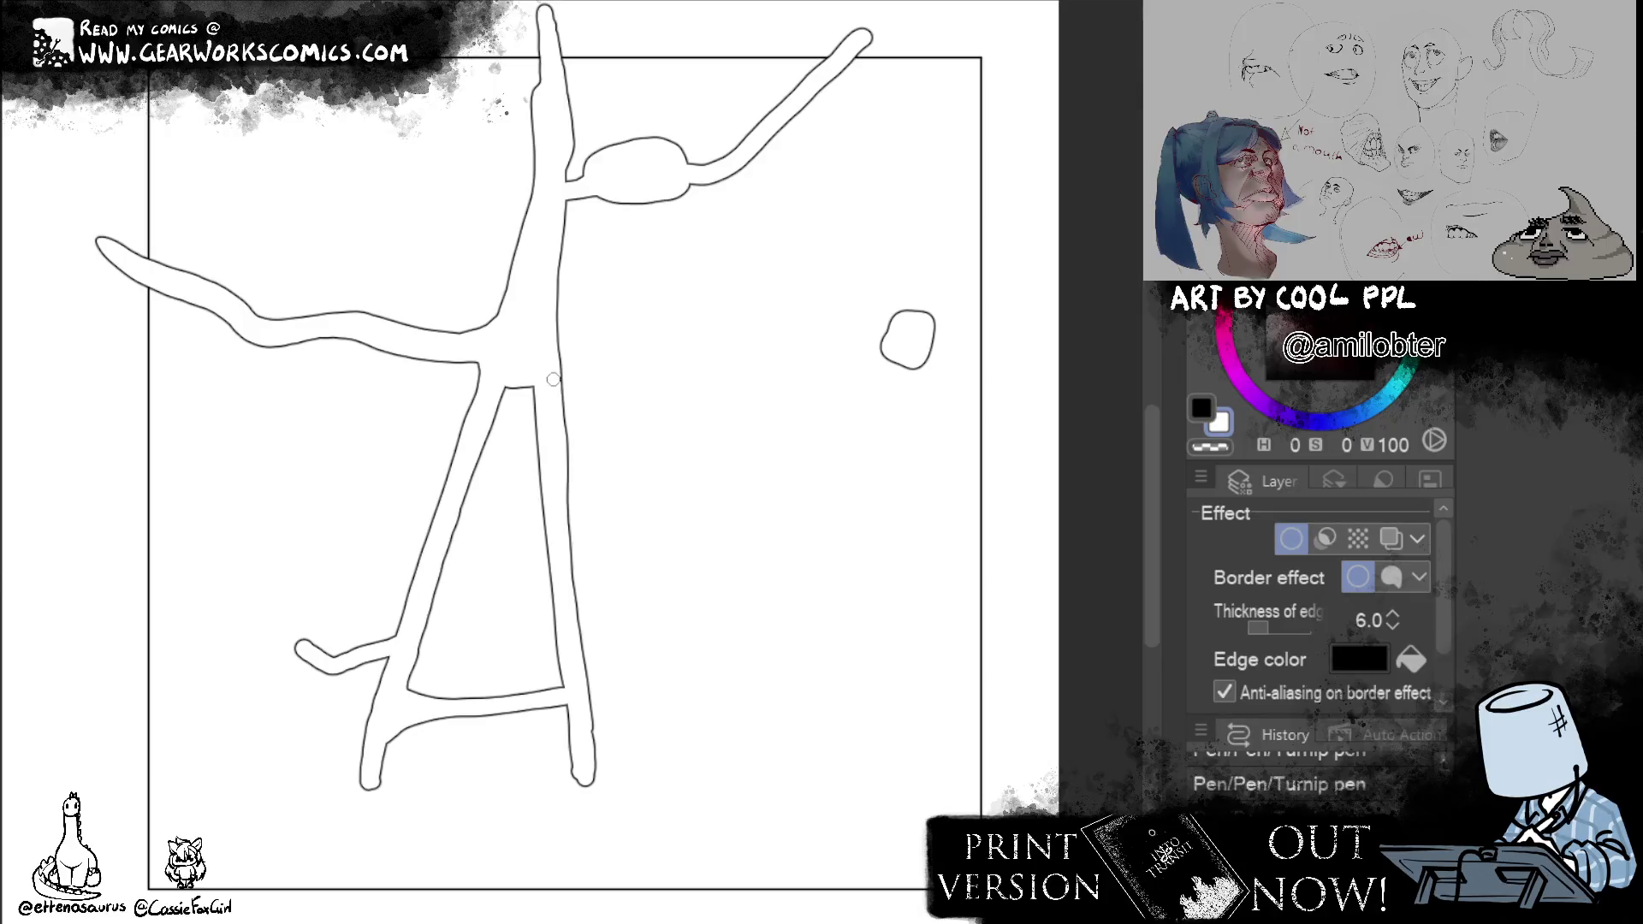
drag(564, 404, 723, 402)
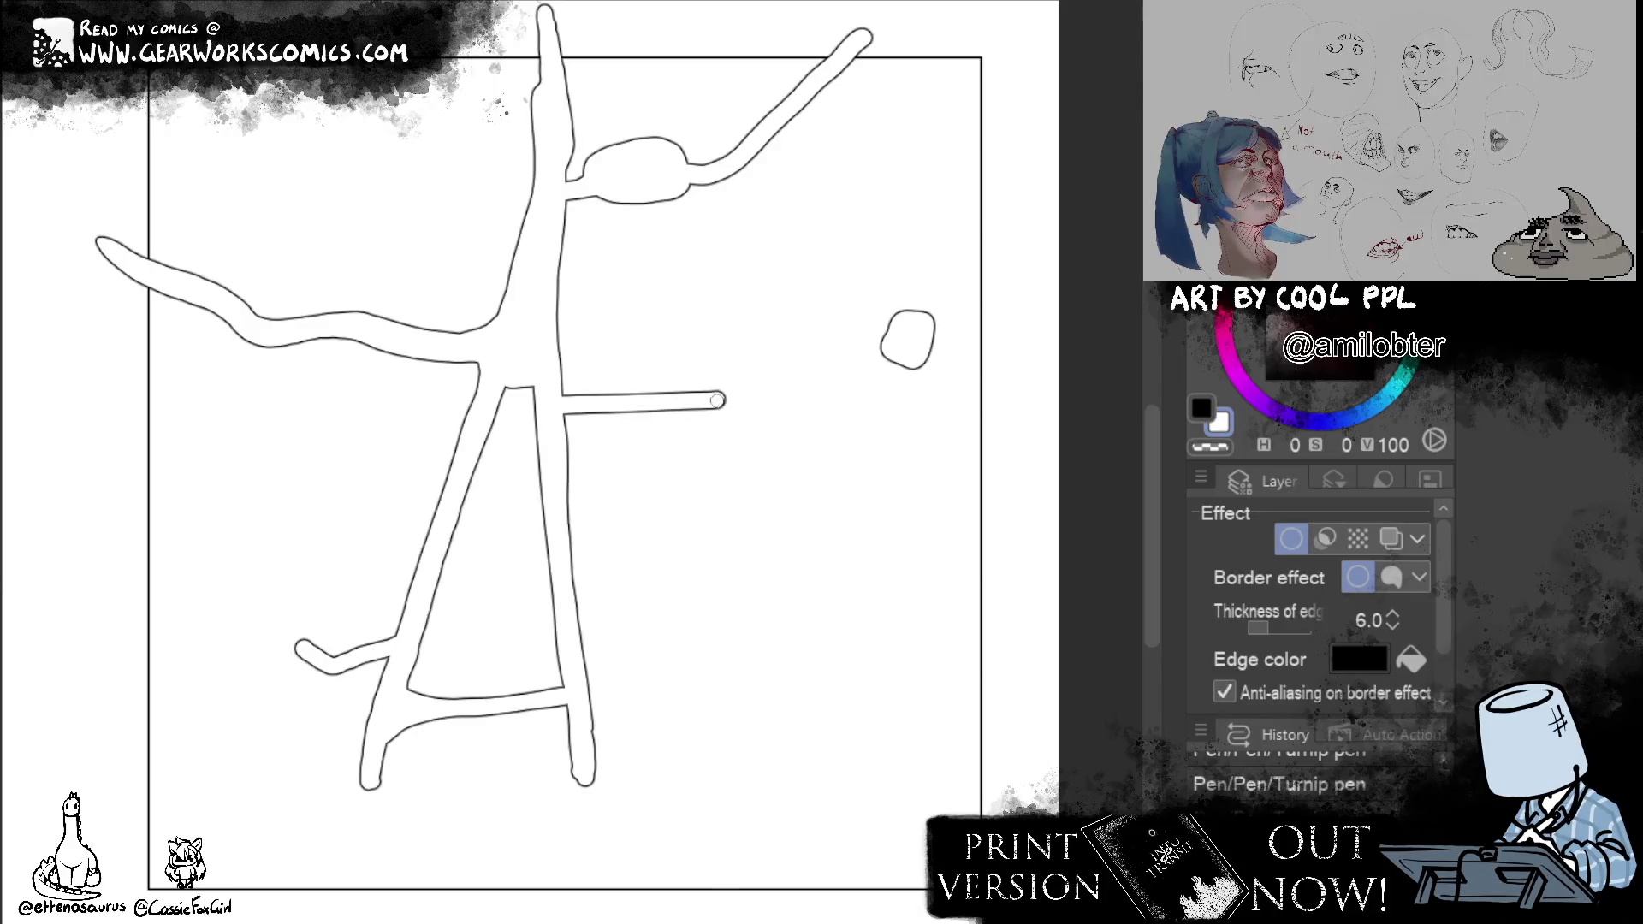
key(ctrl+z)
drag(566, 411, 700, 393)
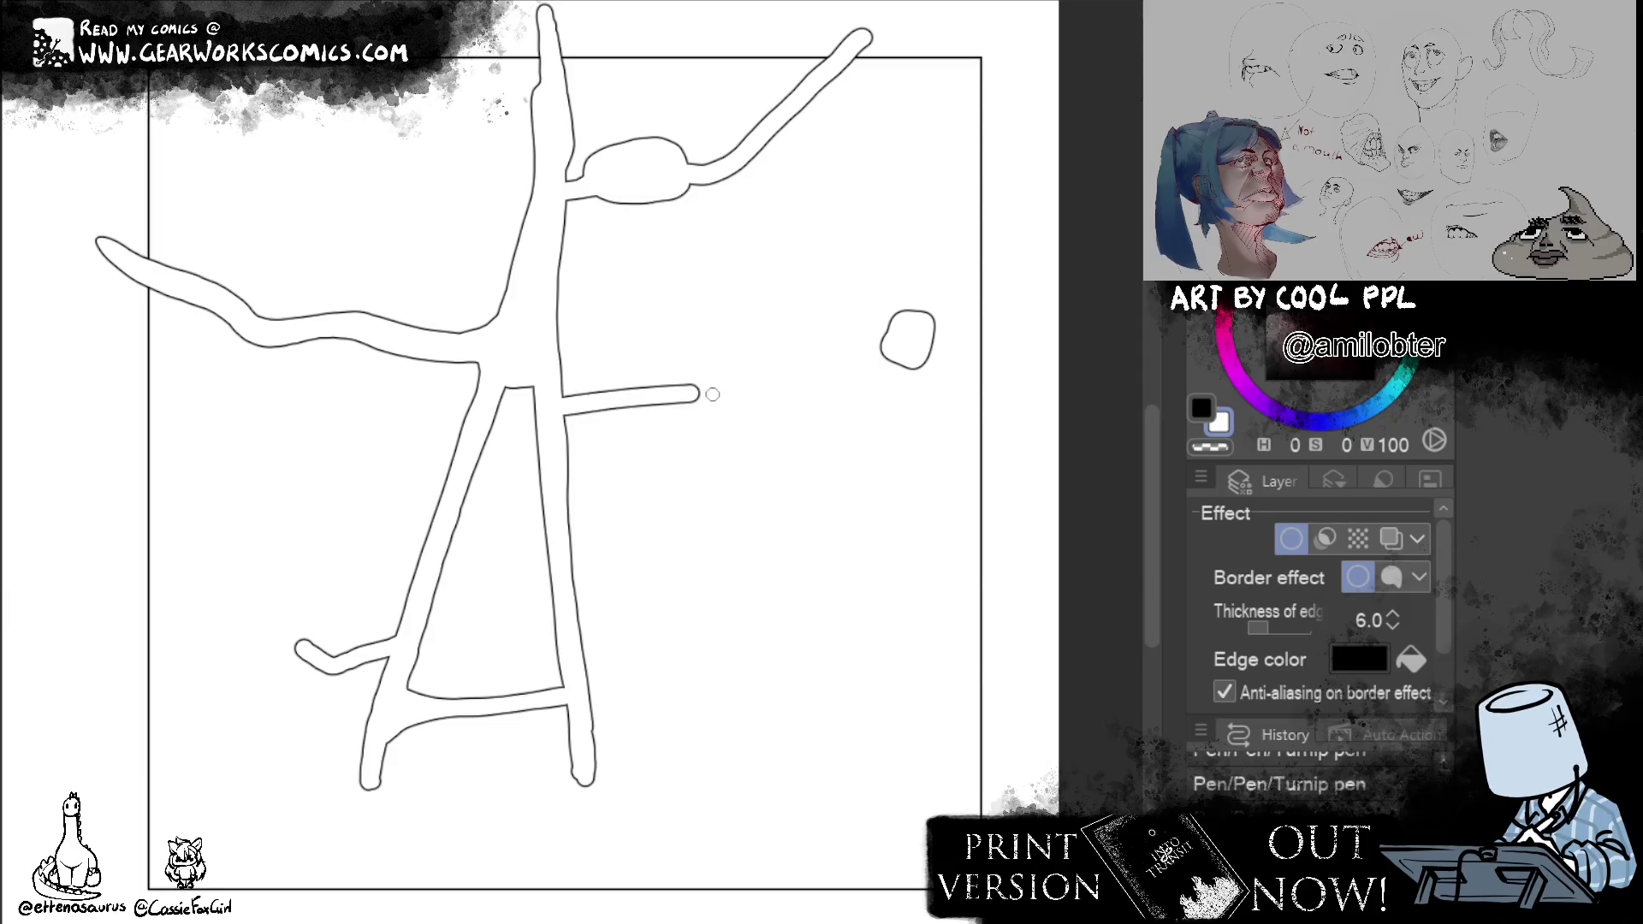
mouse_move(691, 393)
mouse_down()
mouse_move(774, 325)
mouse_move(926, 320)
mouse_up()
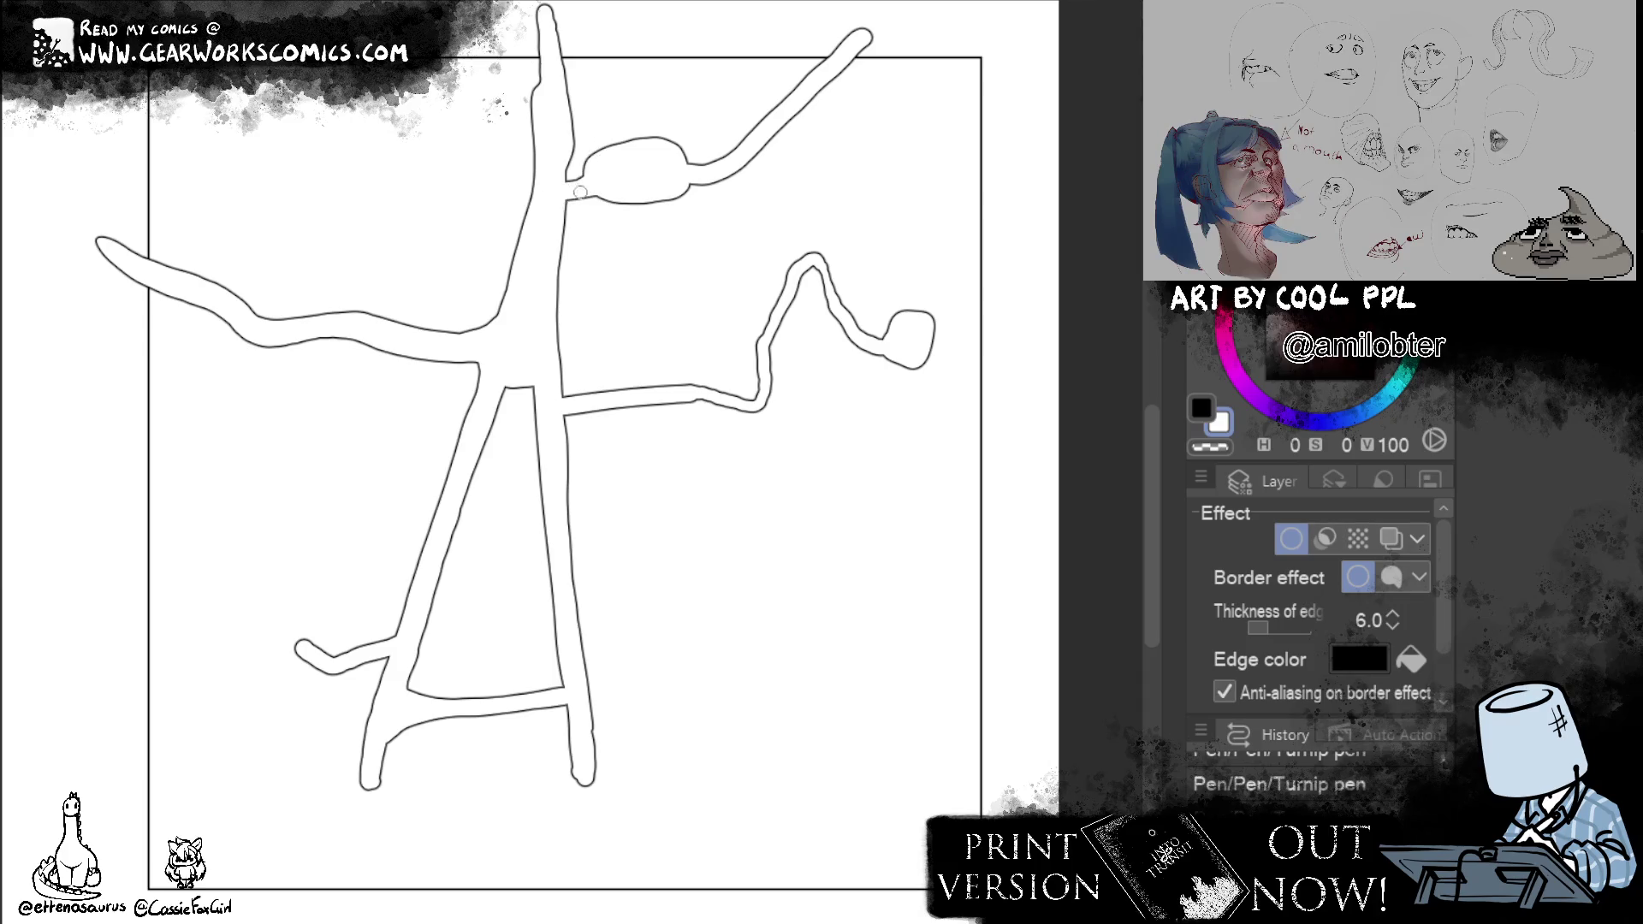
drag(566, 205, 559, 245)
Draw and clean up a small stub on the main road and touch up the southern road edge.
mouse_move(556, 313)
mouse_down()
mouse_move(580, 339)
mouse_move(562, 349)
mouse_up()
drag(572, 317, 589, 349)
mouse_move(401, 719)
mouse_down()
mouse_move(391, 758)
mouse_move(394, 734)
mouse_up()
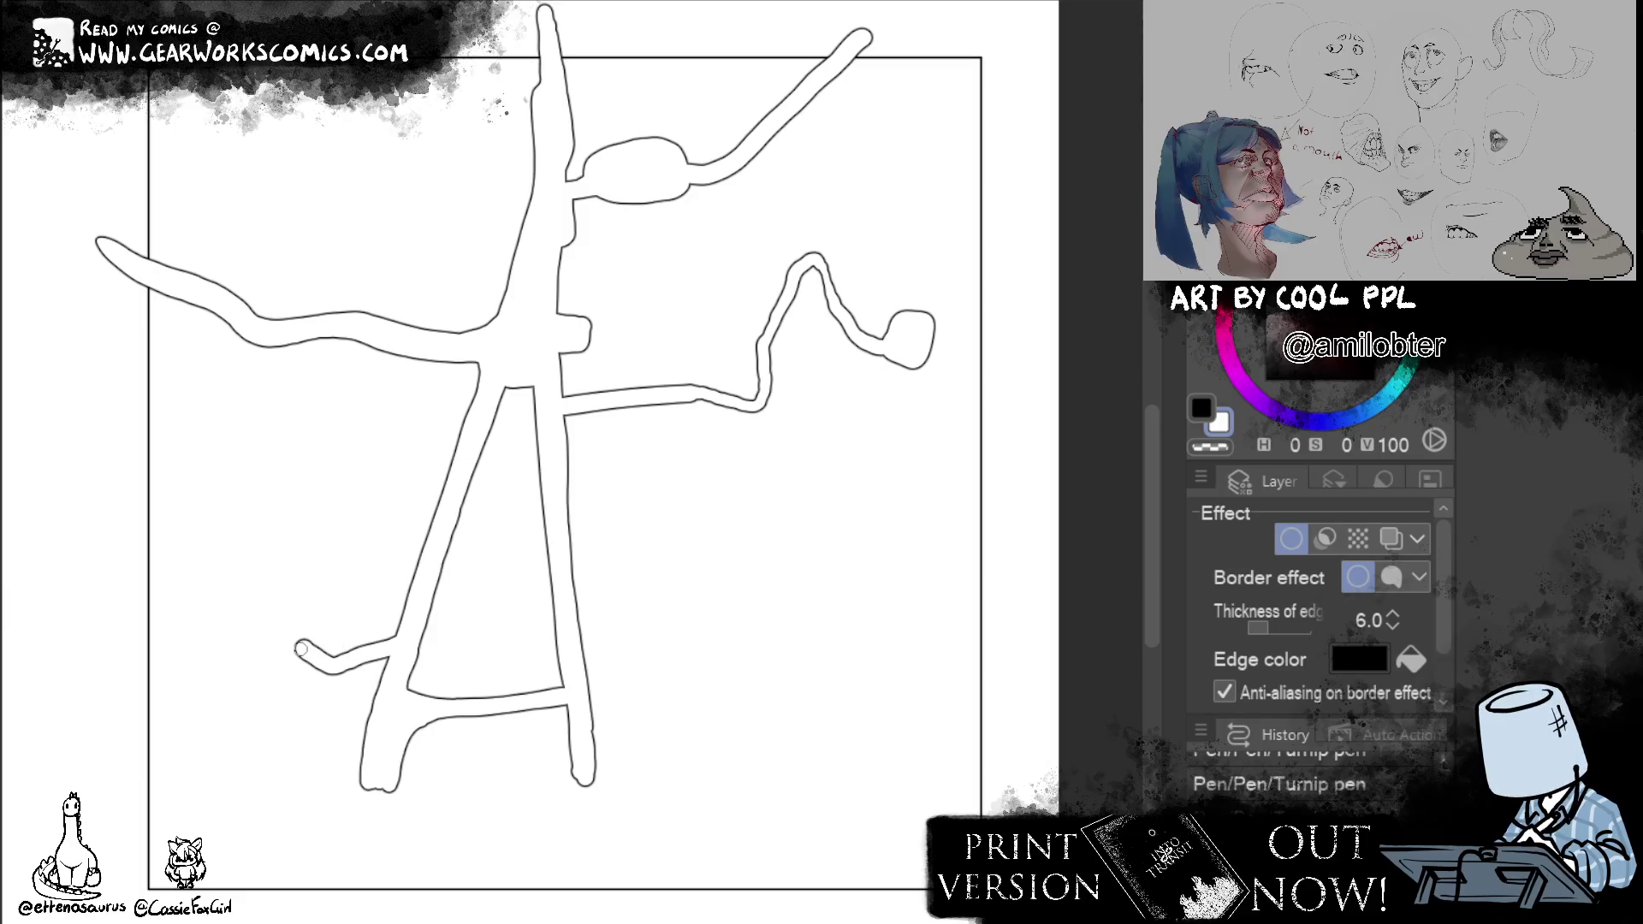
Draw a new road running south from the western road toward the southern road.
mouse_move(385, 331)
mouse_down()
mouse_move(295, 625)
mouse_move(295, 594)
mouse_move(384, 645)
mouse_up()
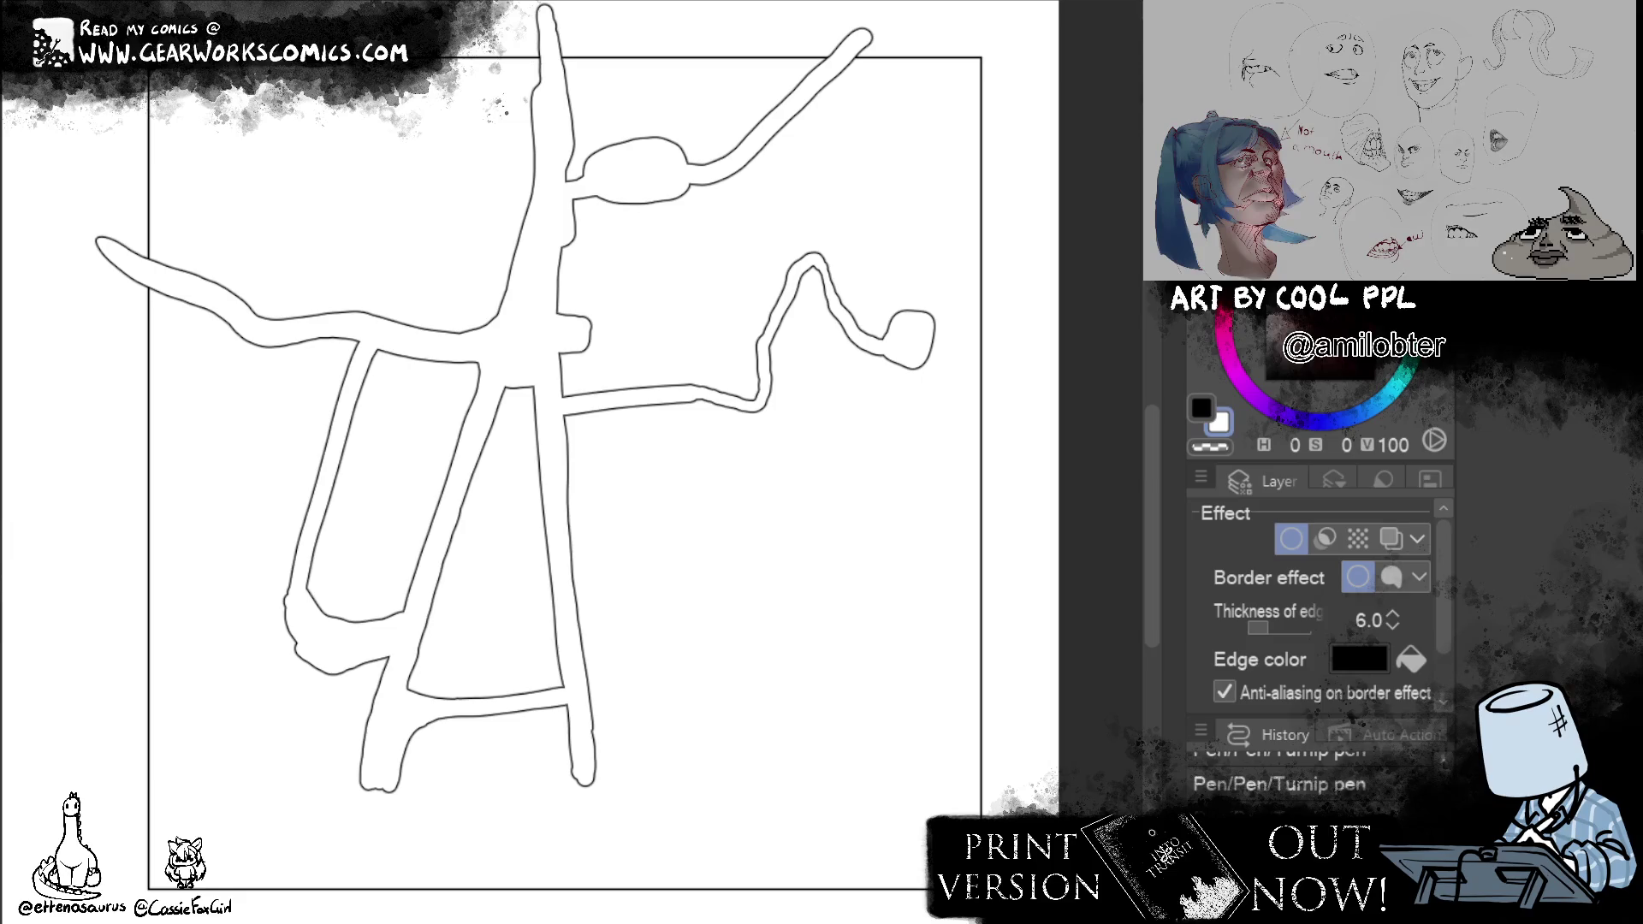
drag(340, 629, 312, 612)
Lasso-fill beside the lower-left road to widen it, then redraw the southern road's inner edge.
mouse_move(320, 501)
mouse_down()
mouse_move(265, 593)
mouse_move(393, 803)
mouse_move(321, 532)
mouse_up()
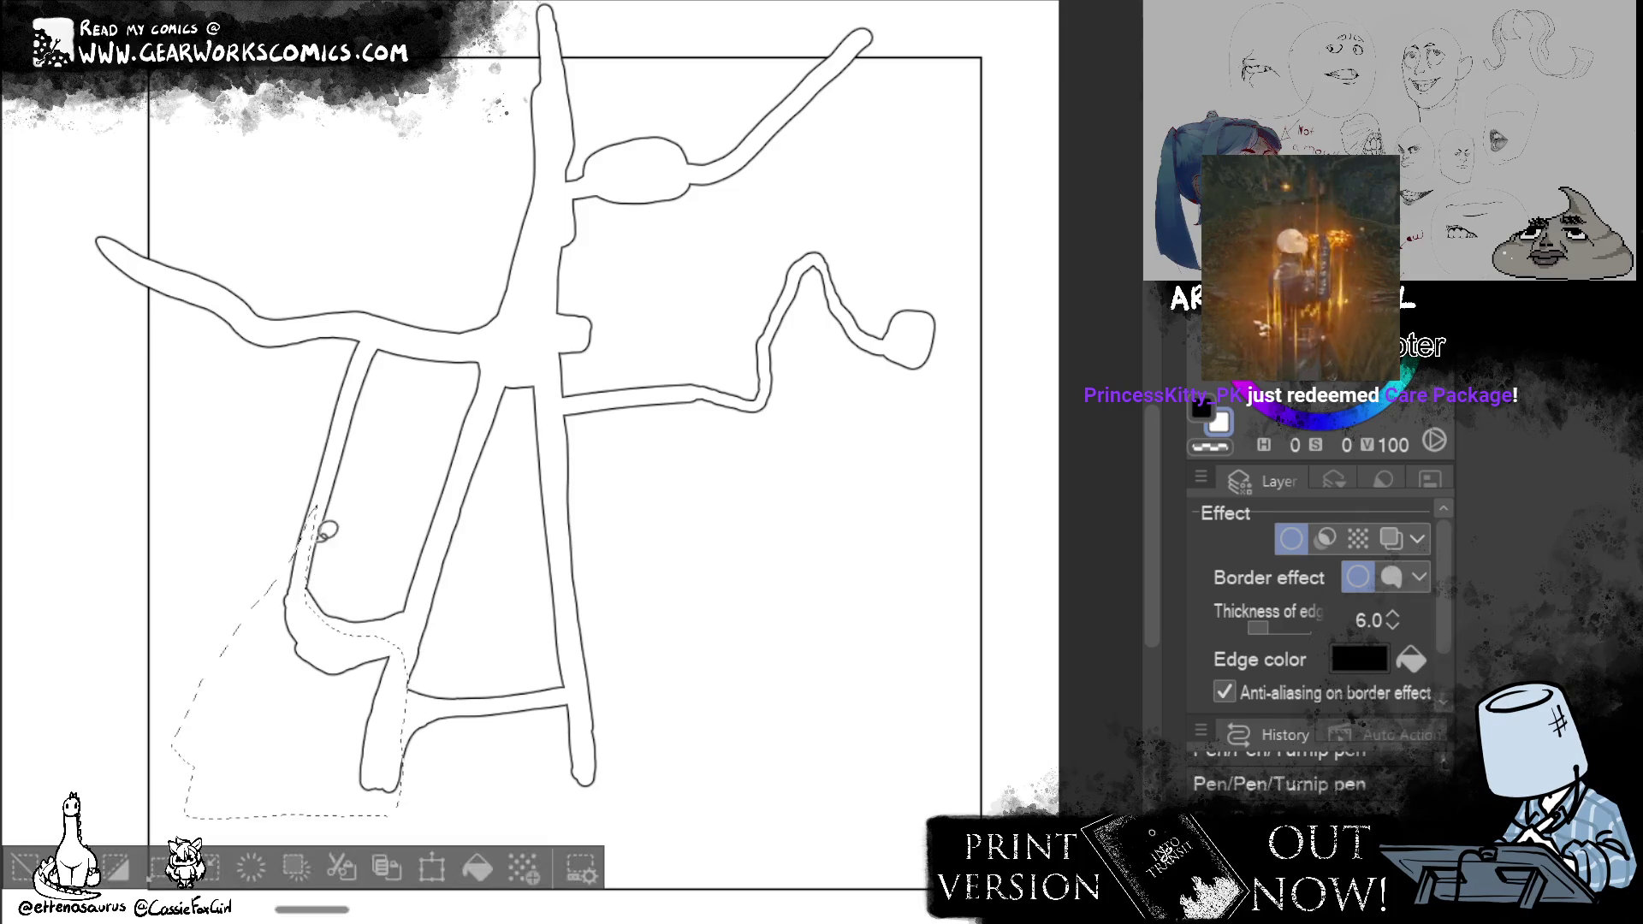
click(498, 865)
key(ctrl+d)
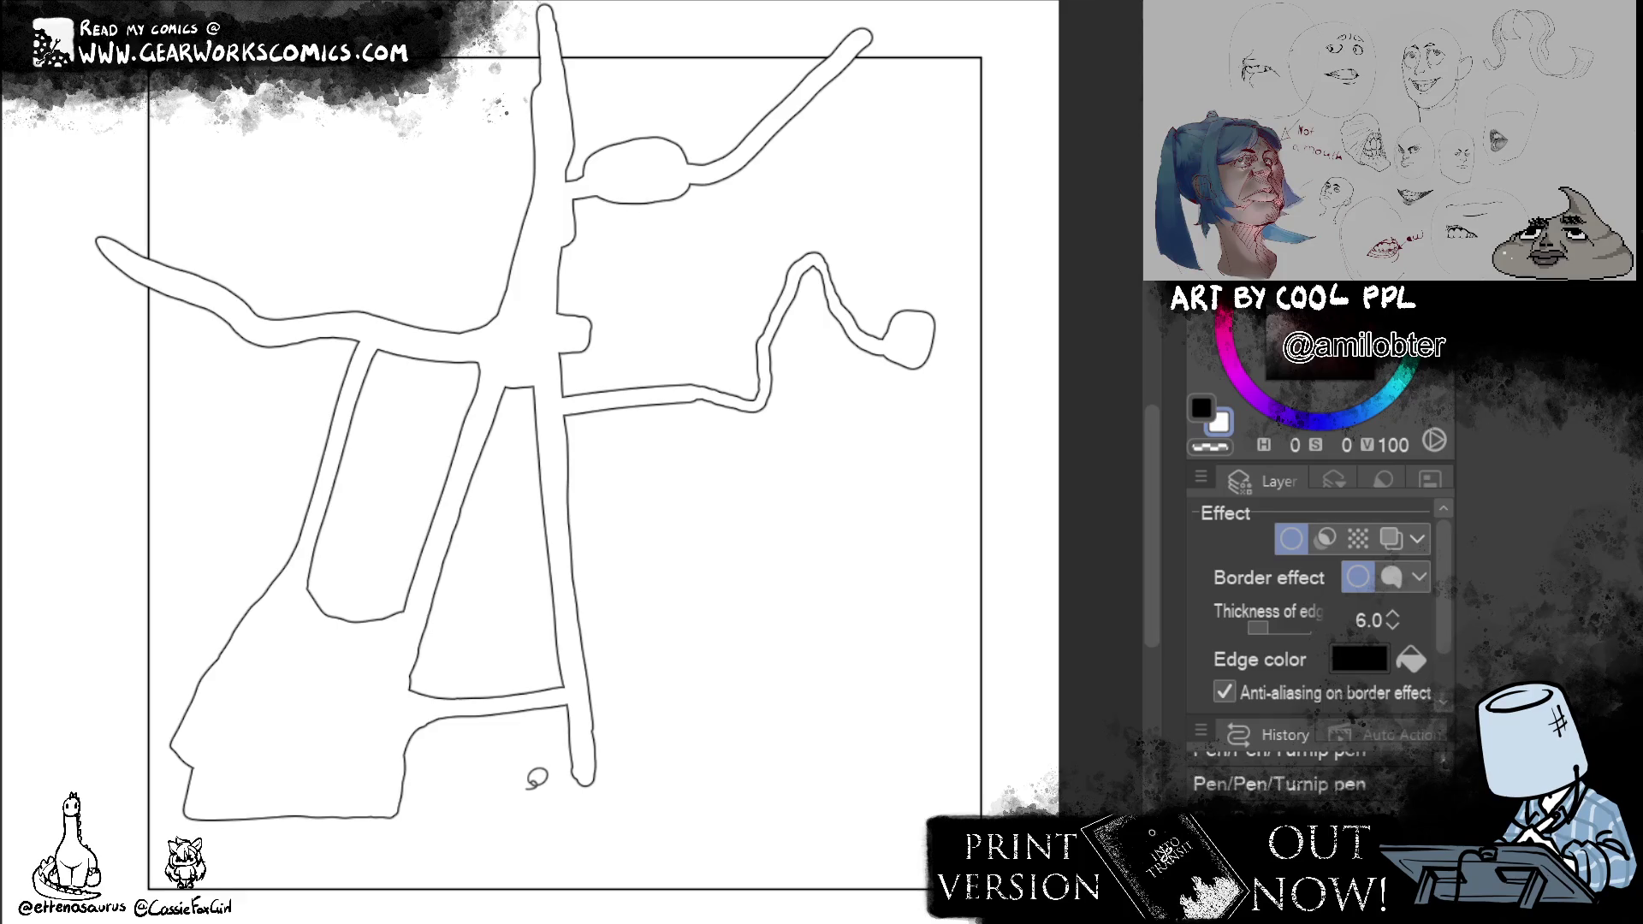
drag(533, 386, 571, 805)
Refine the southern road's lower edges and extend its end west and east.
drag(564, 689, 571, 809)
drag(584, 689, 592, 809)
key(ctrl+d)
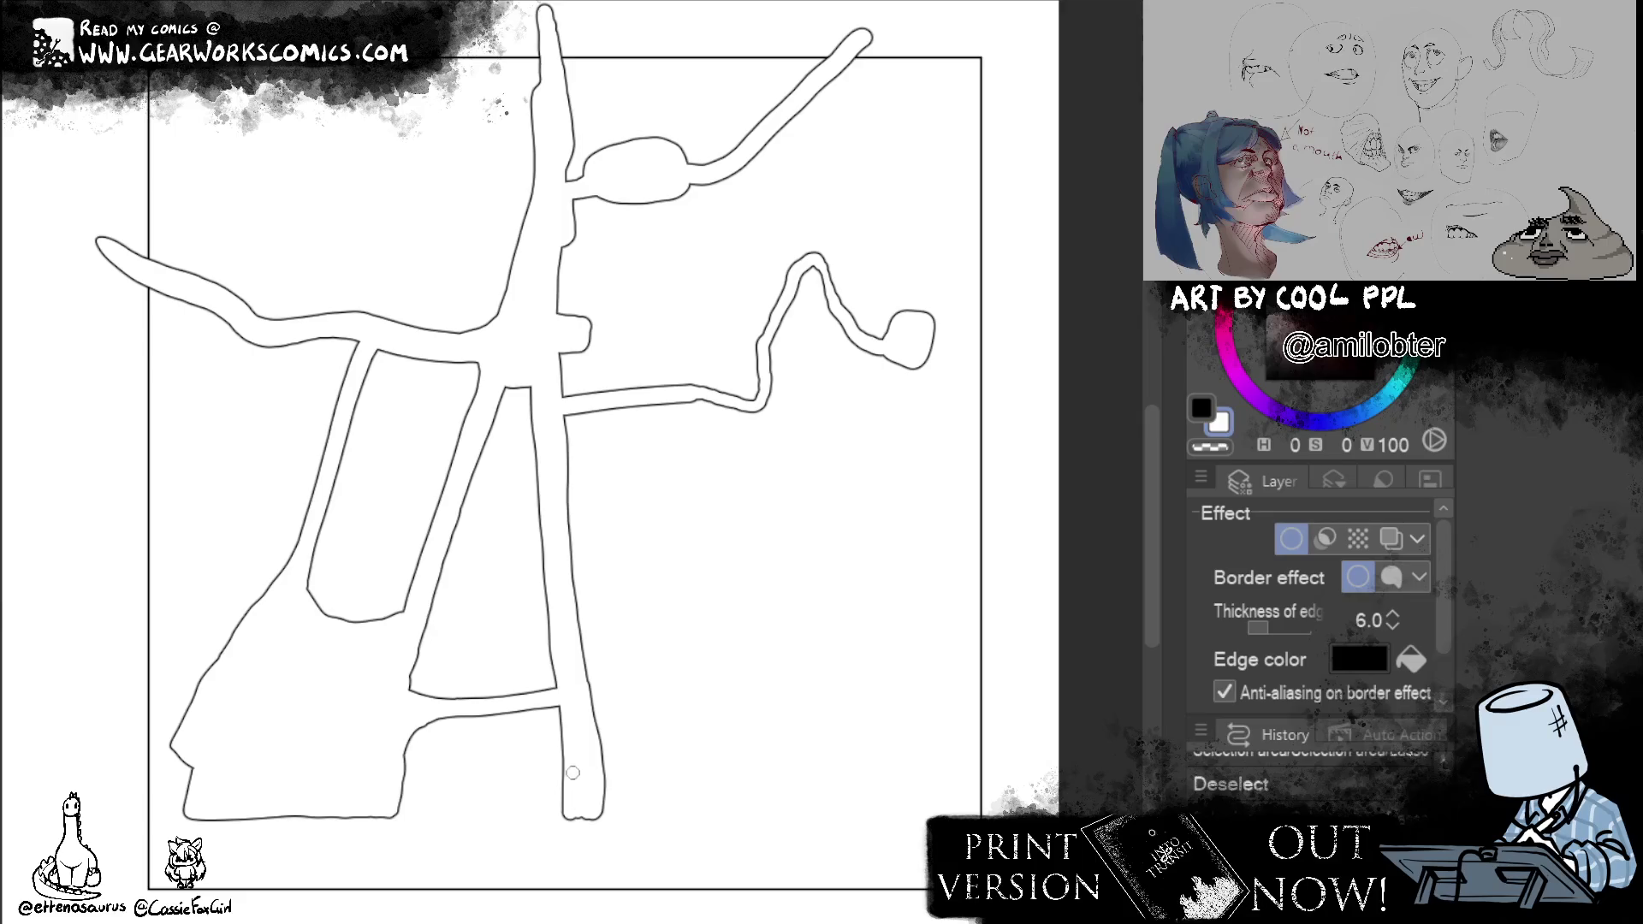
drag(565, 786, 598, 812)
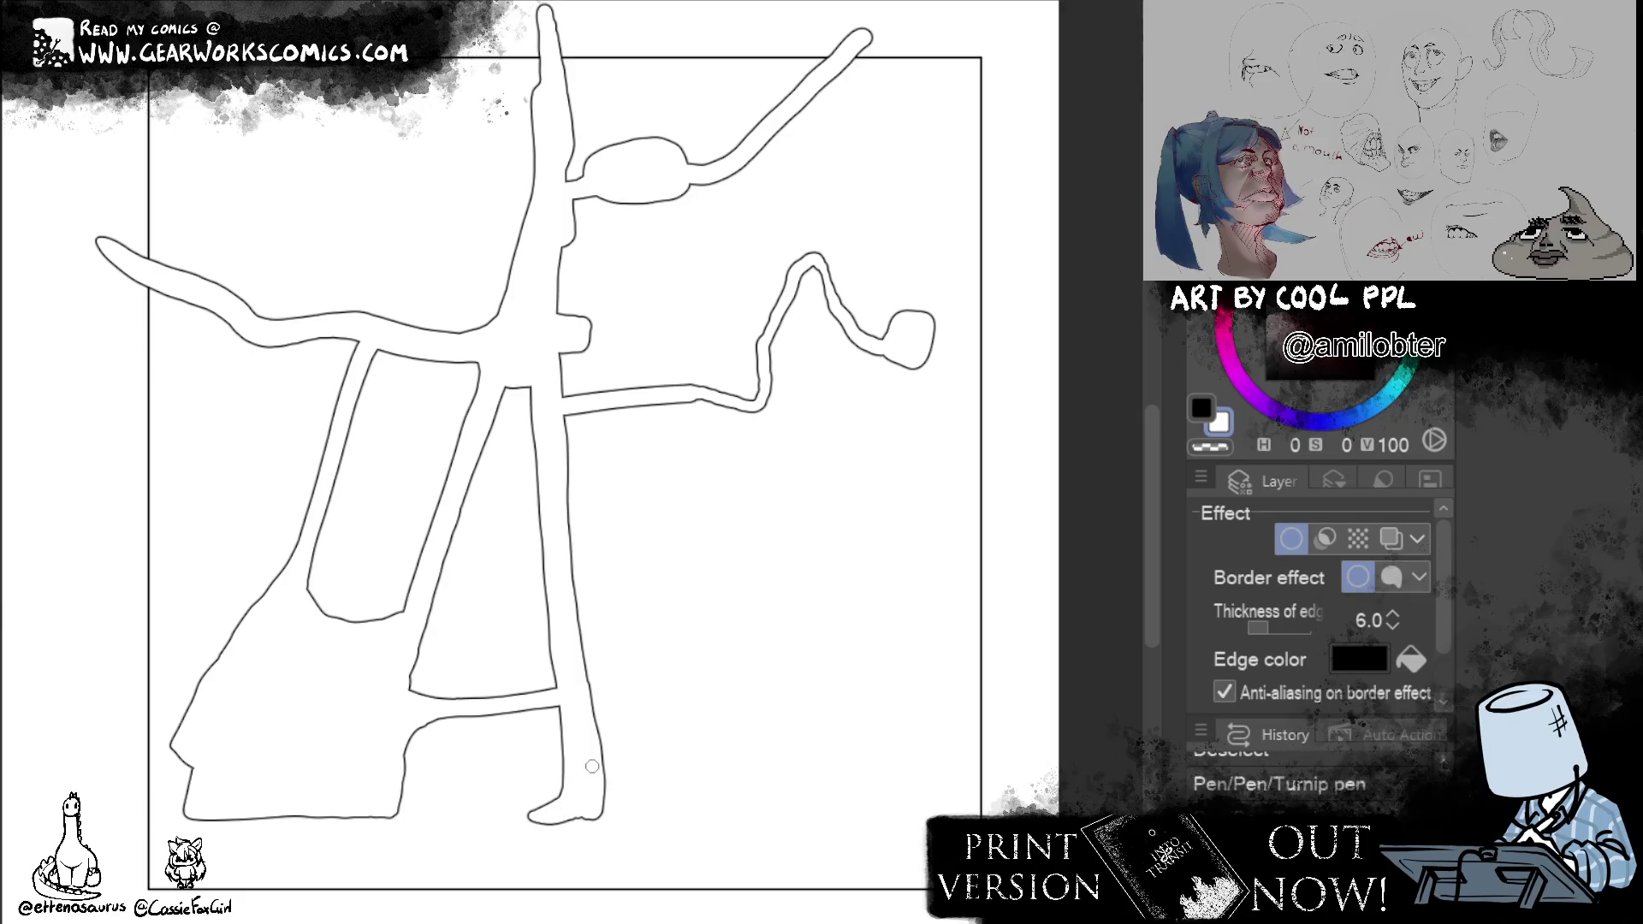
drag(614, 798, 634, 811)
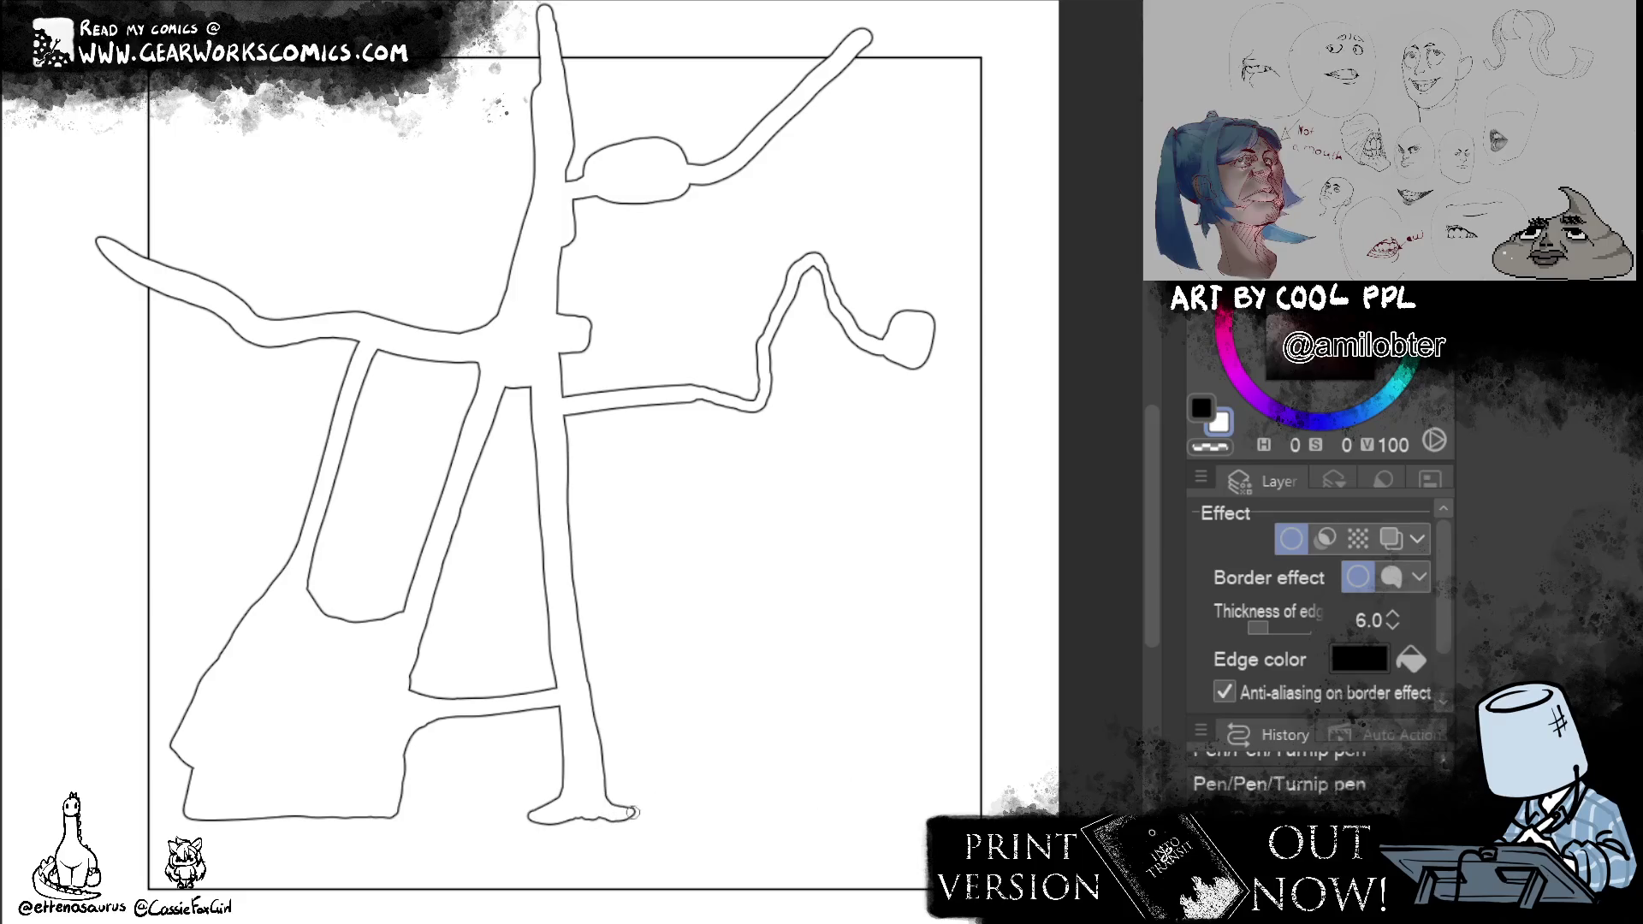
Run the bottom road east across to the frame and add a short western spur.
drag(597, 817, 992, 812)
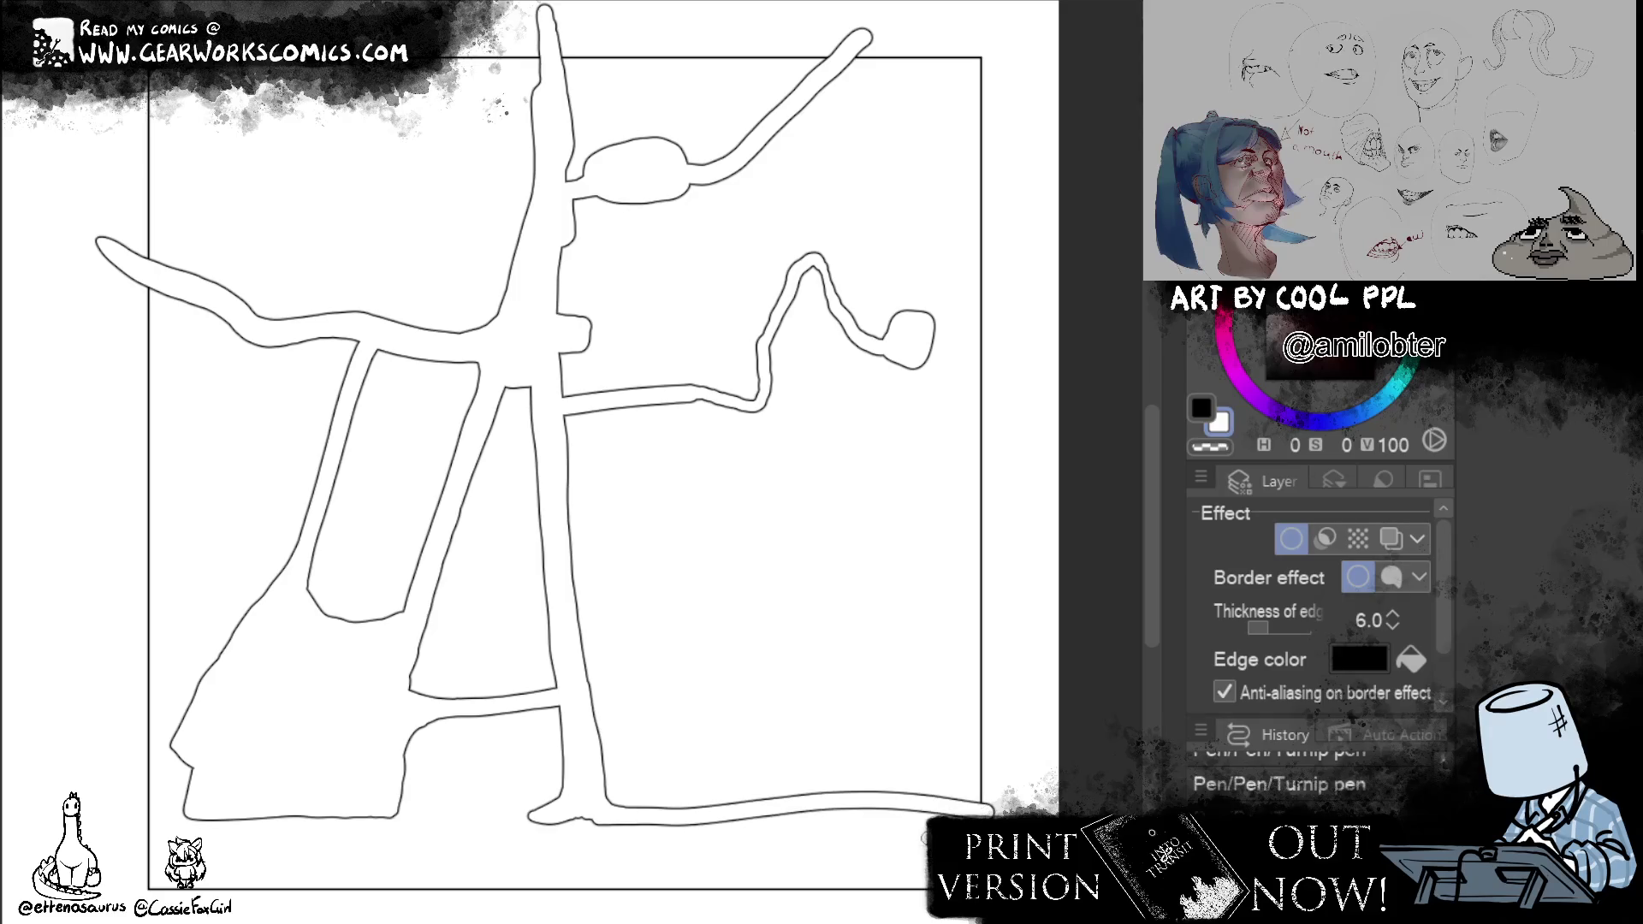
drag(604, 799, 1028, 805)
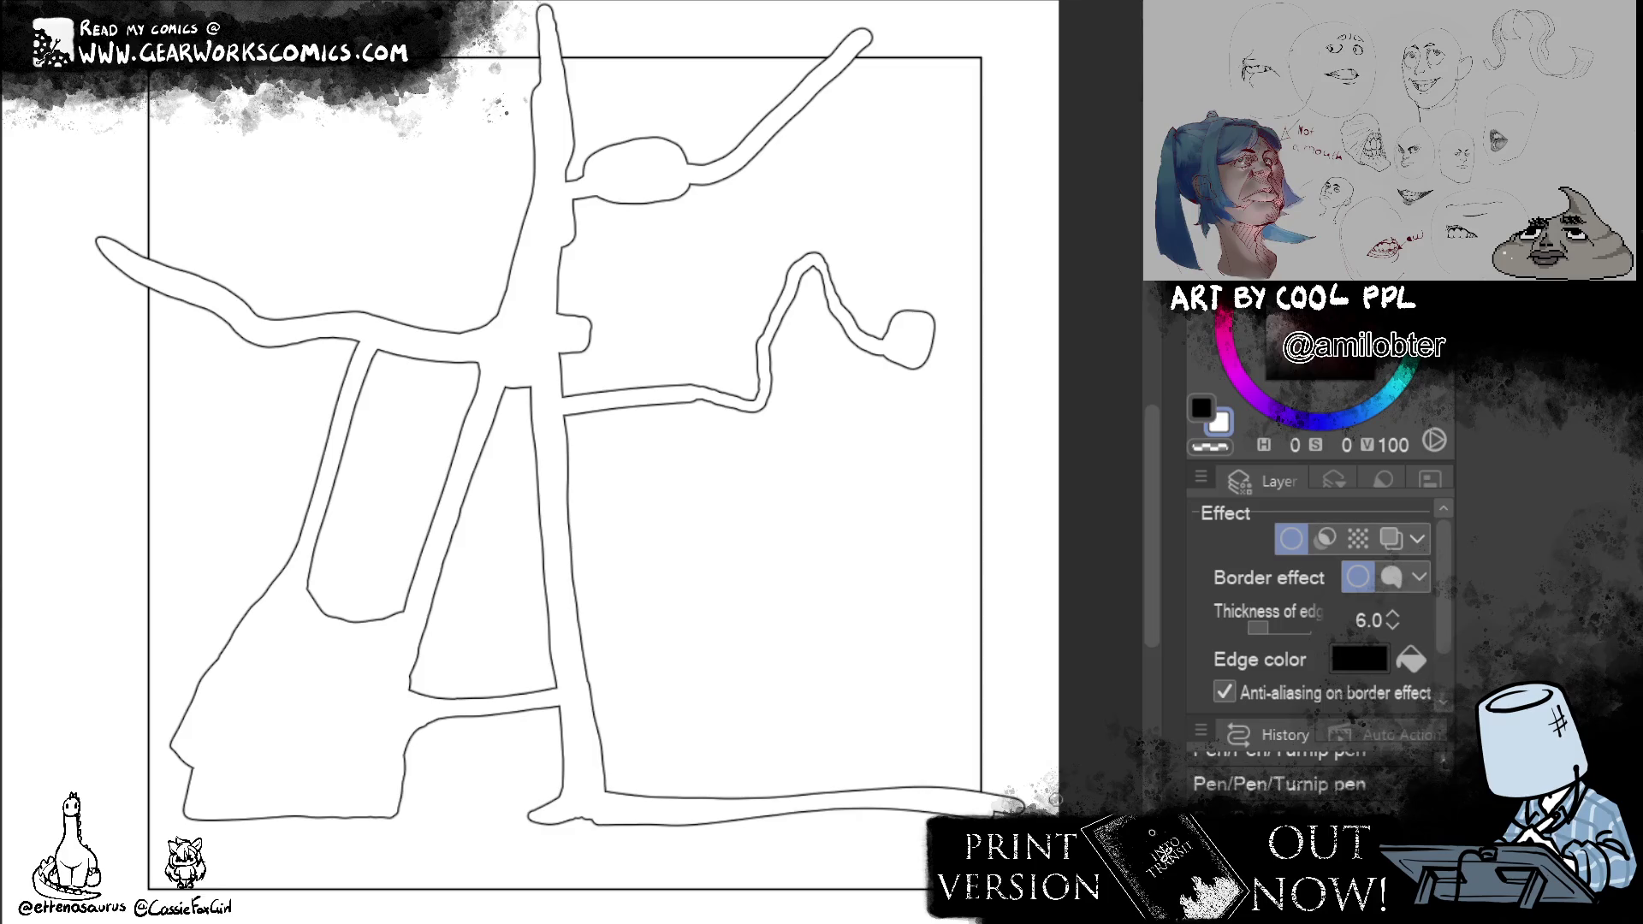
drag(256, 614, 122, 593)
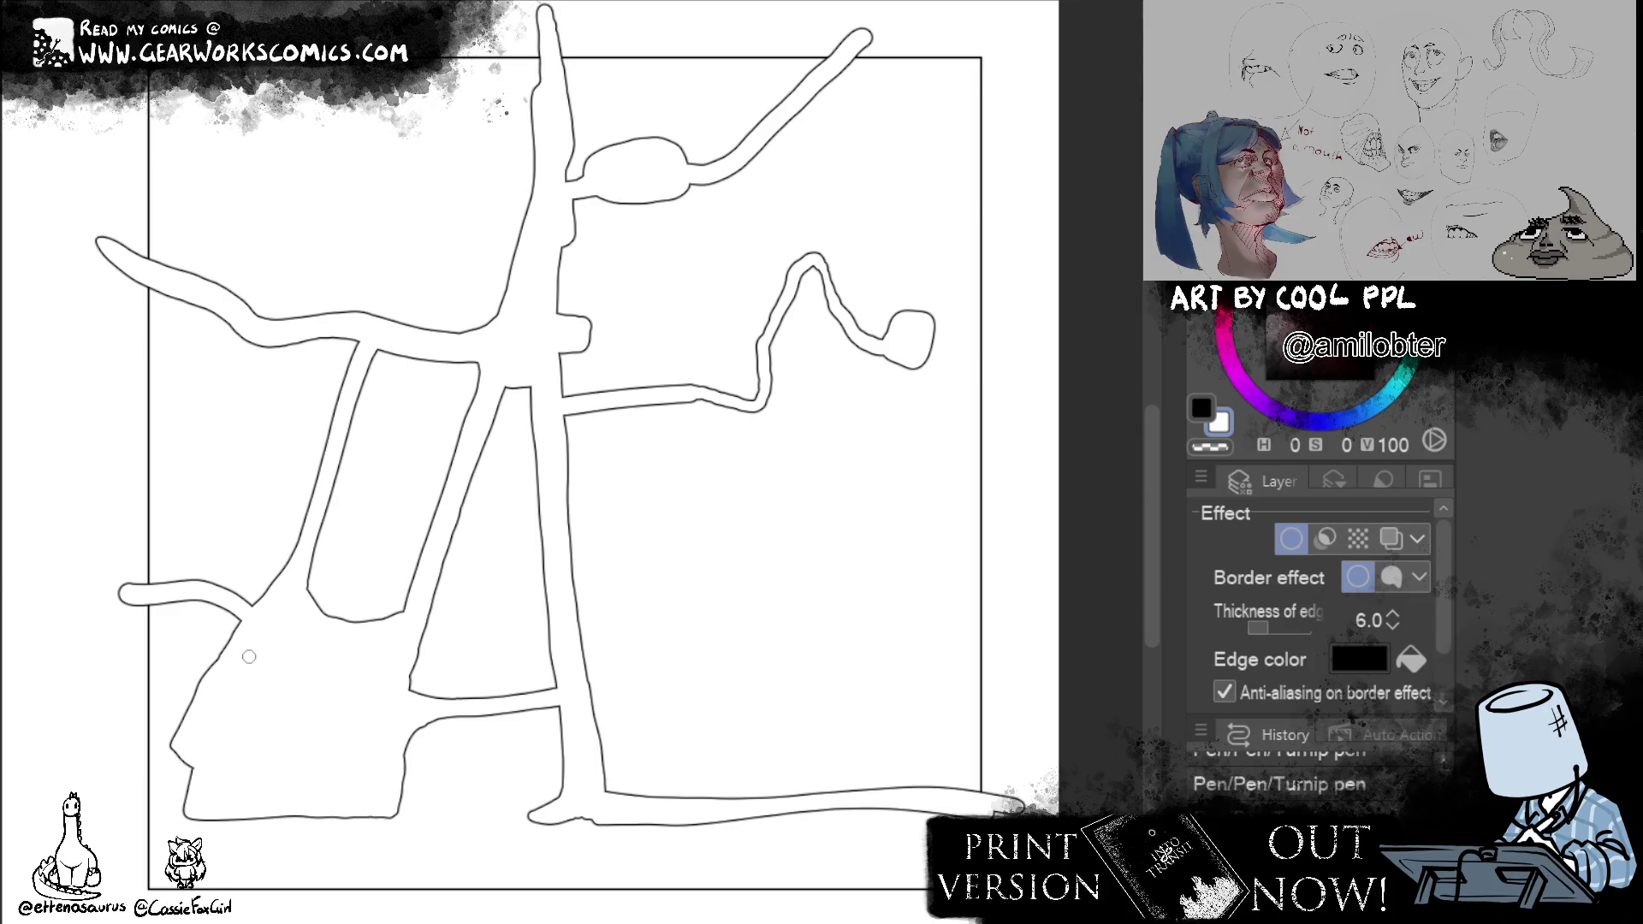
right_click(357, 219)
Switch to a non-border layer and set the painting colour to black.
click(437, 610)
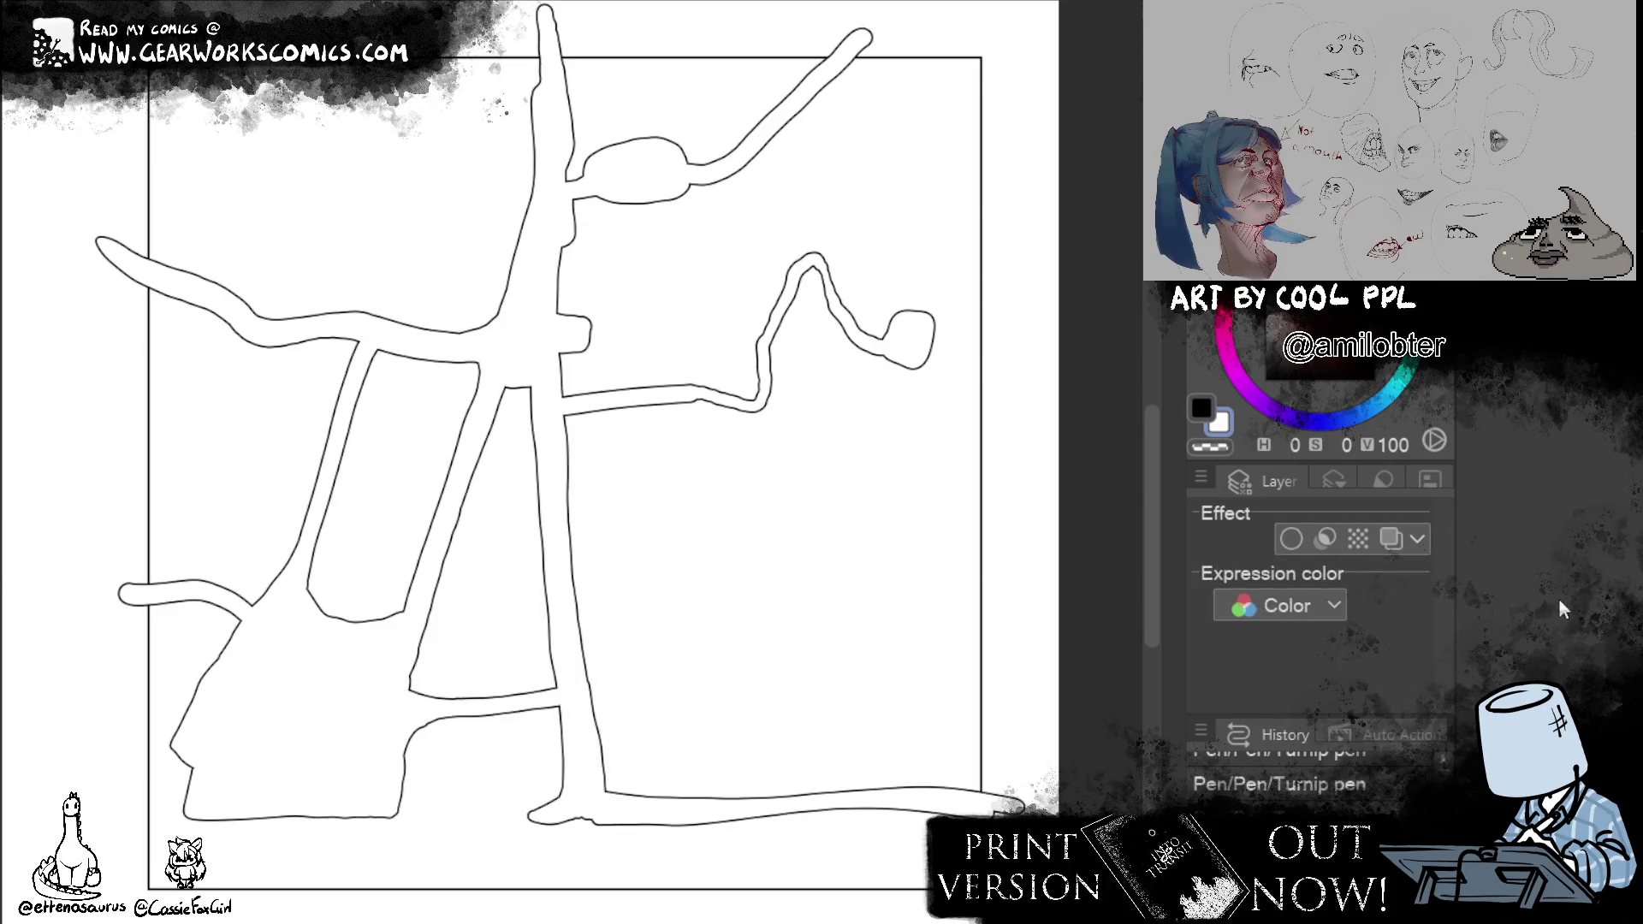
right_click(358, 218)
click(110, 481)
click(1212, 407)
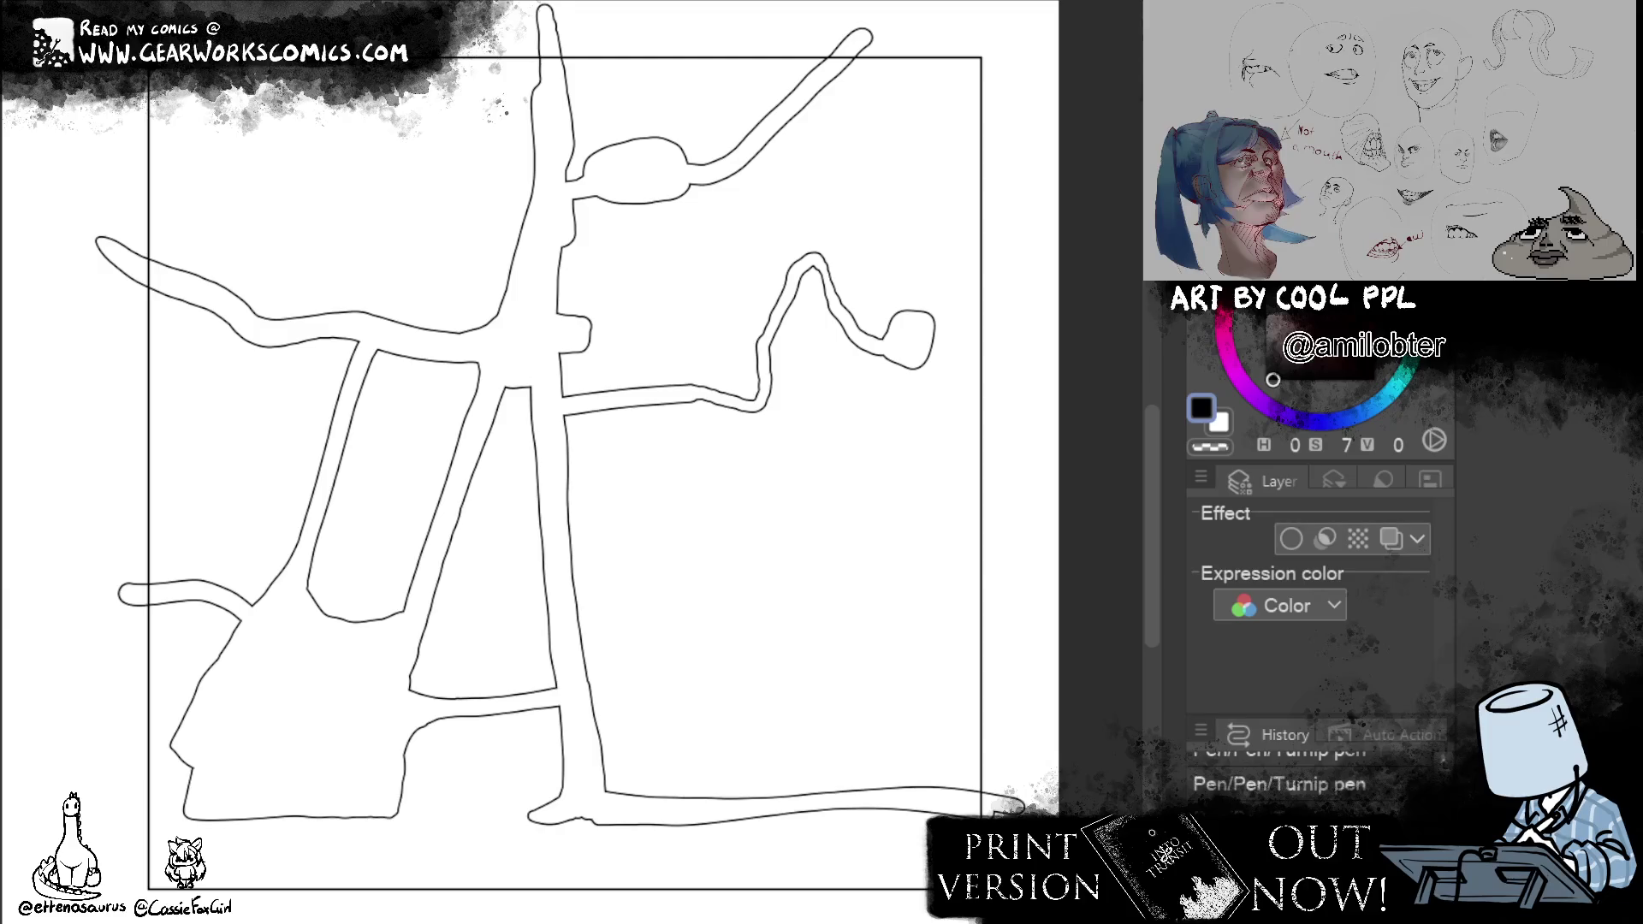
Paint solid black building blocks by the northern road, the loop, the central block and the eastern road.
mouse_move(521, 75)
mouse_down()
mouse_move(522, 134)
mouse_move(531, 103)
mouse_move(503, 154)
mouse_move(541, 173)
mouse_move(521, 141)
mouse_move(512, 159)
mouse_move(526, 170)
mouse_move(536, 135)
mouse_up()
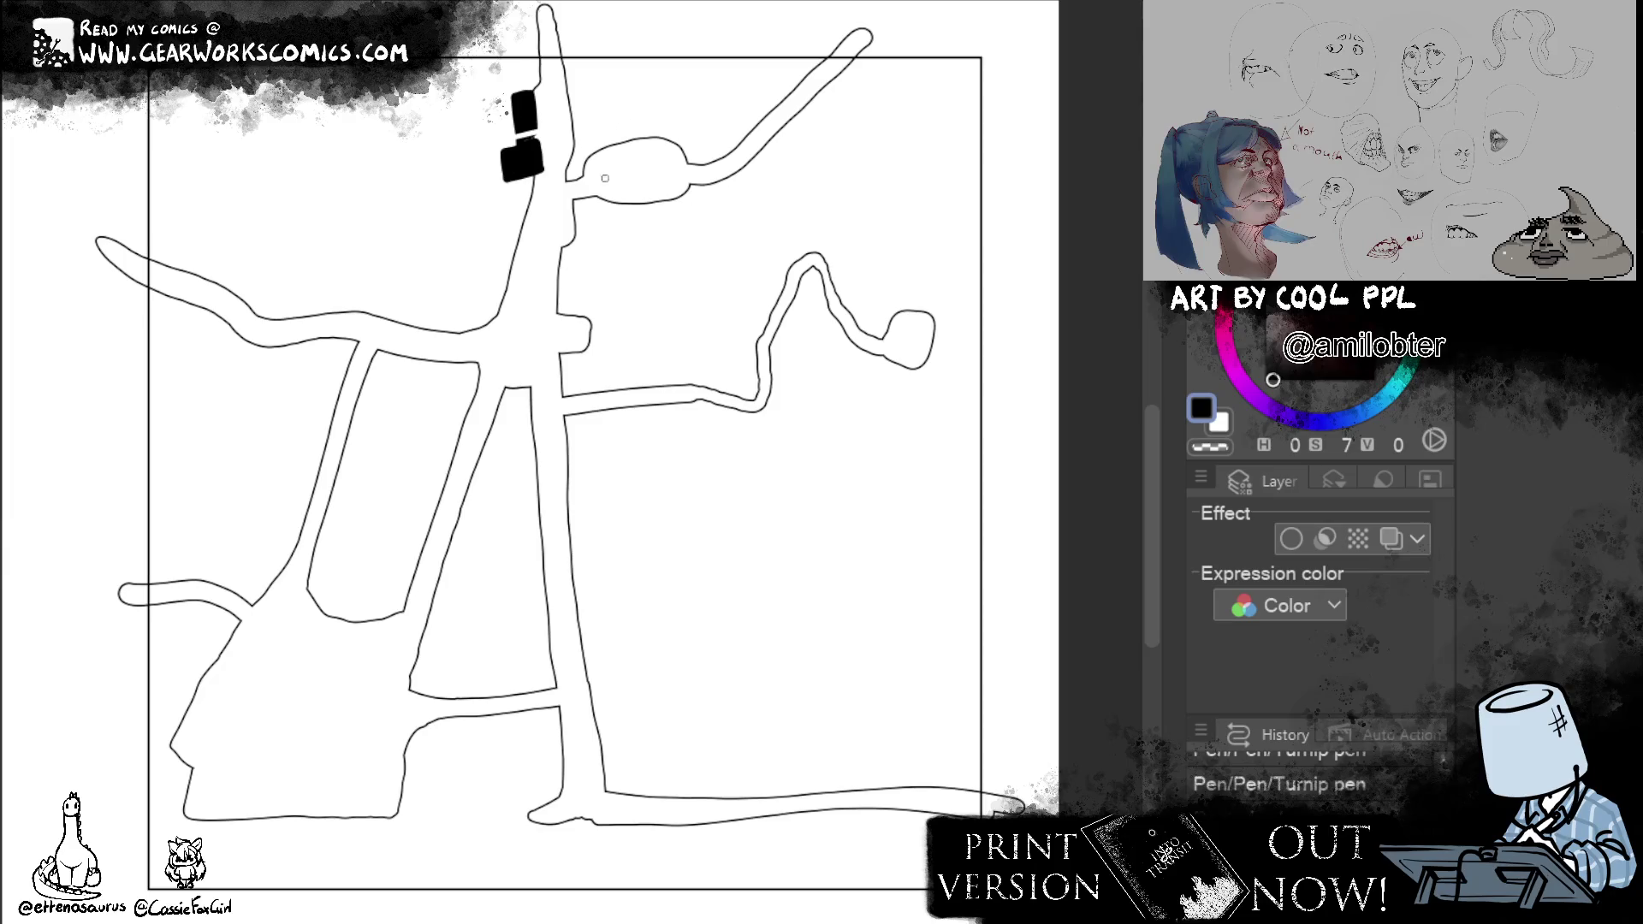
mouse_move(616, 201)
mouse_down()
mouse_move(670, 172)
mouse_move(648, 211)
mouse_move(617, 182)
mouse_move(668, 192)
mouse_move(693, 229)
mouse_move(703, 195)
mouse_move(708, 229)
mouse_up()
drag(606, 176, 702, 173)
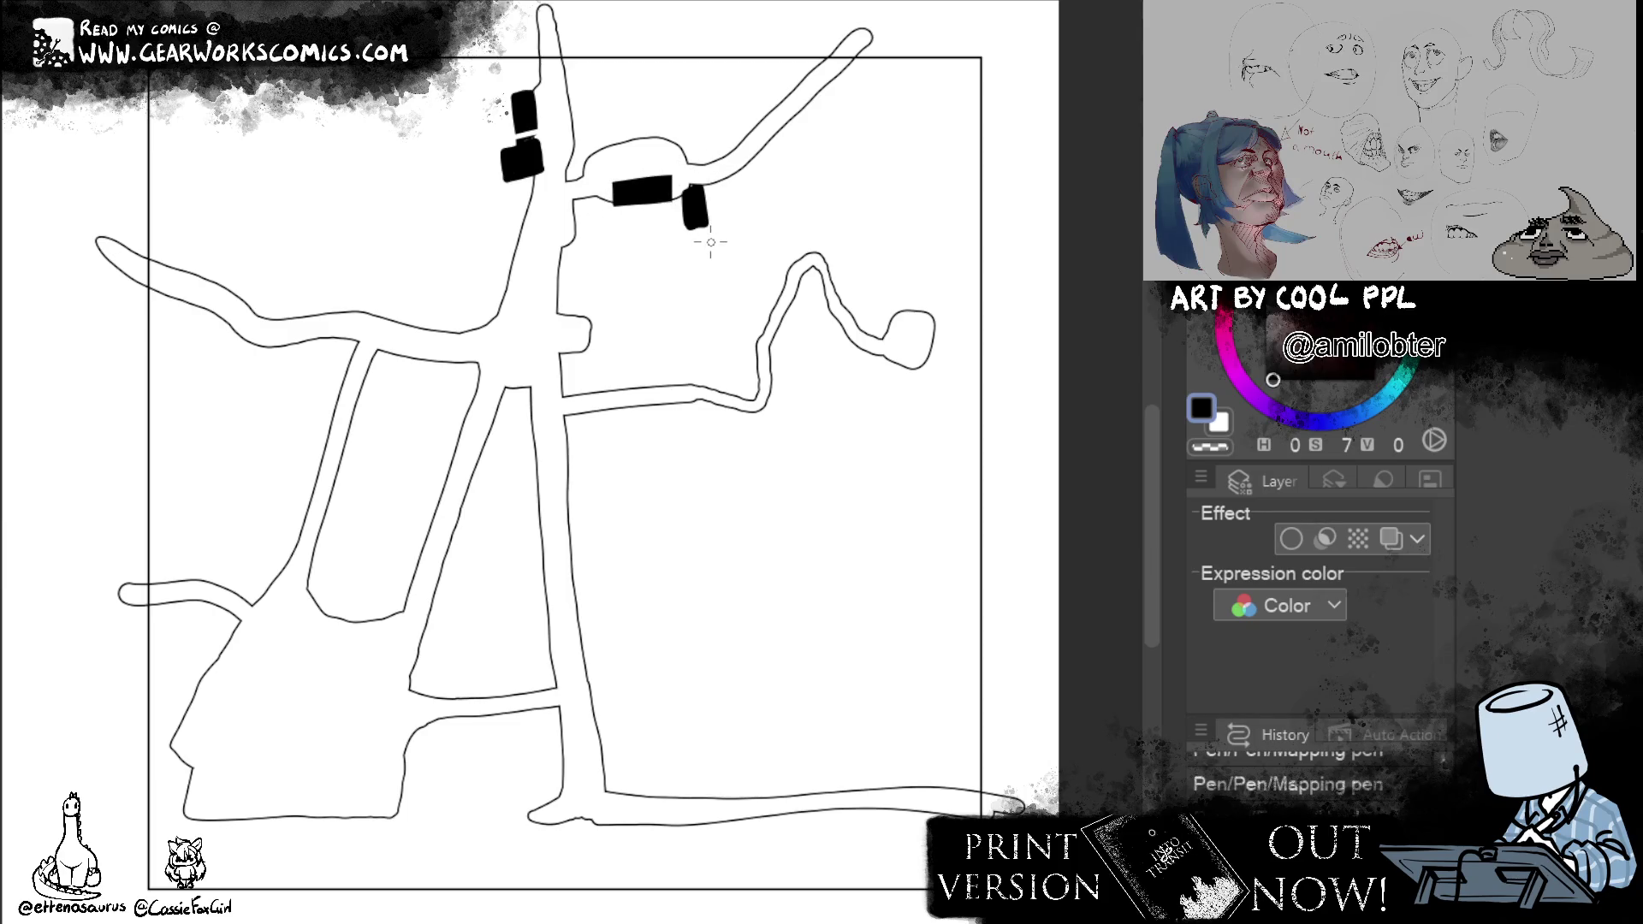
mouse_move(585, 322)
mouse_down()
mouse_move(586, 339)
mouse_move(606, 318)
mouse_move(604, 282)
mouse_move(650, 284)
mouse_move(629, 350)
mouse_move(585, 346)
mouse_move(632, 349)
mouse_move(593, 328)
mouse_move(614, 295)
mouse_move(625, 321)
mouse_move(631, 283)
mouse_move(694, 295)
mouse_move(709, 319)
mouse_move(704, 303)
mouse_up()
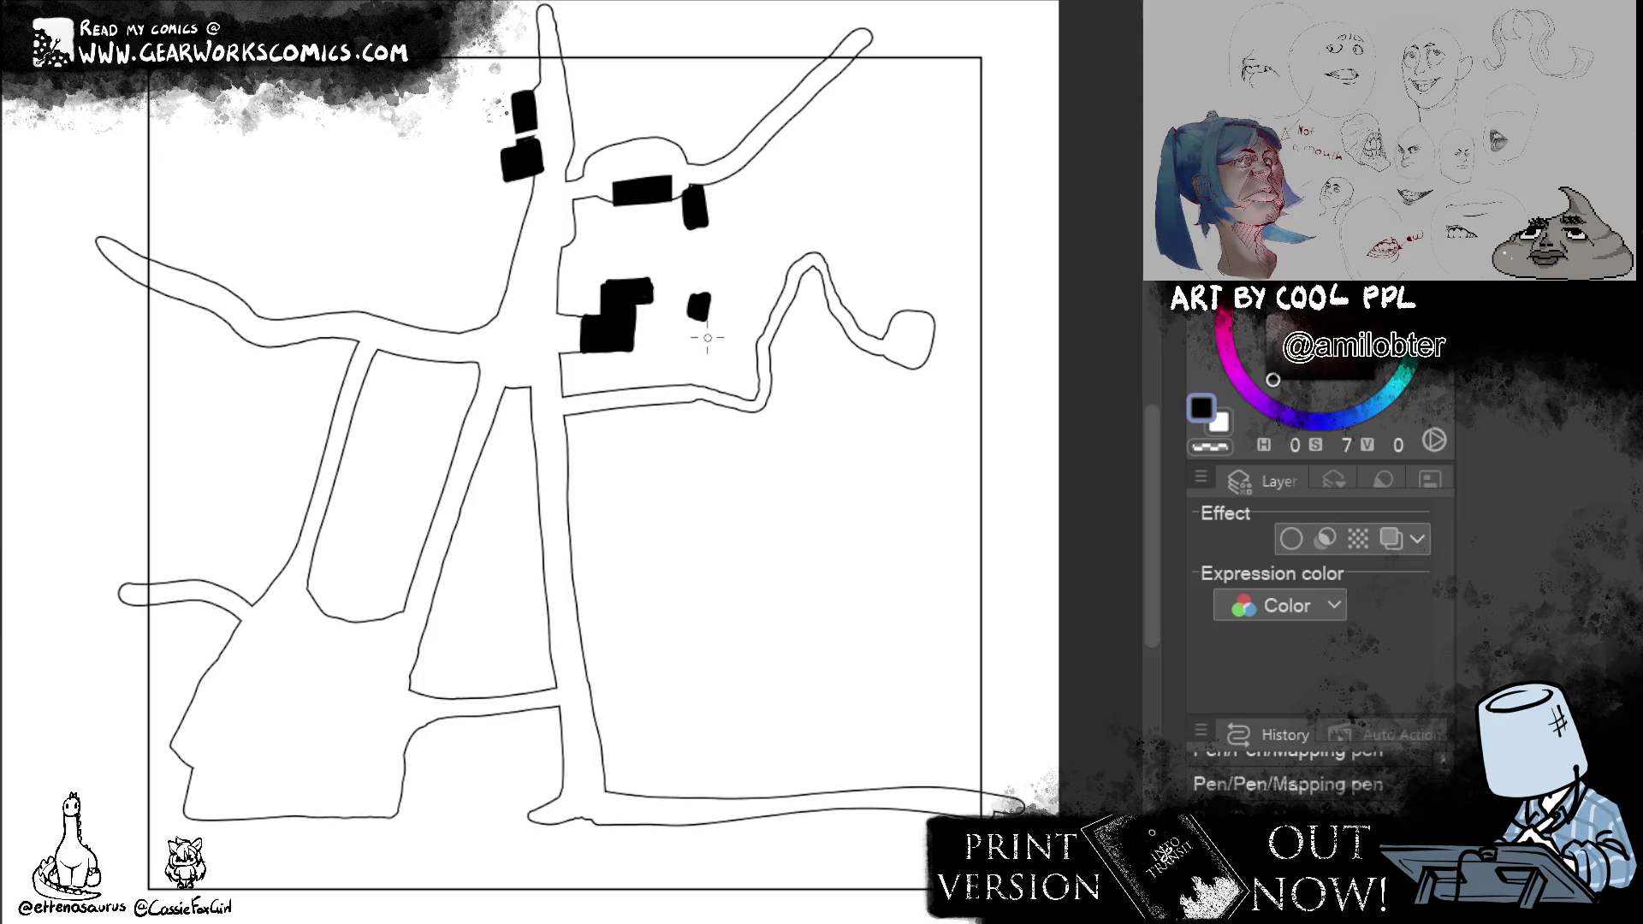
mouse_move(662, 381)
mouse_down()
mouse_move(681, 361)
mouse_move(662, 383)
mouse_move(669, 371)
mouse_up()
mouse_move(633, 415)
mouse_down()
mouse_move(668, 406)
mouse_move(657, 423)
mouse_move(630, 418)
mouse_move(675, 403)
mouse_up()
Undo the black blobs and draw small outlined buildings at the top left and around the rounded junction.
key(ctrl+z)
key(ctrl+z)
key(ctrl+z)
key(ctrl+z)
key(ctrl+z)
key(ctrl+z)
key(ctrl+z)
key(ctrl+z)
key(ctrl+z)
key(ctrl+z)
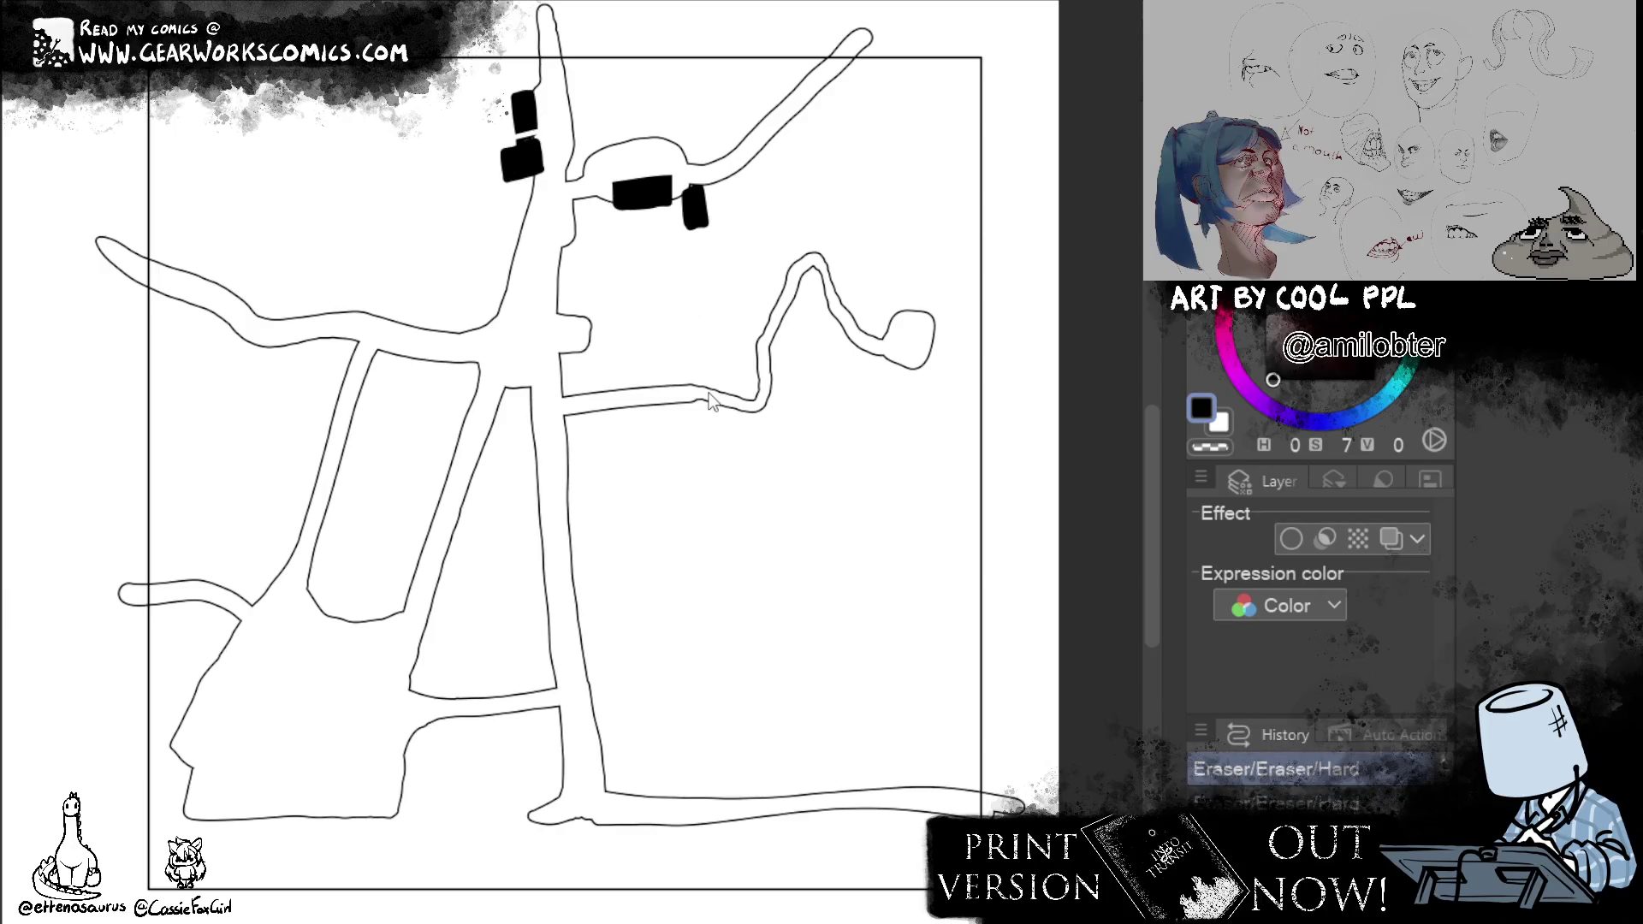
key(ctrl+z)
key(ctrl+z)
key(ctrl+z)
key(ctrl+z)
key(ctrl+z)
key(ctrl+z)
key(ctrl+z)
key(ctrl+z)
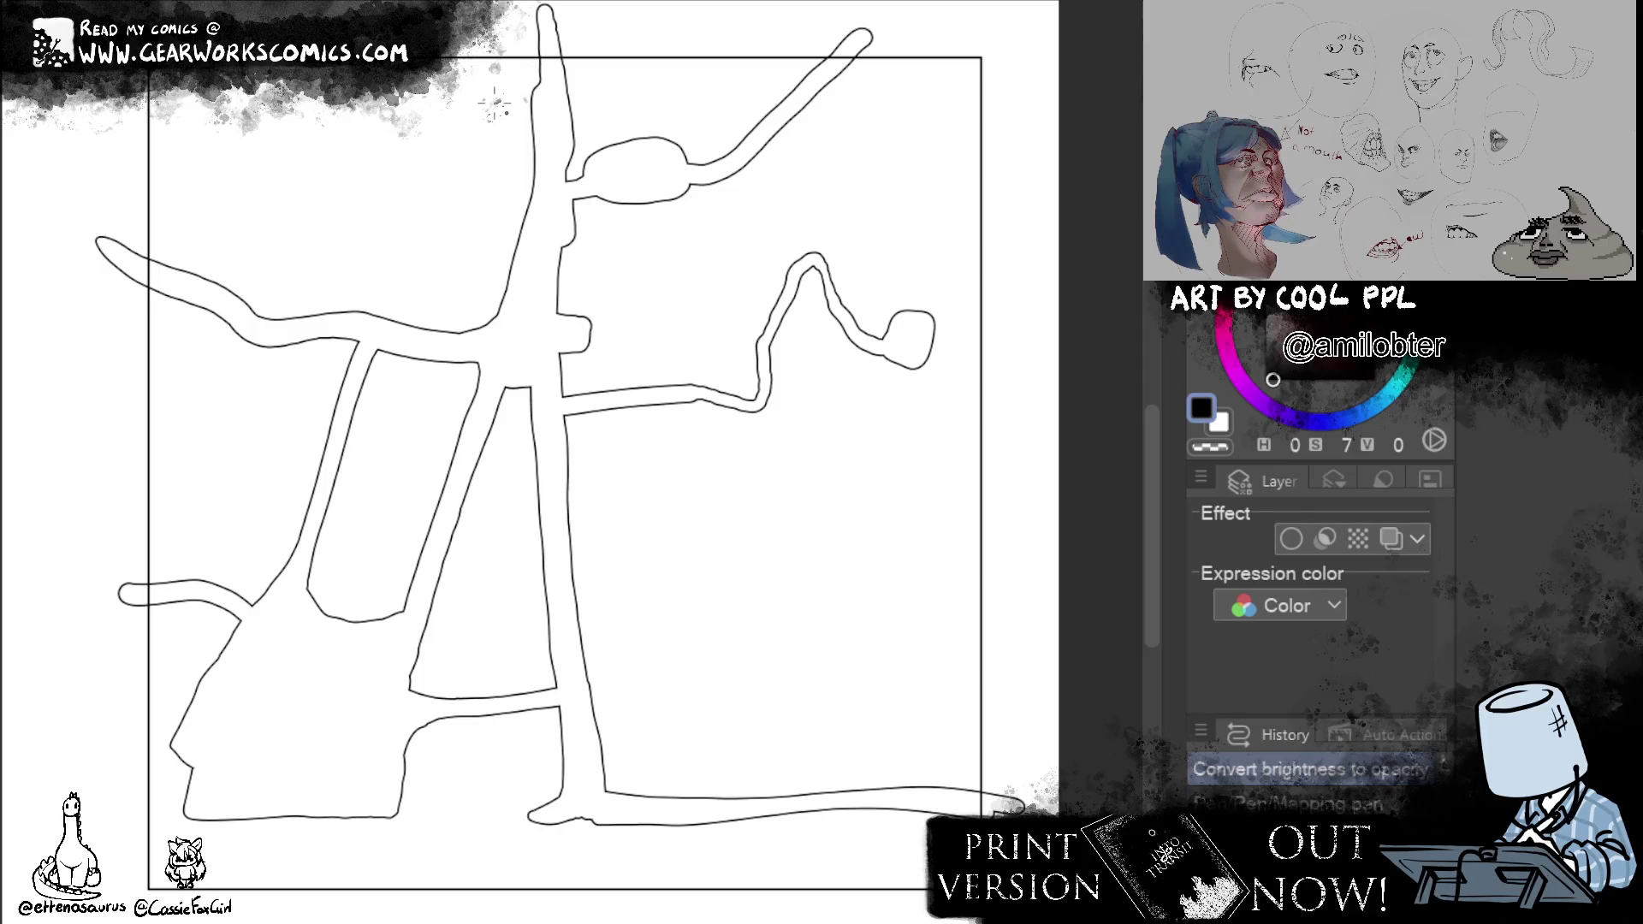
mouse_move(524, 109)
mouse_down()
mouse_move(502, 145)
mouse_move(521, 145)
mouse_up()
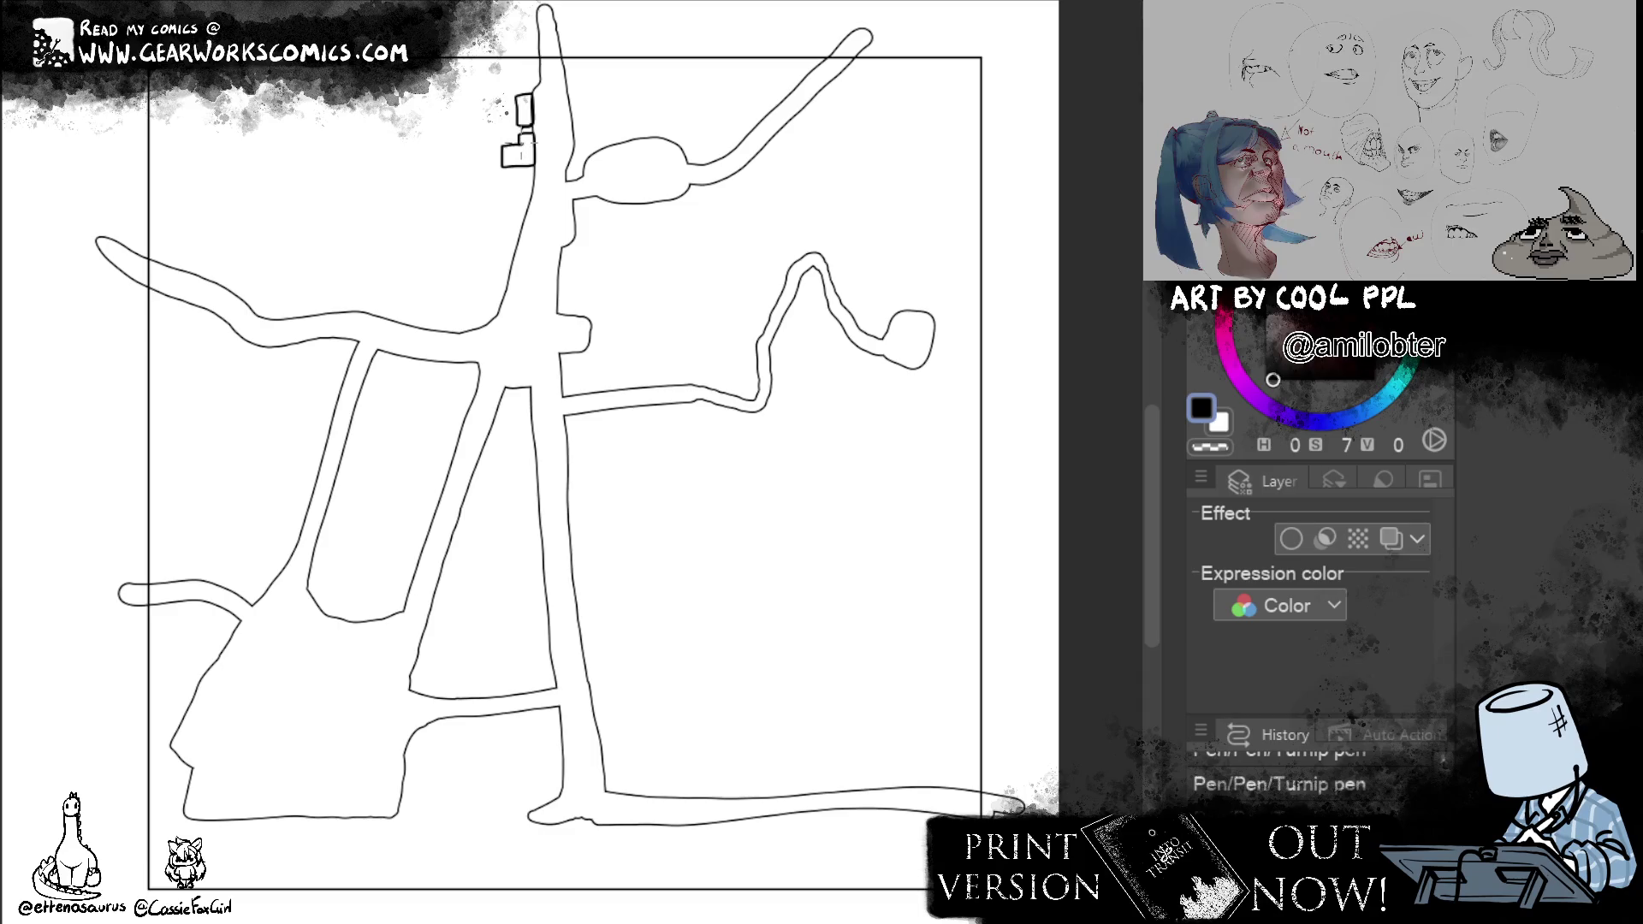
mouse_move(618, 199)
mouse_down()
mouse_move(671, 187)
mouse_move(645, 189)
mouse_up()
key(ctrl+z)
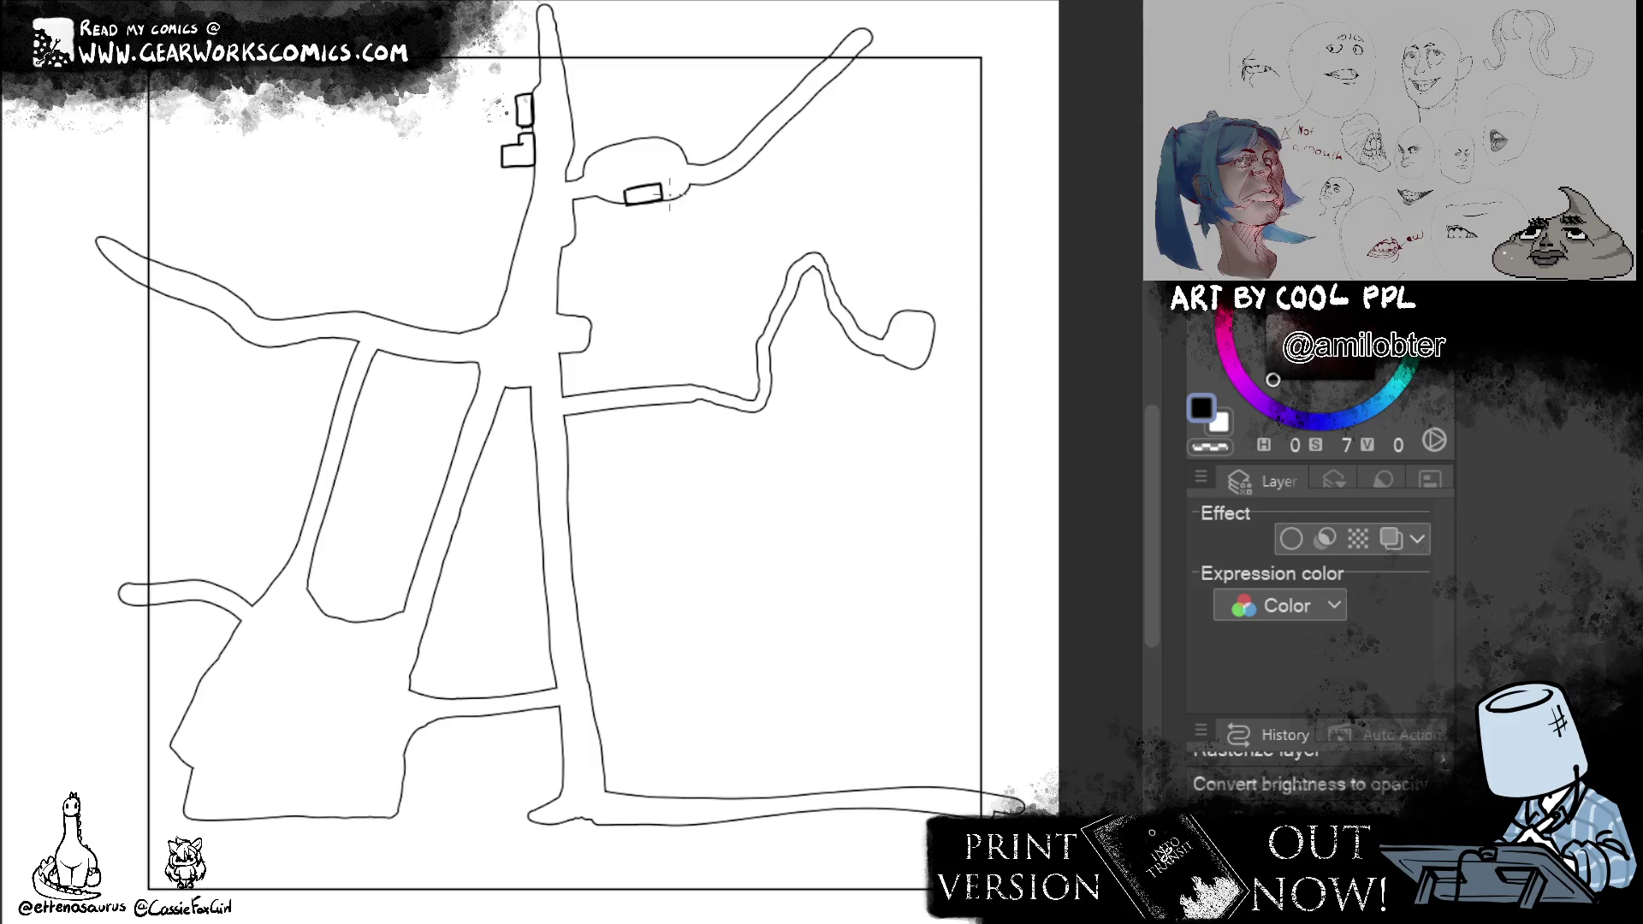
mouse_move(674, 202)
mouse_down()
mouse_move(676, 233)
mouse_move(693, 233)
mouse_up()
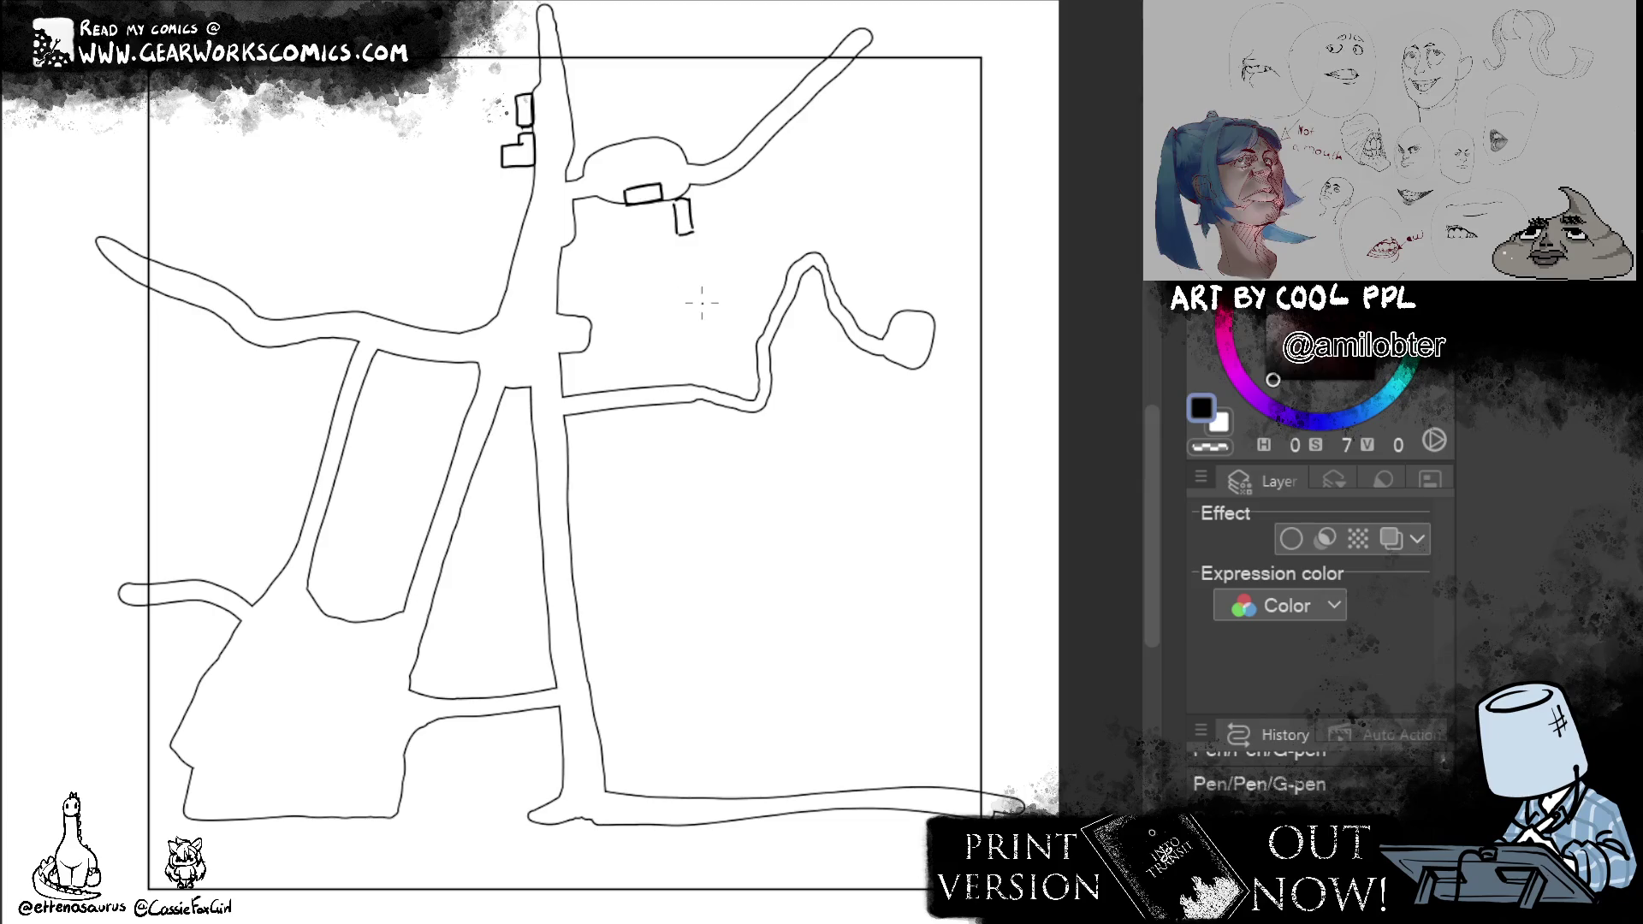
Draw building outlines in the central block and by the right-hand loop, then undo them.
mouse_move(588, 317)
mouse_down()
mouse_move(605, 286)
mouse_move(648, 283)
mouse_move(627, 345)
mouse_move(588, 344)
mouse_up()
mouse_move(916, 323)
mouse_down()
mouse_move(929, 352)
mouse_move(948, 297)
mouse_move(968, 342)
mouse_move(953, 355)
mouse_move(969, 341)
mouse_move(940, 361)
mouse_up()
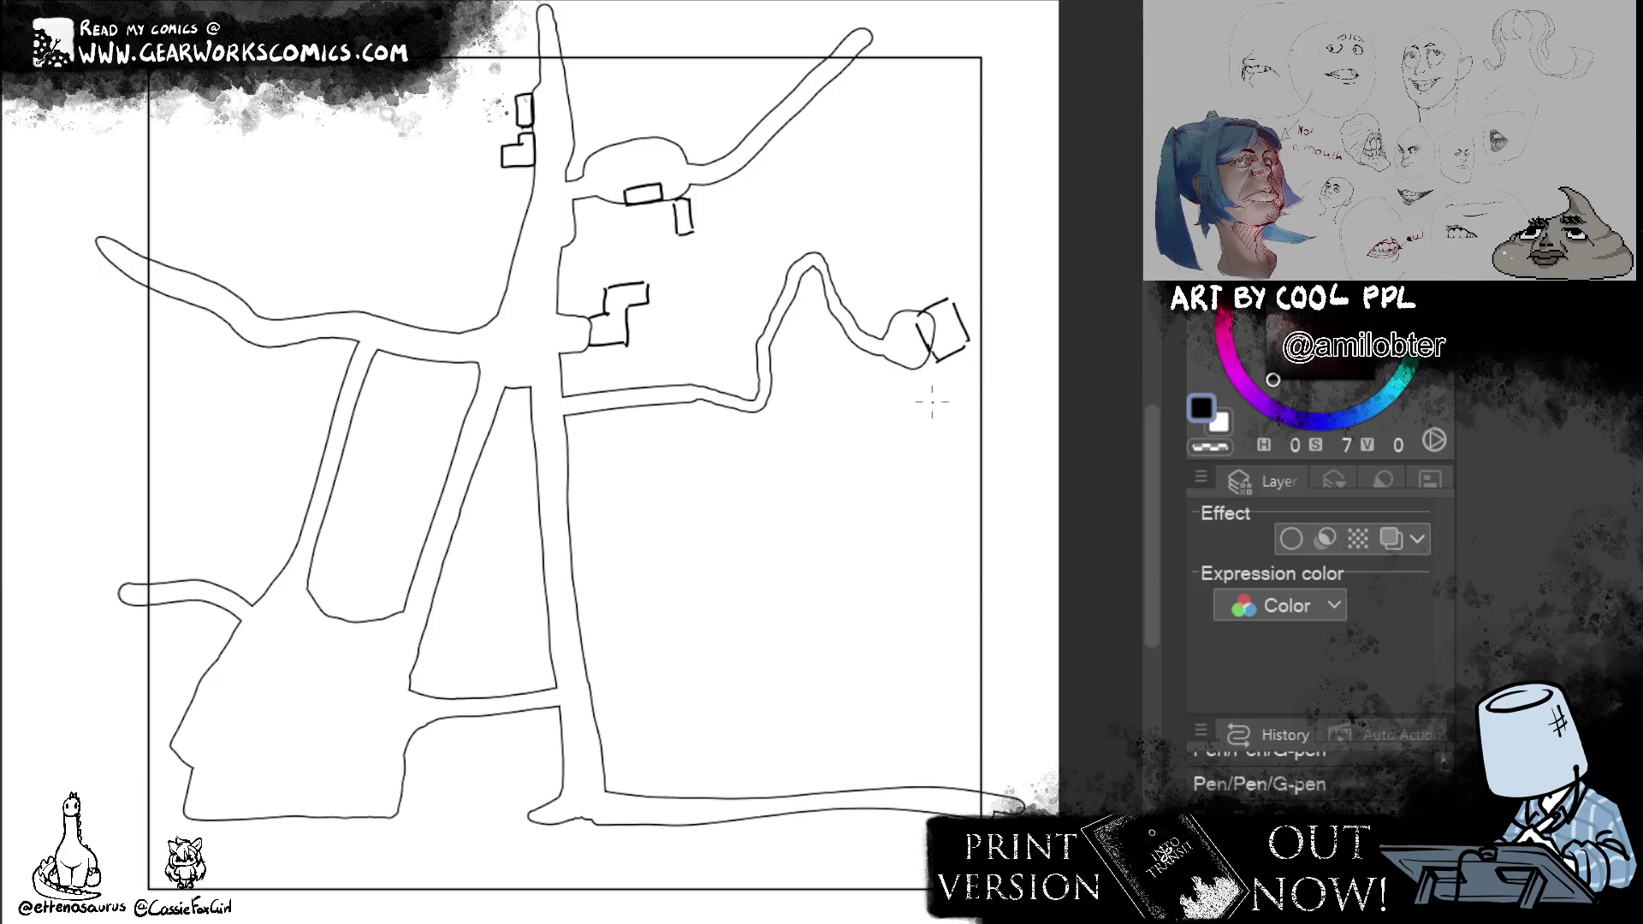
key(ctrl+z)
key(ctrl+z)
key(ctrl+z)
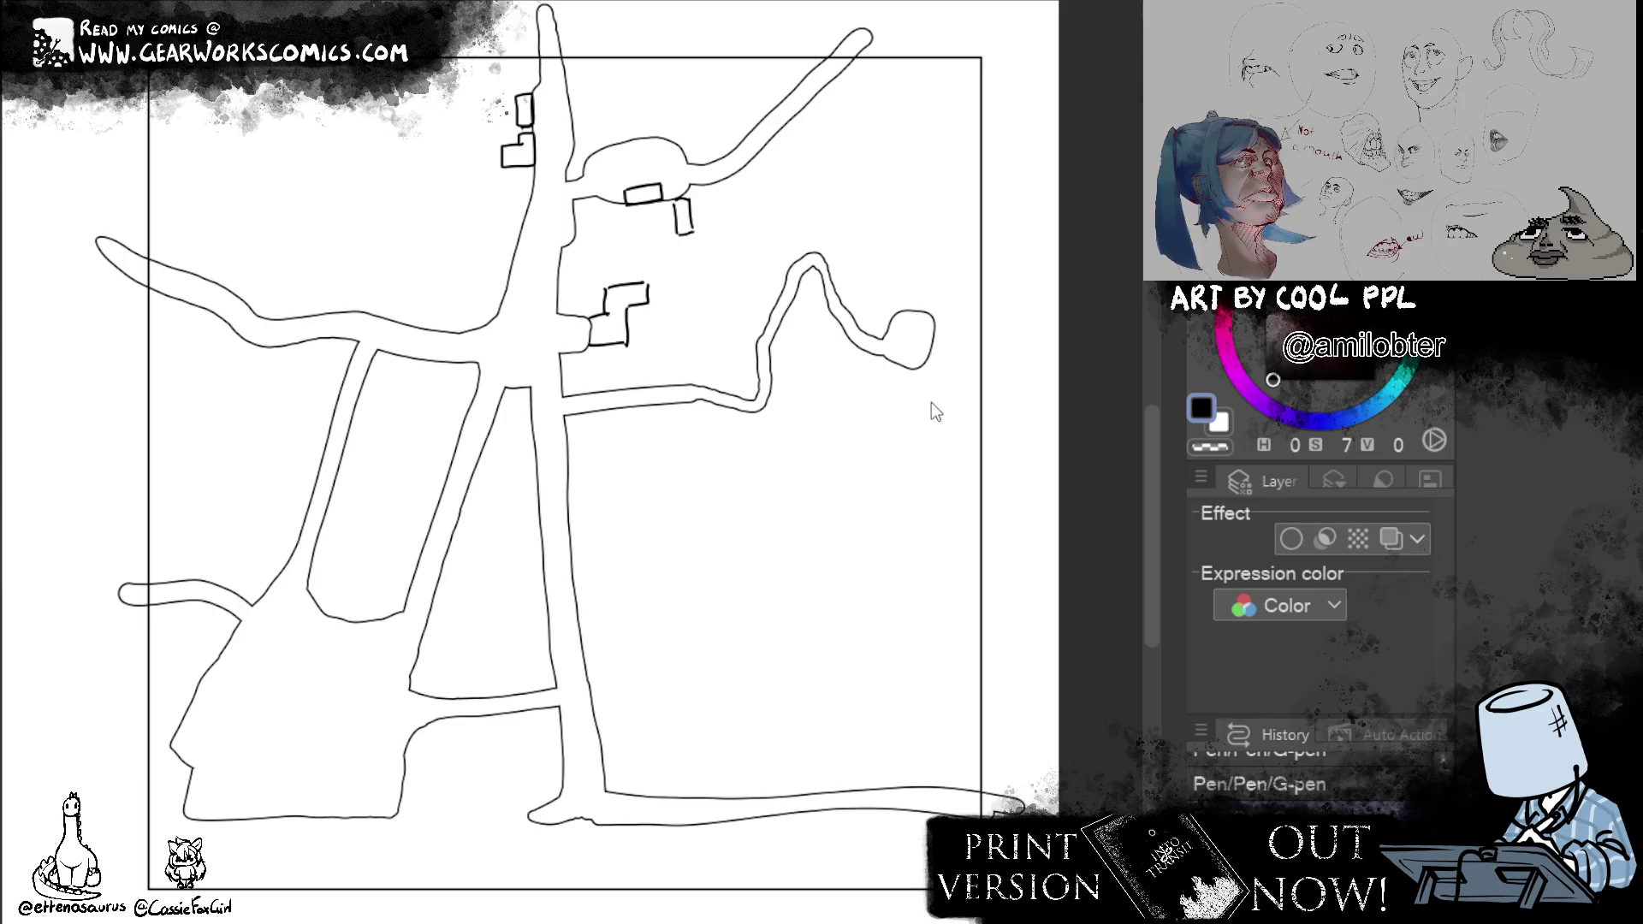
key(ctrl+z)
key(ctrl+z)
key(ctrl+z)
key(ctrl+z)
Redraw the central building wall and add buildings beside and above the right-hand loop.
mouse_move(590, 323)
mouse_down()
mouse_move(590, 358)
mouse_move(604, 305)
mouse_move(620, 312)
mouse_move(604, 344)
mouse_up()
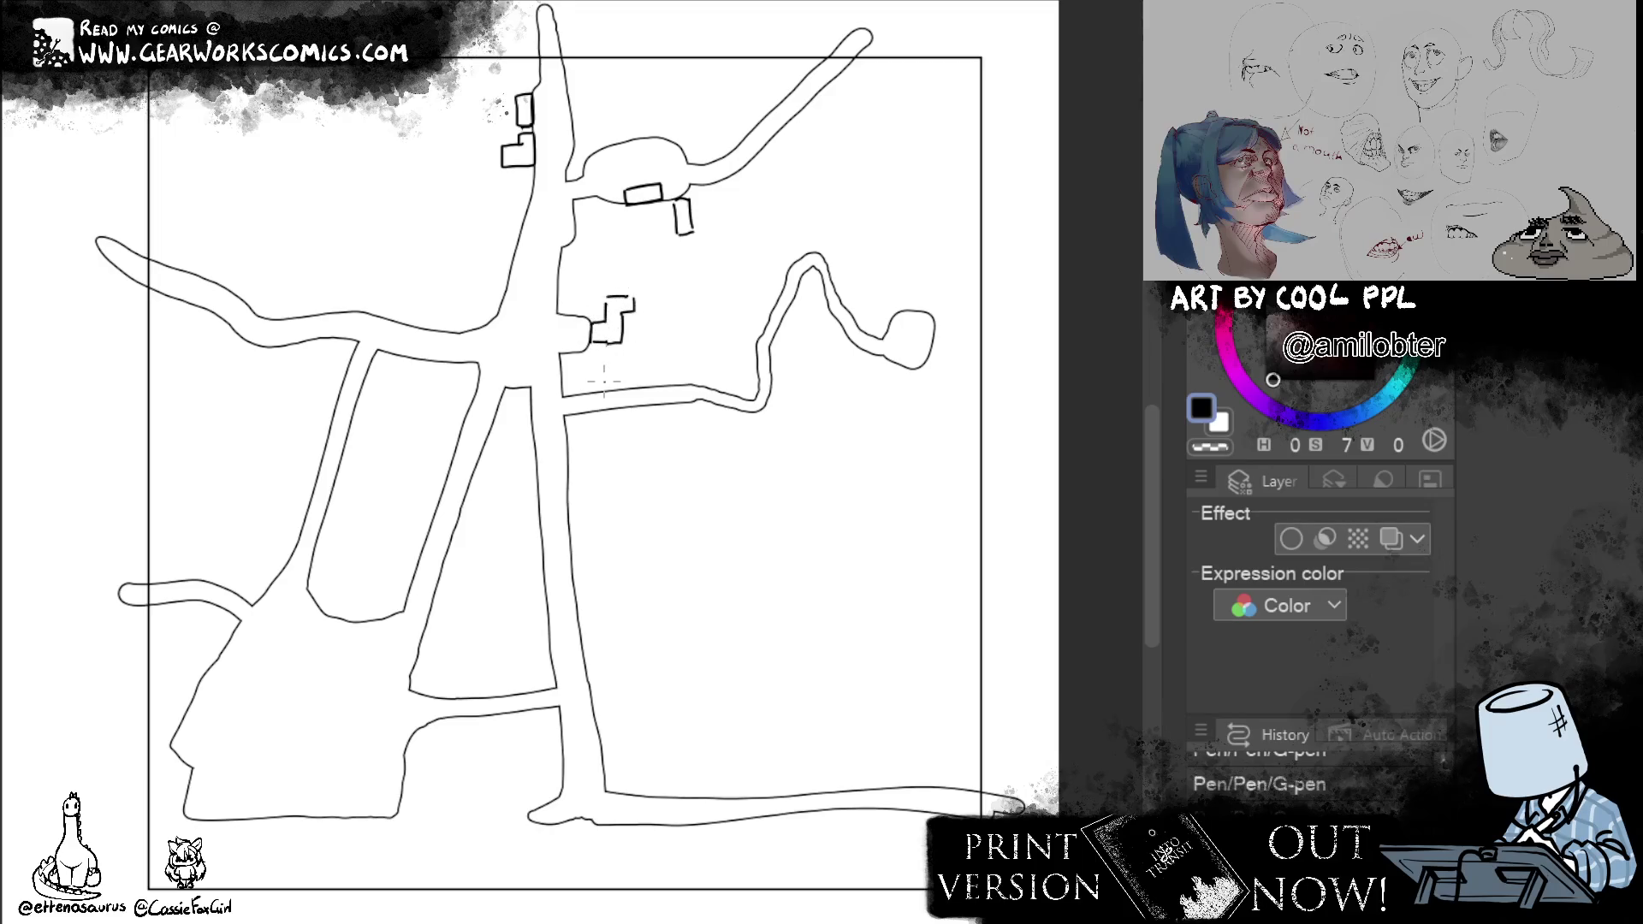
mouse_move(933, 332)
mouse_down()
mouse_move(940, 301)
mouse_move(959, 329)
mouse_move(929, 304)
mouse_move(954, 295)
mouse_move(968, 328)
mouse_move(945, 338)
mouse_up()
drag(960, 289, 968, 288)
drag(678, 311, 688, 311)
Draw a building straddling the central road and another below it.
mouse_move(653, 385)
mouse_down()
mouse_move(672, 385)
mouse_move(643, 419)
mouse_up()
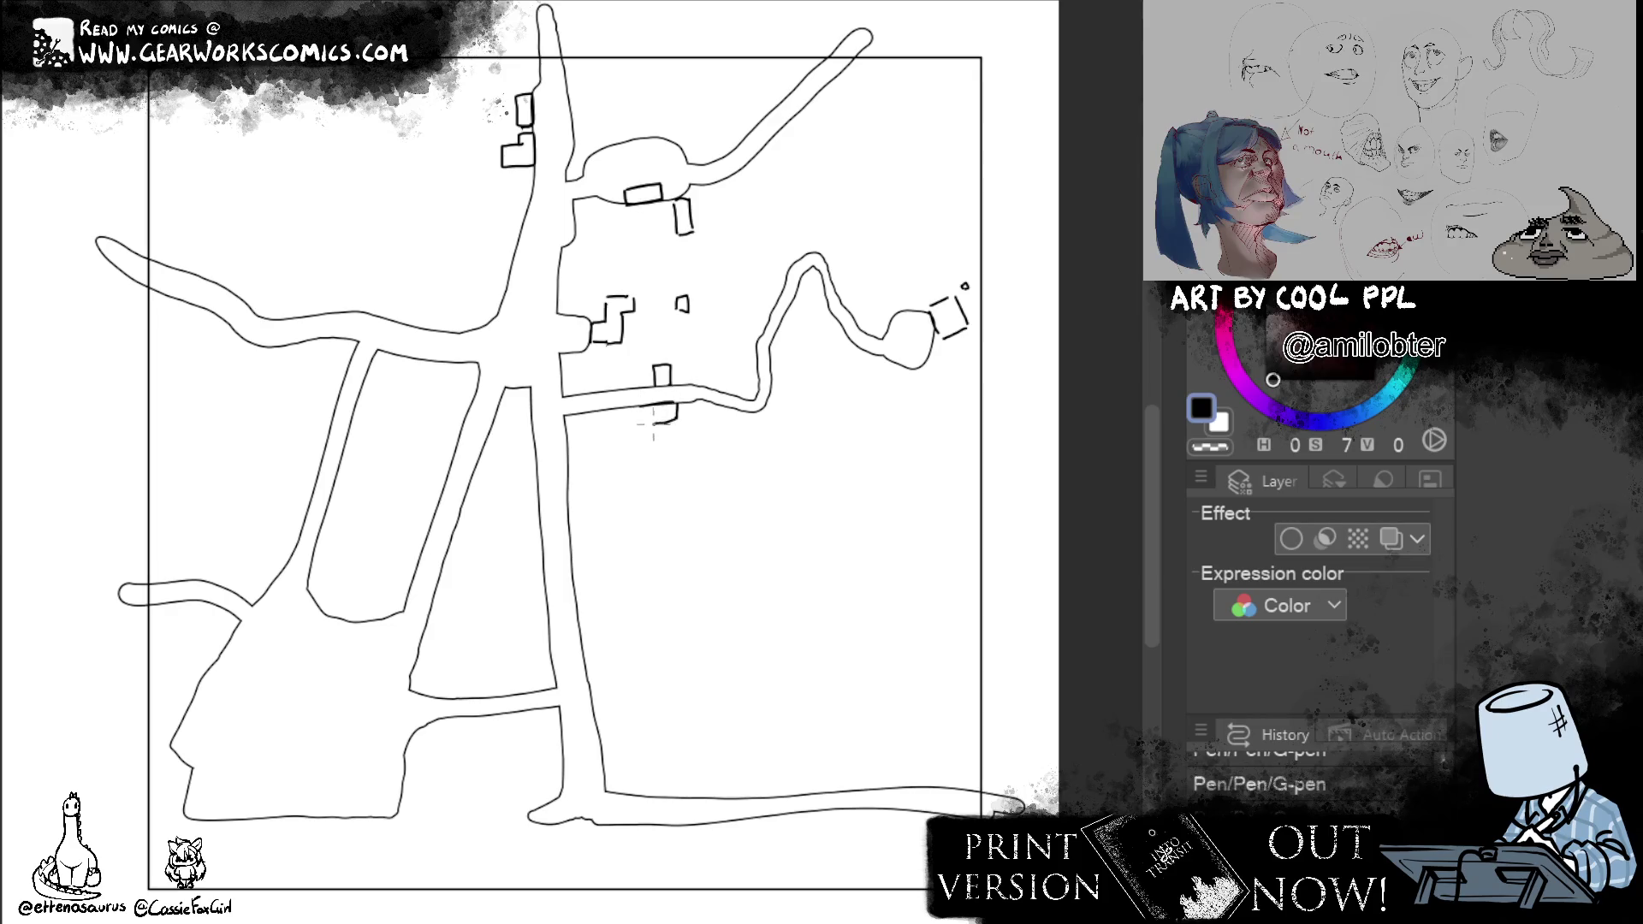
mouse_move(643, 405)
mouse_down()
mouse_move(642, 425)
mouse_move(594, 440)
mouse_move(611, 425)
mouse_move(621, 441)
mouse_up()
mouse_move(587, 440)
mouse_down()
mouse_move(574, 467)
mouse_move(606, 461)
mouse_move(606, 484)
mouse_move(575, 484)
mouse_move(572, 460)
mouse_up()
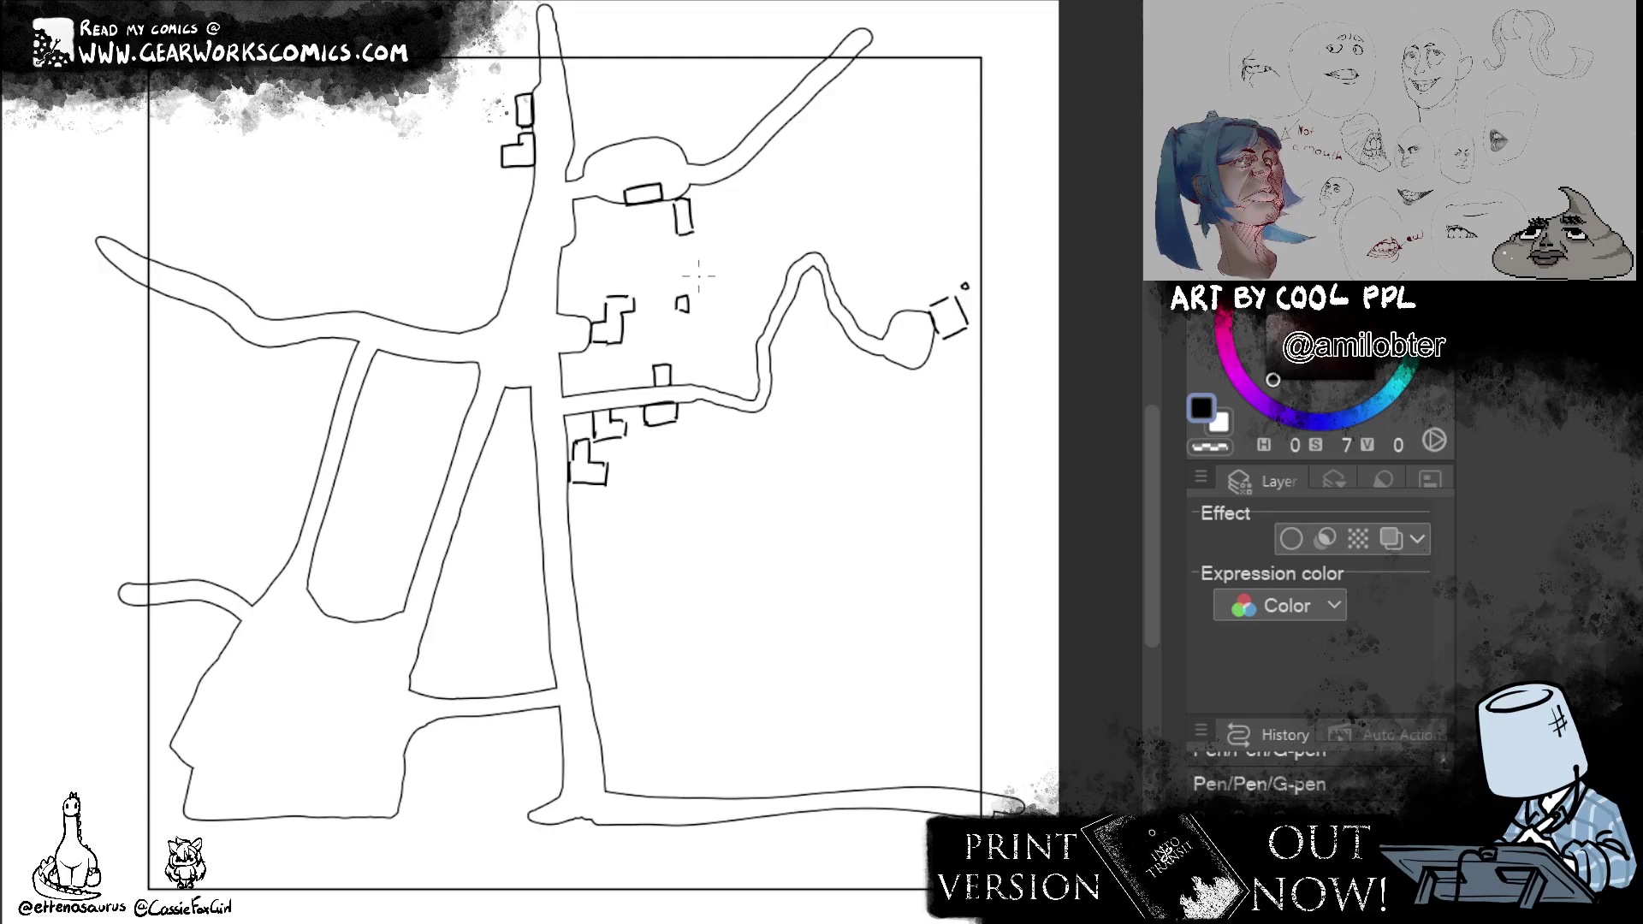
Draw field boundary lines from the central building up toward the northeast road.
mouse_move(679, 305)
mouse_down()
mouse_move(705, 304)
mouse_move(704, 391)
mouse_up()
drag(703, 299, 775, 292)
drag(771, 236, 770, 293)
mouse_move(715, 189)
mouse_down()
mouse_move(764, 239)
mouse_move(876, 138)
mouse_up()
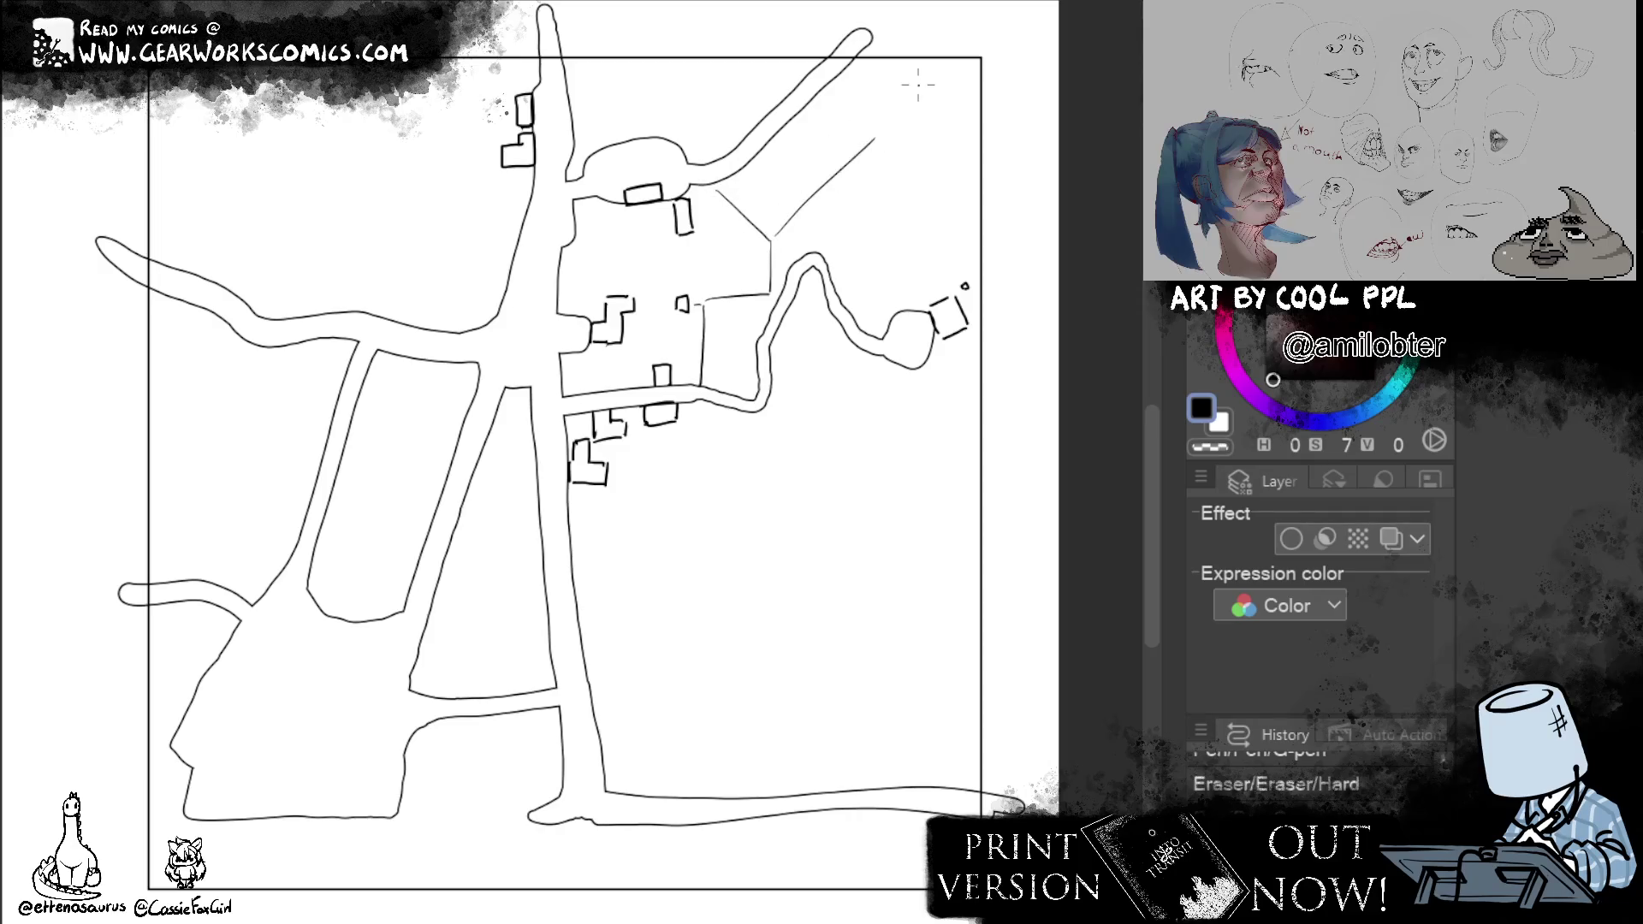
Add a boundary by the northeast road and plot lines below the central road, undoing a curled end.
drag(840, 91, 876, 135)
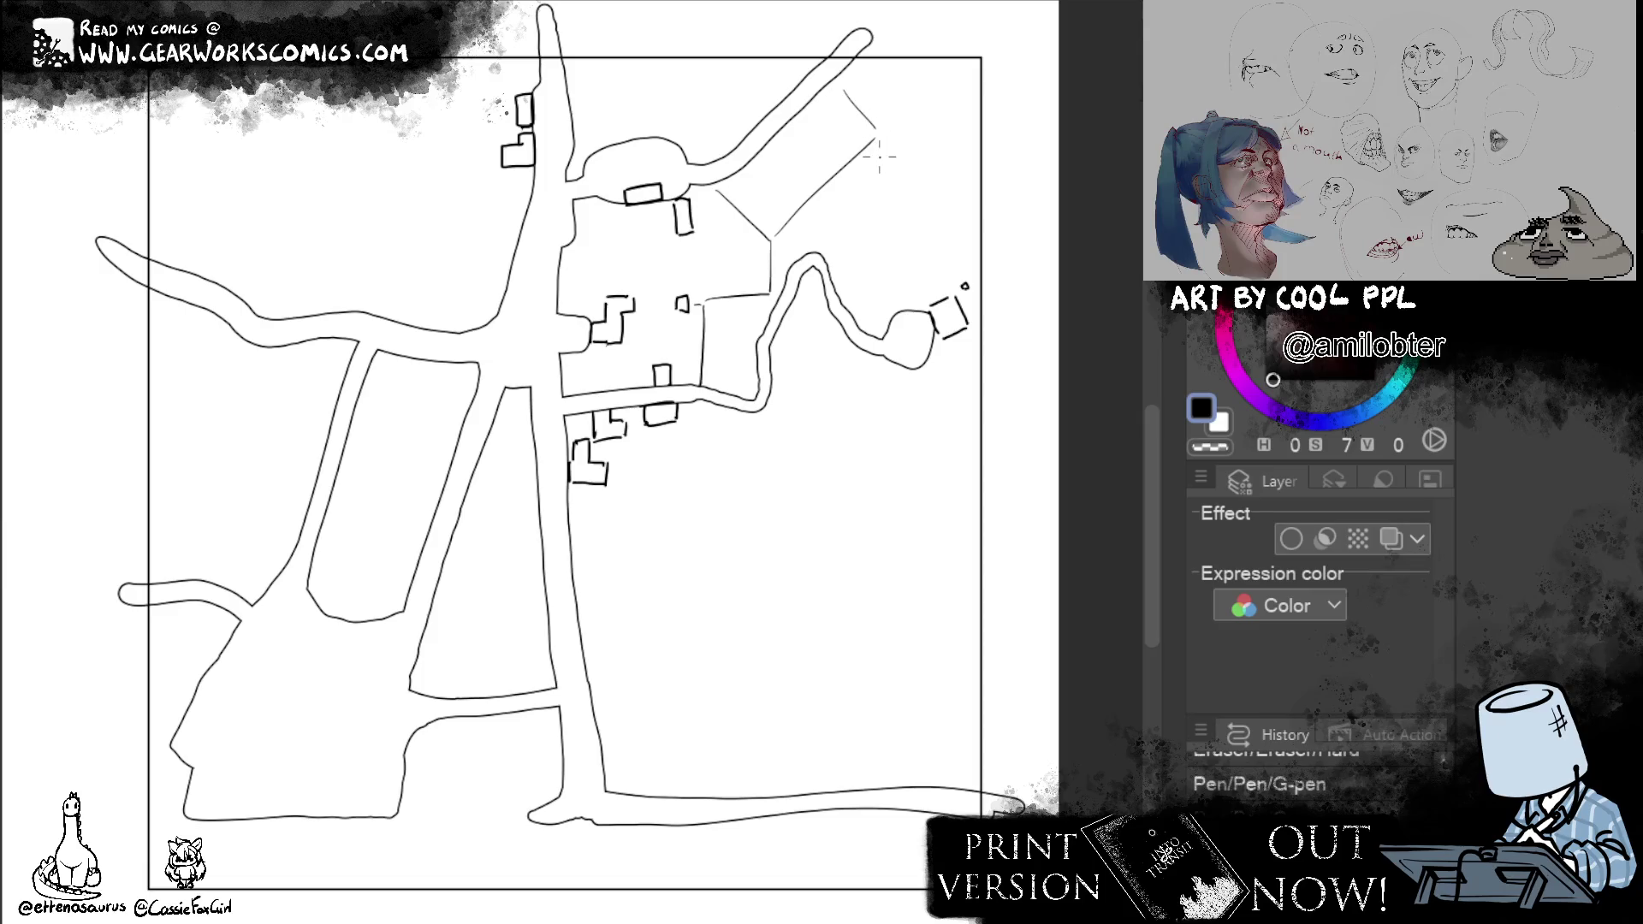
mouse_move(744, 414)
mouse_down()
mouse_move(768, 483)
mouse_move(737, 521)
mouse_up()
key(ctrl+z)
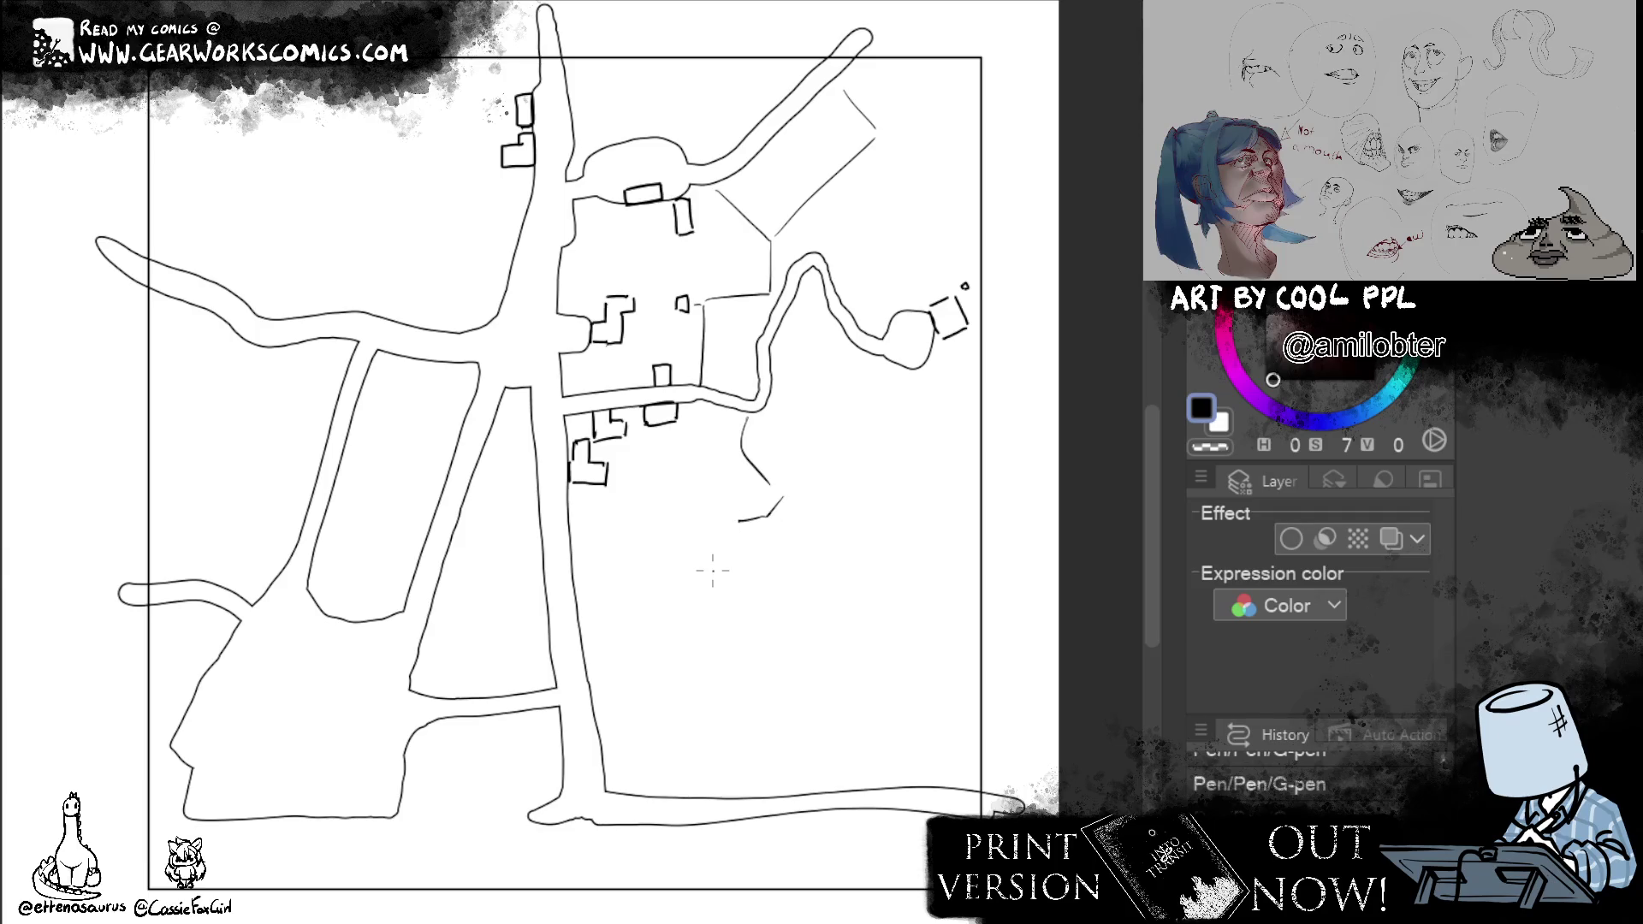
drag(725, 440, 732, 539)
drag(640, 437, 749, 440)
drag(624, 566, 724, 546)
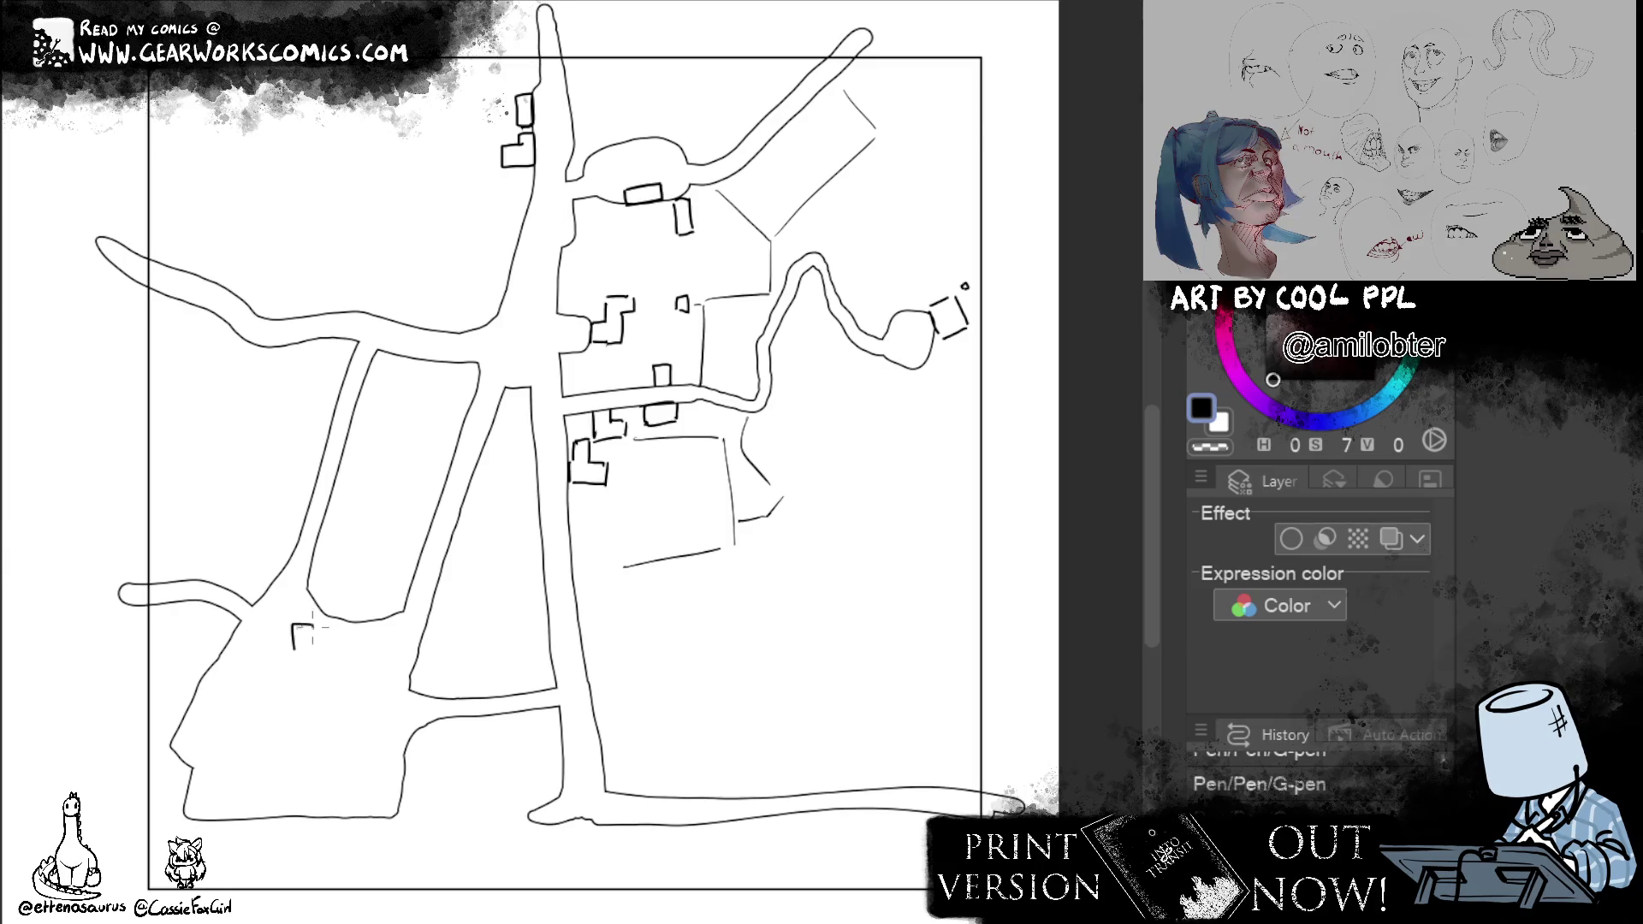
Draw small outlined buildings in the lower-left block.
drag(294, 623, 282, 651)
drag(334, 638, 364, 652)
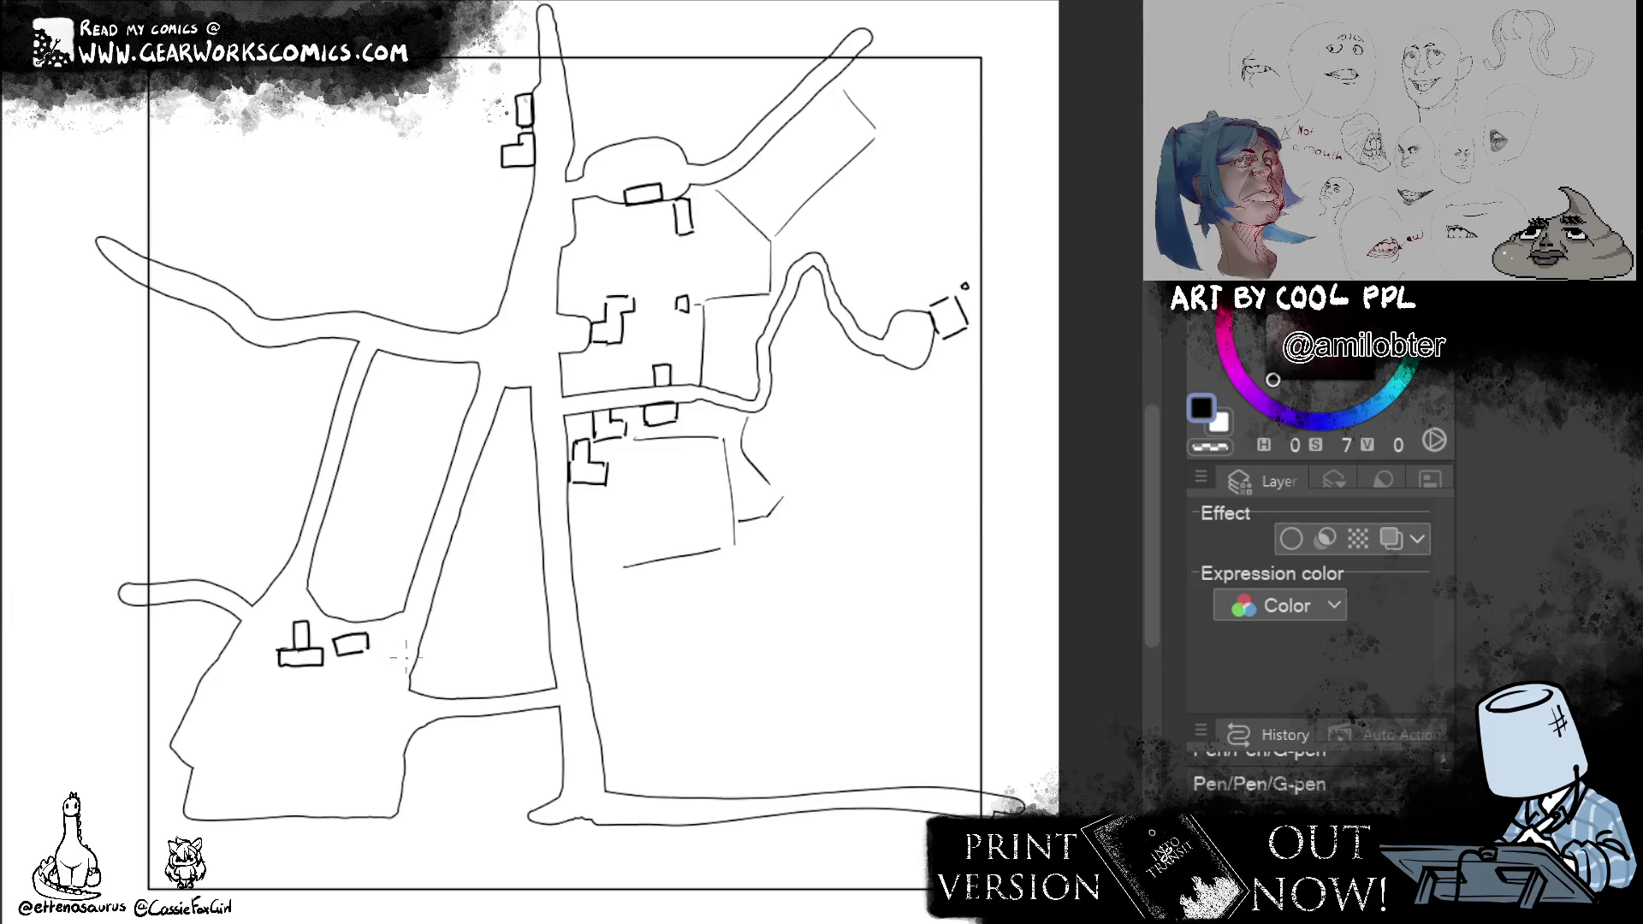
mouse_move(354, 716)
mouse_down()
mouse_move(393, 736)
mouse_move(365, 757)
mouse_move(388, 759)
mouse_up()
Undo a stray square and draw a building near the bottom-left road.
key(ctrl+z)
key(ctrl+z)
key(ctrl+z)
mouse_move(364, 720)
mouse_down()
mouse_move(363, 744)
mouse_move(384, 743)
mouse_move(365, 783)
mouse_move(385, 755)
mouse_move(385, 784)
mouse_up()
mouse_move(366, 787)
mouse_down()
mouse_move(384, 786)
mouse_move(363, 804)
mouse_move(283, 805)
mouse_up()
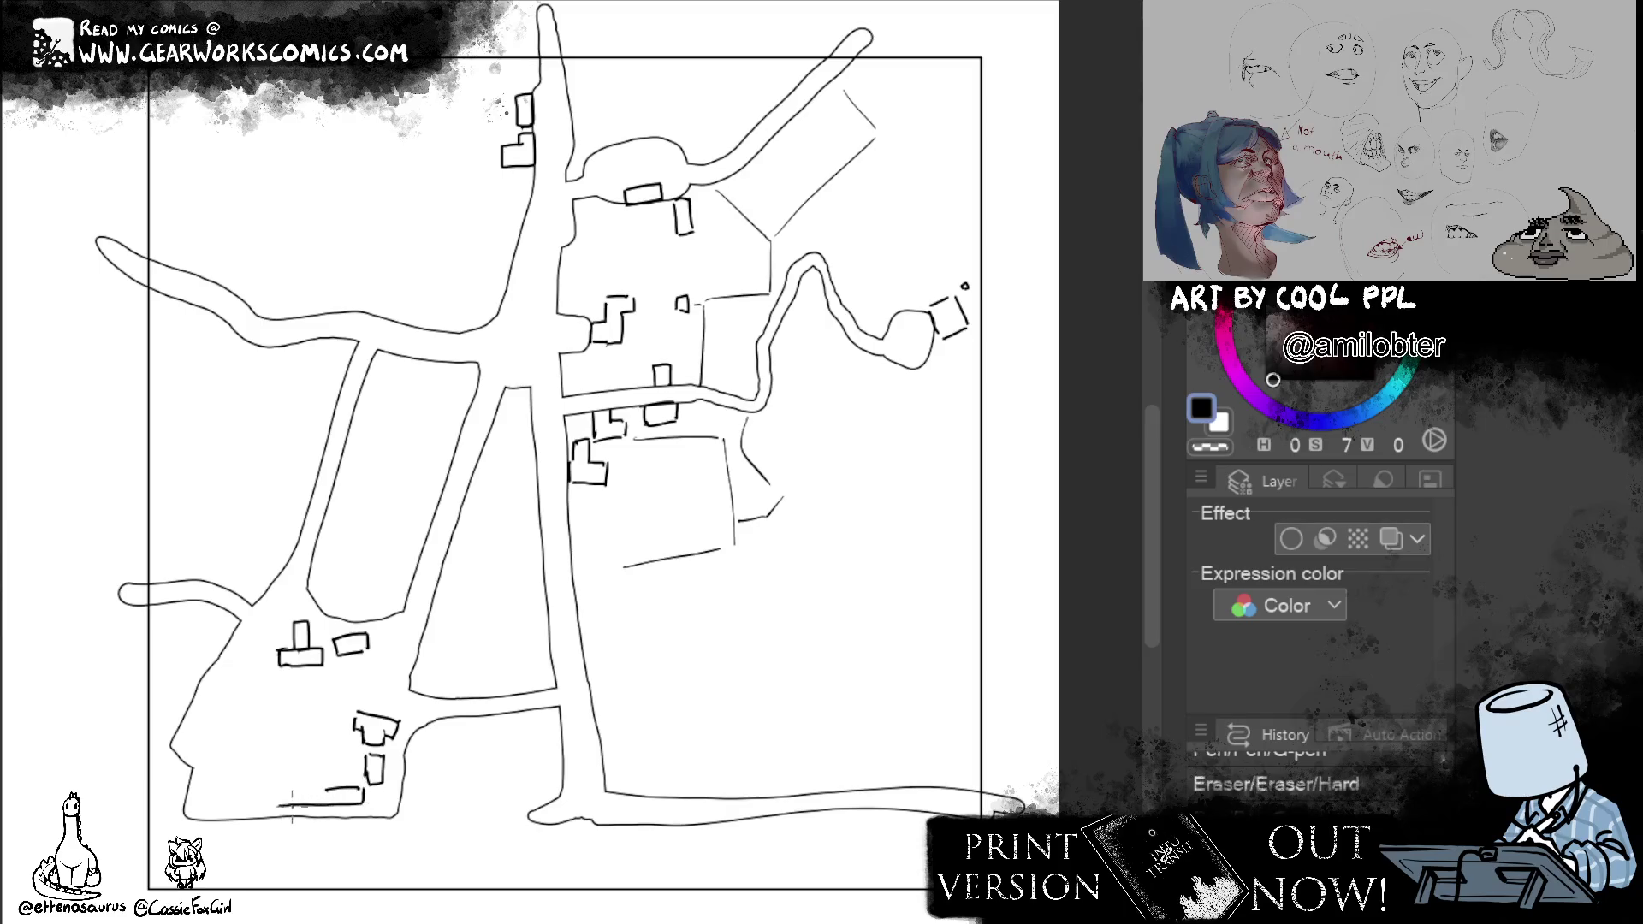
drag(283, 787, 329, 785)
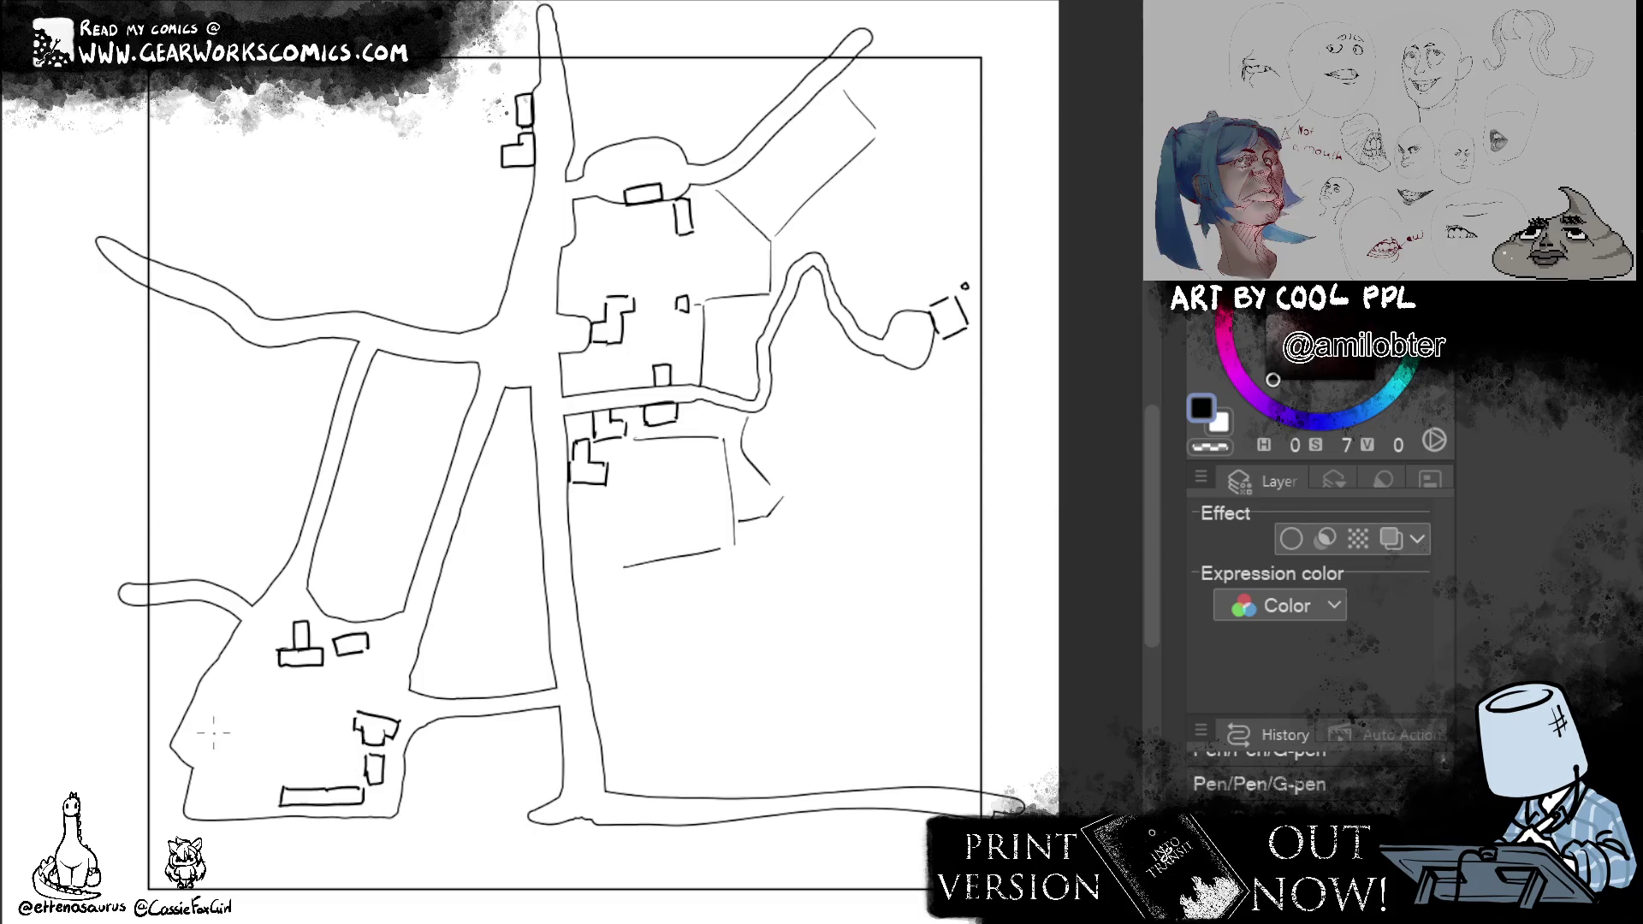
Draw a slanted building and another small one in the bottom-left block, then lasso two buildings.
mouse_move(219, 777)
mouse_down()
mouse_move(234, 741)
mouse_move(249, 744)
mouse_move(236, 775)
mouse_move(205, 786)
mouse_move(270, 726)
mouse_move(255, 760)
mouse_up()
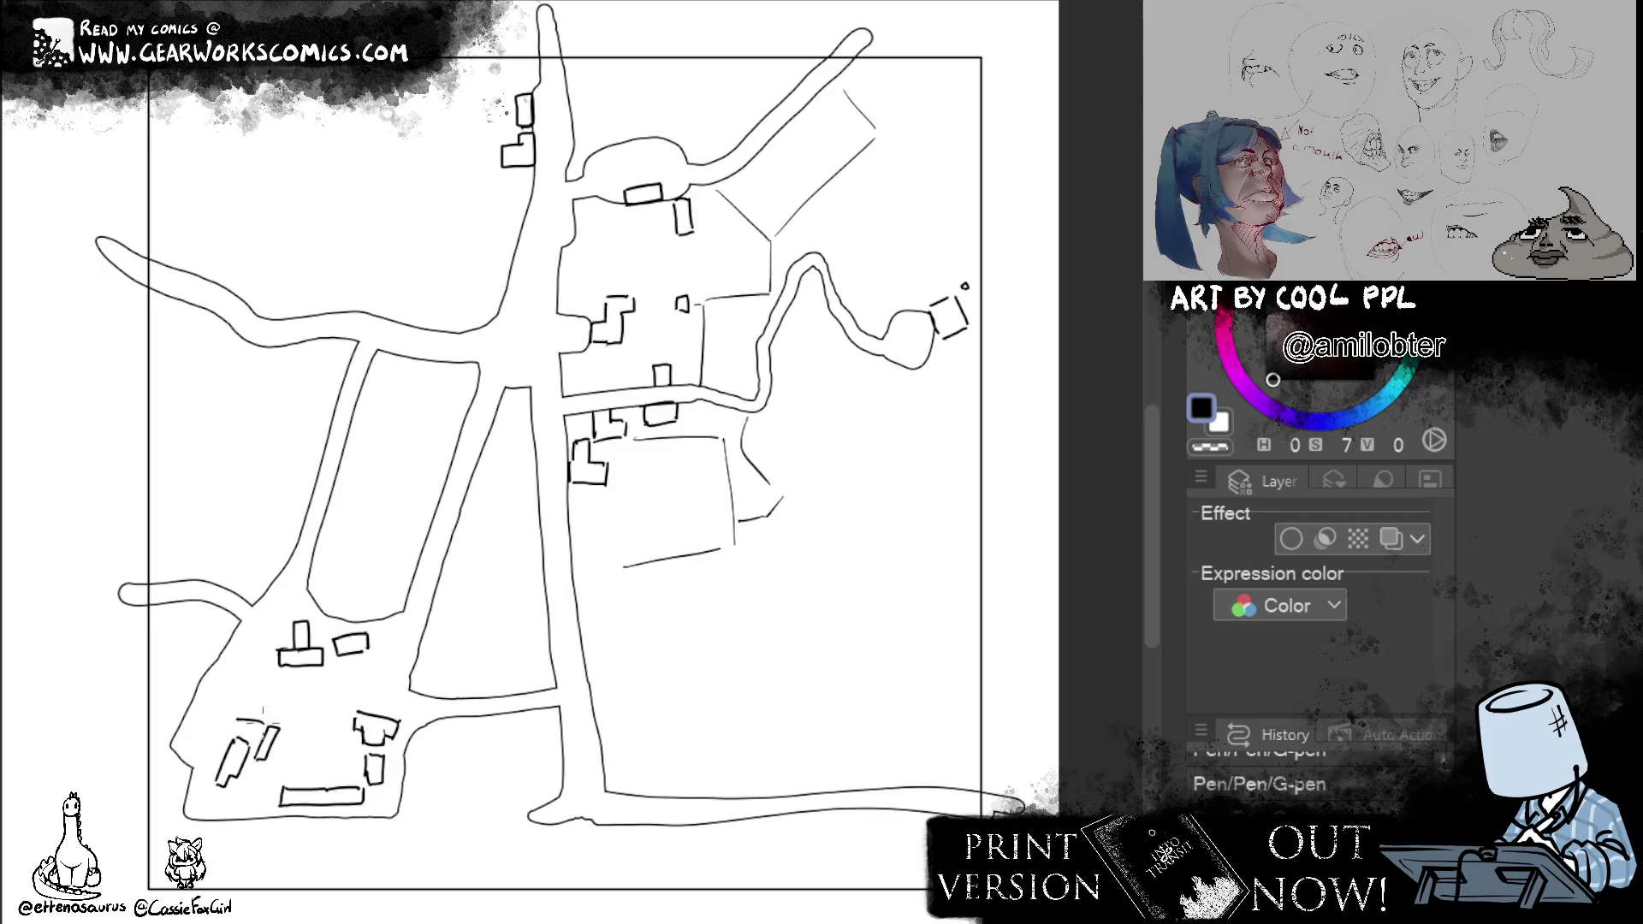
mouse_move(233, 718)
mouse_down()
mouse_move(256, 716)
mouse_move(232, 717)
mouse_up()
mouse_move(241, 714)
mouse_down()
mouse_move(242, 690)
mouse_move(261, 691)
mouse_move(265, 718)
mouse_up()
key(ctrl+z)
key(ctrl+z)
key(ctrl+z)
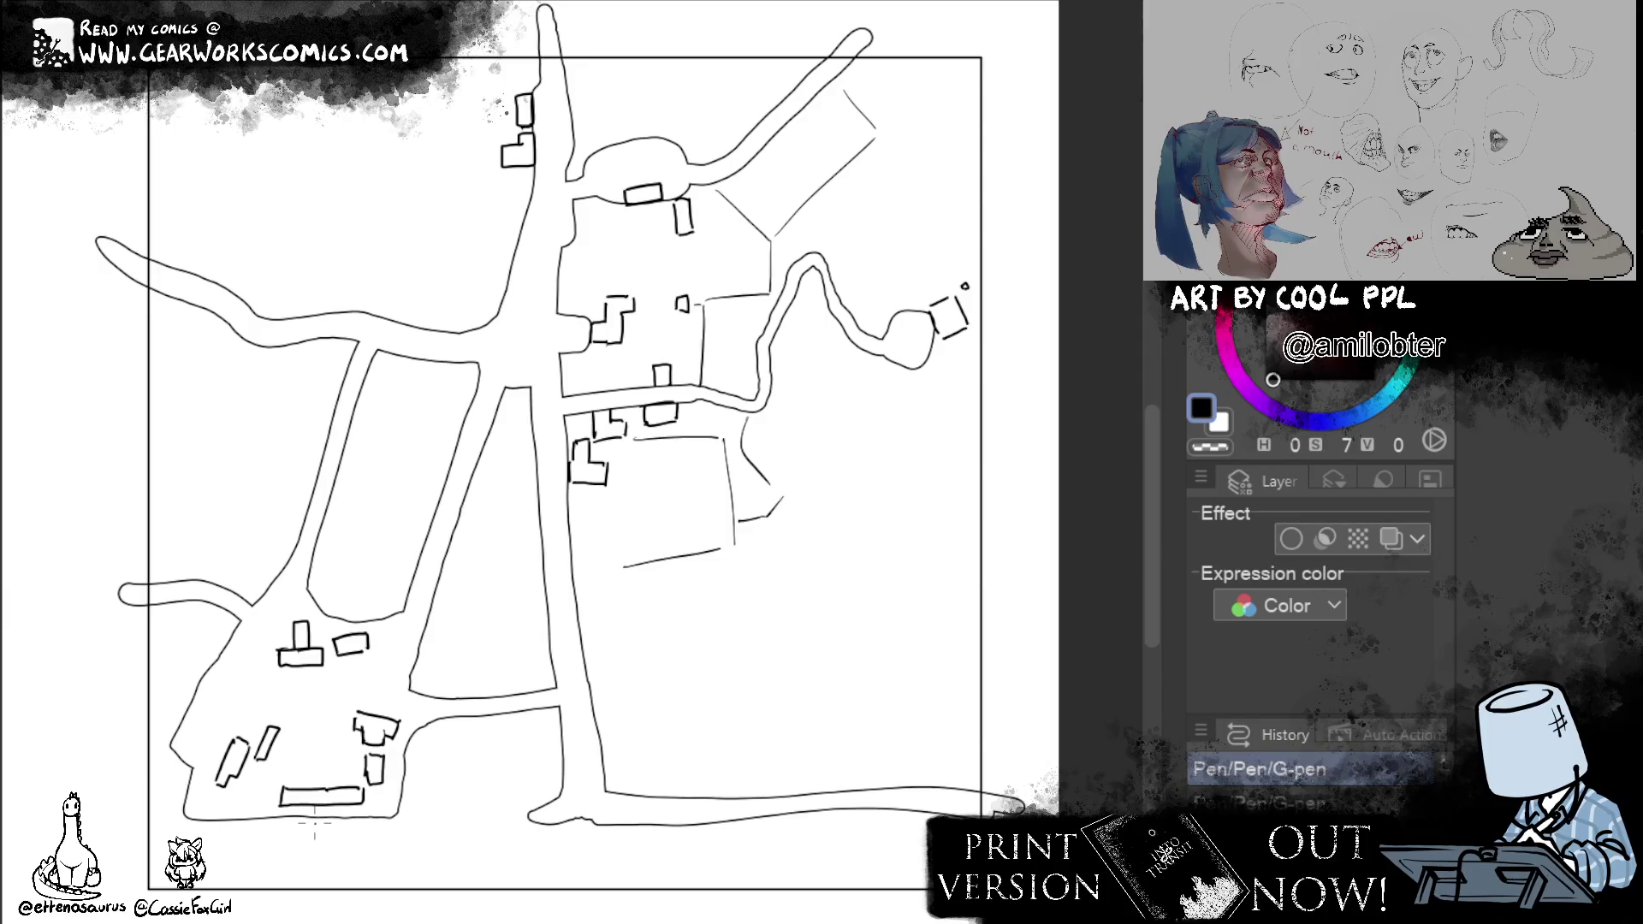
drag(393, 643, 385, 648)
Move the two selected buildings down-left, then nudge the small building and deselect.
click(494, 736)
drag(363, 683, 313, 735)
key(Return)
key(ctrl+d)
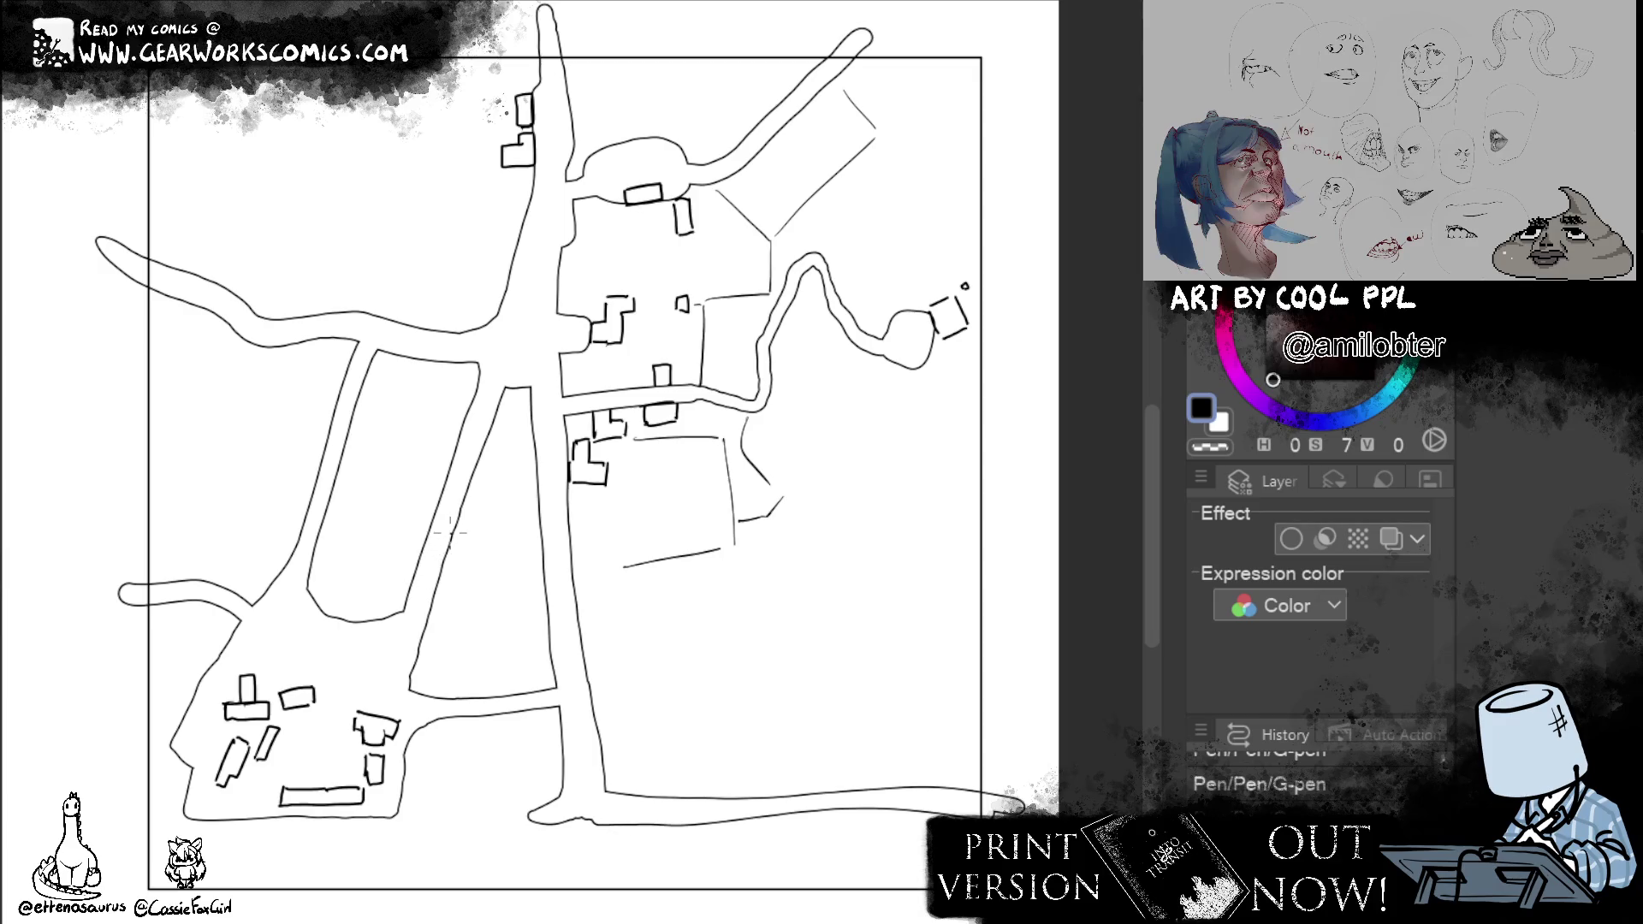
drag(421, 387, 464, 411)
key(Return)
key(ctrl+d)
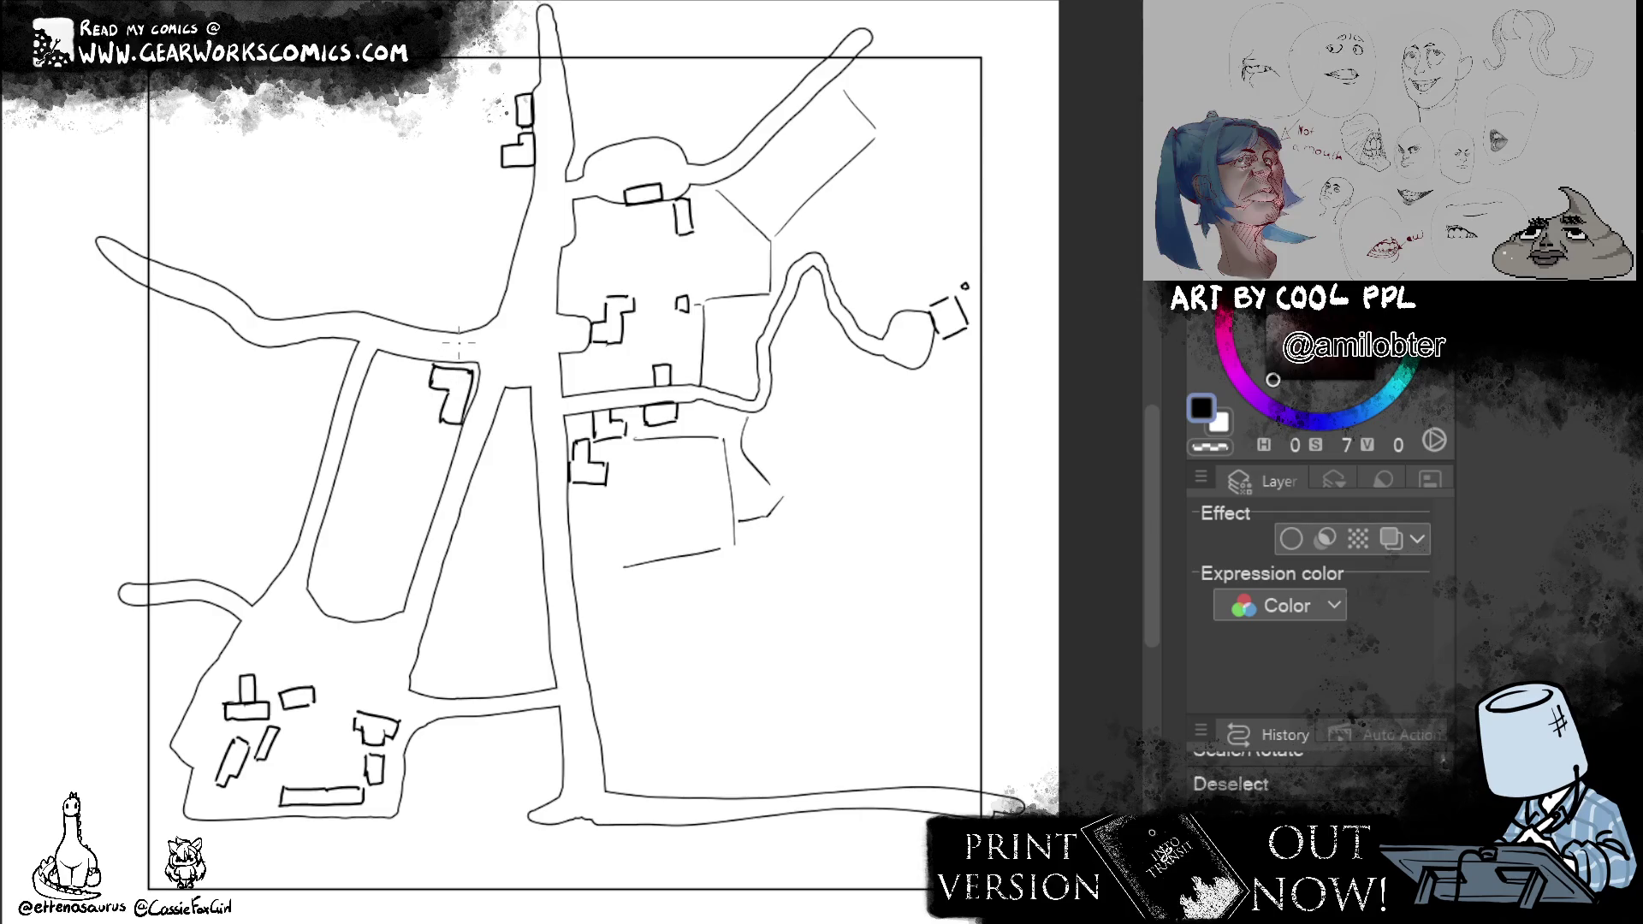
Draw a building by the western road junction and one inside the triangular block, redoing misplaced strokes.
mouse_move(373, 366)
mouse_down()
mouse_move(387, 375)
mouse_move(305, 347)
mouse_move(348, 330)
mouse_move(352, 355)
mouse_up()
key(ctrl+z)
key(ctrl+z)
key(ctrl+z)
key(ctrl+z)
key(ctrl+z)
mouse_move(306, 360)
mouse_down()
mouse_move(344, 359)
mouse_move(302, 339)
mouse_move(348, 340)
mouse_move(348, 359)
mouse_up()
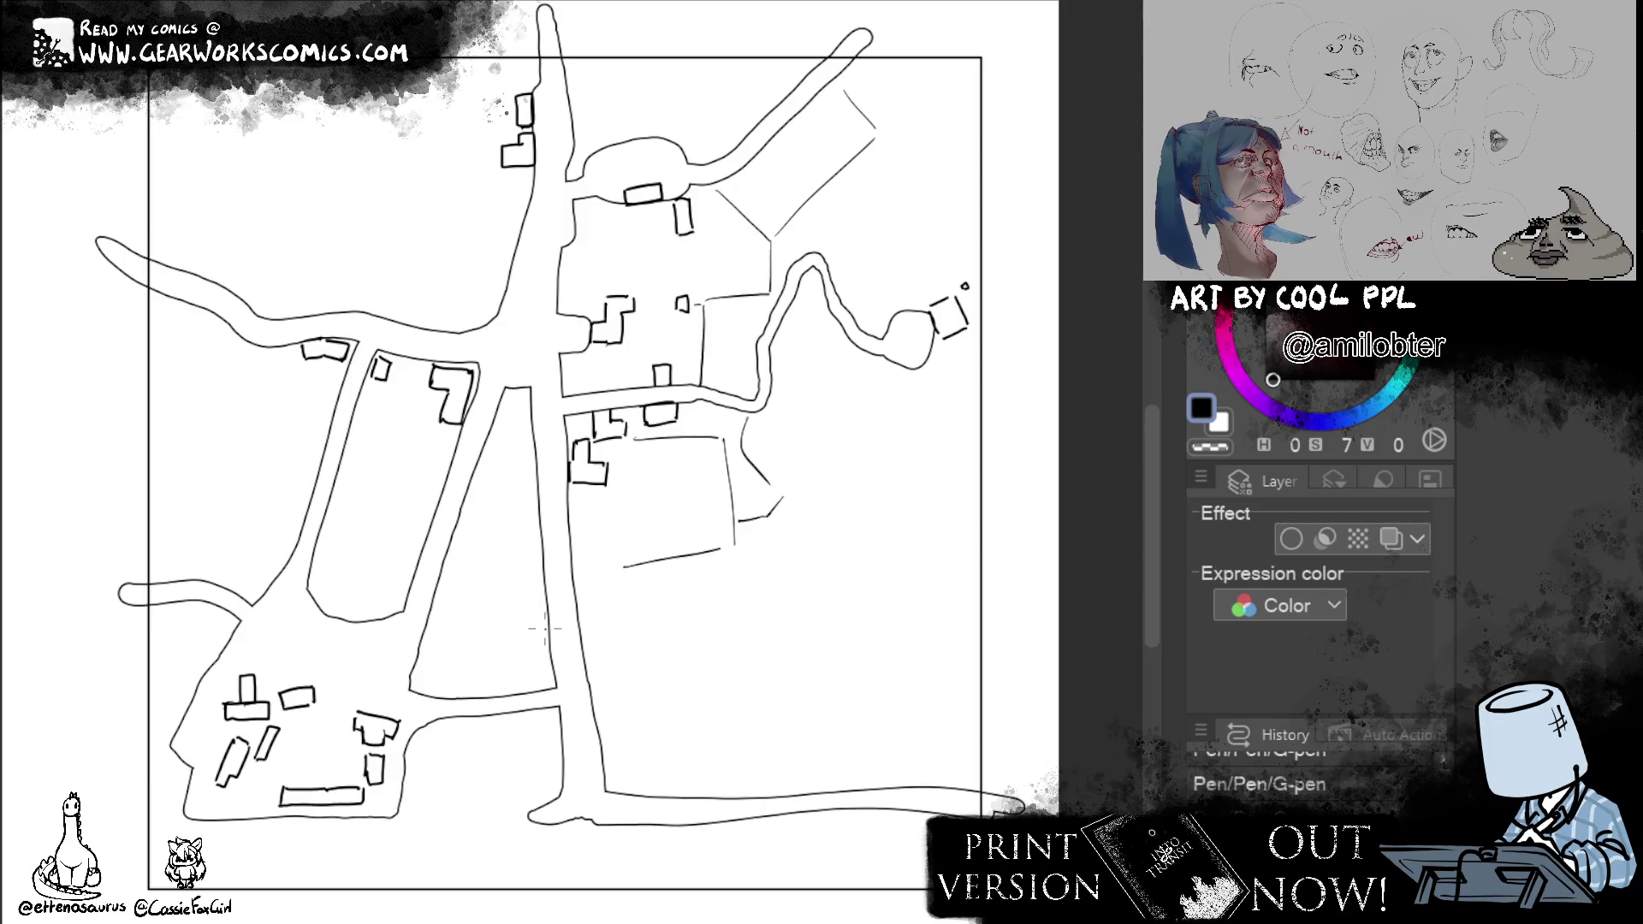
mouse_move(443, 670)
mouse_down()
mouse_move(441, 693)
mouse_move(457, 668)
mouse_up()
mouse_move(457, 669)
mouse_down()
mouse_move(459, 695)
mouse_move(494, 658)
mouse_move(540, 654)
mouse_move(539, 676)
mouse_up()
key(ctrl+z)
mouse_move(495, 660)
mouse_down()
mouse_move(536, 690)
mouse_move(540, 675)
mouse_up()
Draw buildings between the road lines and beside the main road, one below another.
mouse_move(518, 554)
mouse_down()
mouse_move(520, 581)
mouse_move(539, 551)
mouse_move(520, 580)
mouse_up()
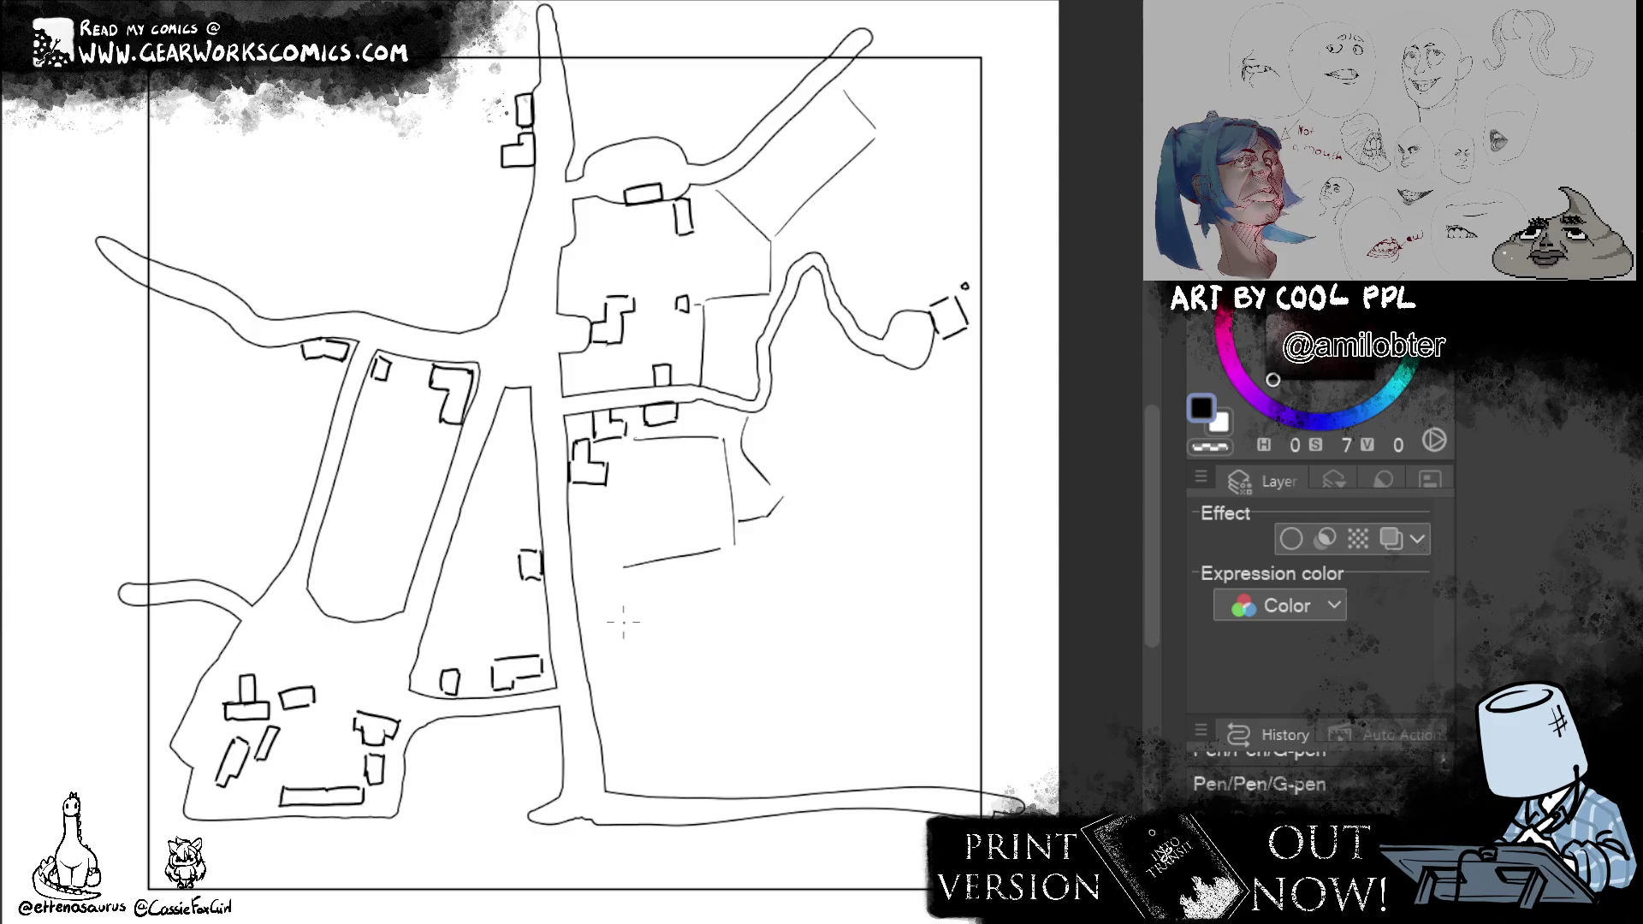
mouse_move(574, 597)
mouse_down()
mouse_move(597, 607)
mouse_move(582, 648)
mouse_move(577, 609)
mouse_move(578, 645)
mouse_move(566, 637)
mouse_move(601, 634)
mouse_move(604, 653)
mouse_move(614, 598)
mouse_move(637, 636)
mouse_move(609, 672)
mouse_up()
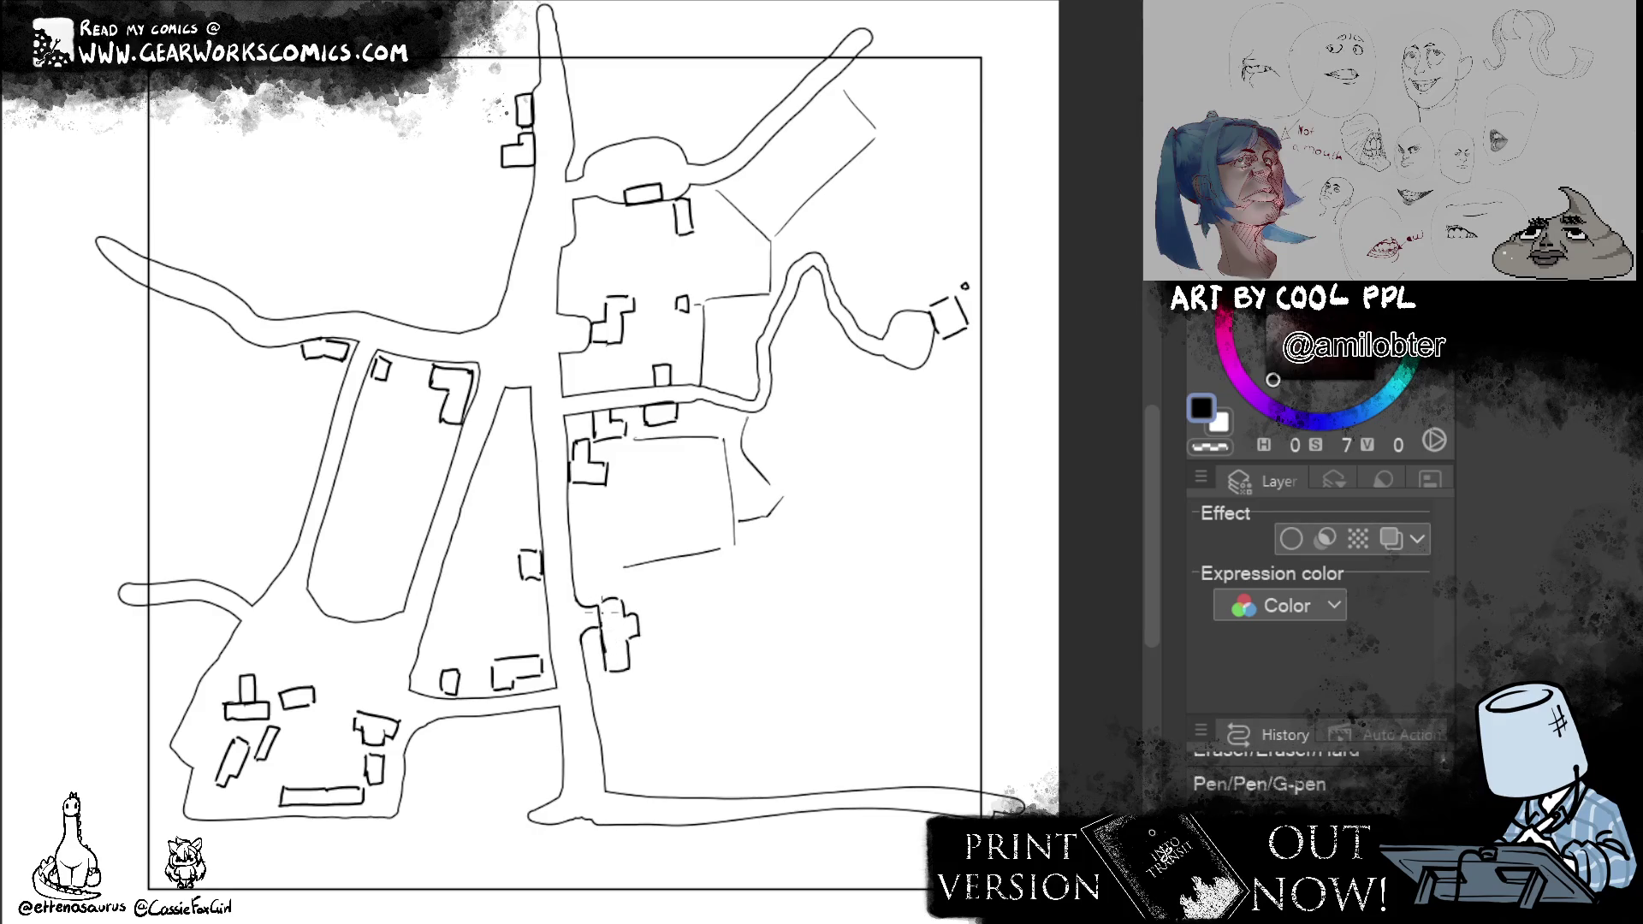
mouse_move(588, 675)
mouse_down()
mouse_move(633, 673)
mouse_move(636, 699)
mouse_up()
drag(637, 696, 592, 694)
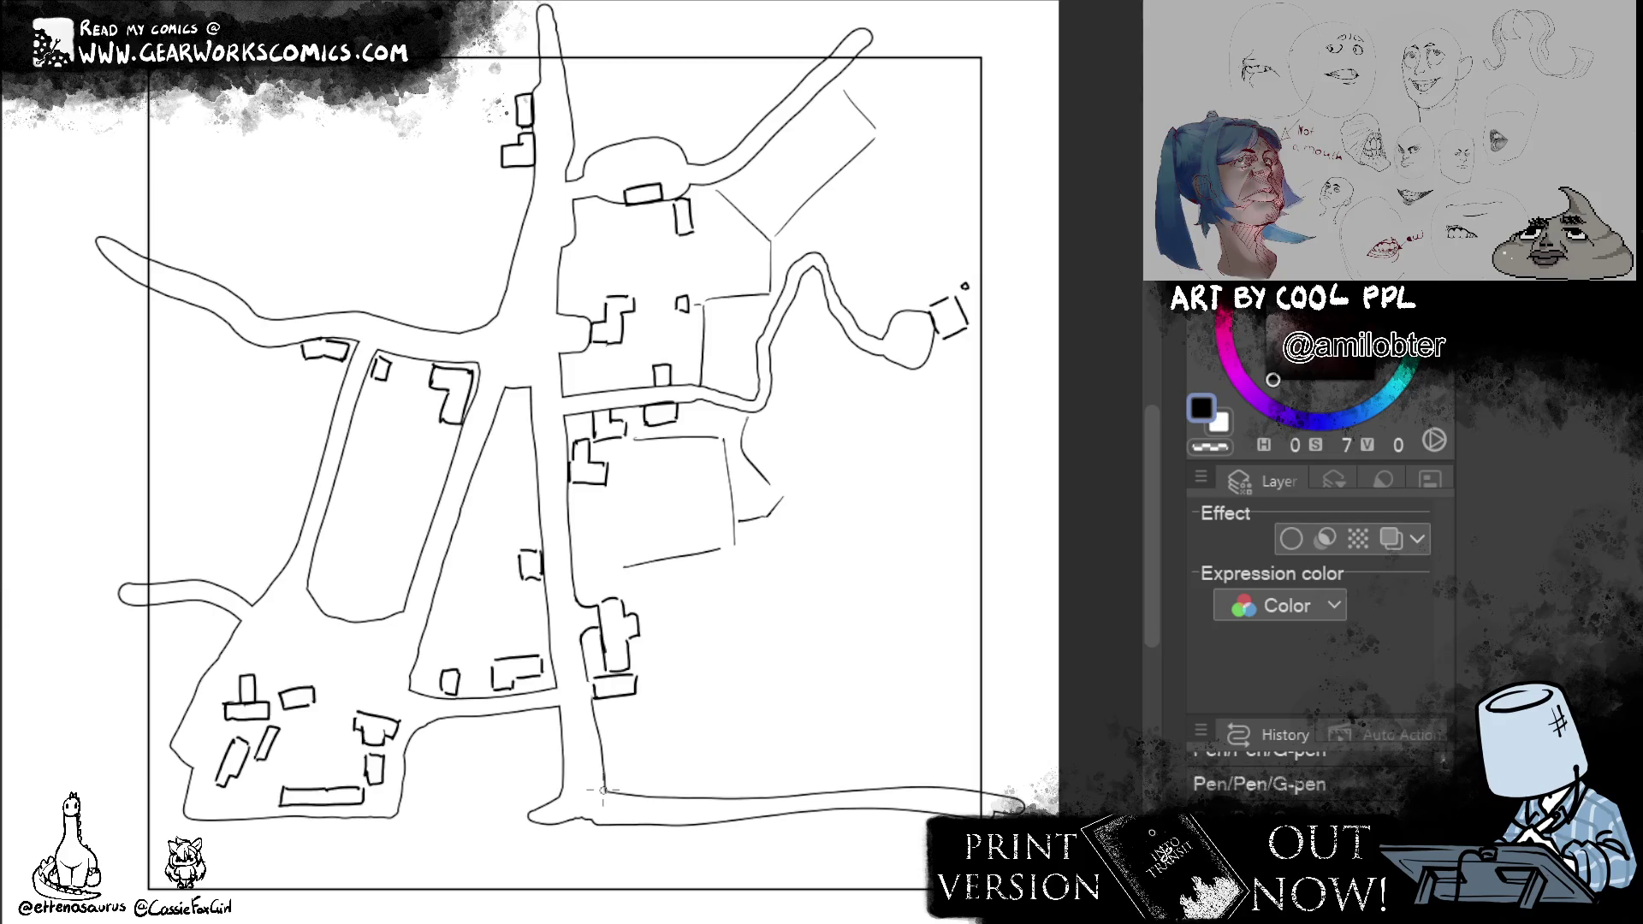
Draw a tilted building below the junction and erase part of its outline.
mouse_move(659, 700)
mouse_down()
mouse_move(660, 717)
mouse_move(687, 691)
mouse_up()
key(ctrl+z)
mouse_move(615, 744)
mouse_down()
mouse_move(650, 734)
mouse_move(674, 778)
mouse_move(650, 791)
mouse_up()
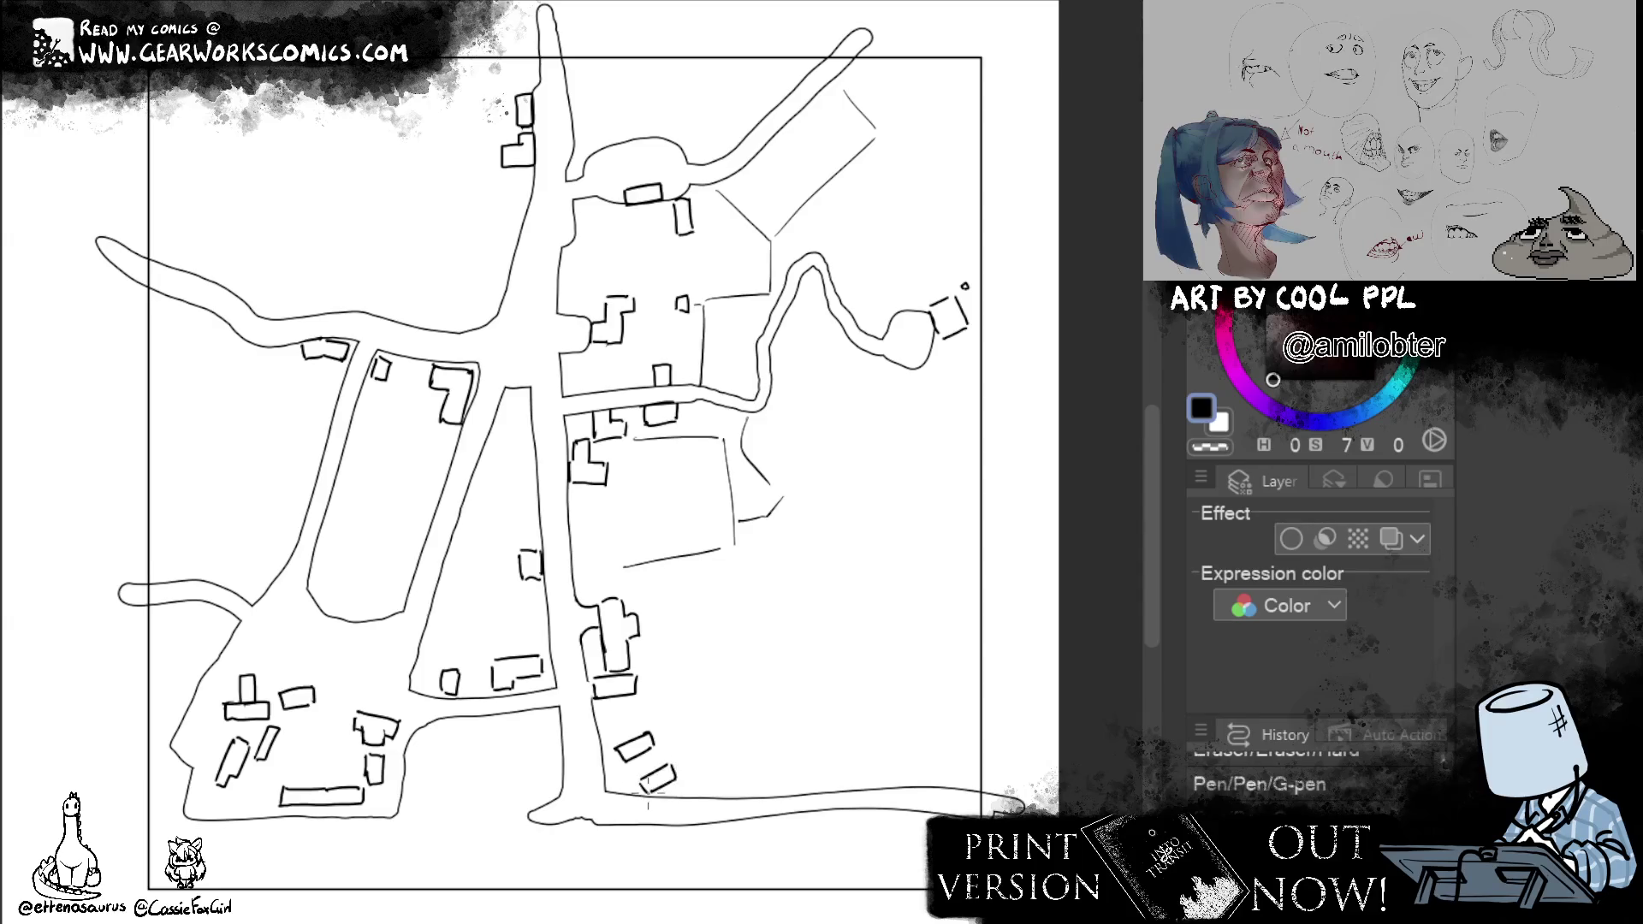
key(e)
drag(641, 788, 669, 792)
key(p)
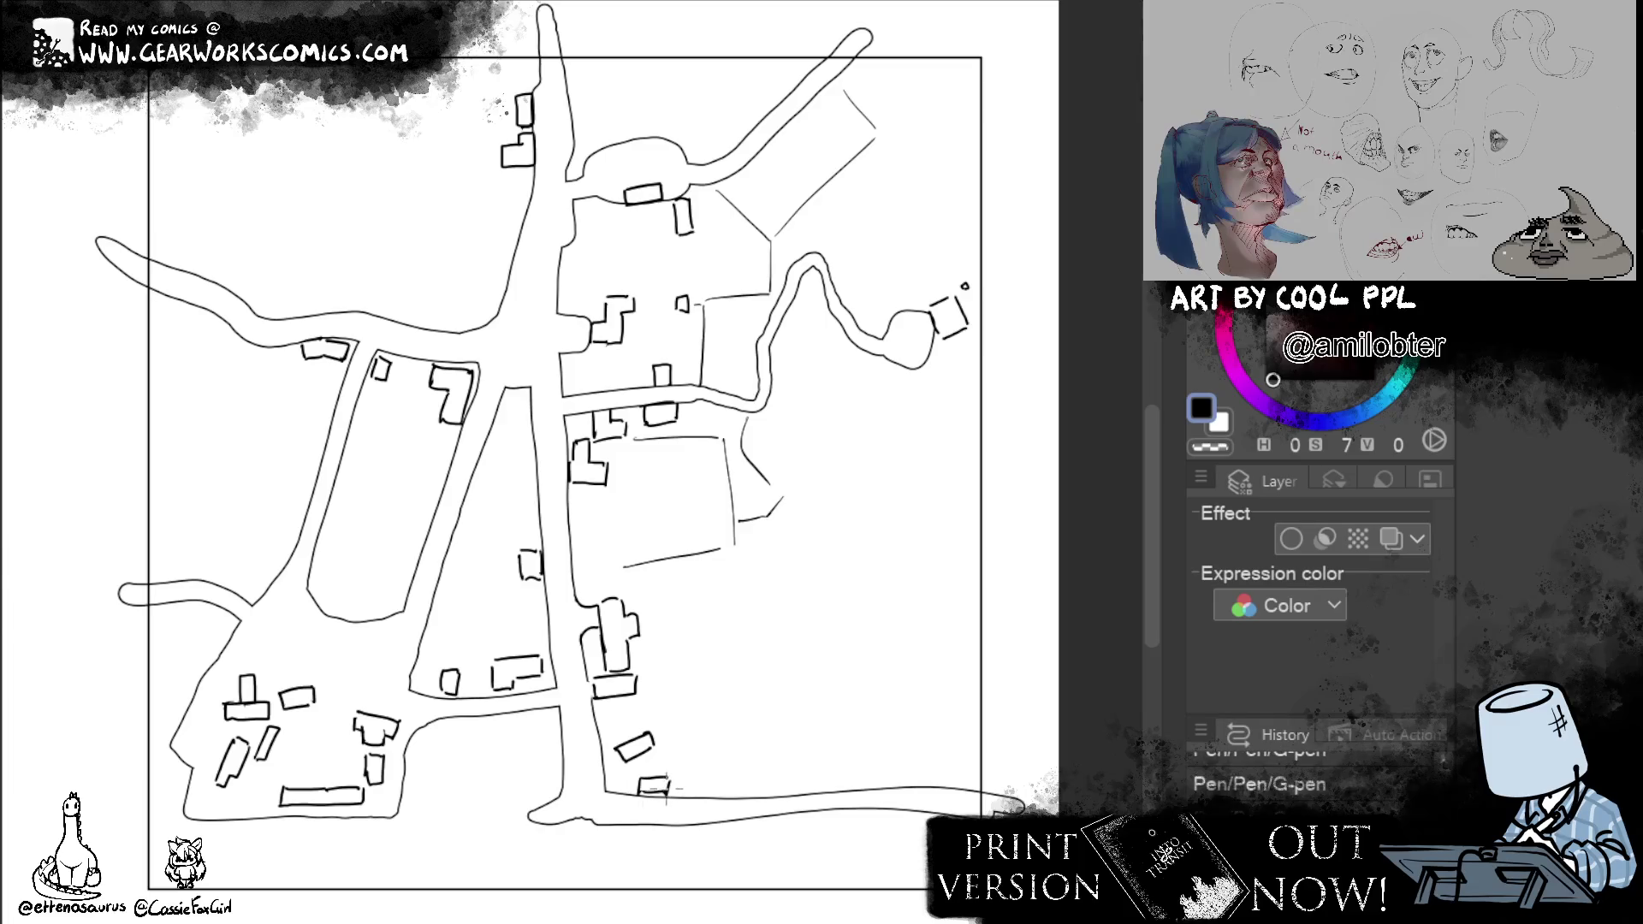
Complete a second building, add one above the bottom road, and draw a shore line along it.
drag(659, 730, 675, 775)
mouse_move(675, 719)
mouse_down()
mouse_move(691, 751)
mouse_move(677, 770)
mouse_up()
mouse_move(731, 785)
mouse_down()
mouse_move(743, 776)
mouse_move(734, 791)
mouse_up()
drag(147, 823, 1014, 815)
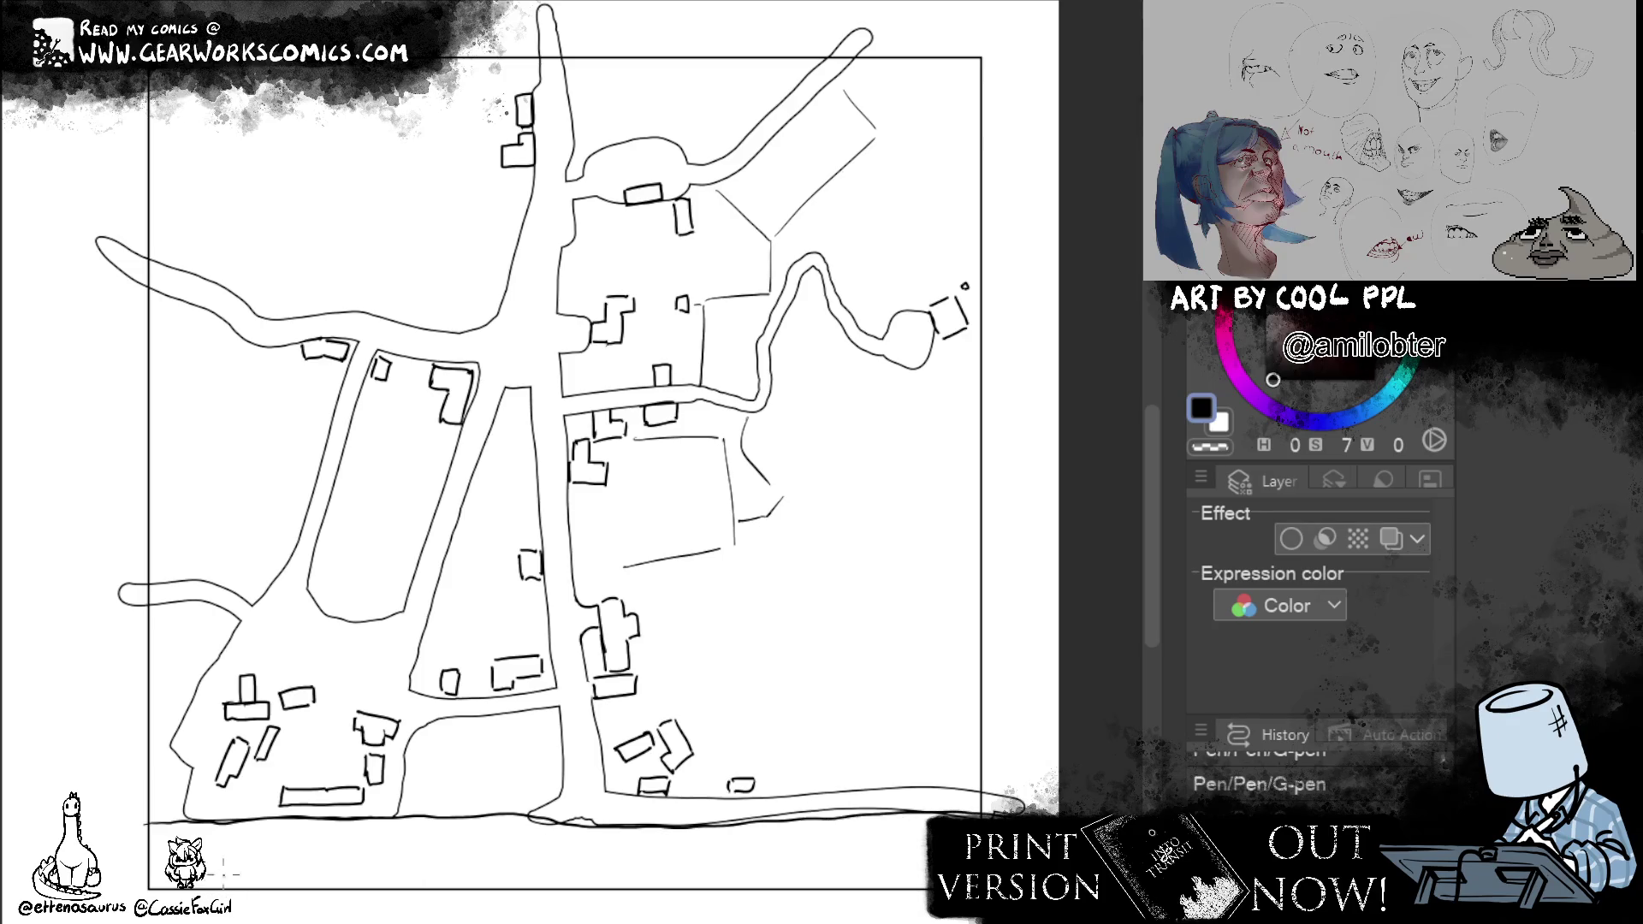
Draw a second line below the bottom road and hatch the shore strip between them.
drag(205, 868, 929, 856)
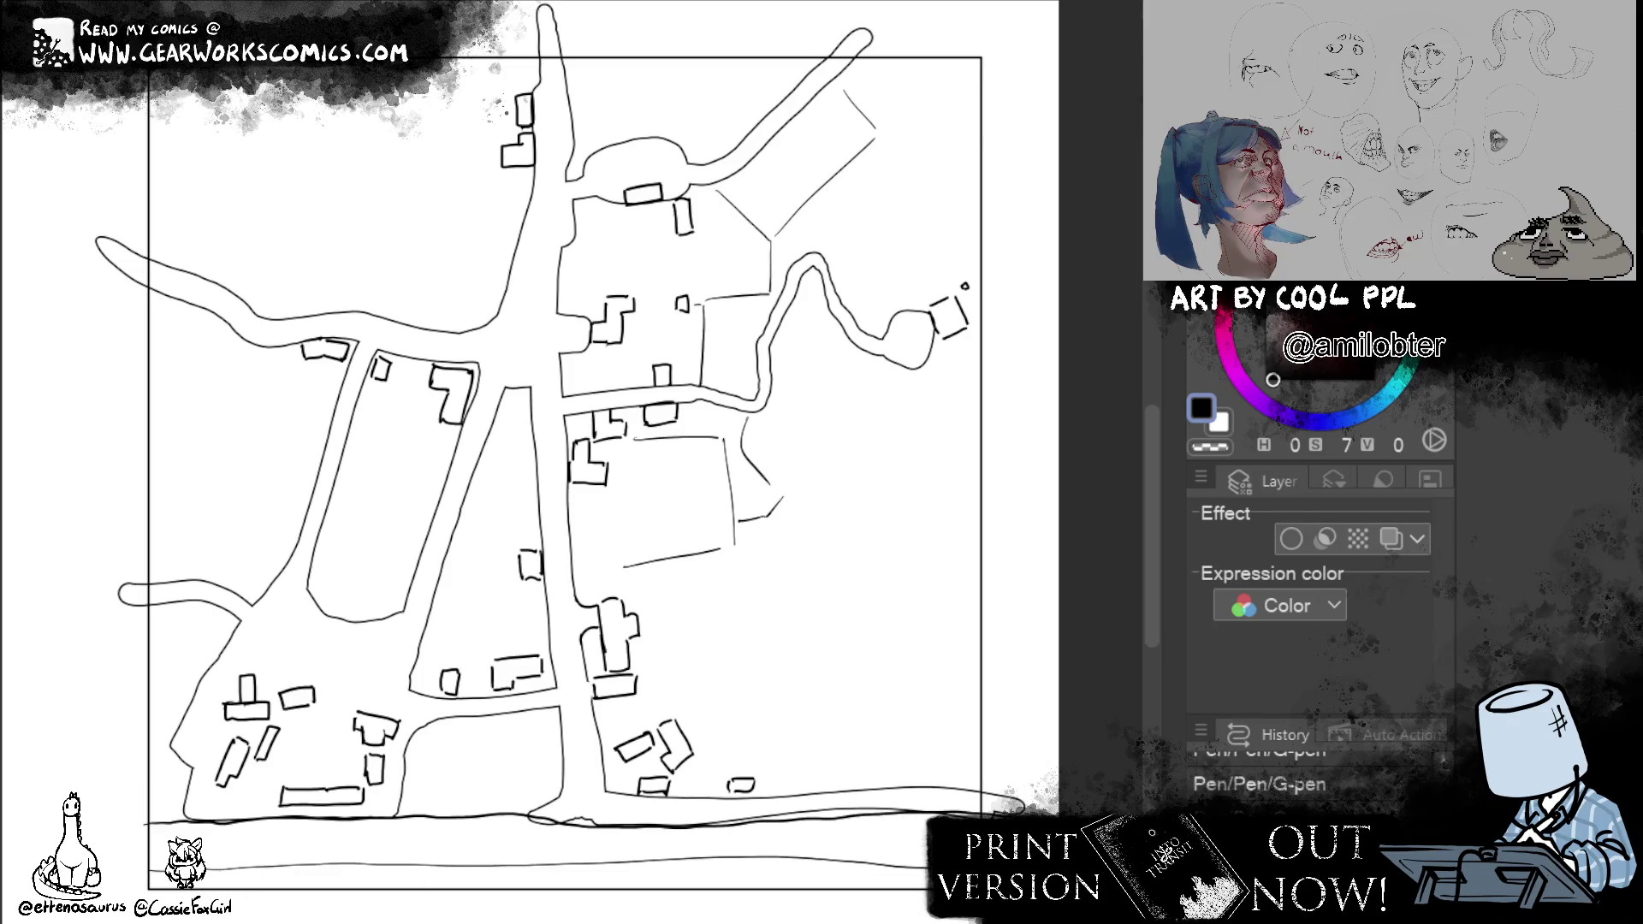
mouse_move(132, 861)
mouse_down()
mouse_move(179, 823)
mouse_move(293, 819)
mouse_up()
drag(272, 875, 371, 821)
mouse_move(356, 865)
mouse_down()
mouse_move(441, 820)
mouse_move(529, 811)
mouse_up()
mouse_move(490, 865)
mouse_down()
mouse_move(575, 824)
mouse_move(652, 826)
mouse_up()
mouse_move(642, 867)
mouse_down()
mouse_move(734, 825)
mouse_move(868, 816)
mouse_up()
drag(839, 858, 927, 818)
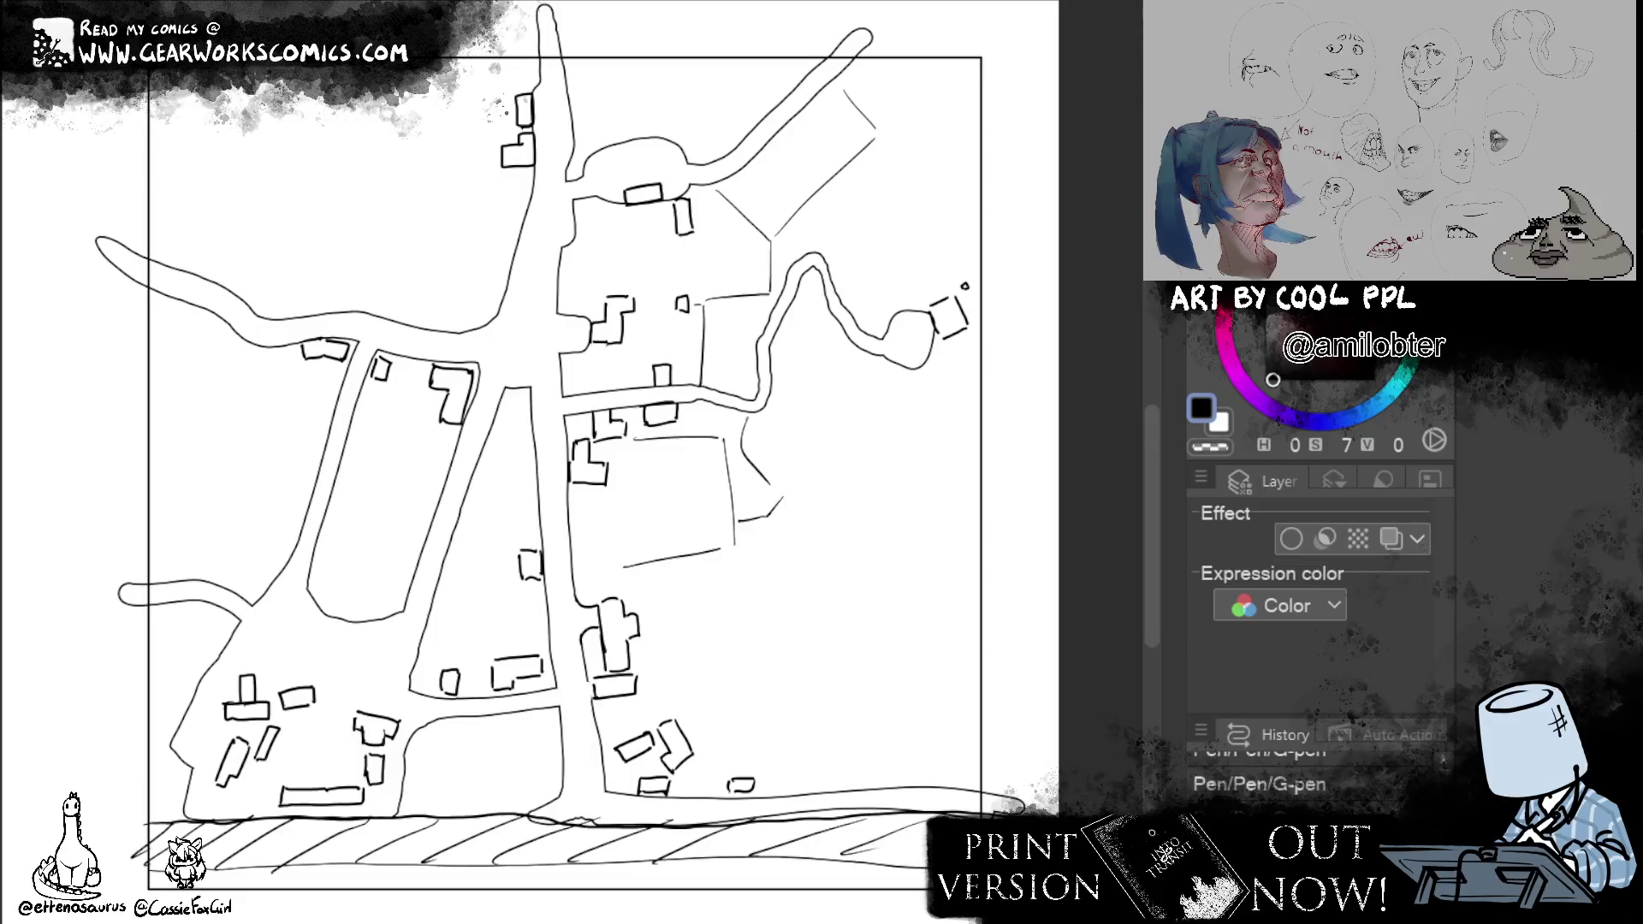
Hand-letter SHORE and HIGH WATER in the strip, then zoom out to the whole map.
mouse_move(298, 827)
mouse_down()
mouse_move(270, 853)
mouse_move(385, 850)
mouse_move(328, 894)
mouse_move(444, 891)
mouse_move(461, 867)
mouse_up()
mouse_move(461, 867)
mouse_down()
mouse_move(473, 885)
mouse_move(487, 869)
mouse_up()
mouse_move(475, 870)
mouse_down()
mouse_move(475, 889)
mouse_move(503, 889)
mouse_up()
drag(488, 878, 509, 869)
drag(509, 870, 527, 888)
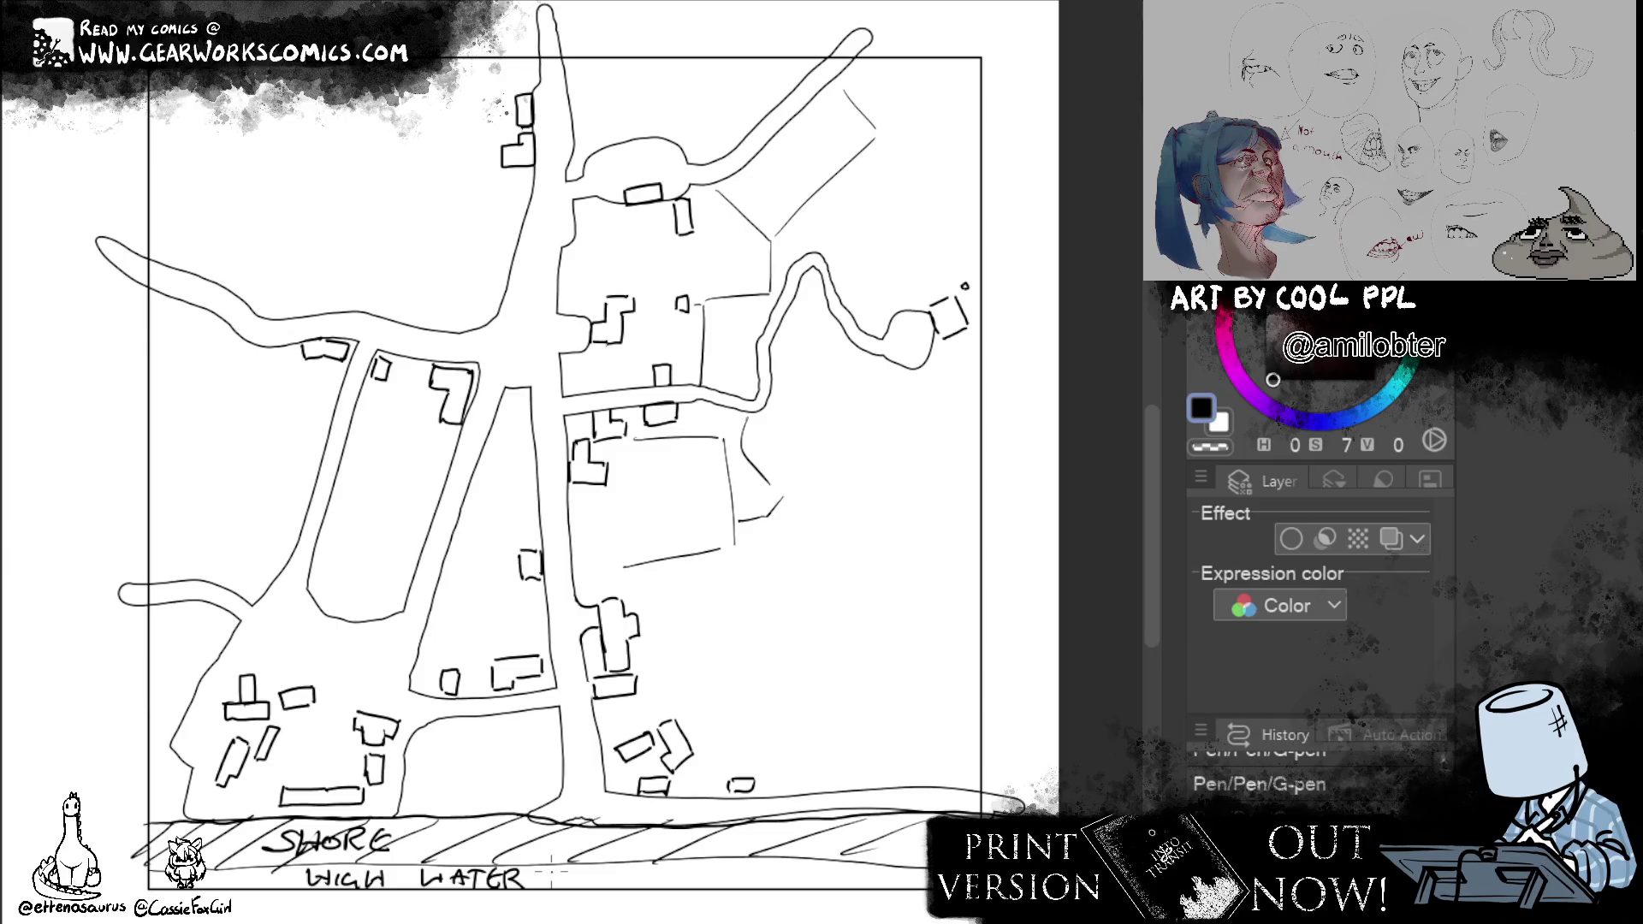
key(ctrl+minus)
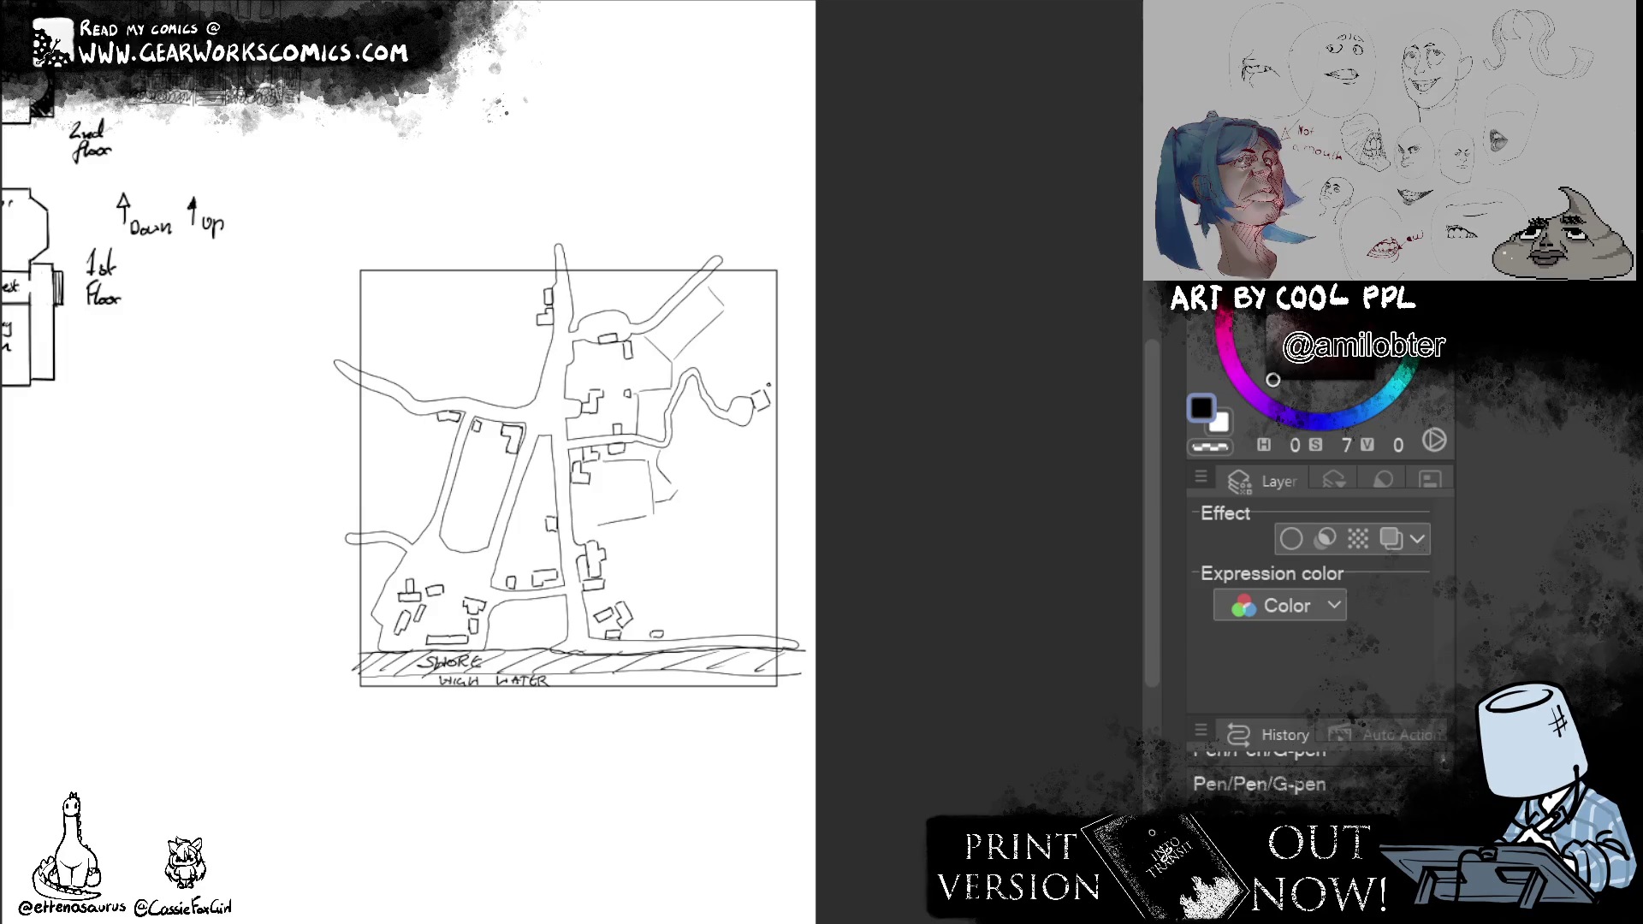
Lasso the whole map and scale it down so it sits inside the frame, then deselect.
mouse_move(757, 254)
mouse_down()
mouse_move(377, 180)
mouse_move(999, 556)
mouse_move(894, 806)
mouse_up()
click(645, 875)
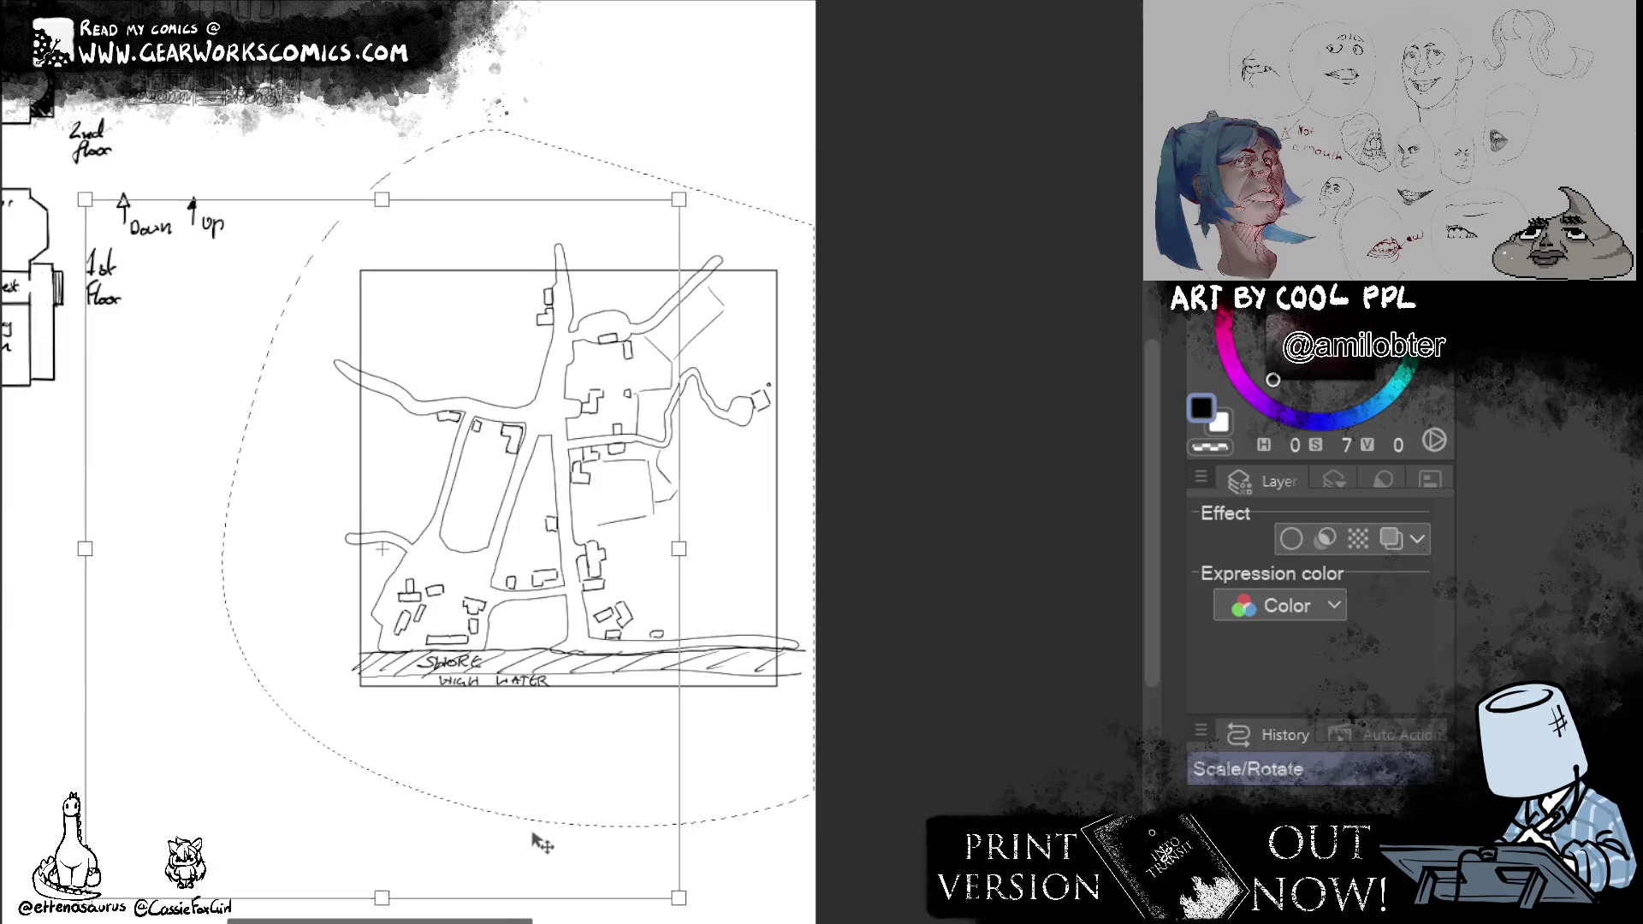
drag(623, 793, 475, 902)
drag(664, 239, 564, 392)
drag(458, 854, 637, 702)
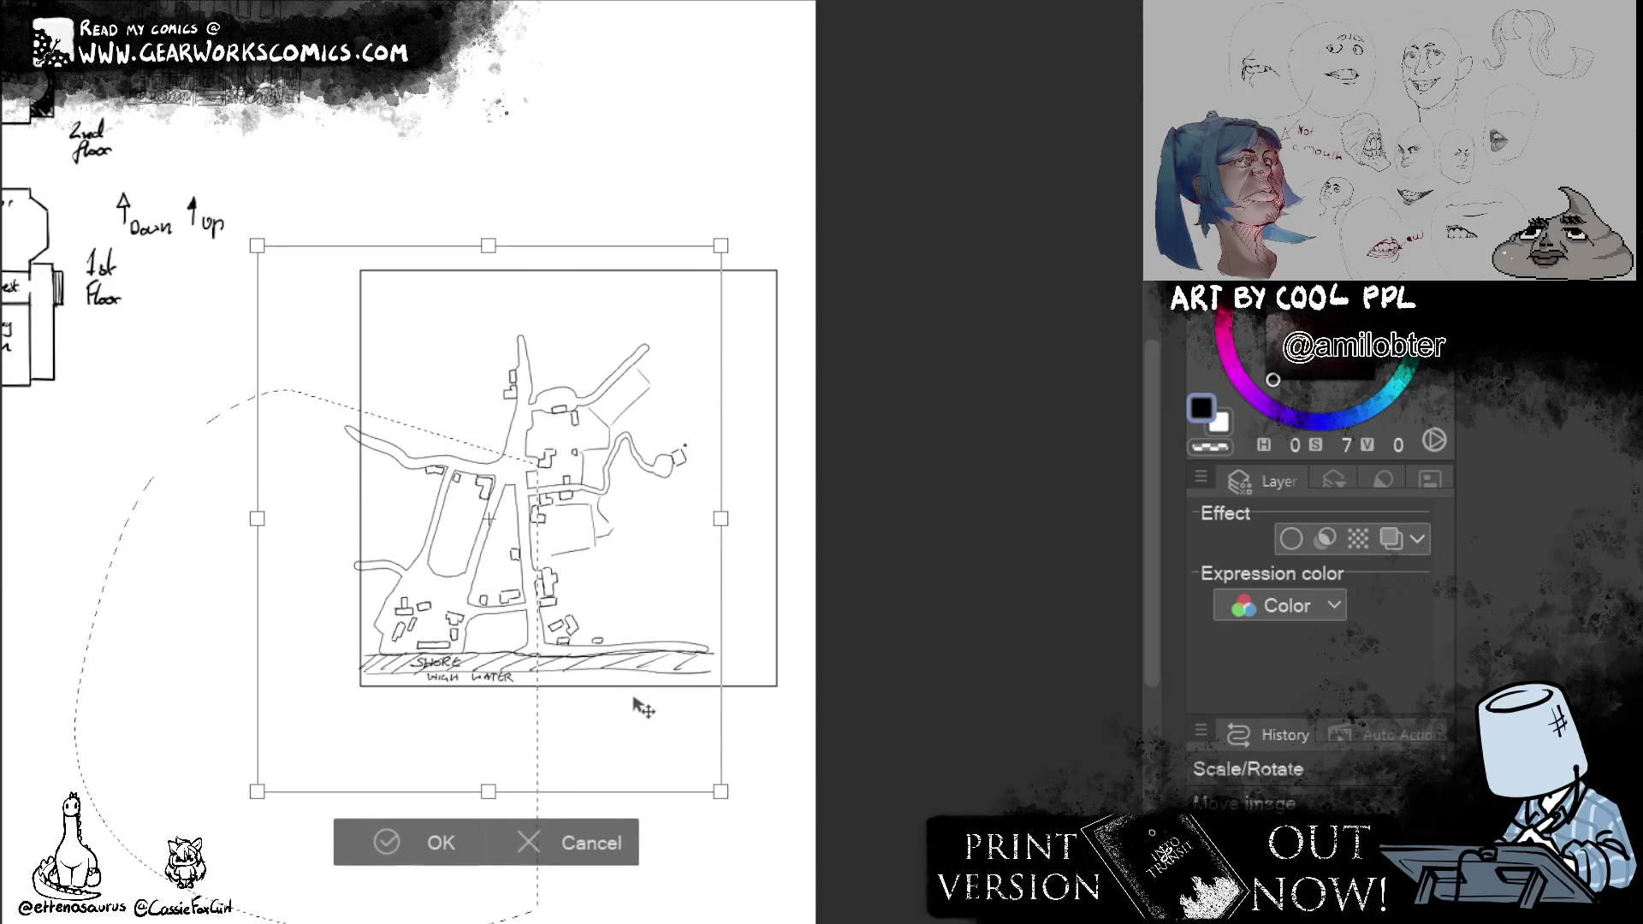
click(431, 842)
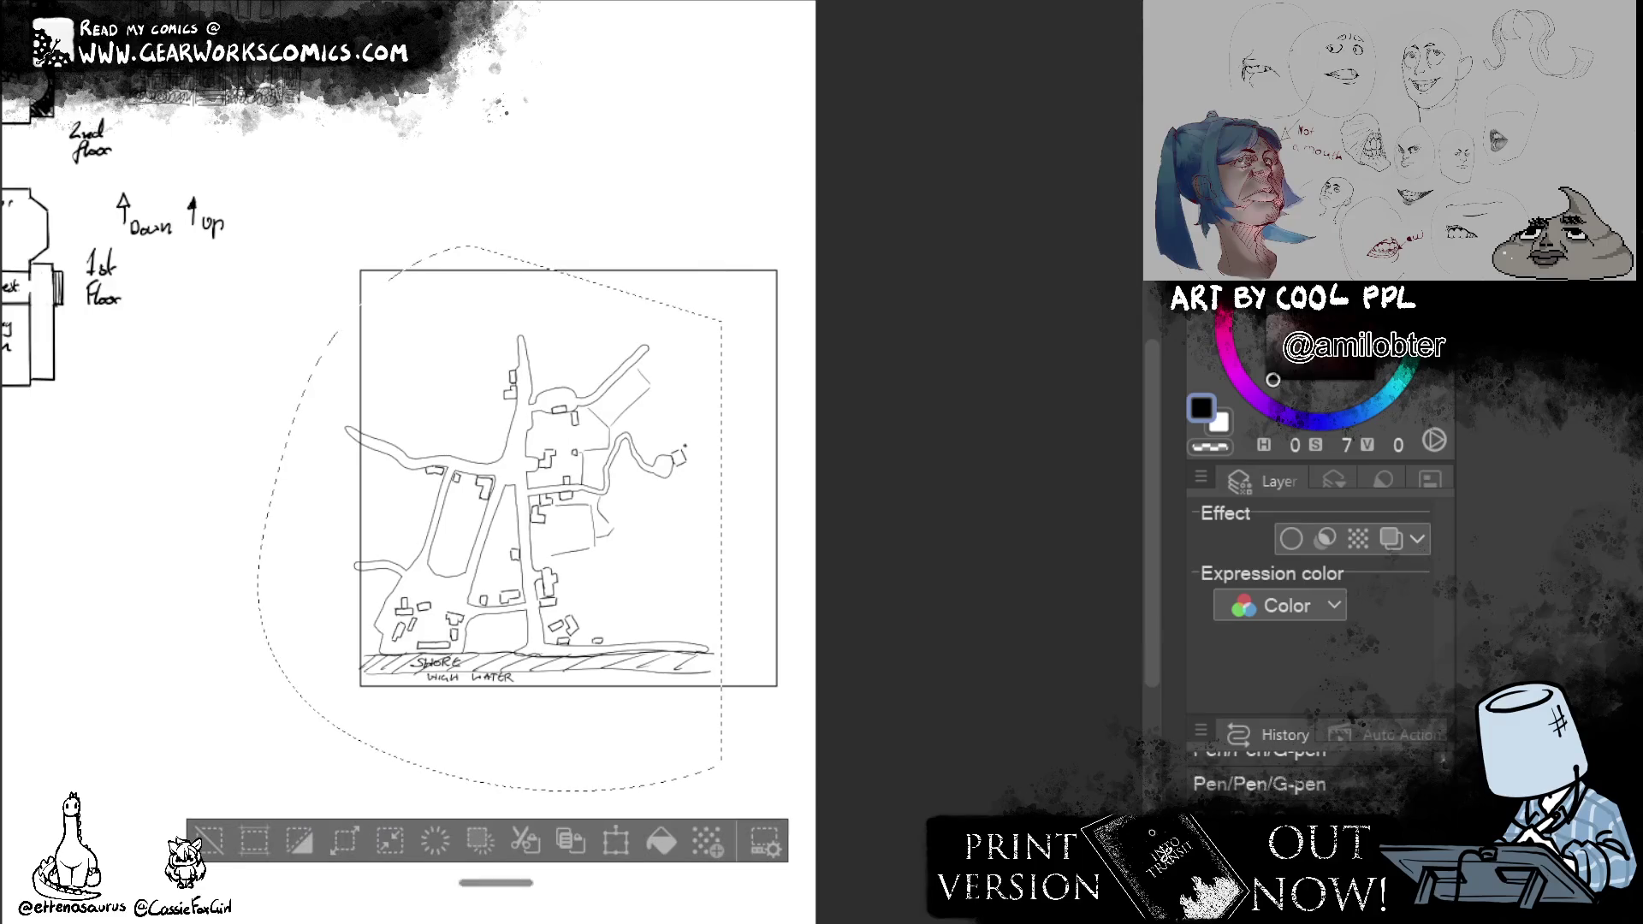
key(ctrl+d)
Extend the shoreline to the frame's right edge and shift the eastern road loop farther east.
drag(603, 652, 771, 647)
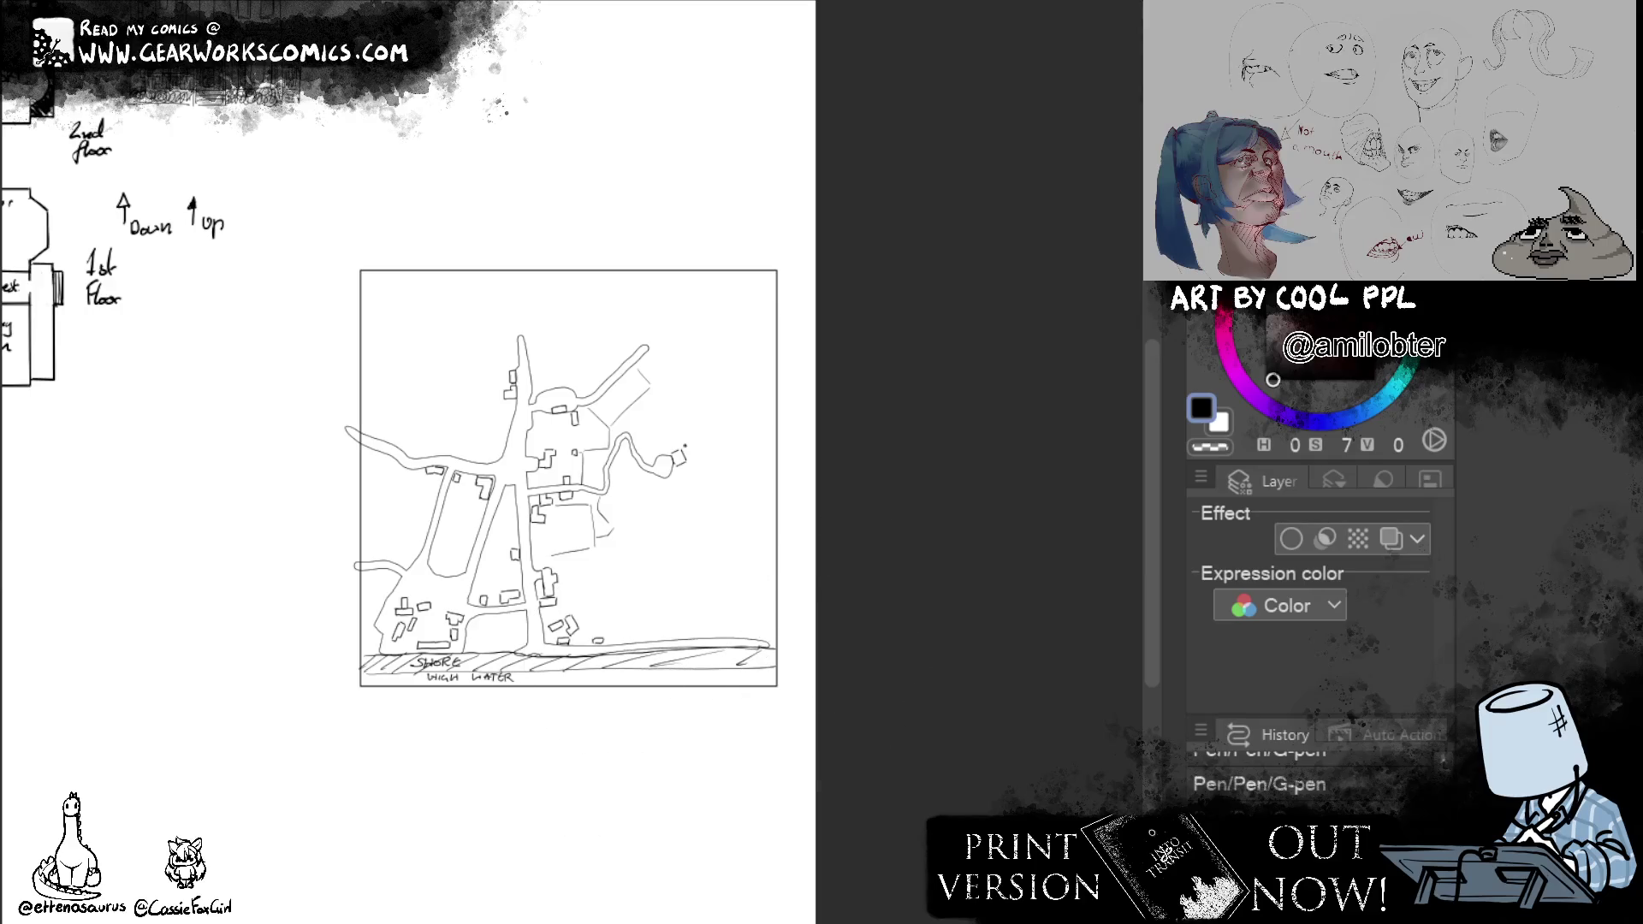
mouse_move(678, 407)
mouse_down()
mouse_move(608, 463)
mouse_move(771, 361)
mouse_up()
click(814, 601)
mouse_move(784, 511)
mouse_down()
mouse_move(791, 536)
mouse_move(782, 525)
mouse_up()
click(704, 592)
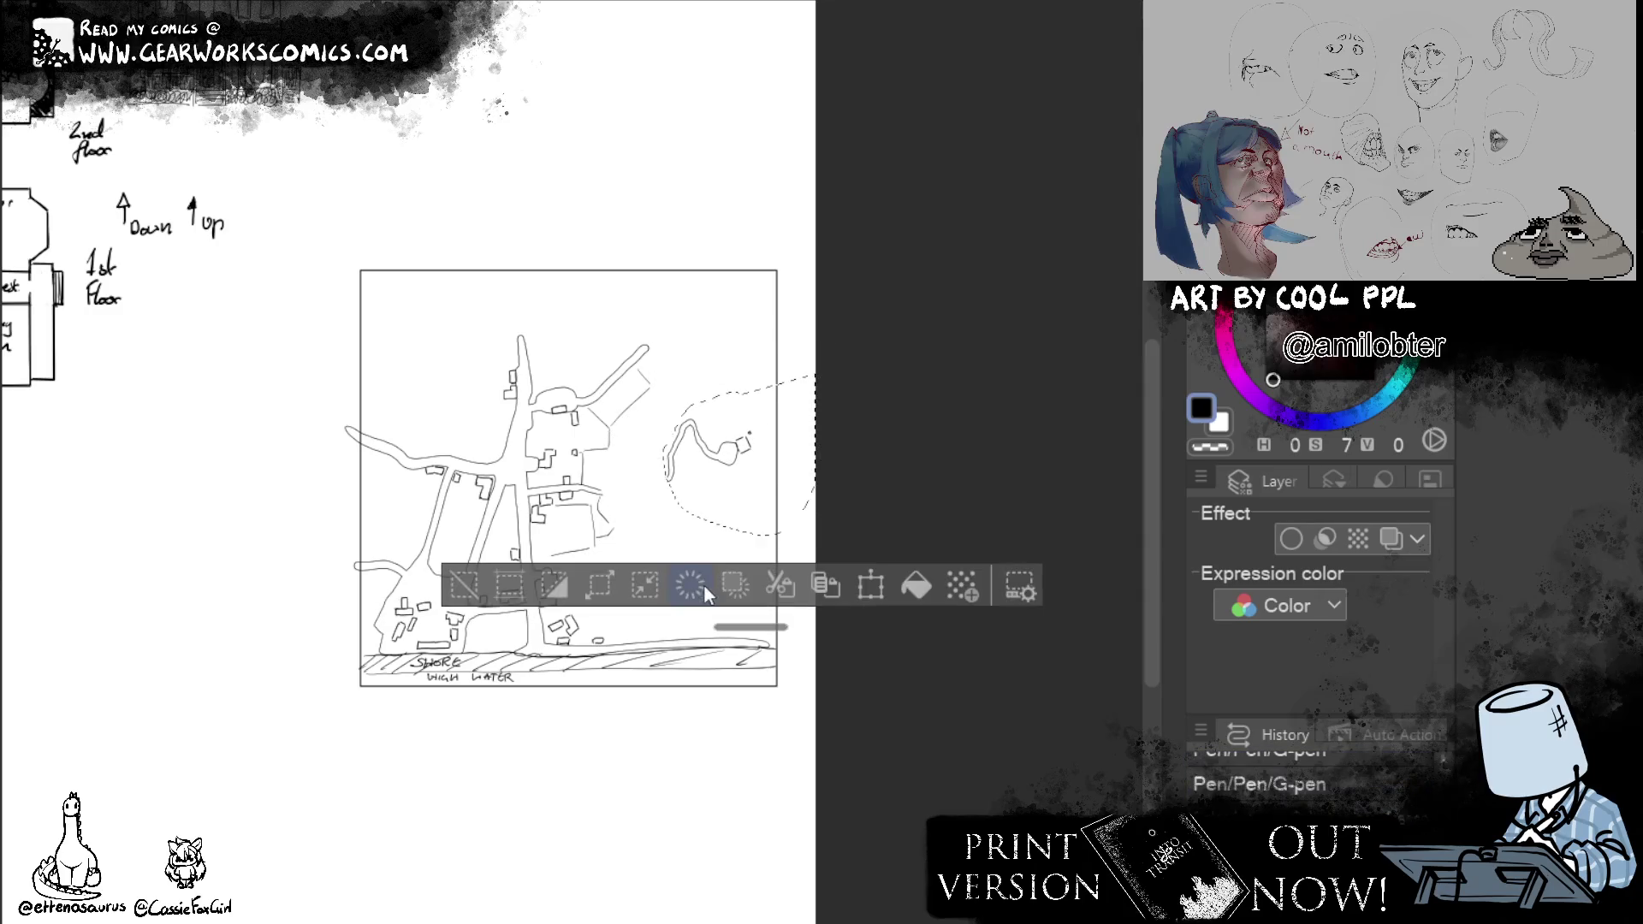
Push the right-hand outline outward with Liquify and sketch hill arcs around the eastern loop.
mouse_move(724, 511)
mouse_down()
mouse_move(669, 431)
mouse_move(778, 400)
mouse_up()
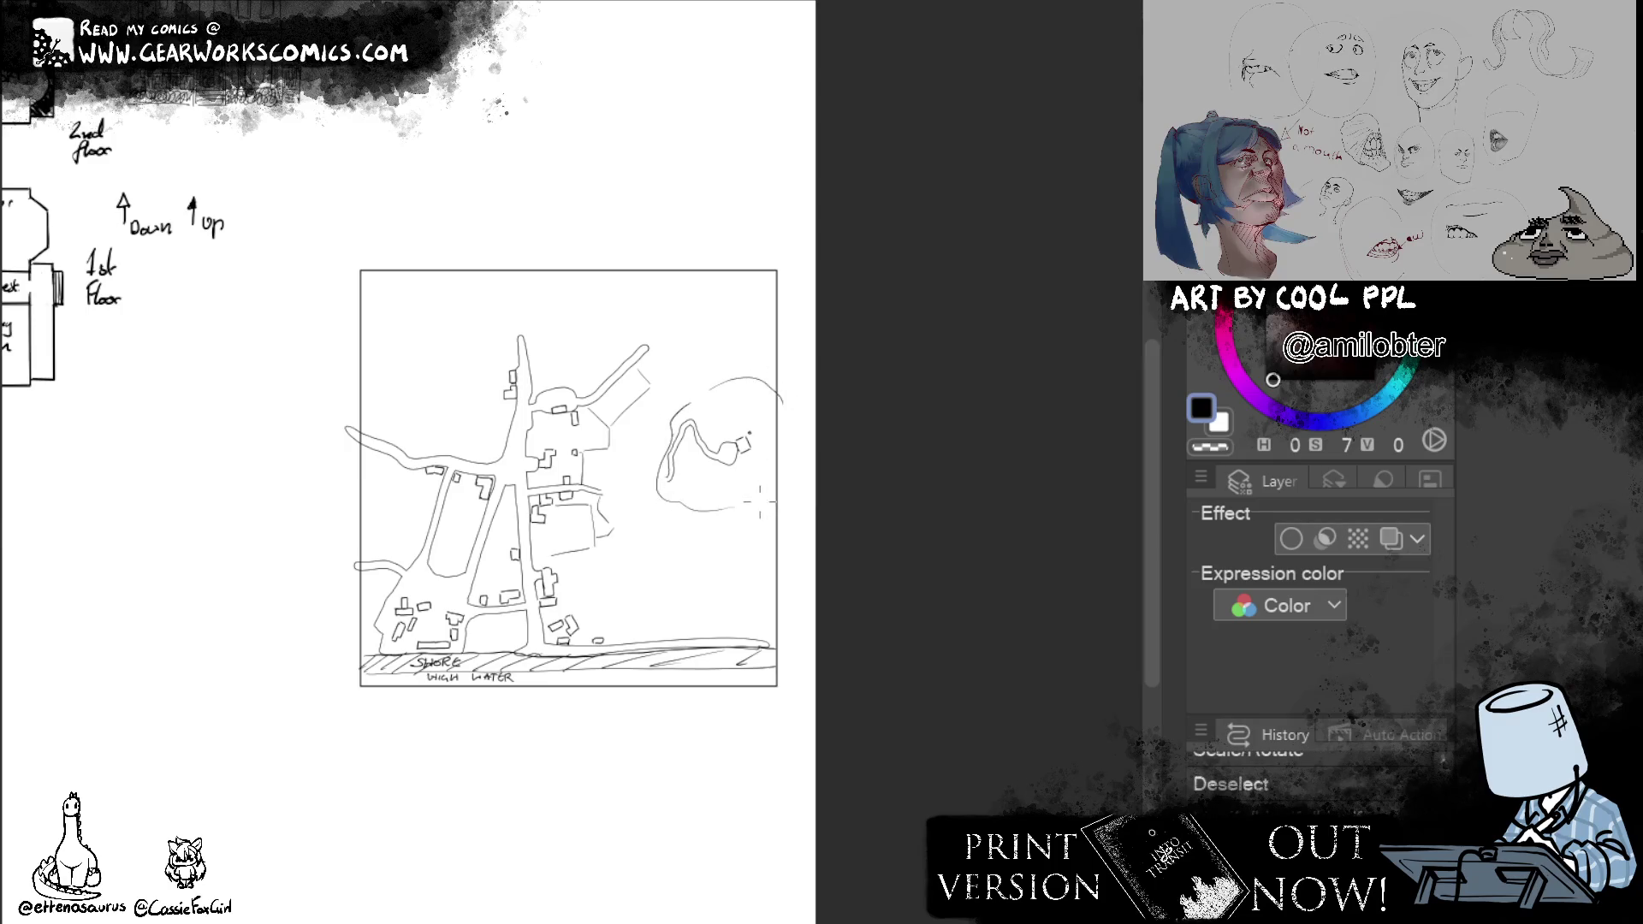
drag(757, 512, 774, 499)
mouse_move(766, 299)
mouse_down()
mouse_move(667, 353)
mouse_move(608, 458)
mouse_up()
drag(624, 585, 778, 594)
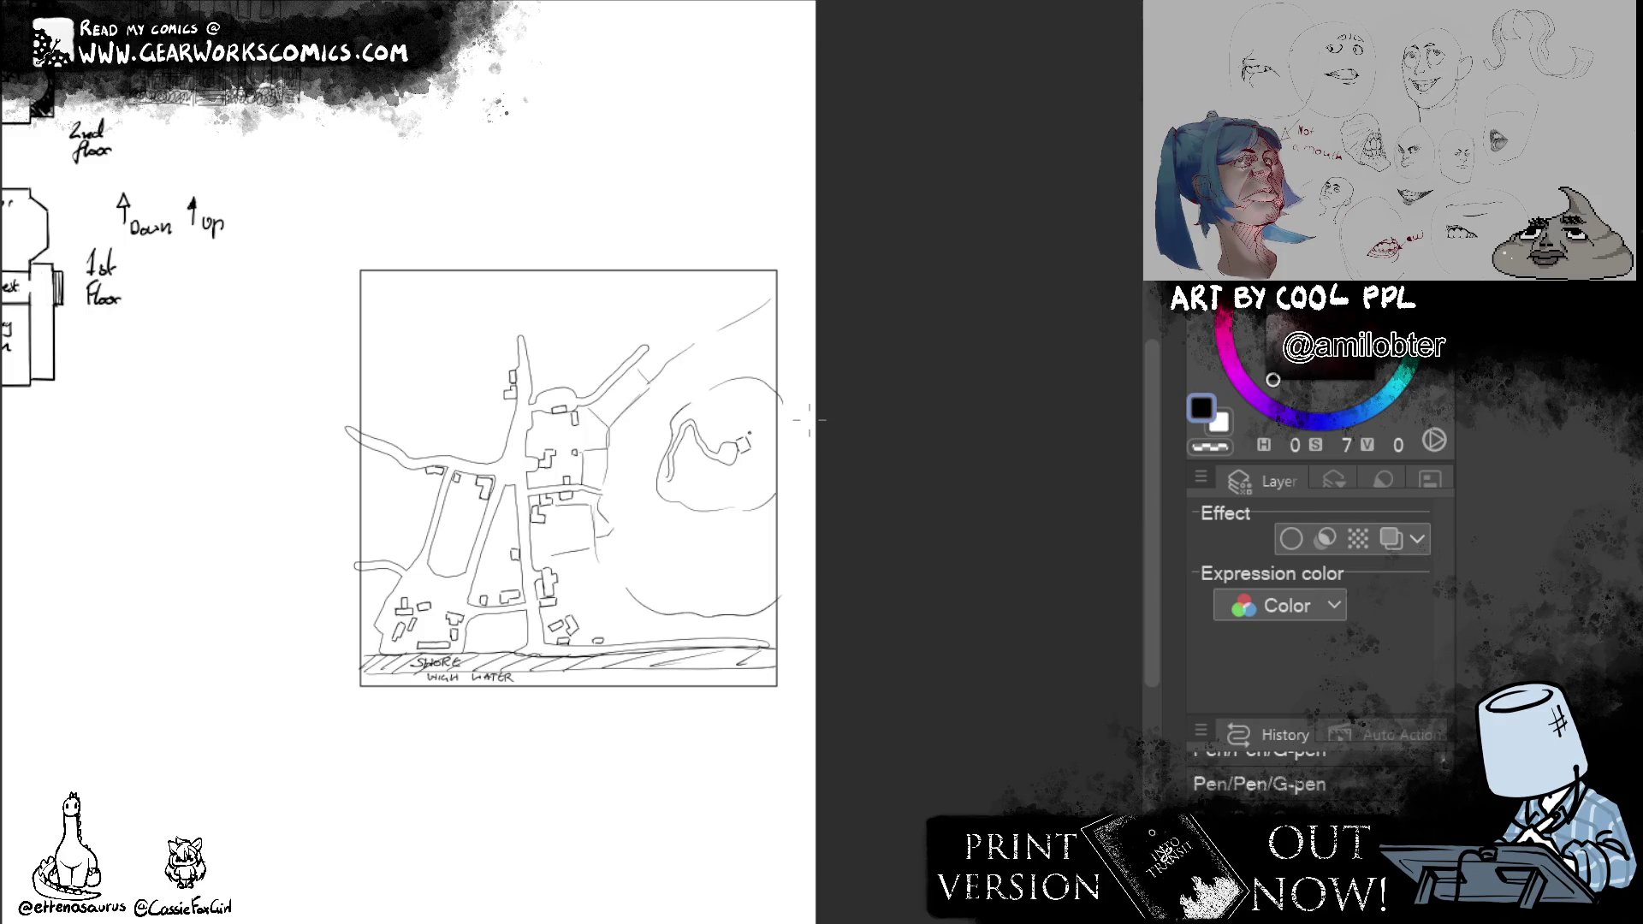
Sketch diagonal hill lines across the map and a line along the shore to the right.
mouse_move(493, 272)
mouse_down()
mouse_move(496, 346)
mouse_move(387, 477)
mouse_move(315, 533)
mouse_up()
mouse_move(666, 221)
mouse_down()
mouse_move(388, 544)
mouse_move(337, 635)
mouse_move(309, 644)
mouse_up()
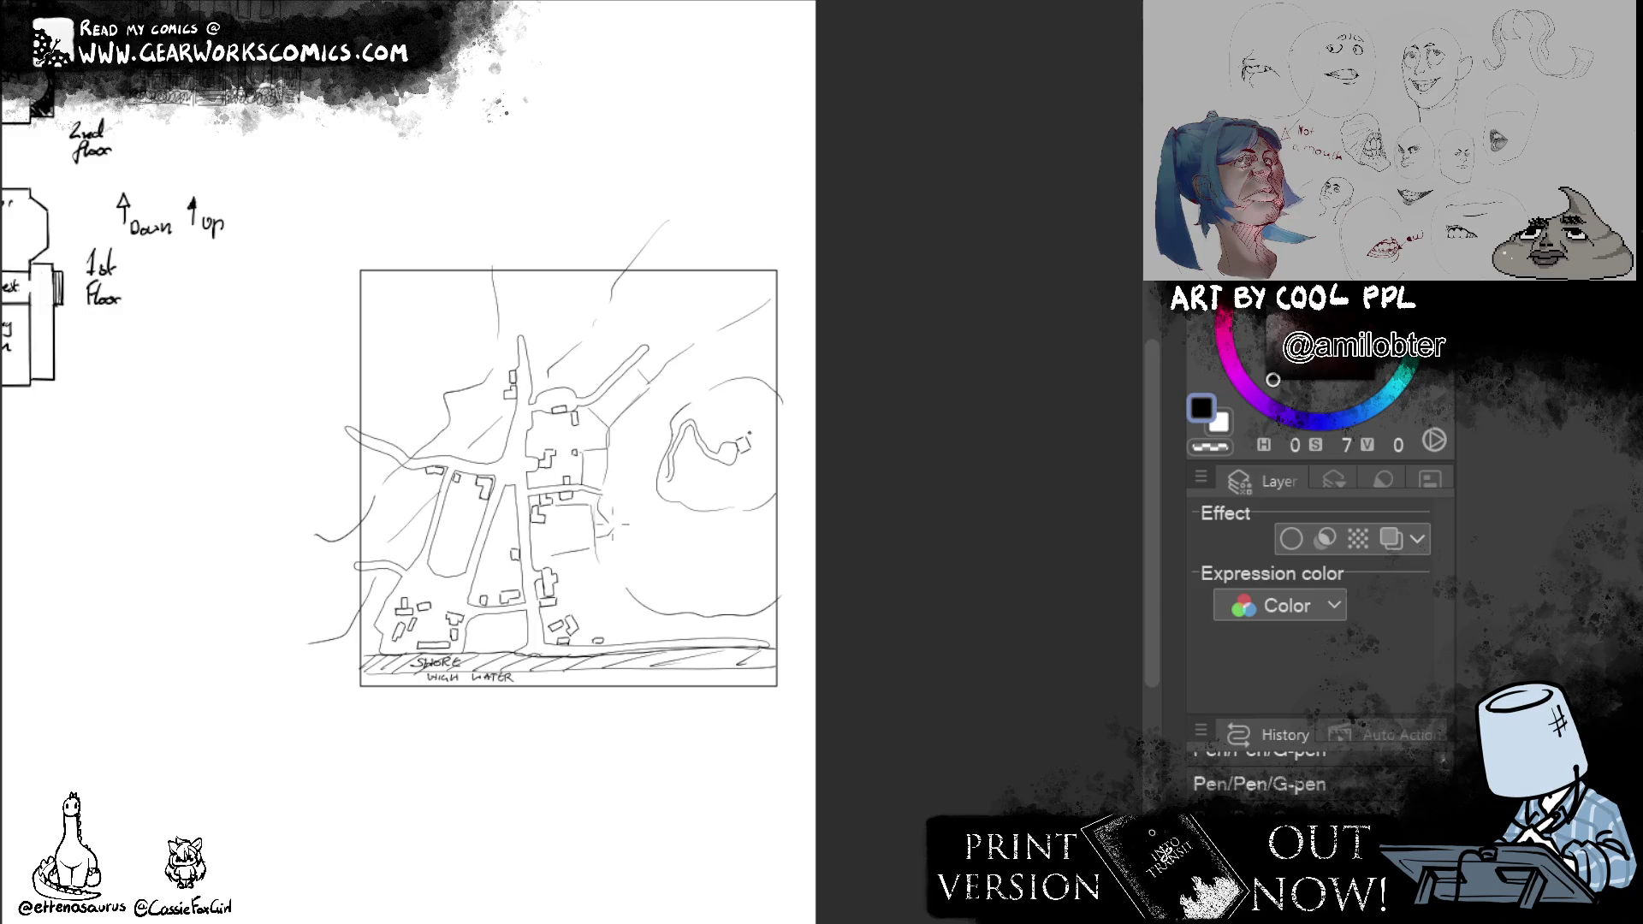
drag(470, 510, 477, 539)
drag(570, 606, 815, 644)
Extend the north-east road and the main road up to the frame's top edge.
drag(637, 346, 754, 244)
drag(639, 355, 753, 241)
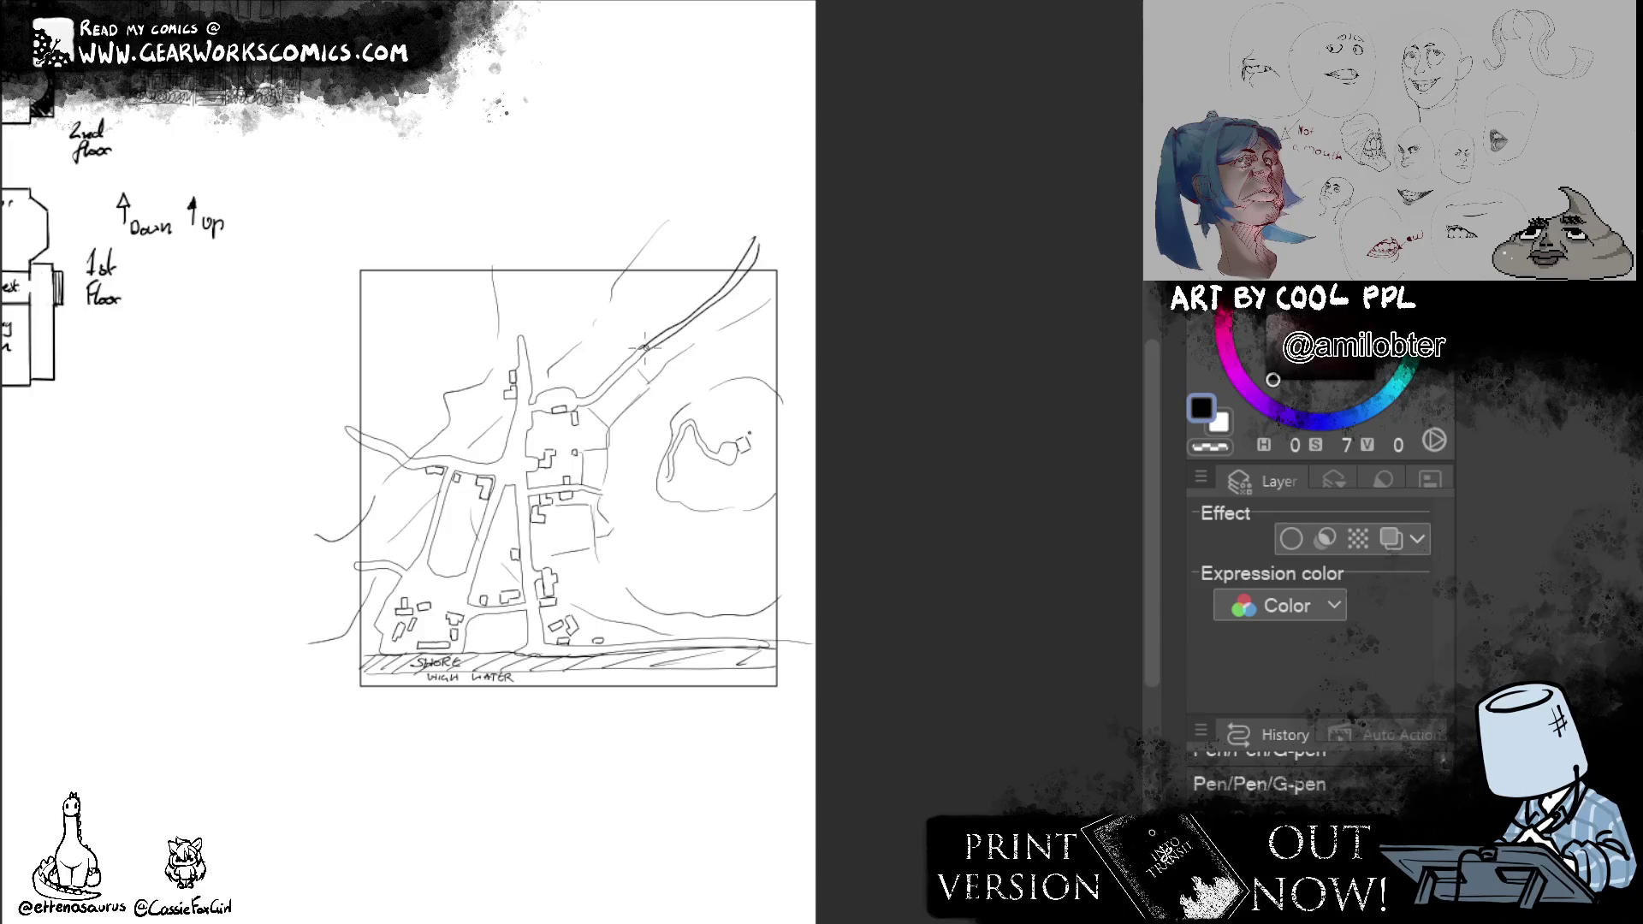
drag(520, 363, 505, 256)
drag(527, 362, 512, 256)
Erase stray marks near the eastern loop and draw a curve down toward the shore.
mouse_move(740, 484)
mouse_down()
mouse_move(757, 524)
mouse_move(743, 534)
mouse_up()
key(ctrl+z)
click(740, 537)
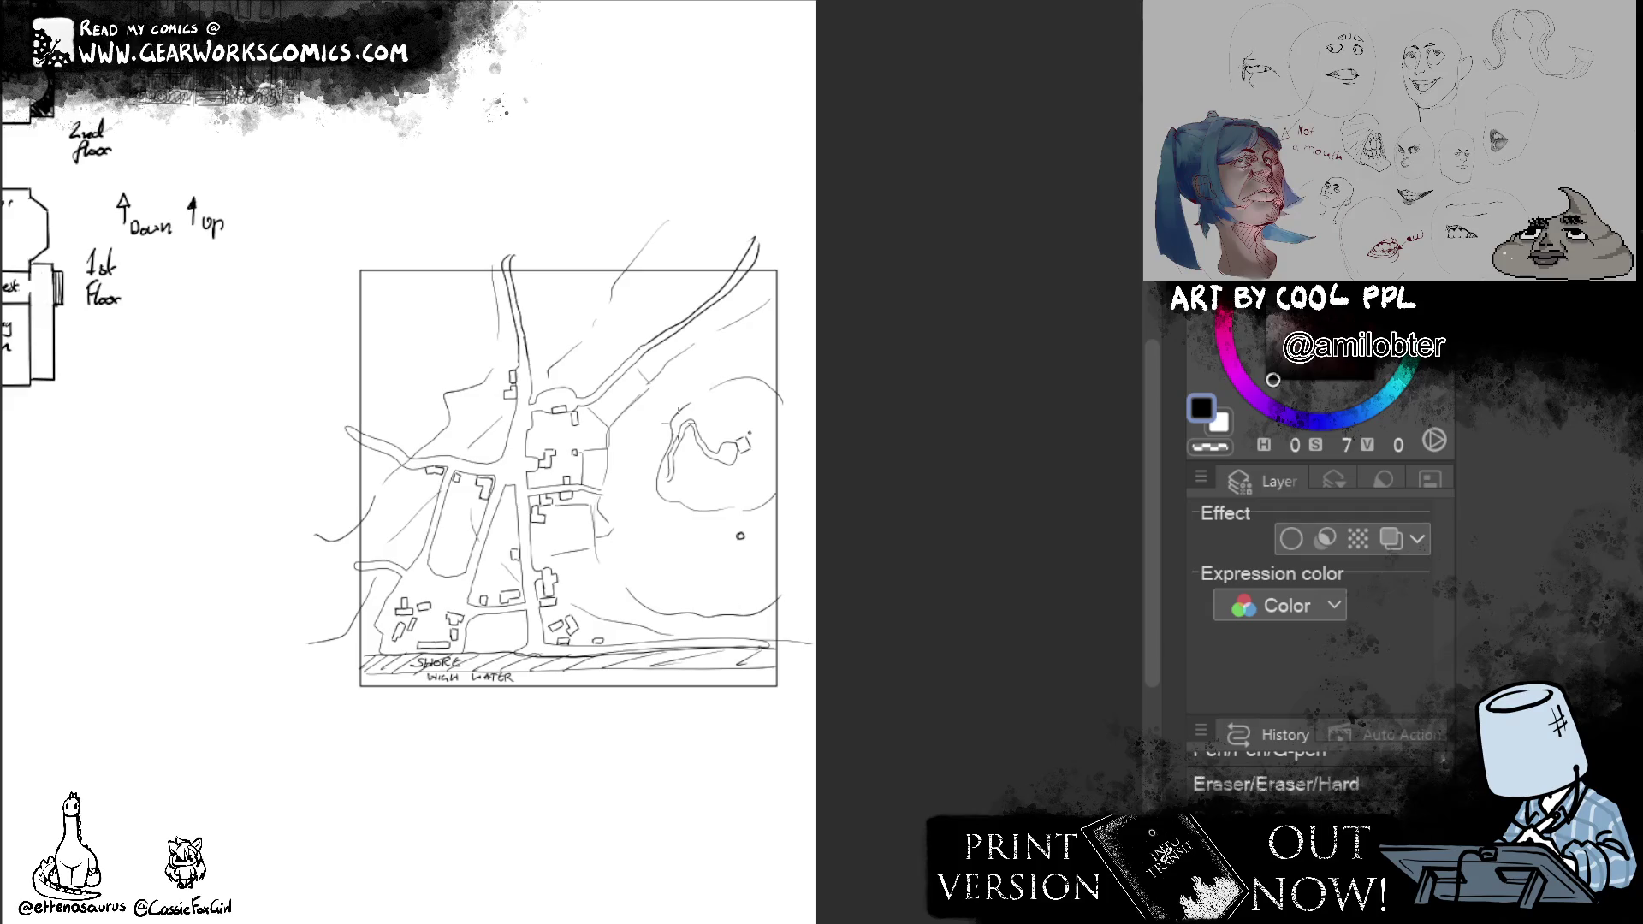
drag(637, 503, 737, 626)
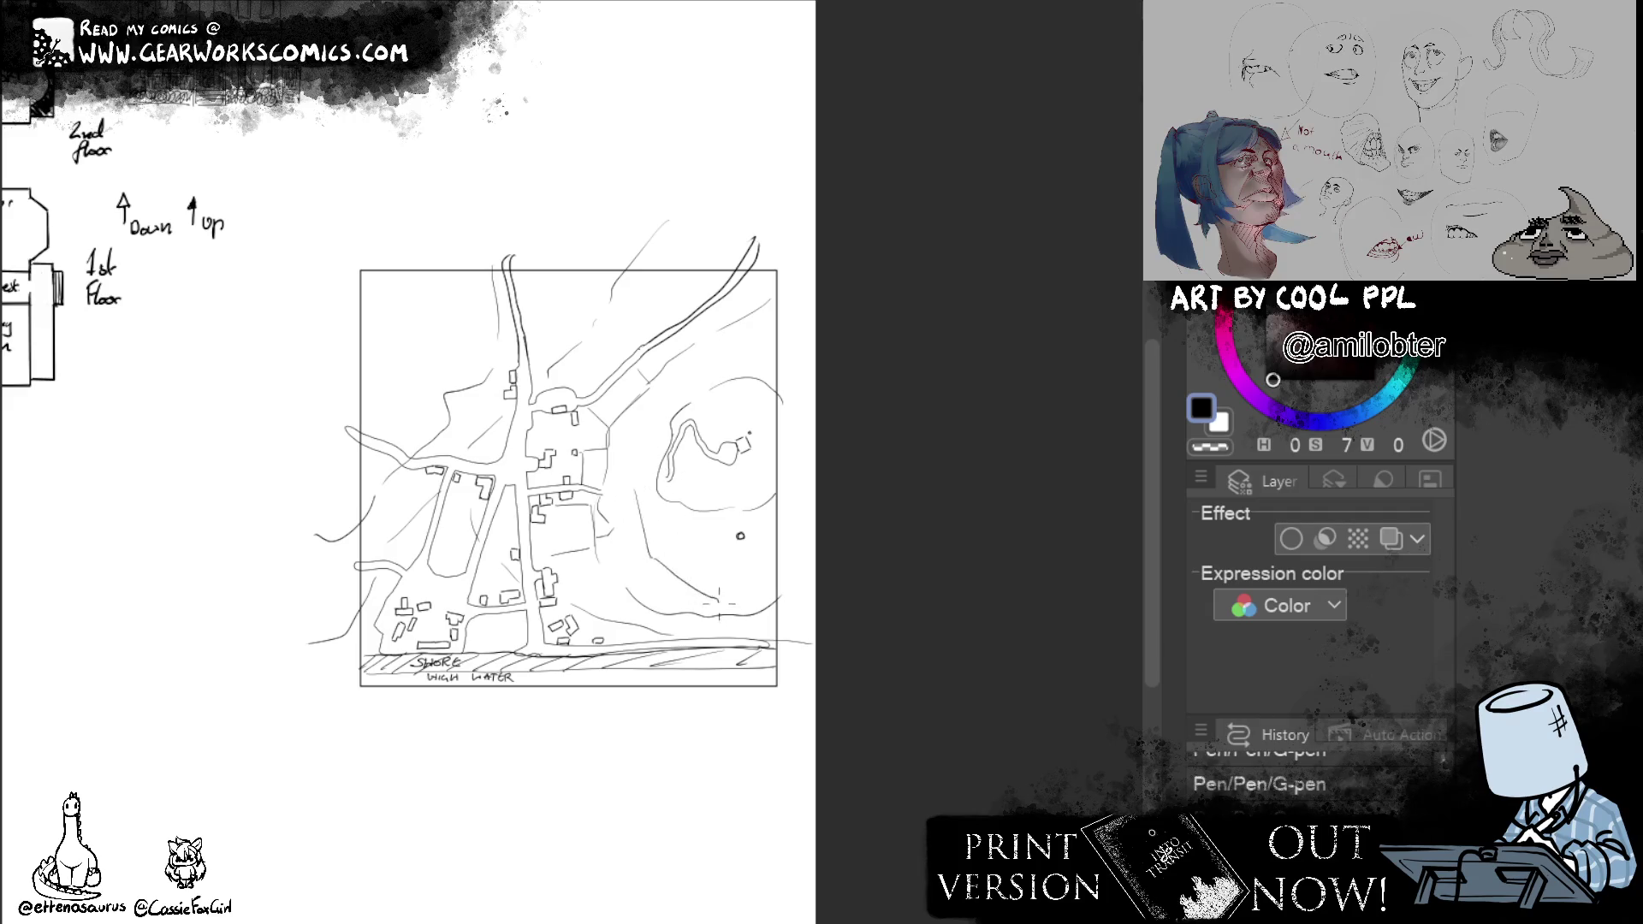
Draw a winding stream from the lower right up toward the eastern hill, undoing an over-thick stroke.
drag(593, 540, 713, 613)
drag(624, 571, 693, 606)
mouse_move(598, 494)
mouse_down()
mouse_move(660, 486)
mouse_move(658, 449)
mouse_move(585, 490)
mouse_up()
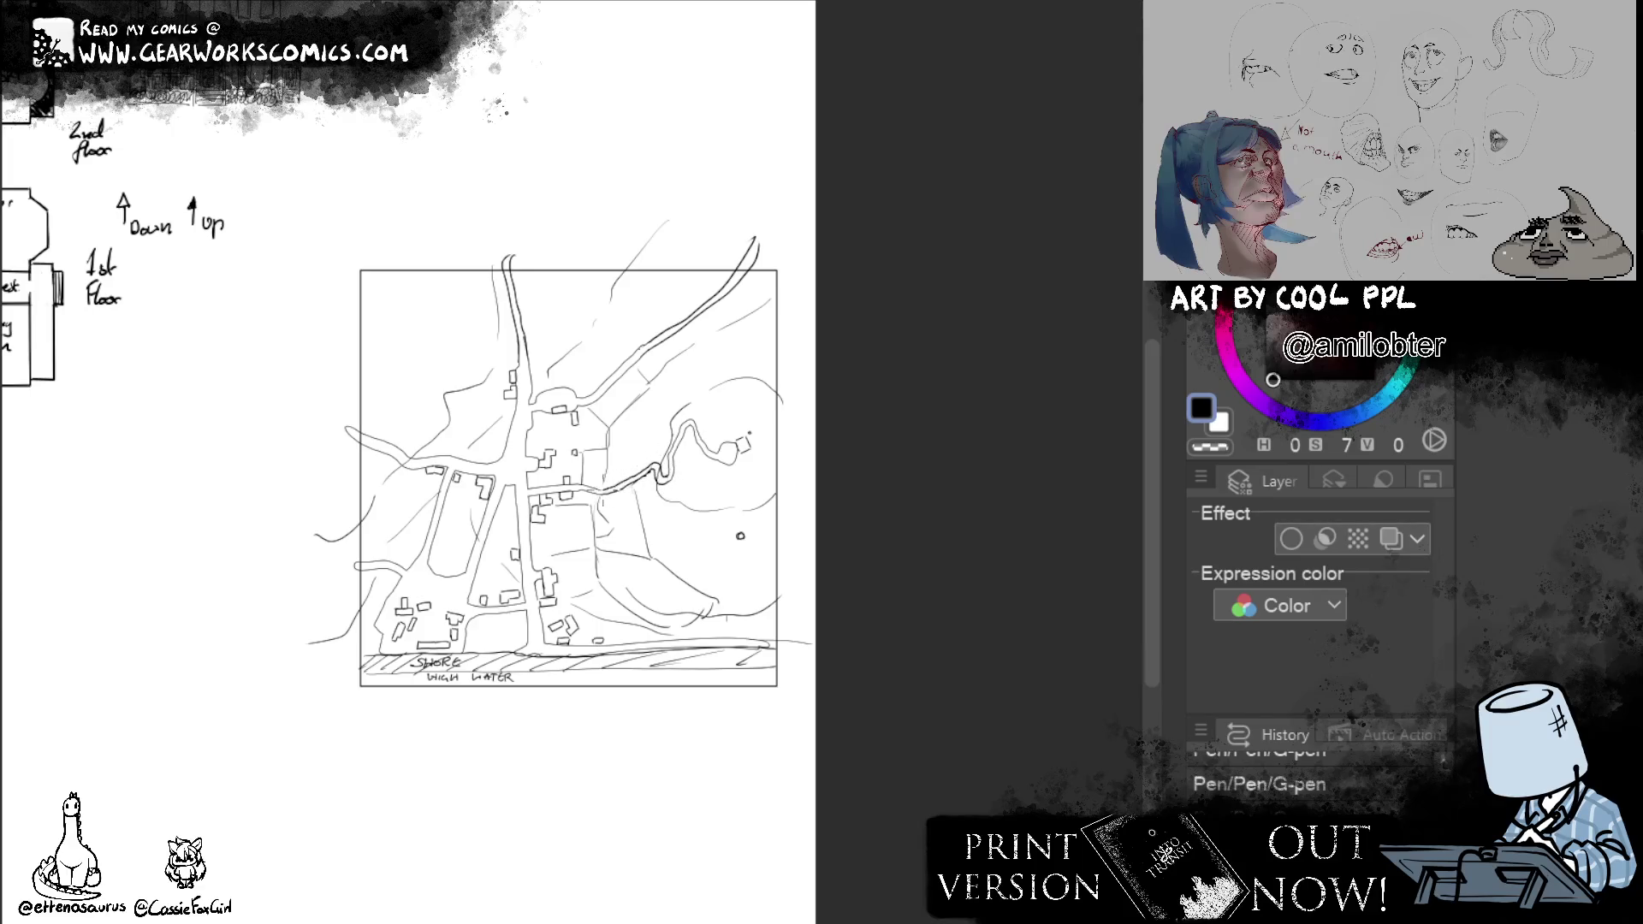
key(ctrl+z)
mouse_move(680, 478)
mouse_down()
mouse_move(659, 475)
mouse_move(637, 425)
mouse_move(600, 496)
mouse_up()
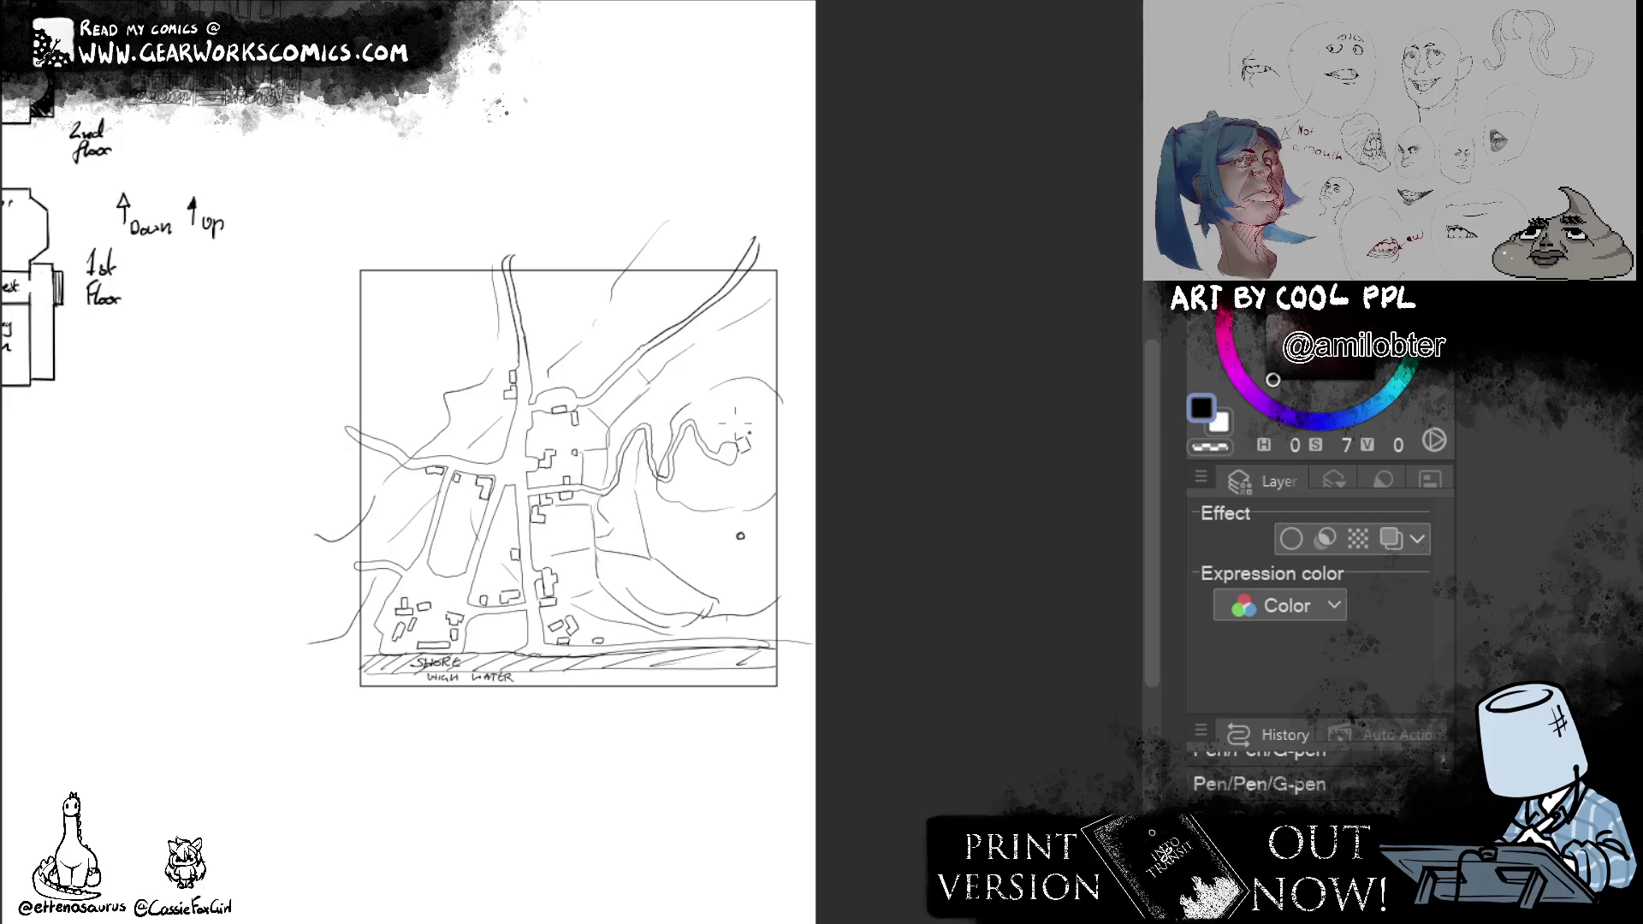
drag(634, 456, 618, 466)
drag(650, 405, 783, 315)
Sketch a small shape on the map's western edge.
drag(412, 427, 356, 418)
mouse_move(344, 420)
mouse_down()
mouse_move(396, 436)
mouse_move(380, 416)
mouse_move(401, 413)
mouse_move(400, 452)
mouse_move(399, 424)
mouse_move(379, 434)
mouse_move(393, 435)
mouse_up()
key(e)
key(p)
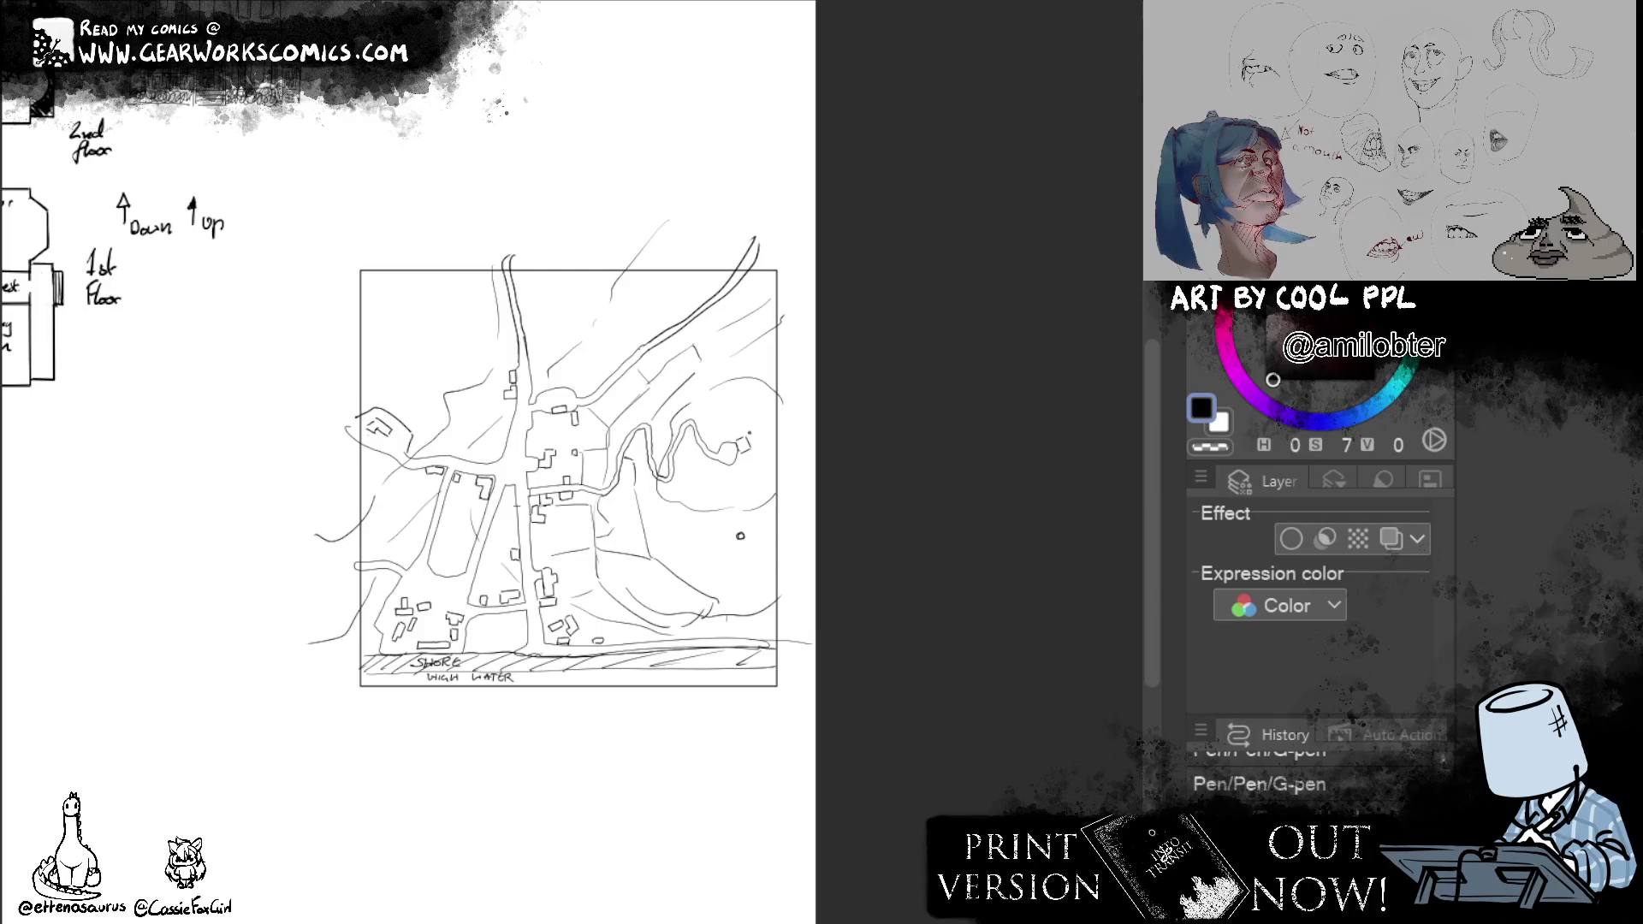
Erase small marks near the eastern hill and draw a small house outline there with a mark beside it.
key(e)
drag(737, 452, 752, 440)
key(p)
drag(736, 436, 752, 454)
drag(713, 426, 712, 438)
scroll(1129, 615, up, 1)
Zoom in and hatch the buildings on the left edge, by the main road and along the eastern road.
mouse_move(617, 782)
mouse_down()
mouse_move(807, 782)
mouse_move(783, 794)
mouse_up()
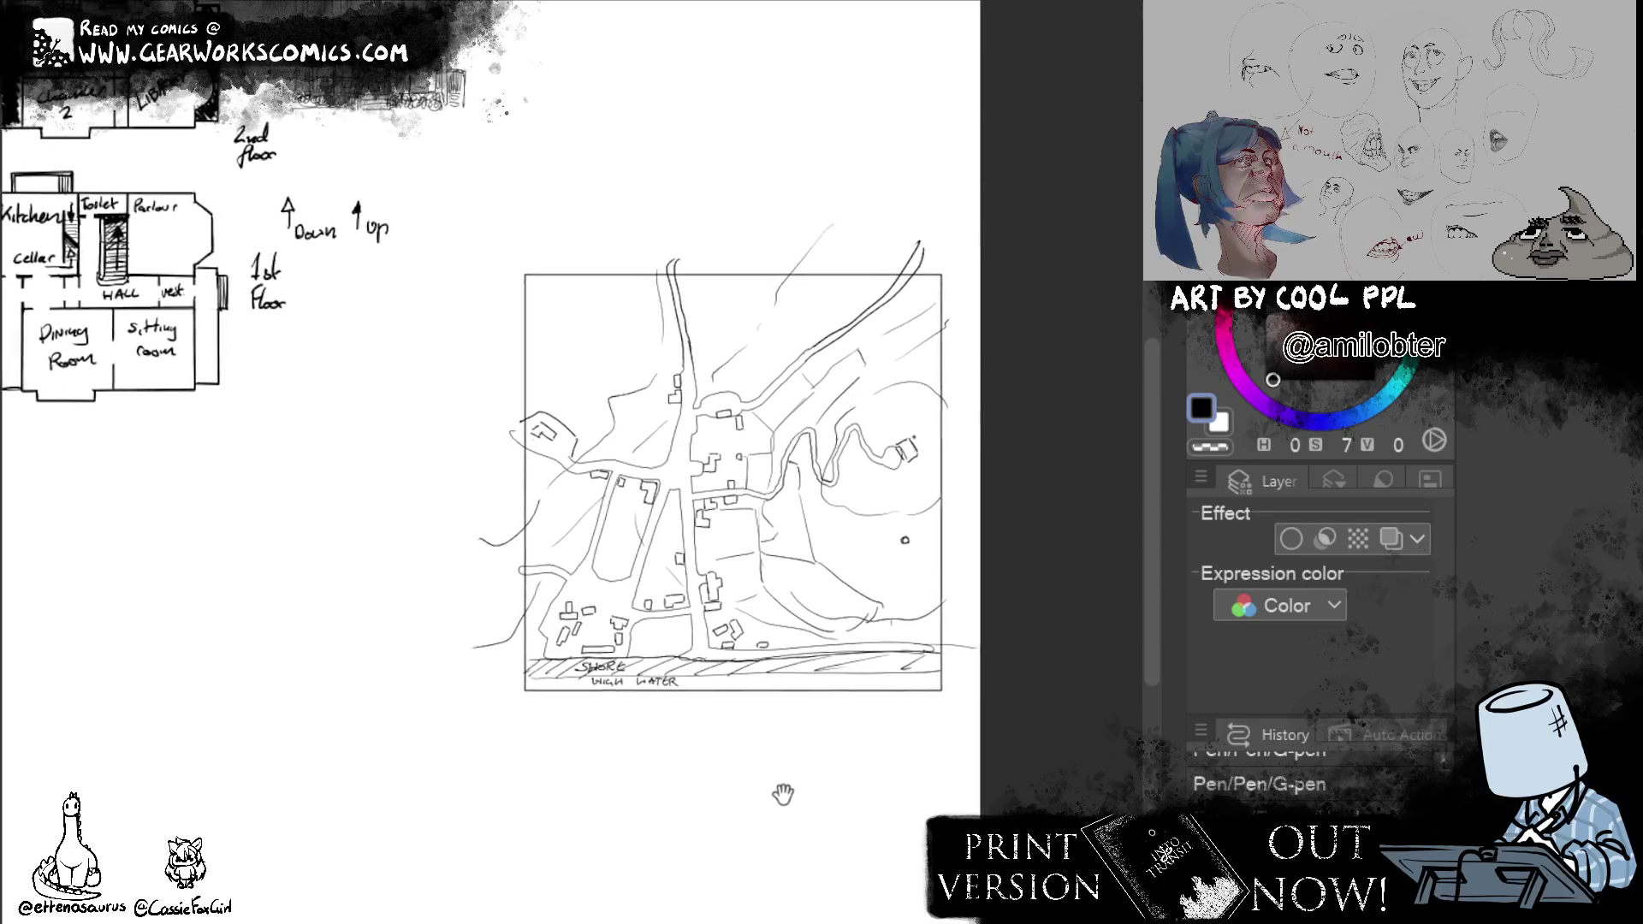
key(ctrl+plus)
key(ctrl+plus)
key(ctrl+plus)
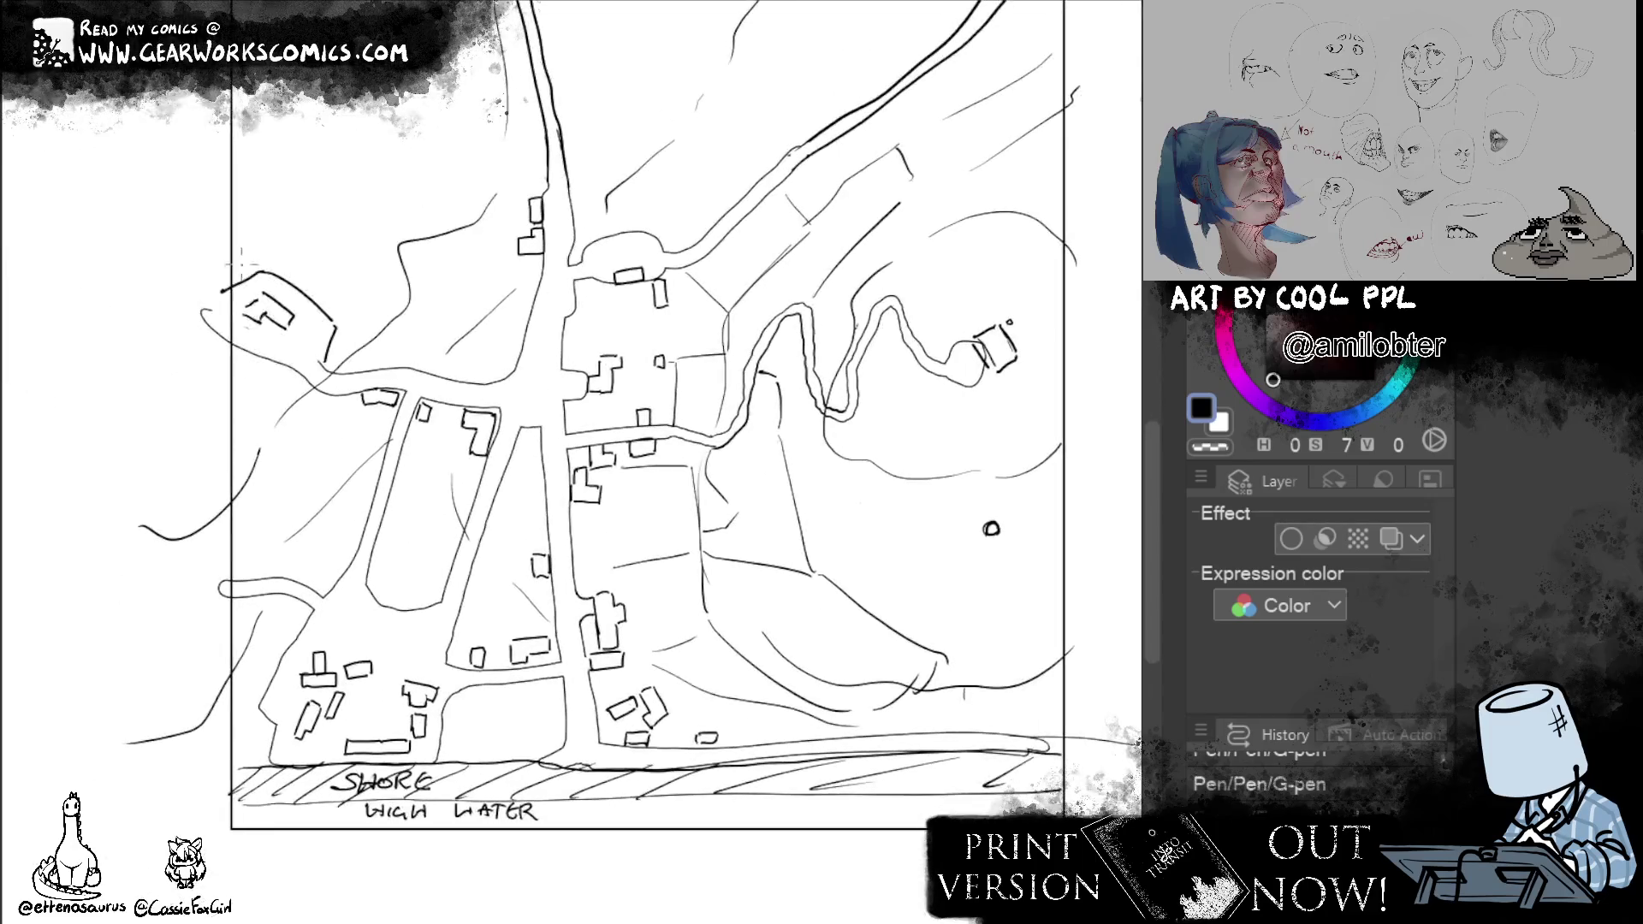
mouse_move(239, 308)
mouse_down()
mouse_move(265, 321)
mouse_move(280, 303)
mouse_move(301, 322)
mouse_up()
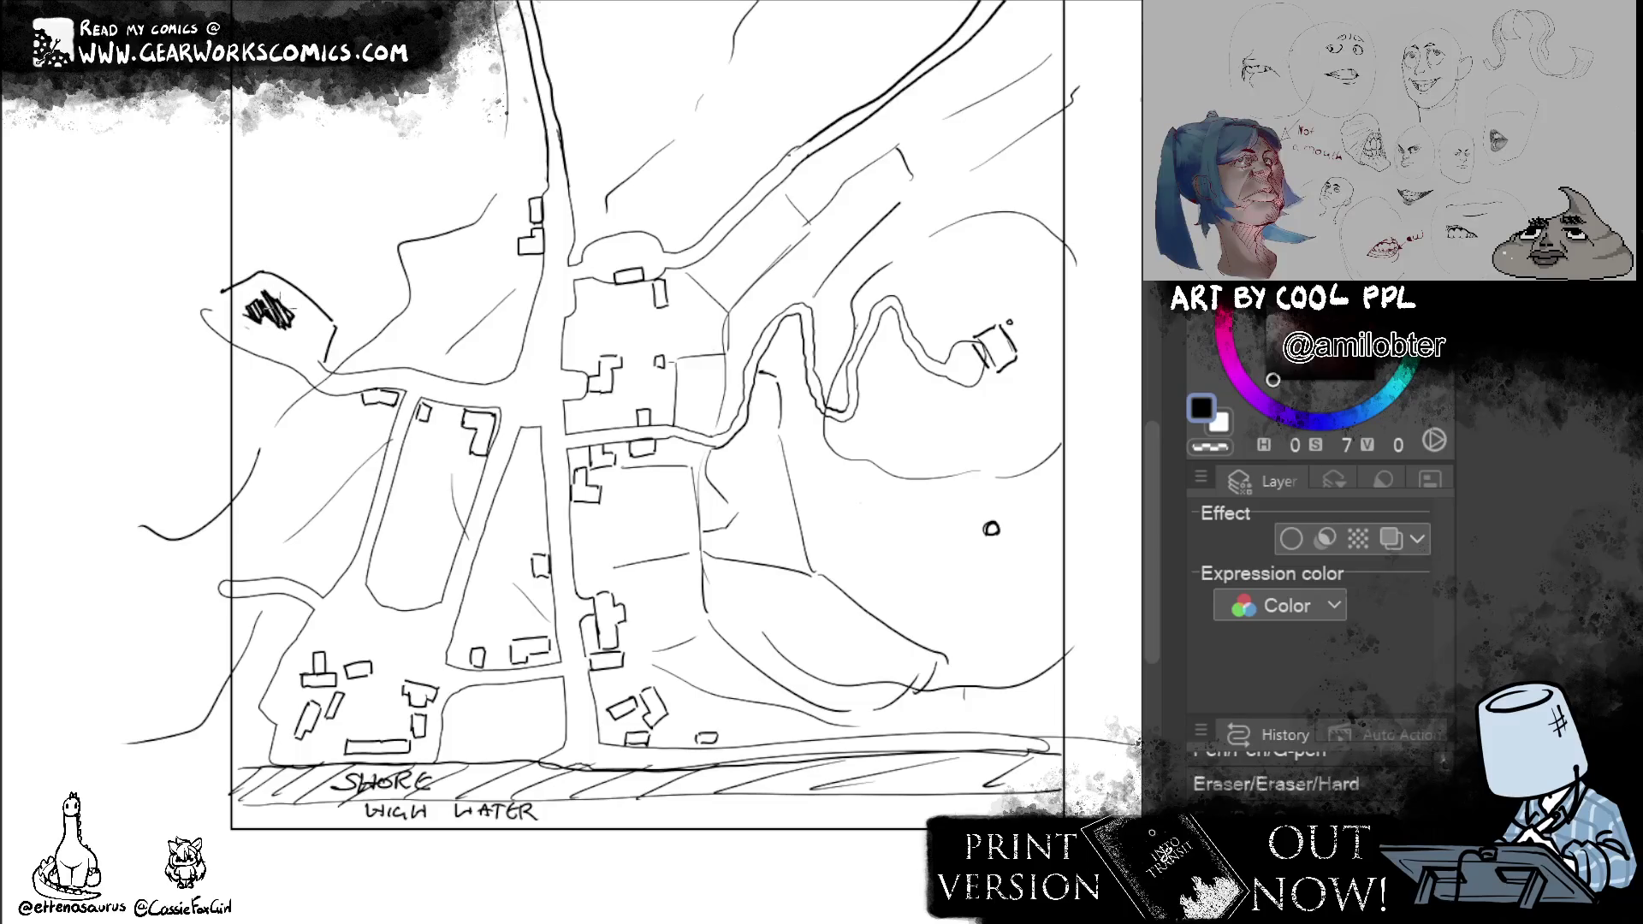
mouse_move(347, 401)
mouse_down()
mouse_move(404, 396)
mouse_move(489, 471)
mouse_move(498, 427)
mouse_up()
mouse_move(519, 257)
mouse_down()
mouse_move(545, 232)
mouse_move(544, 190)
mouse_up()
mouse_move(652, 305)
mouse_down()
mouse_move(670, 280)
mouse_move(626, 272)
mouse_move(645, 270)
mouse_up()
mouse_move(580, 390)
mouse_down()
mouse_move(619, 349)
mouse_move(665, 353)
mouse_up()
drag(636, 426, 650, 408)
drag(642, 425, 655, 407)
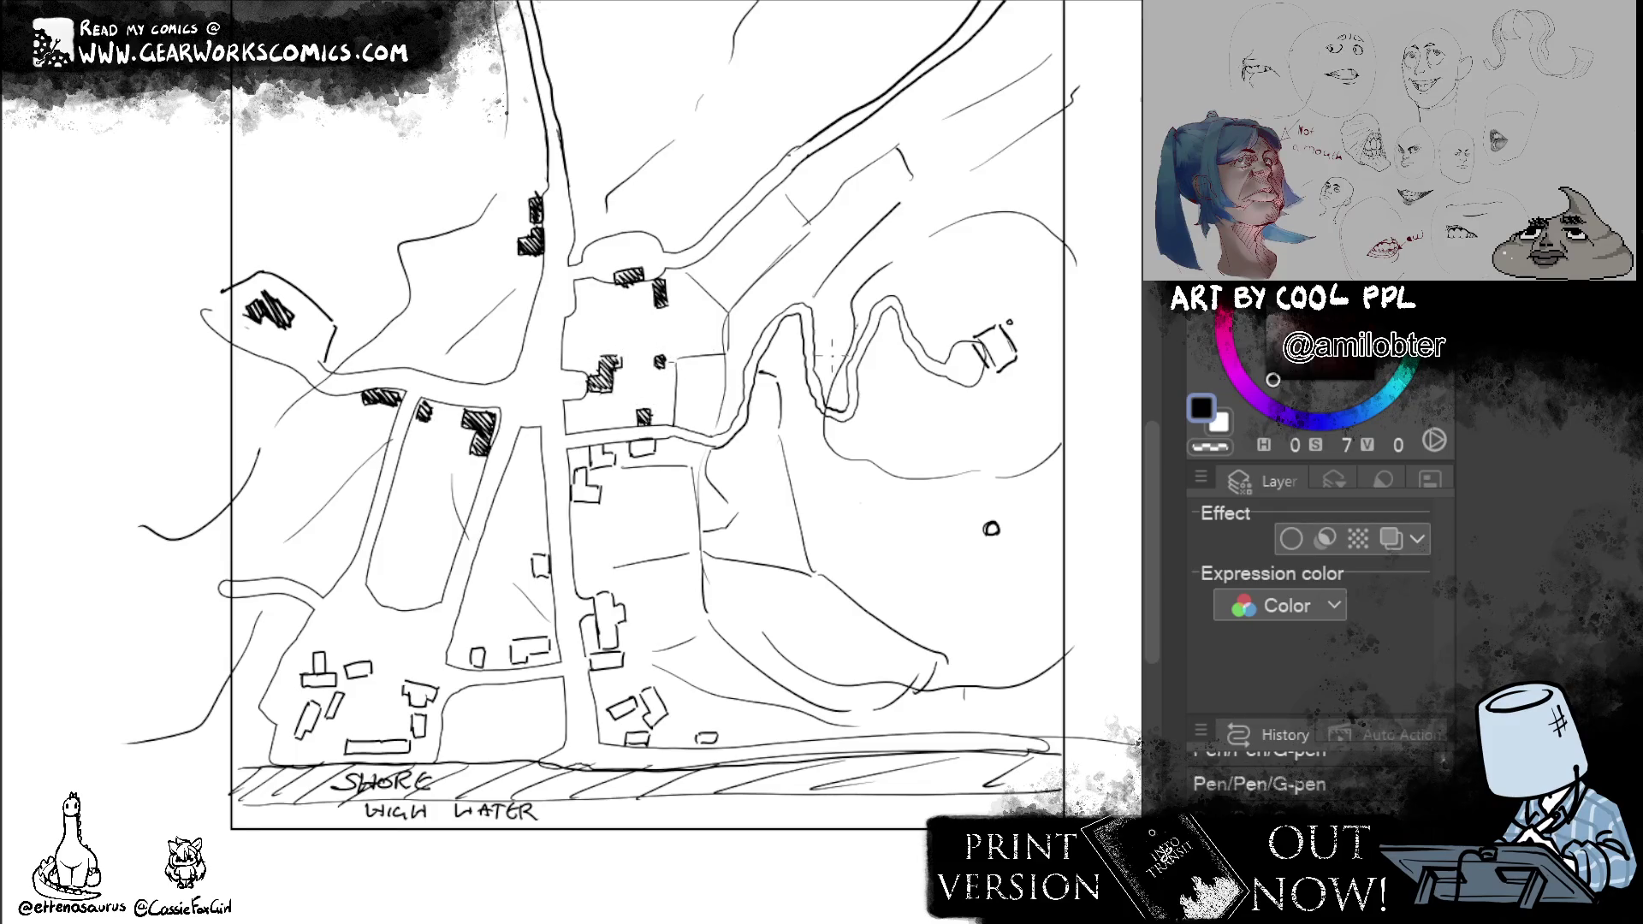
Hatch the building on the eastern hill and the buildings beside the main road and in the lower blocks.
drag(986, 375, 1009, 318)
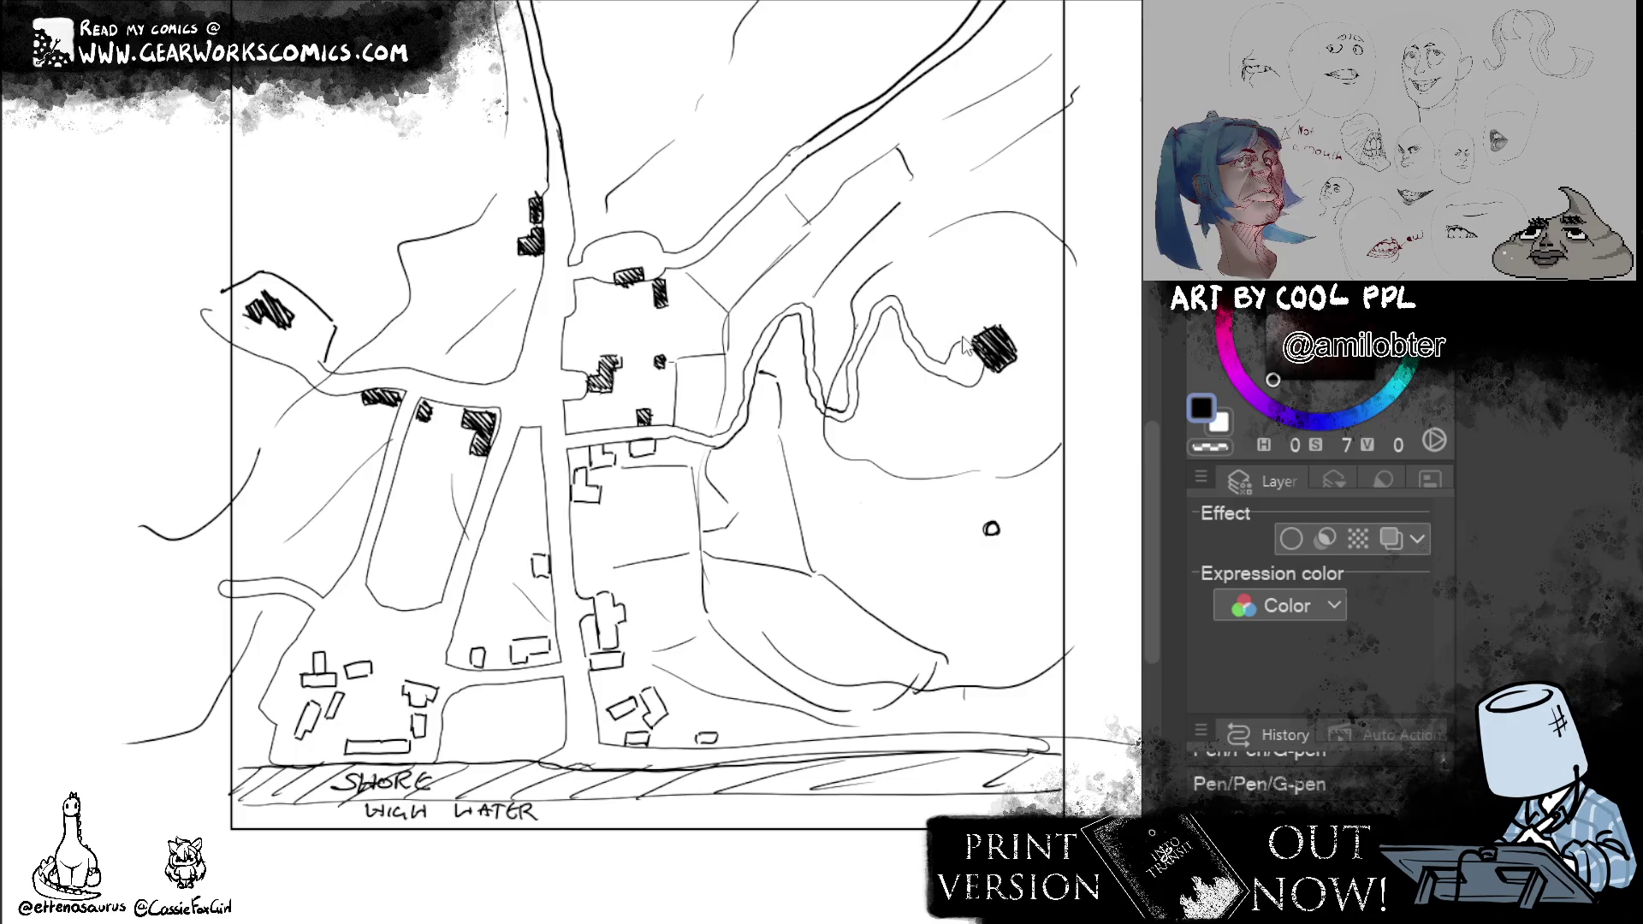
mouse_move(985, 311)
mouse_down()
mouse_move(1027, 329)
mouse_move(1017, 346)
mouse_up()
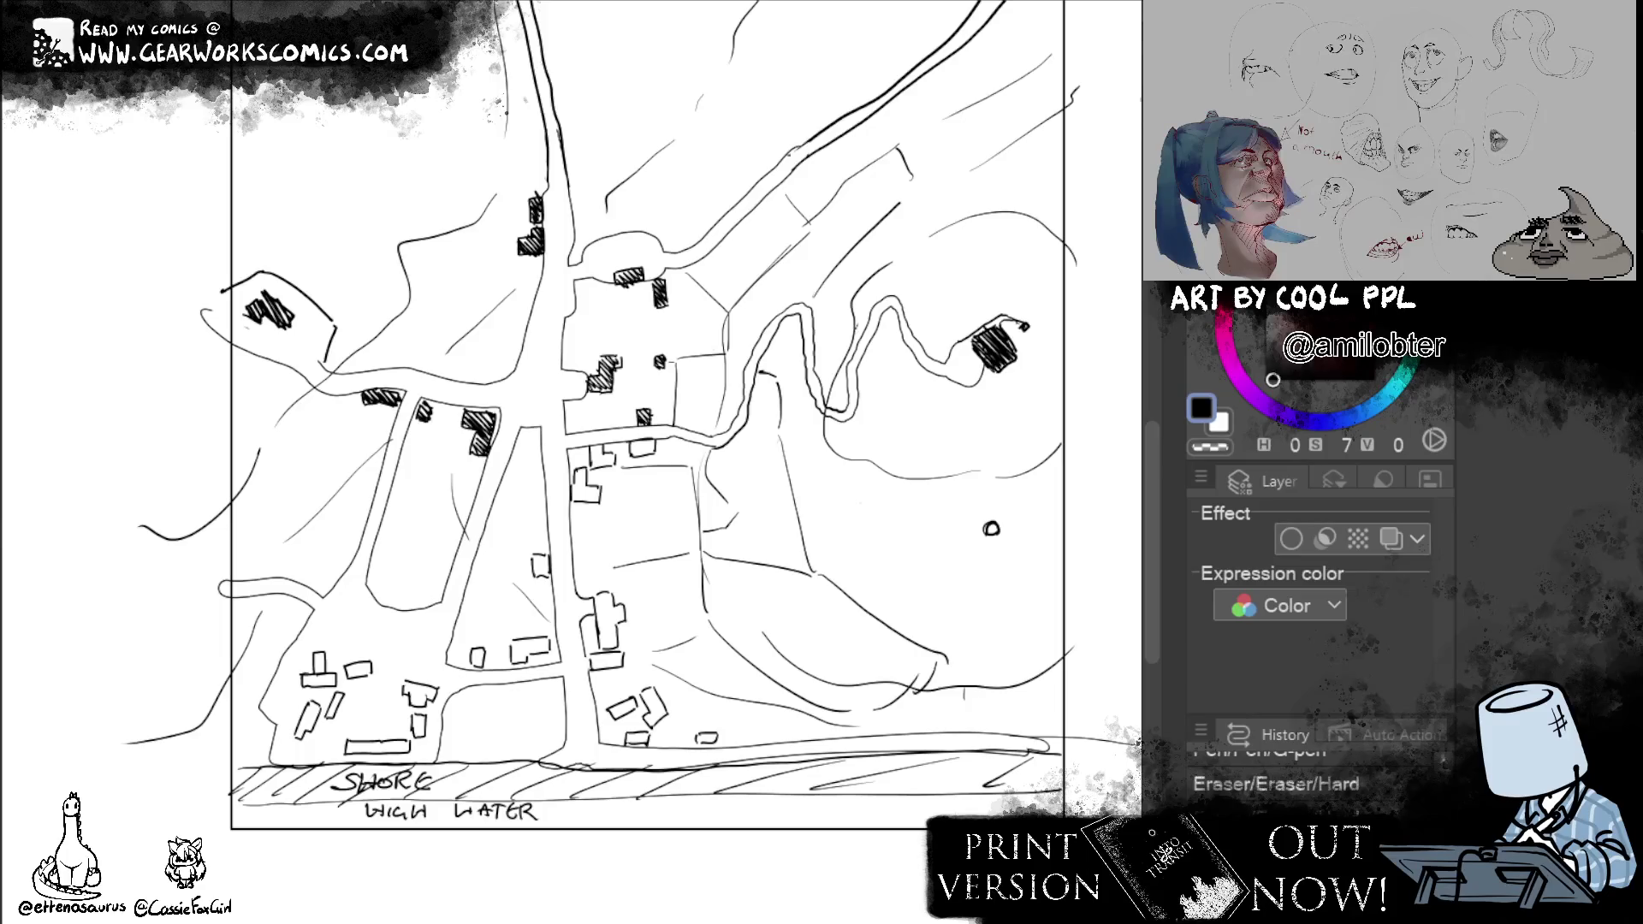
mouse_move(628, 455)
mouse_down()
mouse_move(665, 441)
mouse_move(604, 475)
mouse_move(630, 462)
mouse_move(593, 510)
mouse_move(607, 504)
mouse_move(591, 492)
mouse_up()
mouse_move(588, 644)
mouse_down()
mouse_move(623, 647)
mouse_move(622, 588)
mouse_move(552, 557)
mouse_move(557, 544)
mouse_up()
drag(495, 662, 554, 639)
mouse_move(526, 667)
mouse_down()
mouse_move(557, 628)
mouse_move(629, 654)
mouse_up()
Hatch the buildings near the shore and the lower-left cluster, including the long, slanted and T-shaped ones.
mouse_move(608, 721)
mouse_down()
mouse_move(639, 688)
mouse_move(679, 698)
mouse_move(644, 735)
mouse_move(715, 732)
mouse_up()
drag(701, 743, 719, 733)
drag(470, 667, 490, 644)
drag(400, 704, 437, 678)
drag(412, 735, 432, 701)
mouse_move(344, 758)
mouse_down()
mouse_move(357, 738)
mouse_move(419, 737)
mouse_up()
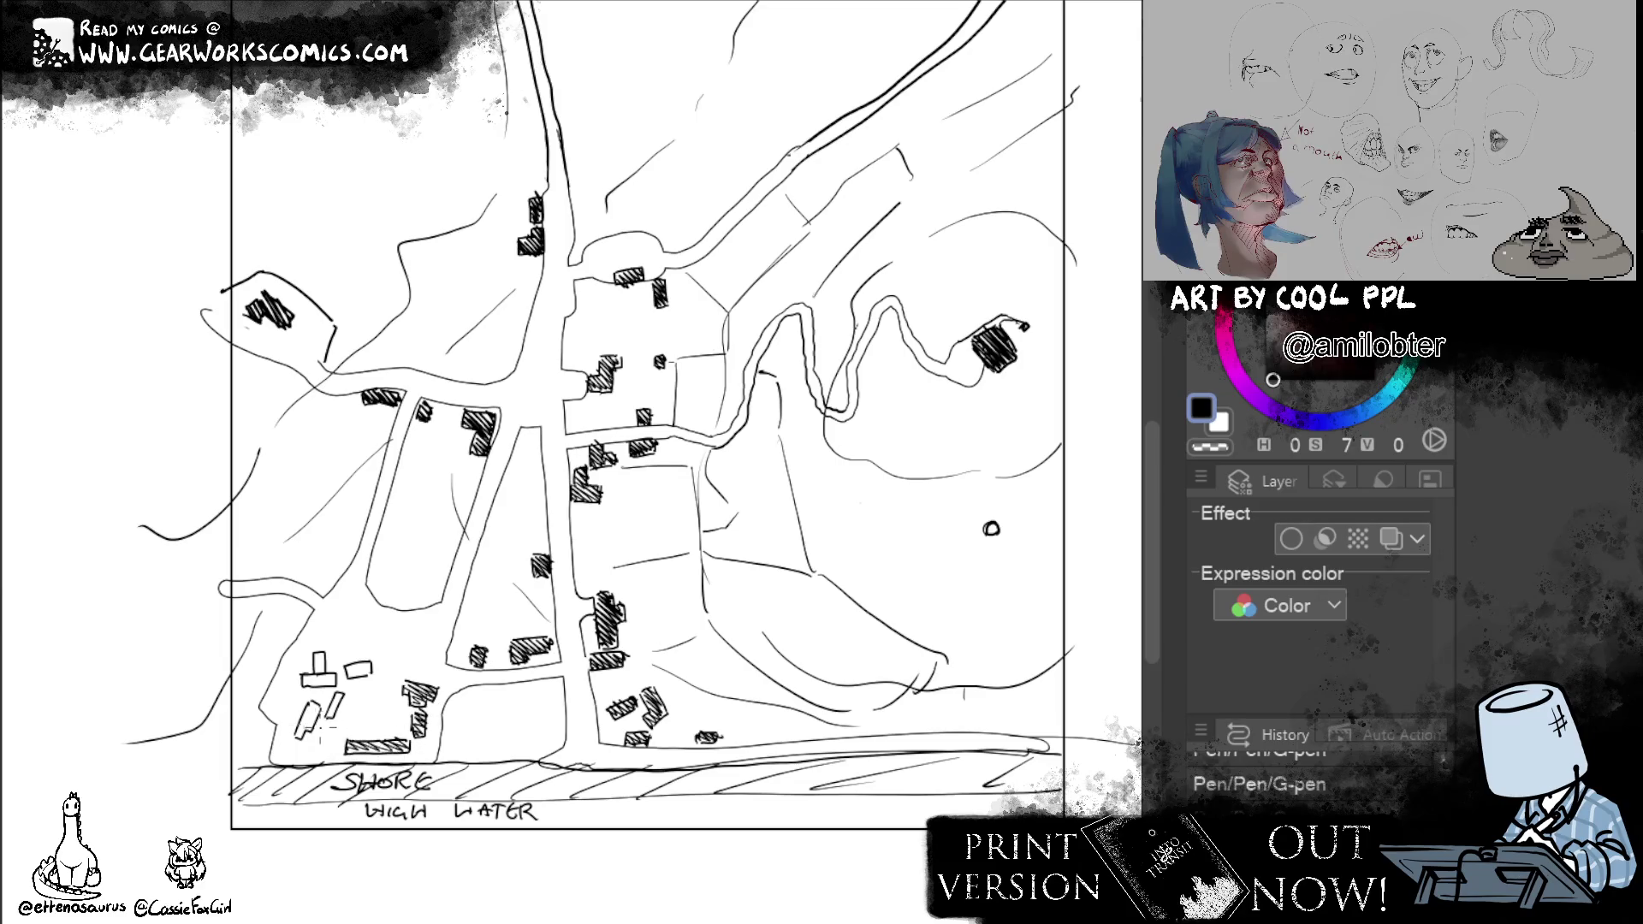
mouse_move(292, 736)
mouse_down()
mouse_move(326, 701)
mouse_move(342, 711)
mouse_move(349, 691)
mouse_move(324, 671)
mouse_up()
mouse_move(313, 686)
mouse_down()
mouse_move(337, 673)
mouse_move(329, 657)
mouse_move(364, 662)
mouse_up()
drag(359, 678, 373, 663)
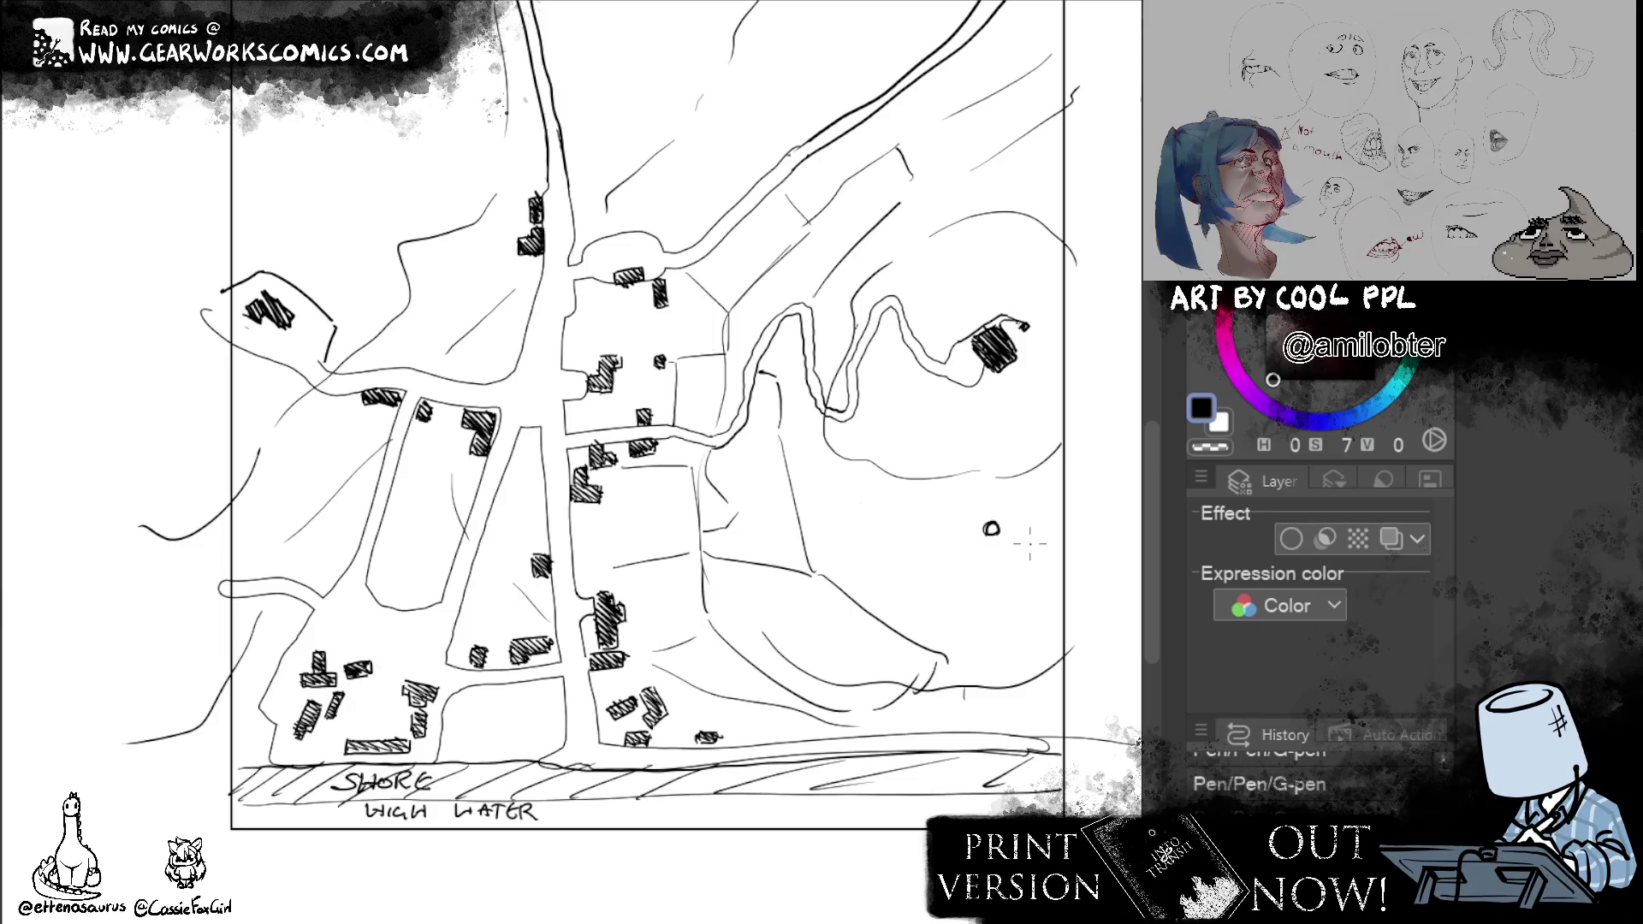
Write 'Stone Circle' under the small circle.
mouse_move(985, 535)
mouse_down()
mouse_move(975, 552)
mouse_move(998, 552)
mouse_up()
mouse_move(990, 541)
mouse_down()
mouse_move(1029, 553)
mouse_move(983, 575)
mouse_up()
drag(996, 566, 1038, 574)
Enable Layer color in the Layer Property panel and set it to red.
click(1390, 538)
click(1359, 578)
click(735, 373)
click(993, 279)
Hand-letter 'Barrow Hill' in red beside the eastern hill.
mouse_move(888, 391)
mouse_down()
mouse_move(879, 435)
mouse_move(945, 454)
mouse_move(963, 431)
mouse_move(983, 471)
mouse_up()
key(ctrl+z)
key(ctrl+z)
key(ctrl+z)
mouse_move(994, 448)
mouse_down()
mouse_move(1009, 474)
mouse_move(1025, 444)
mouse_up()
mouse_move(874, 456)
mouse_down()
mouse_move(866, 489)
mouse_move(893, 501)
mouse_up()
mouse_move(869, 477)
mouse_down()
mouse_move(892, 472)
mouse_move(930, 517)
mouse_up()
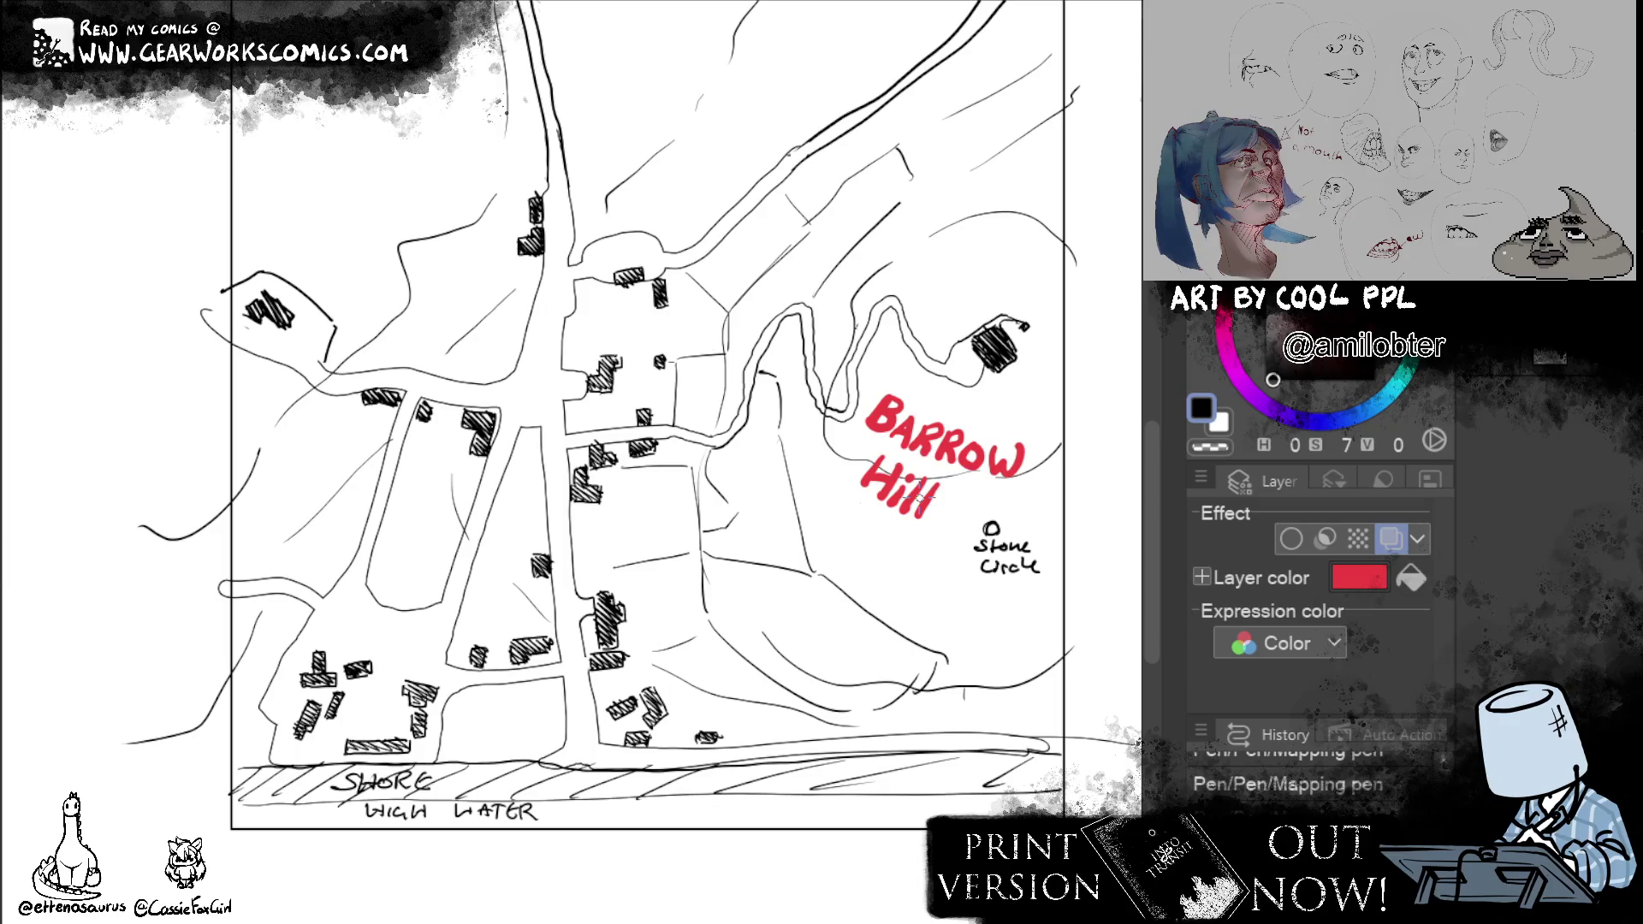
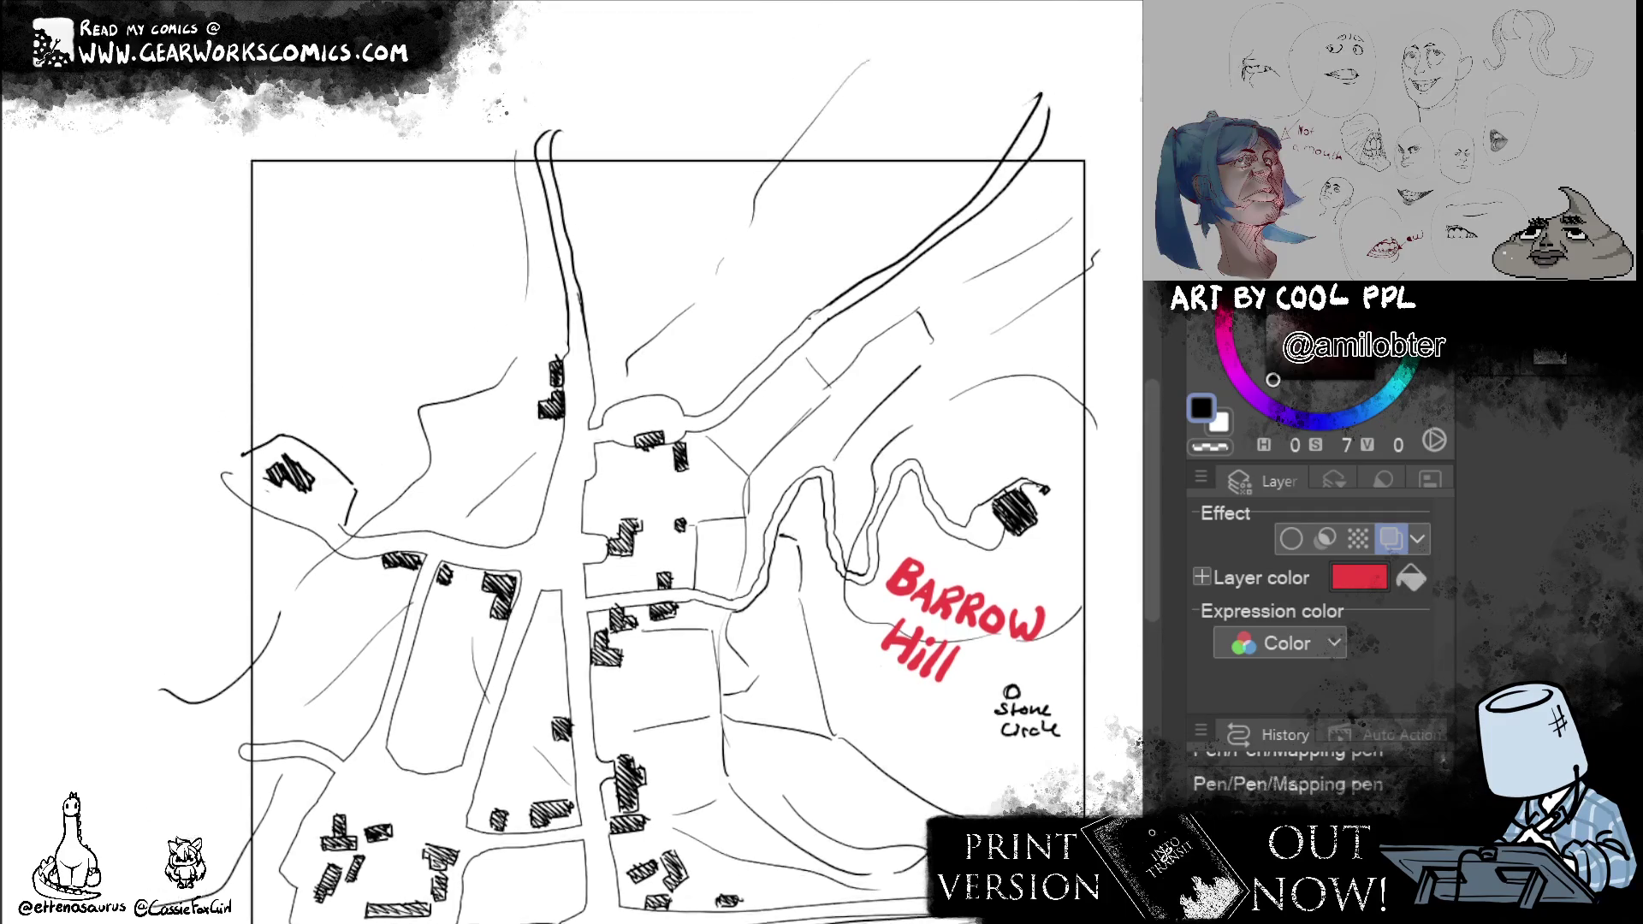
Hand-letter BARGATE in red across the map's top-left corner.
drag(642, 449, 724, 635)
mouse_move(337, 195)
mouse_down()
mouse_move(337, 254)
mouse_move(392, 203)
mouse_move(412, 254)
mouse_up()
drag(386, 239, 483, 257)
mouse_move(491, 257)
mouse_down()
mouse_move(509, 203)
mouse_move(529, 254)
mouse_up()
mouse_move(499, 237)
mouse_down()
mouse_move(554, 206)
mouse_move(540, 255)
mouse_up()
mouse_move(585, 202)
mouse_down()
mouse_move(566, 208)
mouse_move(593, 250)
mouse_move(588, 224)
mouse_up()
Bring the shore area into view and rotate the canvas to letter along the roads.
mouse_move(1077, 920)
mouse_down()
mouse_move(1024, 837)
mouse_move(859, 673)
mouse_move(970, 710)
mouse_move(1050, 772)
mouse_move(1037, 825)
mouse_up()
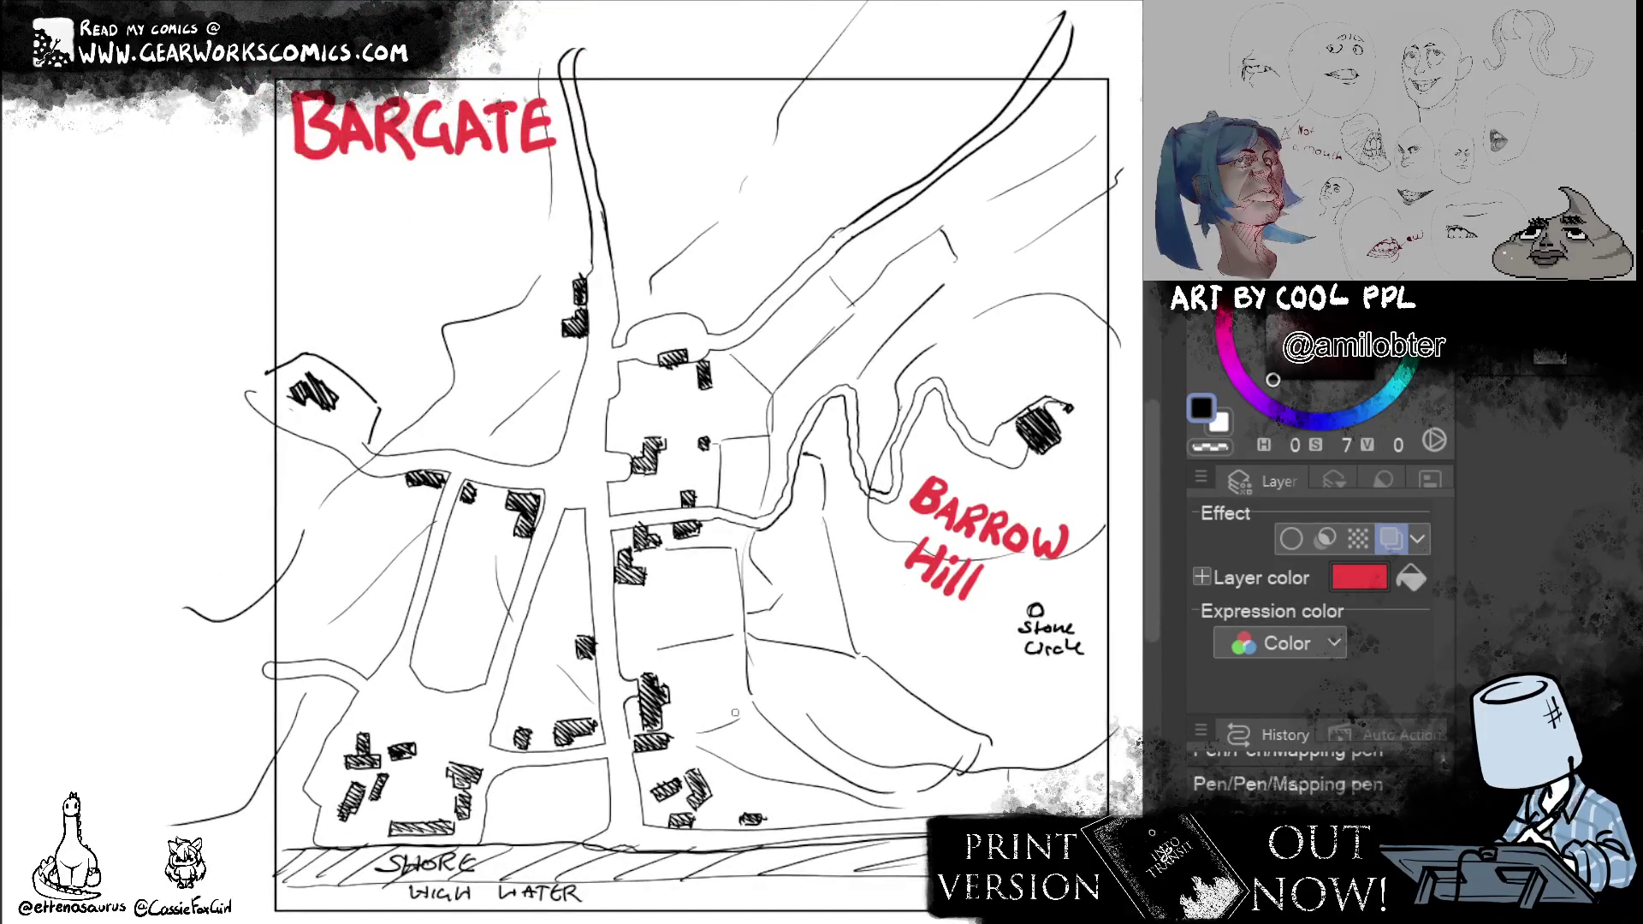
mouse_move(803, 758)
mouse_down()
mouse_move(823, 729)
mouse_move(808, 720)
mouse_up()
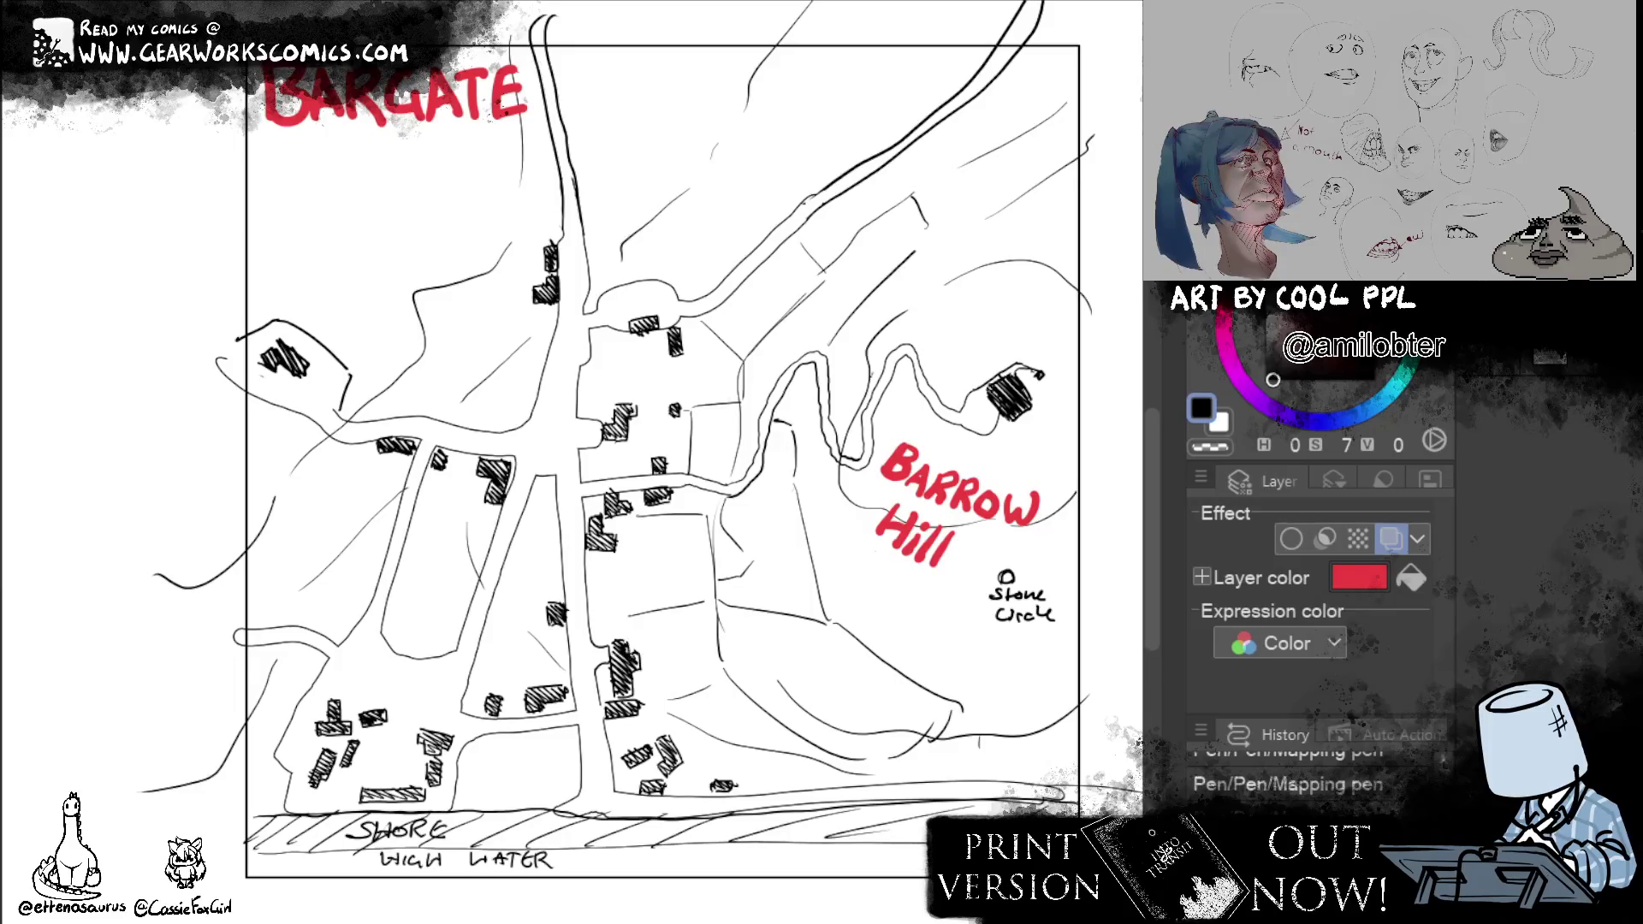
mouse_move(857, 711)
mouse_down()
mouse_move(694, 821)
mouse_move(308, 739)
mouse_up()
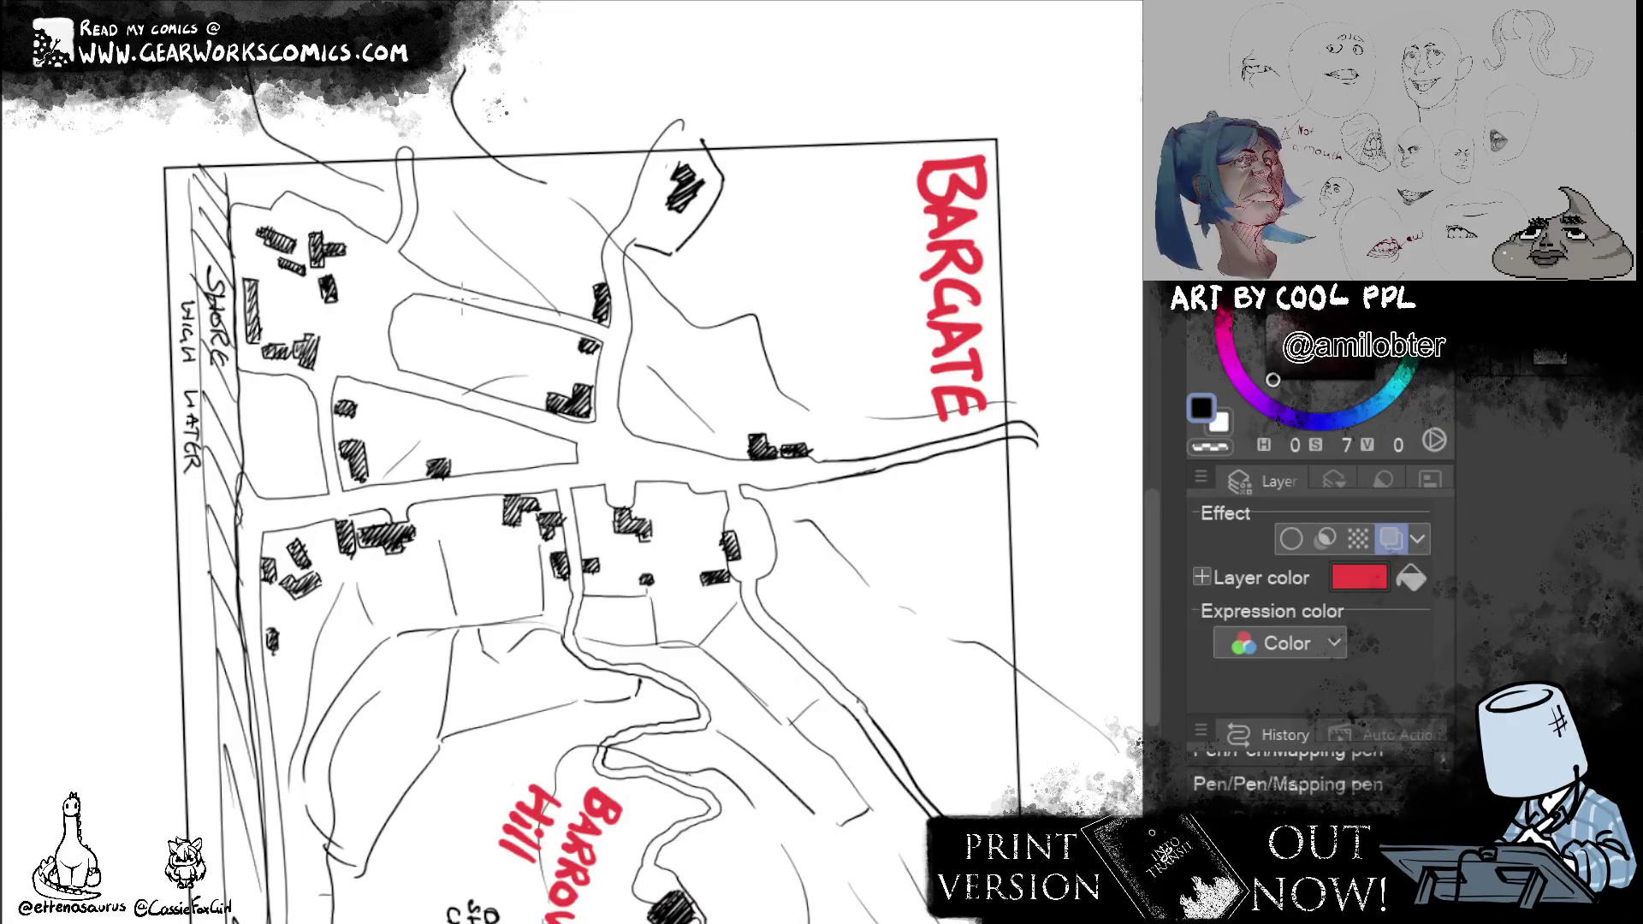
Letter NEW ROAD and WHEEL HOUSE ROAD in red along the central map roads.
mouse_move(457, 294)
mouse_down()
mouse_move(472, 273)
mouse_move(479, 295)
mouse_move(510, 280)
mouse_move(573, 308)
mouse_up()
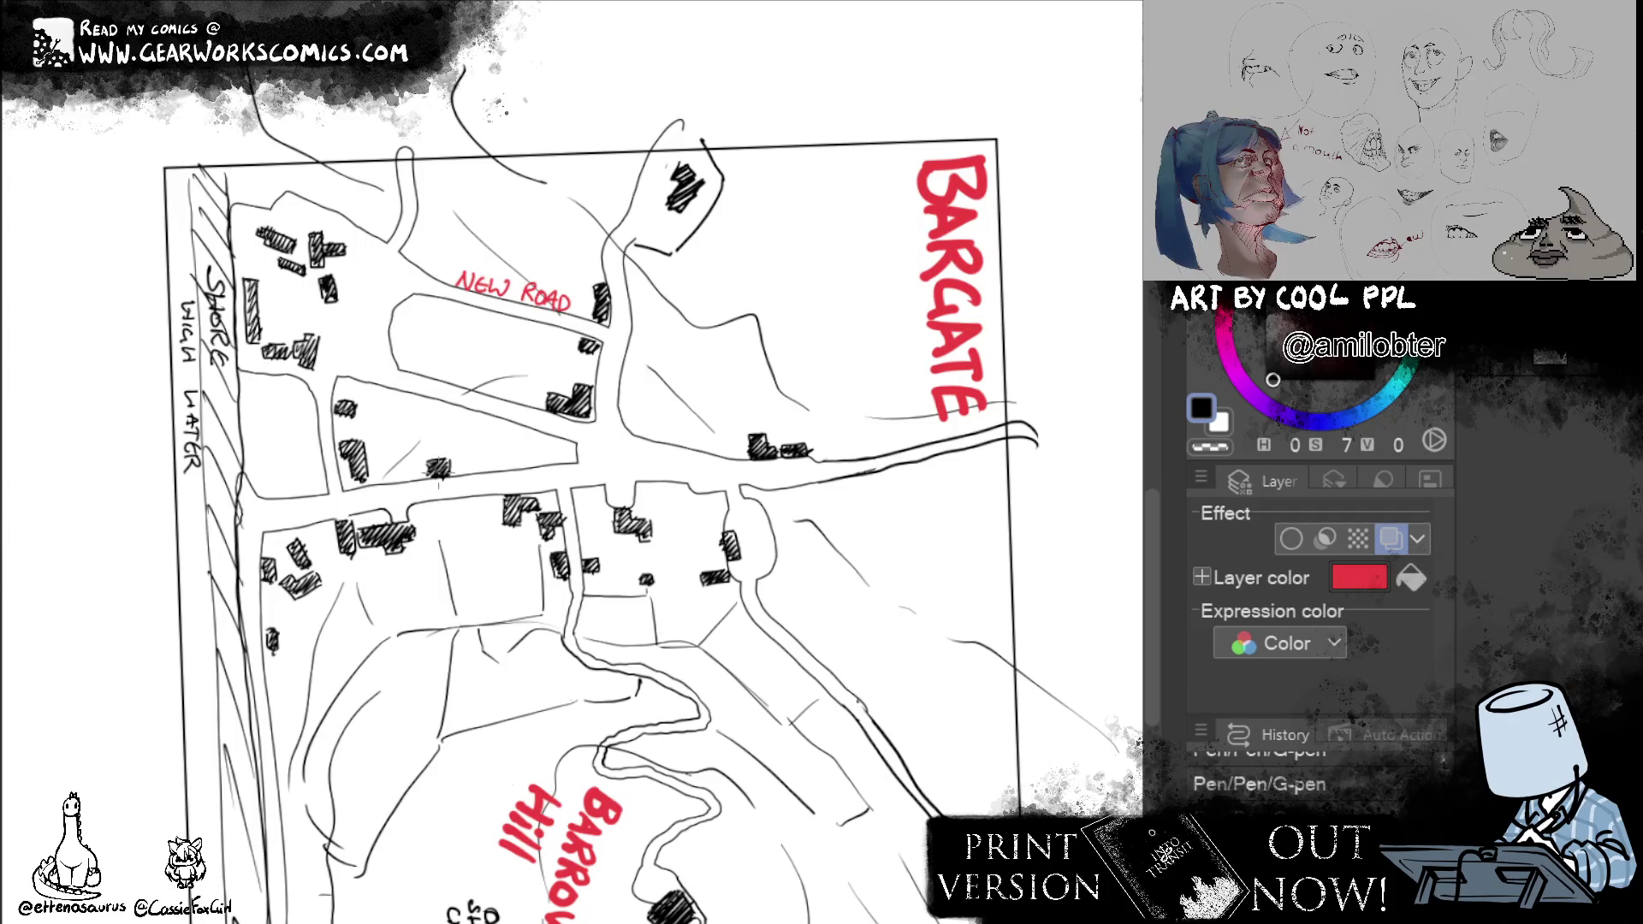
drag(435, 479, 514, 492)
mouse_move(517, 475)
mouse_down()
mouse_move(526, 493)
mouse_move(586, 487)
mouse_up()
mouse_move(593, 475)
mouse_down()
mouse_move(589, 487)
mouse_move(642, 484)
mouse_move(649, 465)
mouse_move(672, 482)
mouse_up()
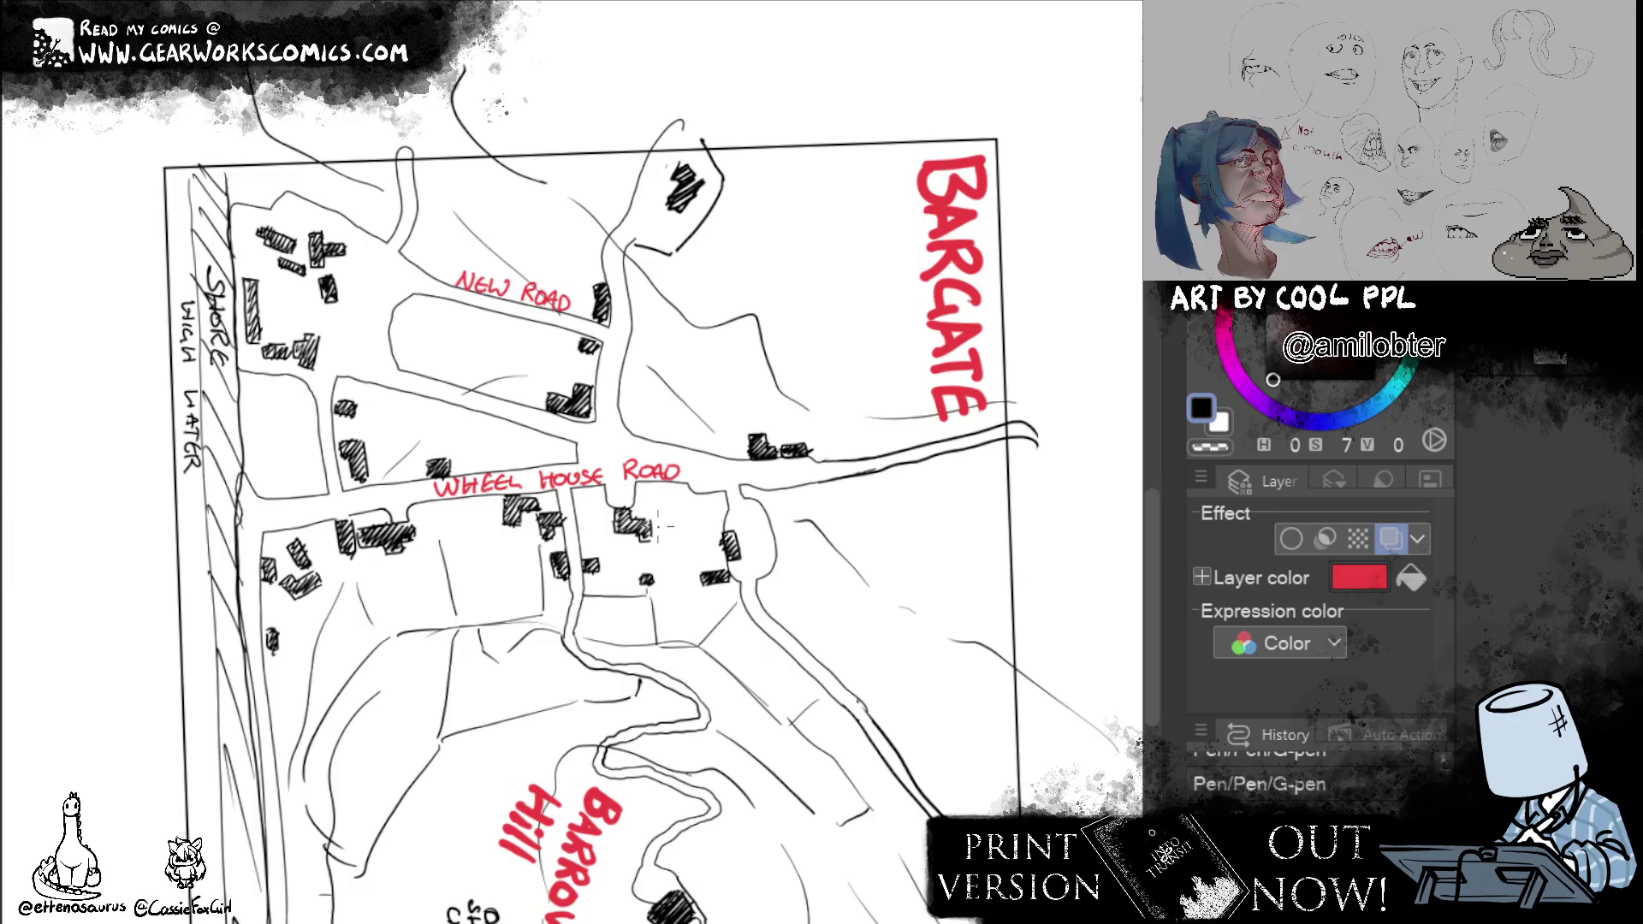
Letter WAKE LANE beside the houses and start the BREWERY label above the lower buildings.
drag(657, 527, 771, 385)
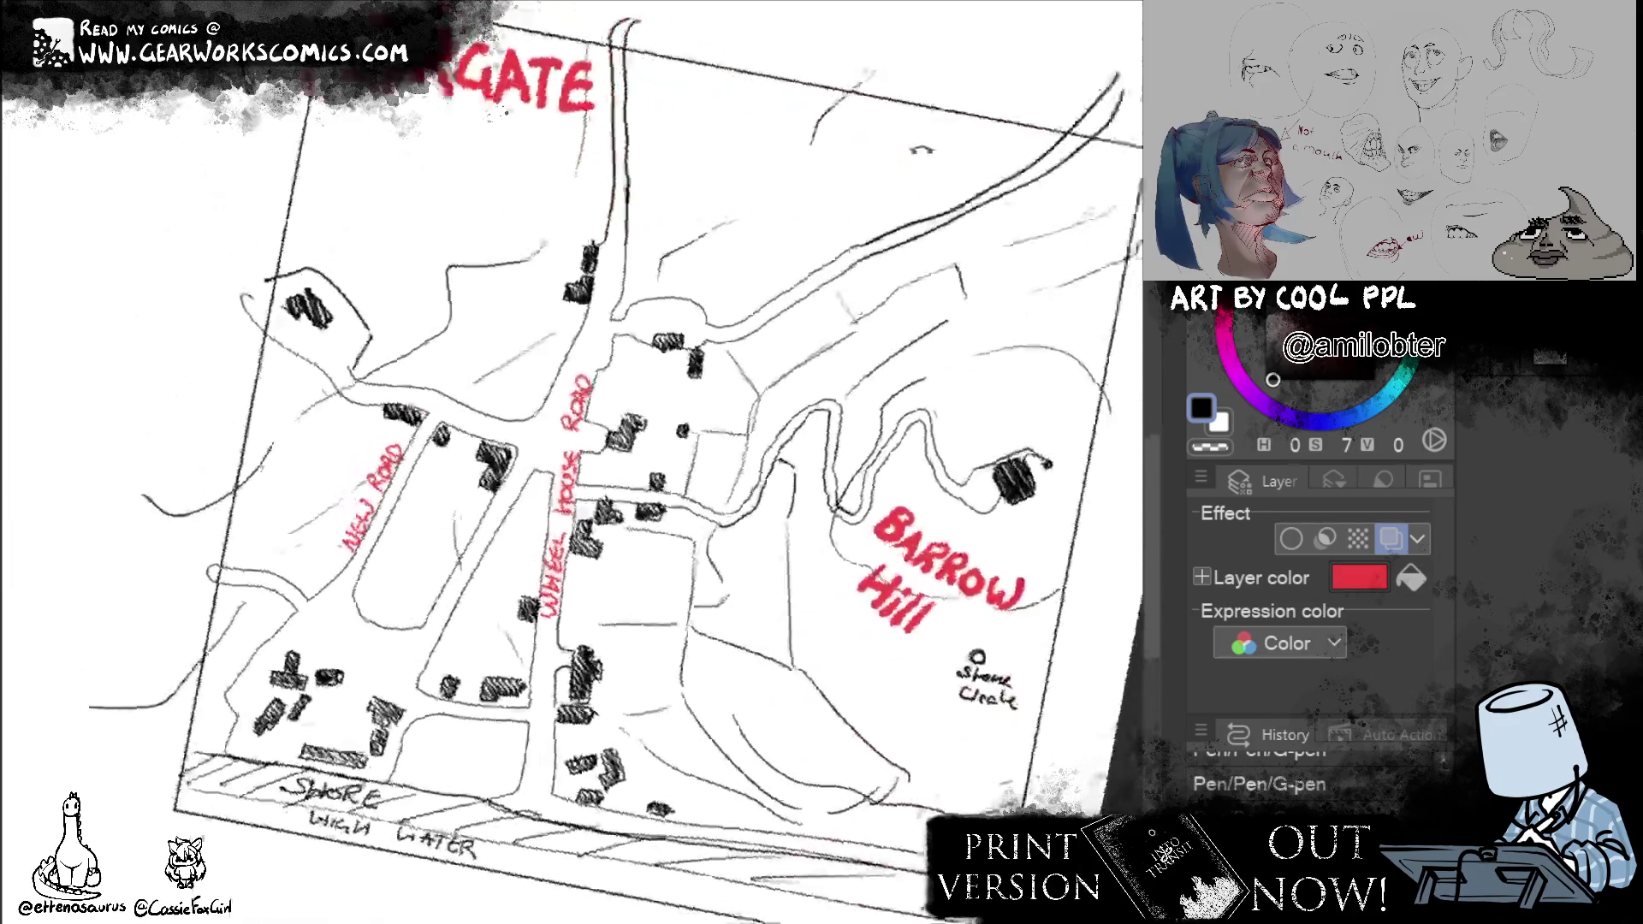
mouse_move(587, 479)
mouse_down()
mouse_move(601, 495)
mouse_move(644, 464)
mouse_up()
mouse_move(635, 483)
mouse_down()
mouse_move(687, 452)
mouse_move(710, 469)
mouse_up()
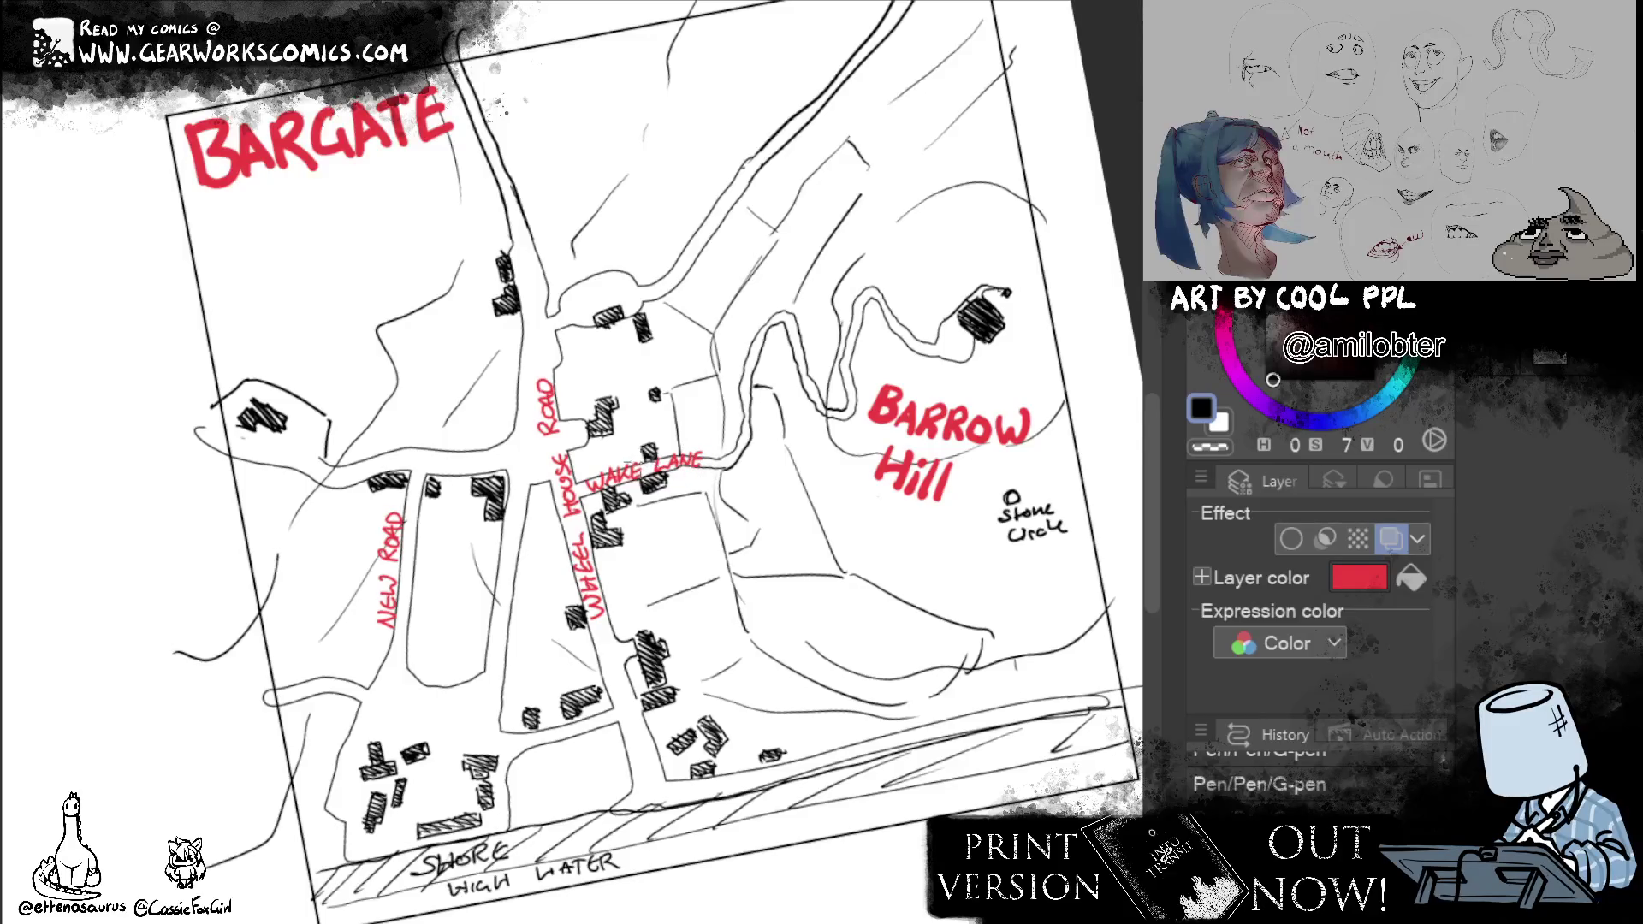
drag(976, 657, 972, 678)
mouse_move(365, 714)
mouse_down()
mouse_move(367, 737)
mouse_move(434, 709)
mouse_move(436, 734)
mouse_up()
drag(643, 513, 712, 480)
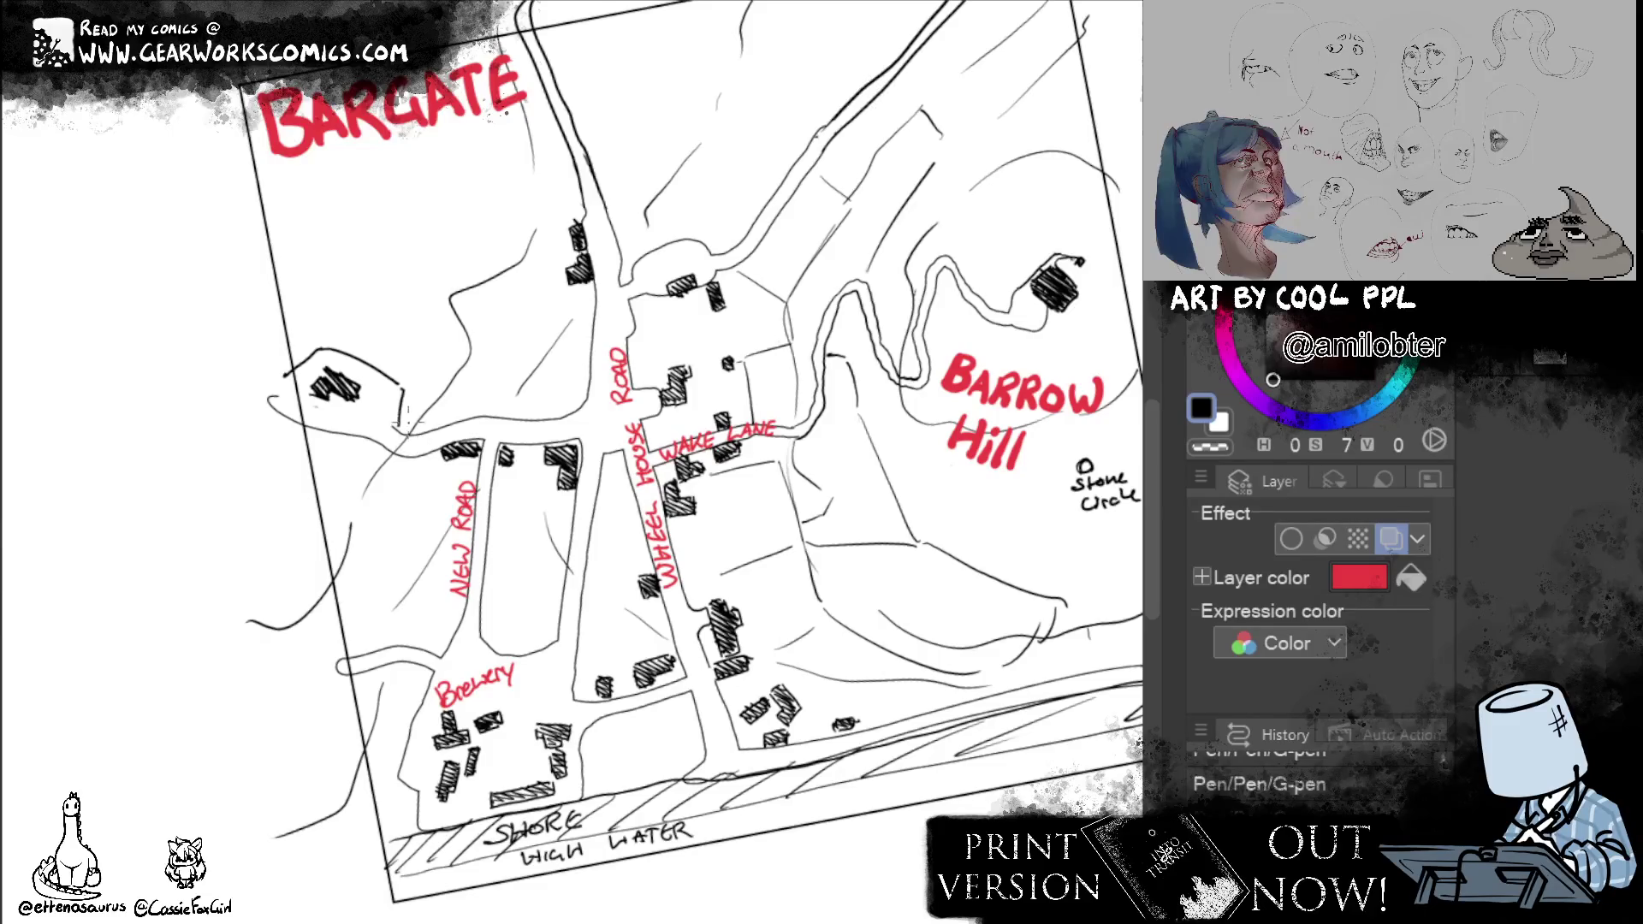
Letter LOW PIT LANE in red near New Road.
mouse_move(414, 436)
mouse_down()
mouse_move(430, 449)
mouse_move(463, 430)
mouse_up()
mouse_move(470, 421)
mouse_down()
mouse_move(471, 436)
mouse_move(496, 421)
mouse_up()
mouse_move(488, 421)
mouse_down()
mouse_move(488, 437)
mouse_move(520, 438)
mouse_move(536, 420)
mouse_move(549, 441)
mouse_up()
drag(537, 423, 547, 432)
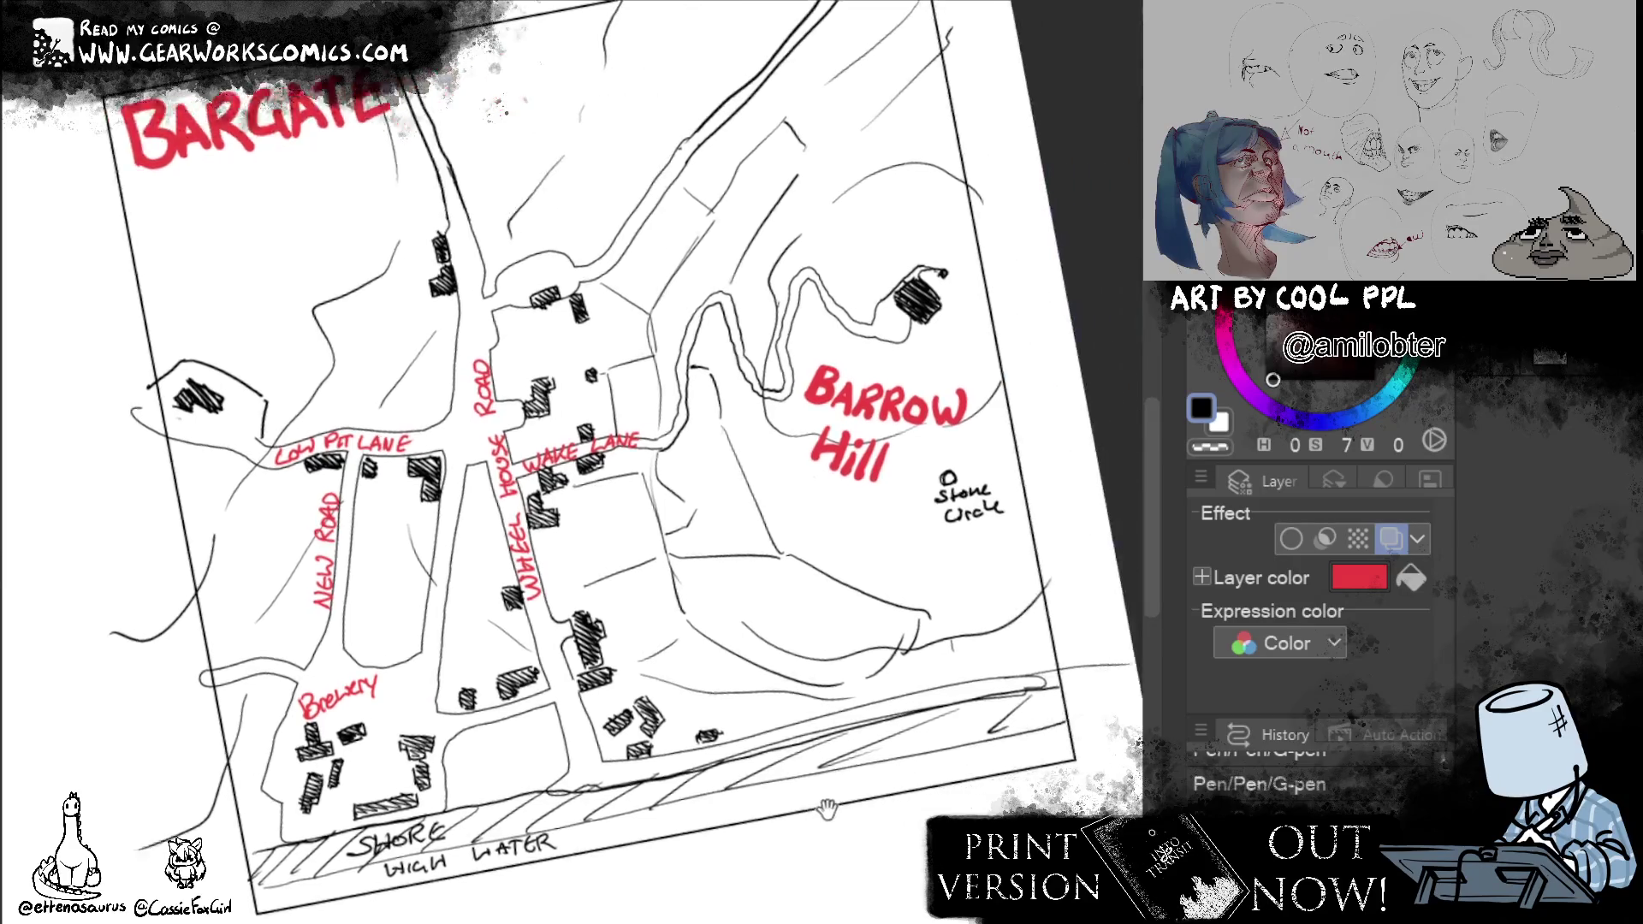
Write RIVER in red below the shoreline, redoing the messy first letter.
drag(1008, 775, 847, 794)
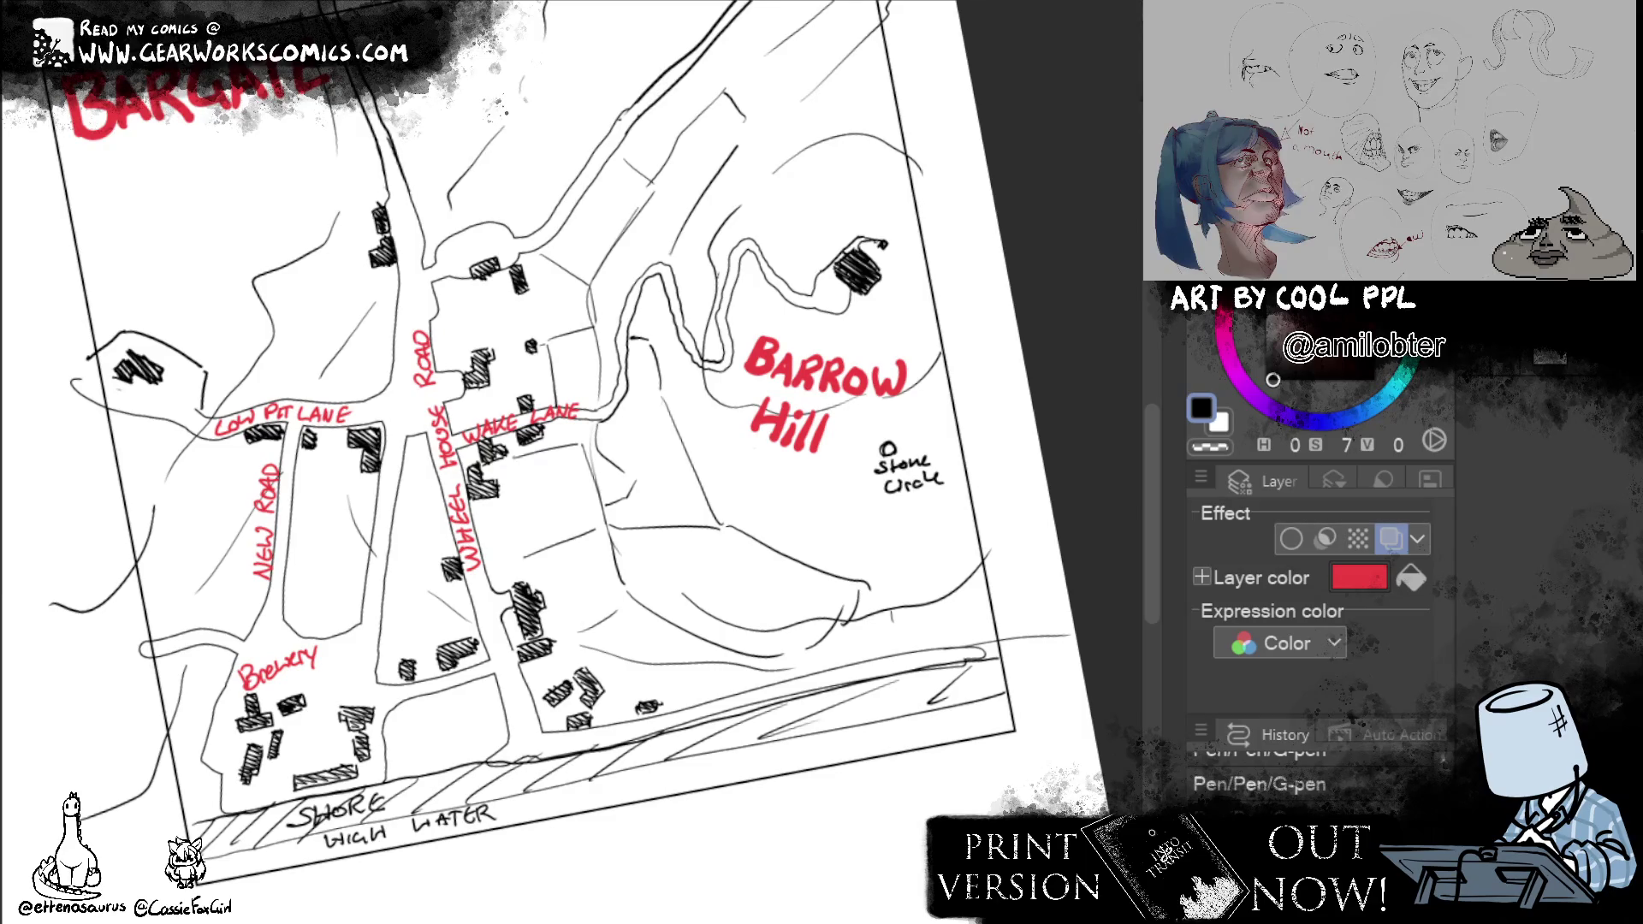
mouse_move(560, 788)
mouse_down()
mouse_move(560, 821)
mouse_move(586, 814)
mouse_up()
key(ctrl+z)
mouse_move(594, 786)
mouse_down()
mouse_move(595, 819)
mouse_move(628, 780)
mouse_move(636, 811)
mouse_up()
drag(634, 783, 685, 804)
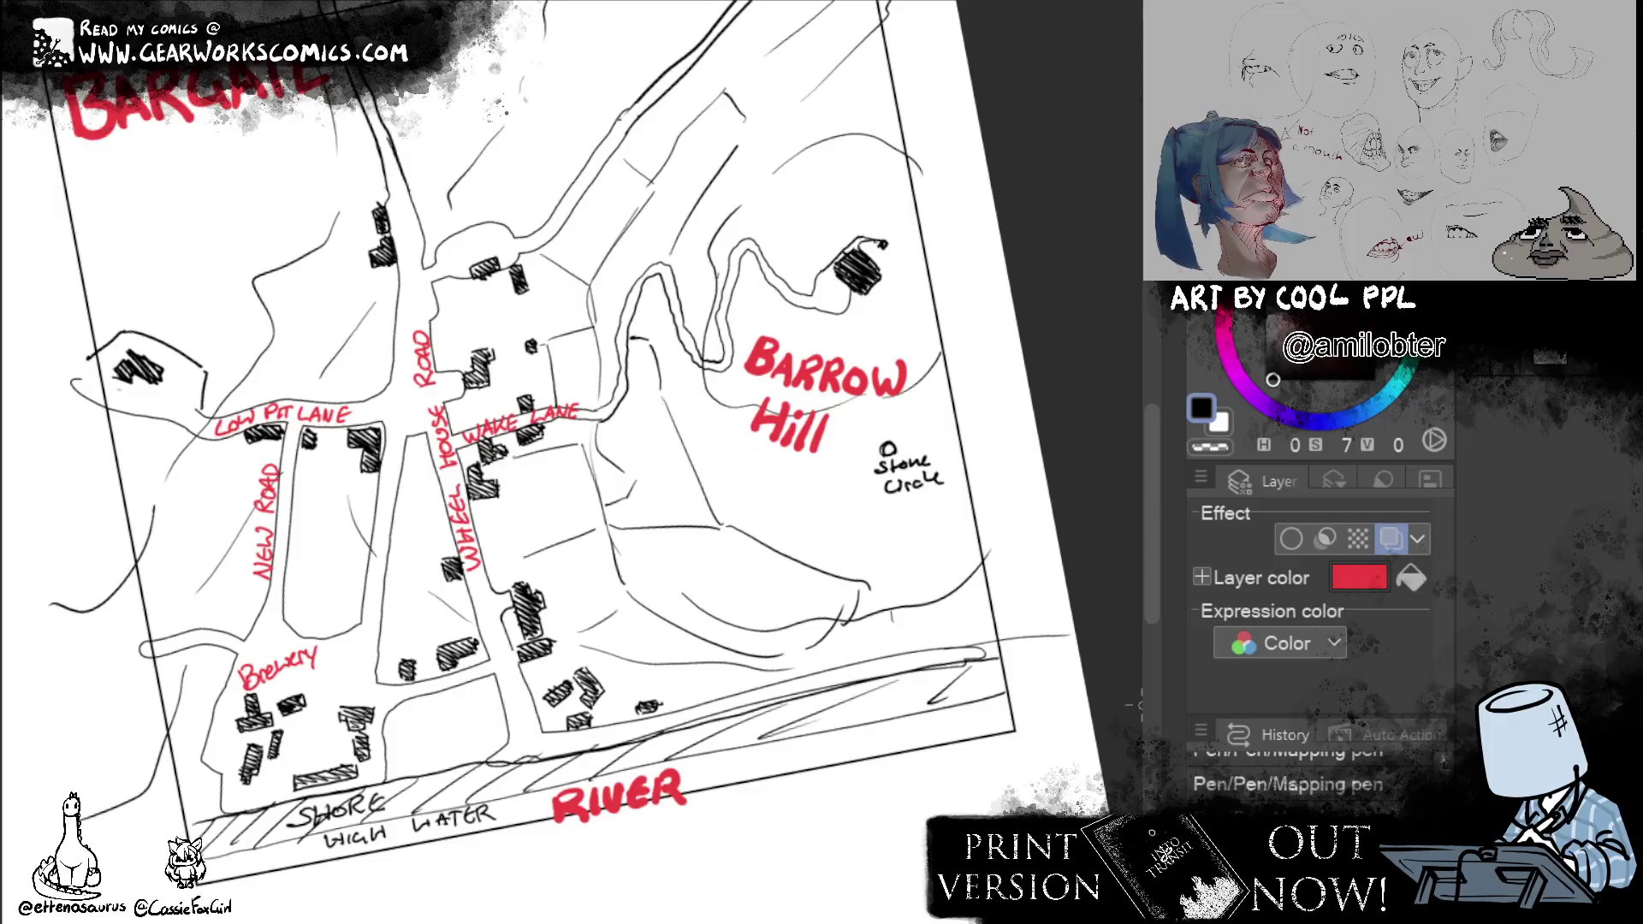
scroll(578, 462, down, 3)
scroll(577, 463, up, 2)
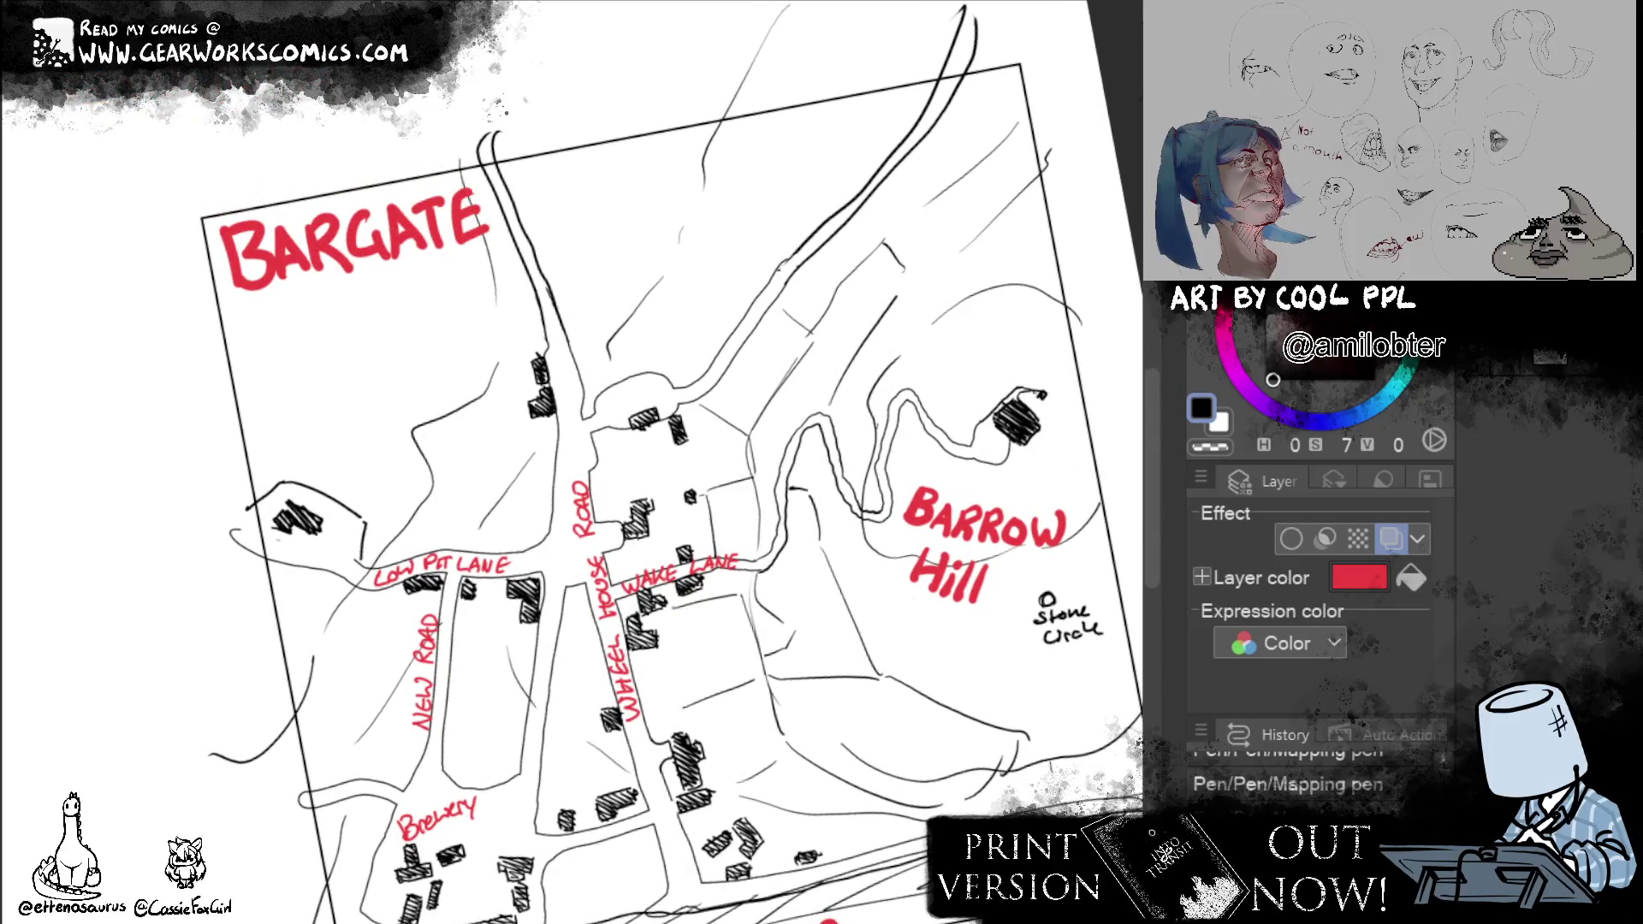
Draw red exit arrows on the two northern roads, redoing the rough first strokes.
drag(547, 201, 537, 121)
mouse_move(882, 72)
mouse_down()
mouse_move(912, 78)
mouse_move(878, 123)
mouse_up()
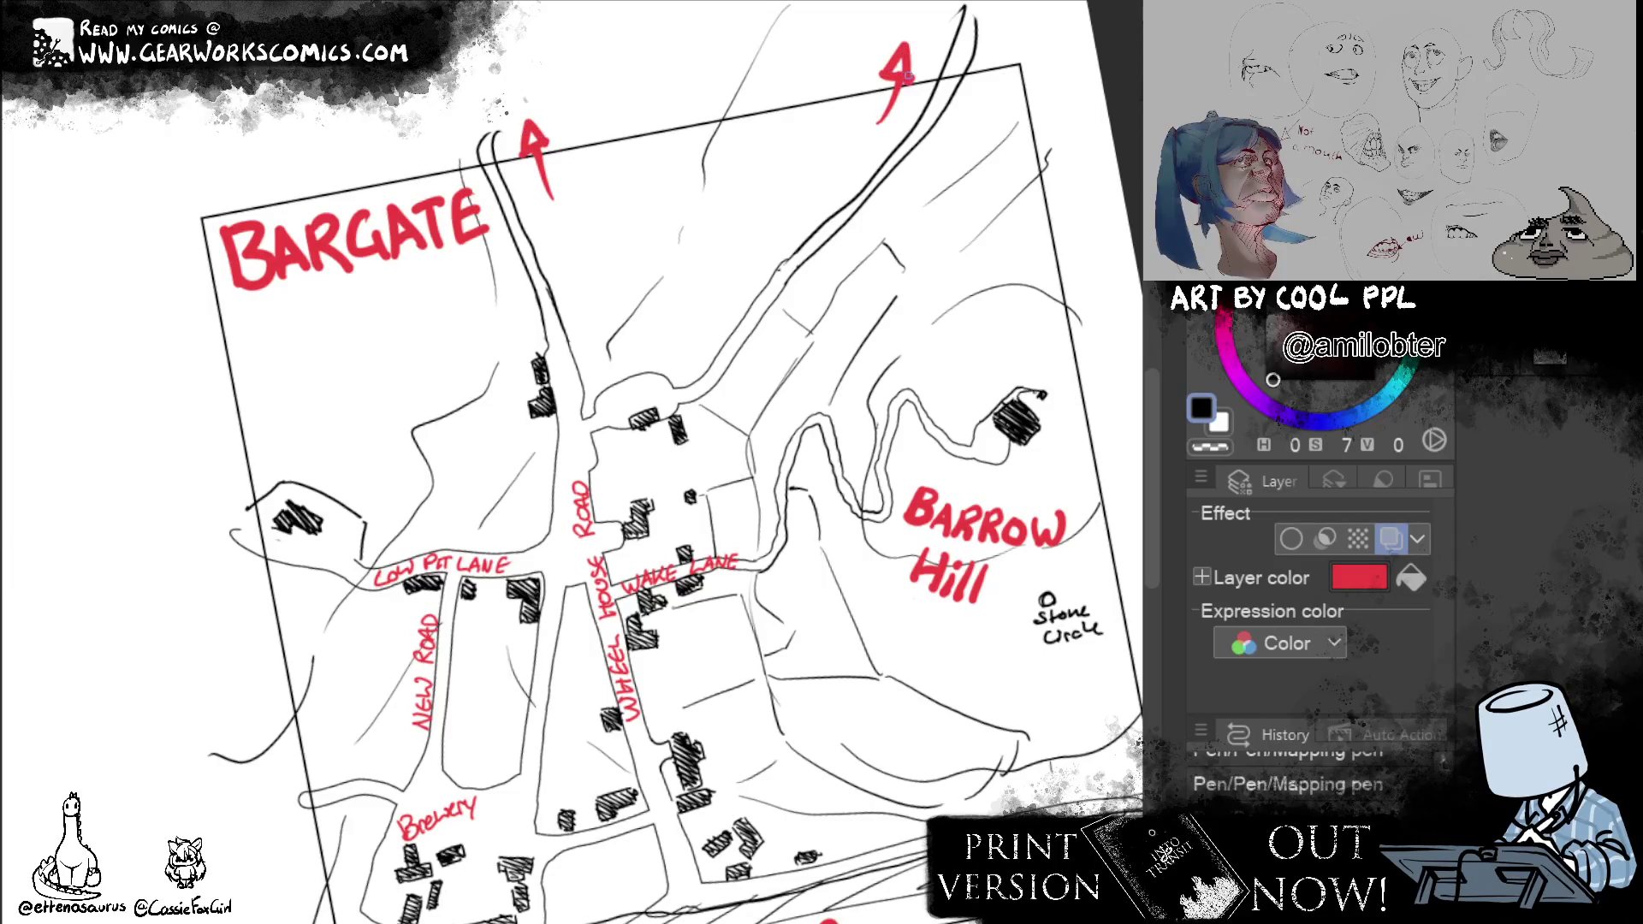
key(ctrl+z)
key(ctrl+z)
key(ctrl+z)
key(ctrl+z)
key(ctrl+z)
mouse_move(521, 117)
mouse_down()
mouse_move(529, 174)
mouse_move(549, 165)
mouse_up()
mouse_move(907, 31)
mouse_down()
mouse_move(876, 124)
mouse_move(888, 101)
mouse_up()
Draw exit arrows at the map's left, lower and right edges, undoing misplaced strokes.
drag(136, 461, 213, 516)
mouse_move(214, 501)
mouse_down()
mouse_move(200, 524)
mouse_move(241, 529)
mouse_up()
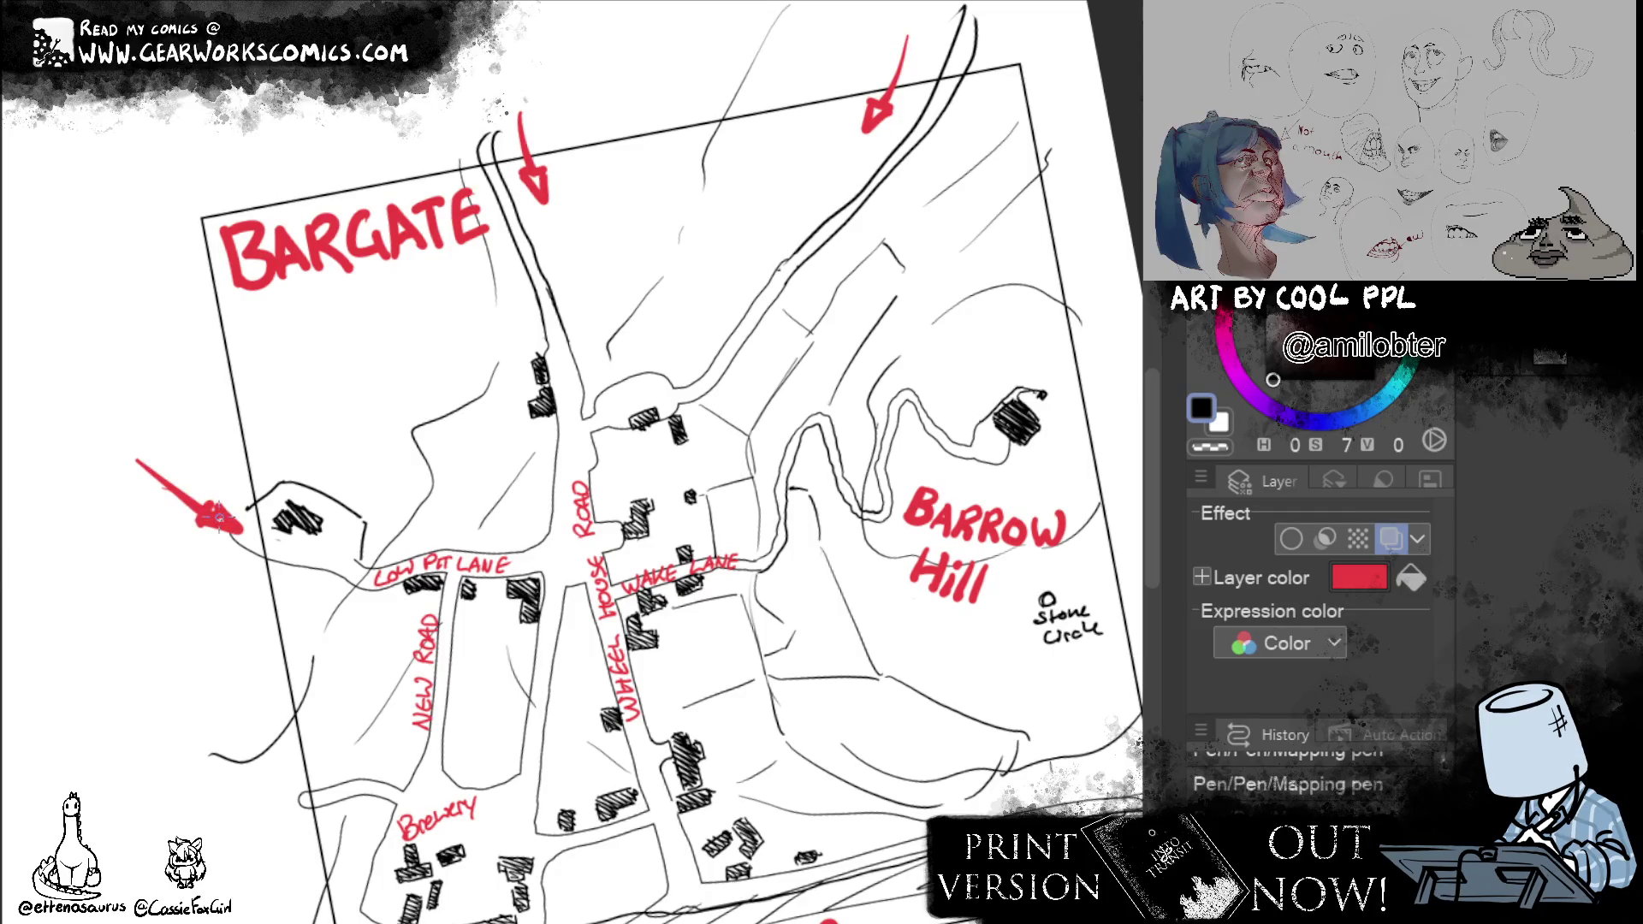
mouse_move(291, 779)
mouse_down()
mouse_move(321, 785)
mouse_move(300, 803)
mouse_move(154, 693)
mouse_up()
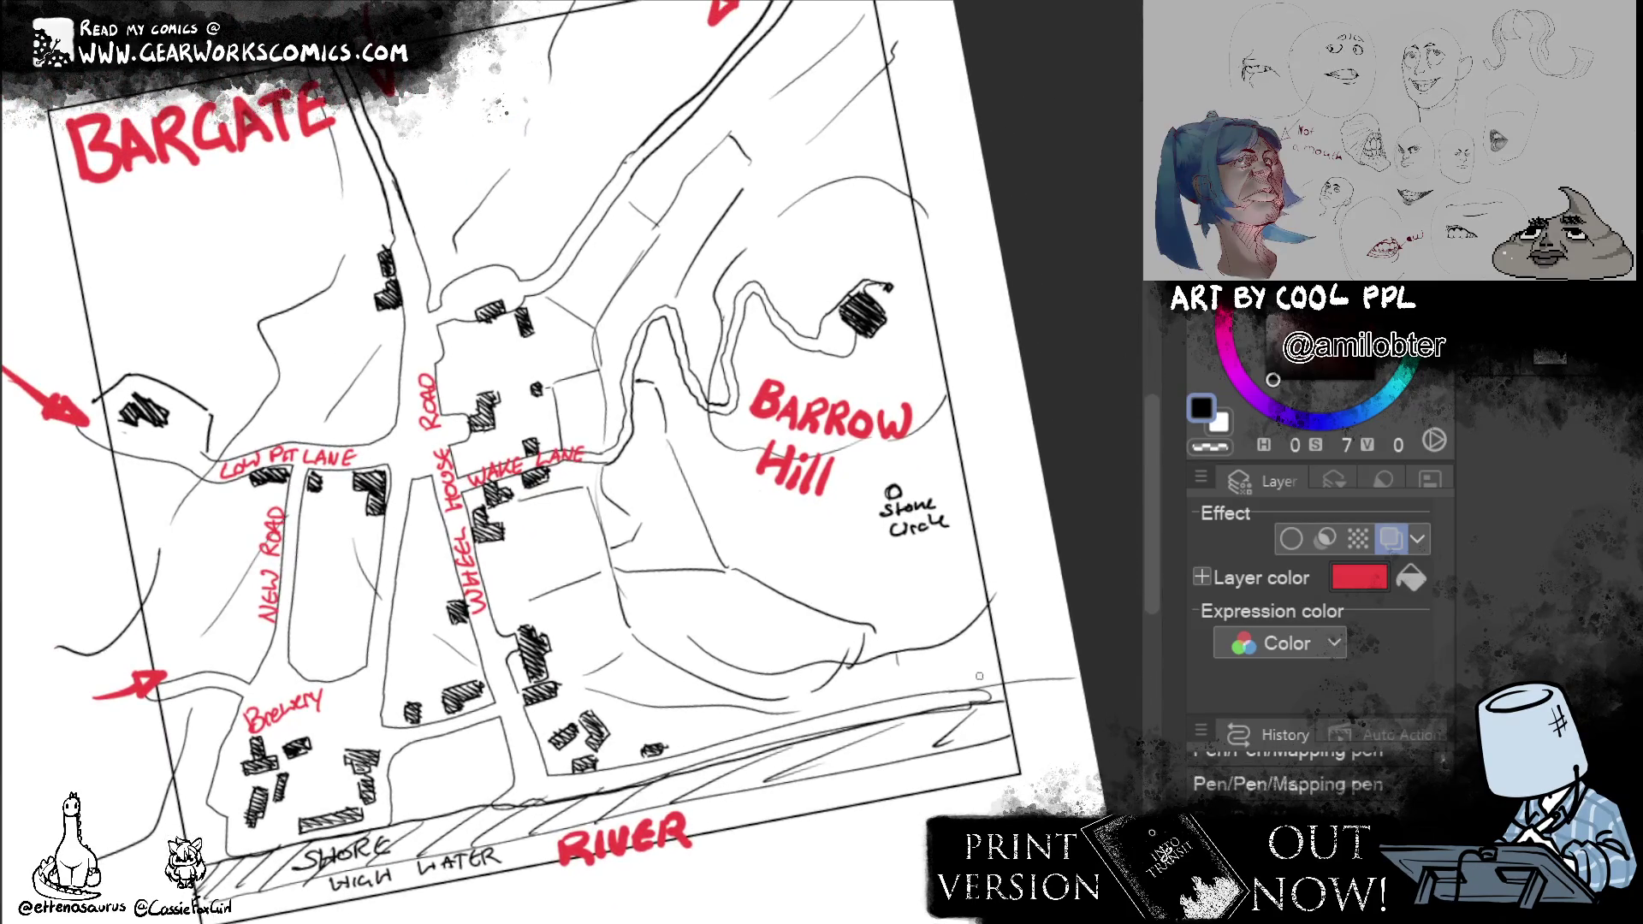
mouse_move(961, 680)
mouse_down()
mouse_move(1032, 669)
mouse_move(1016, 686)
mouse_up()
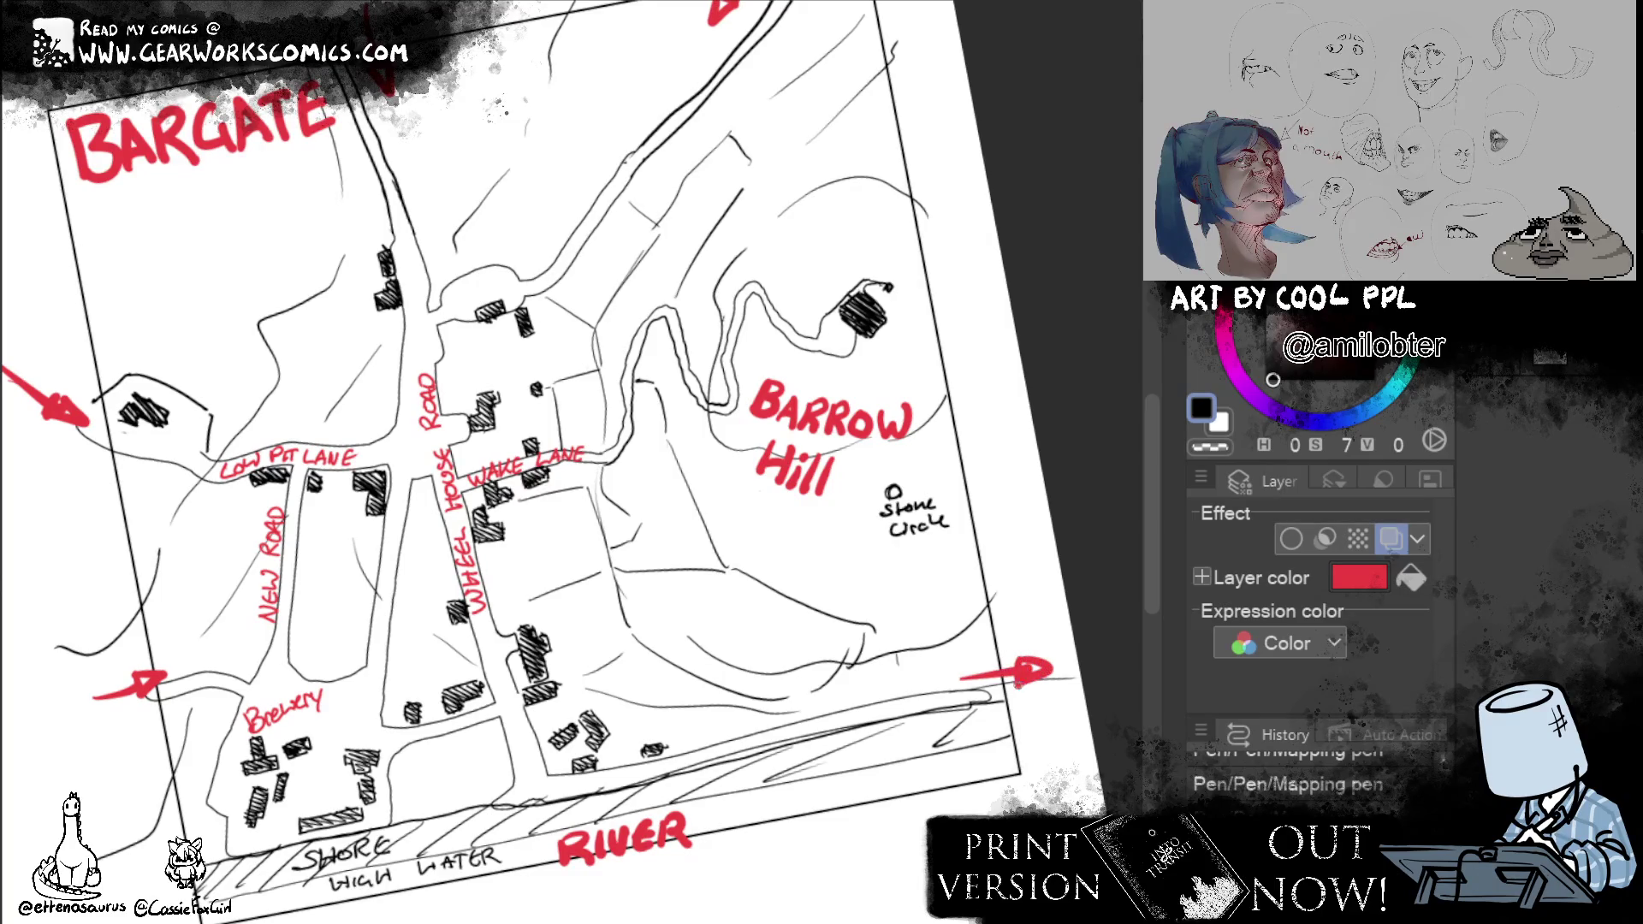
key(ctrl+z)
key(ctrl+z)
key(ctrl+z)
key(ctrl+z)
key(ctrl+z)
Redraw the top-road arrows and finish the arrowhead on the left exit arrow.
mouse_move(359, 78)
mouse_down()
mouse_move(357, 35)
mouse_move(375, 46)
mouse_up()
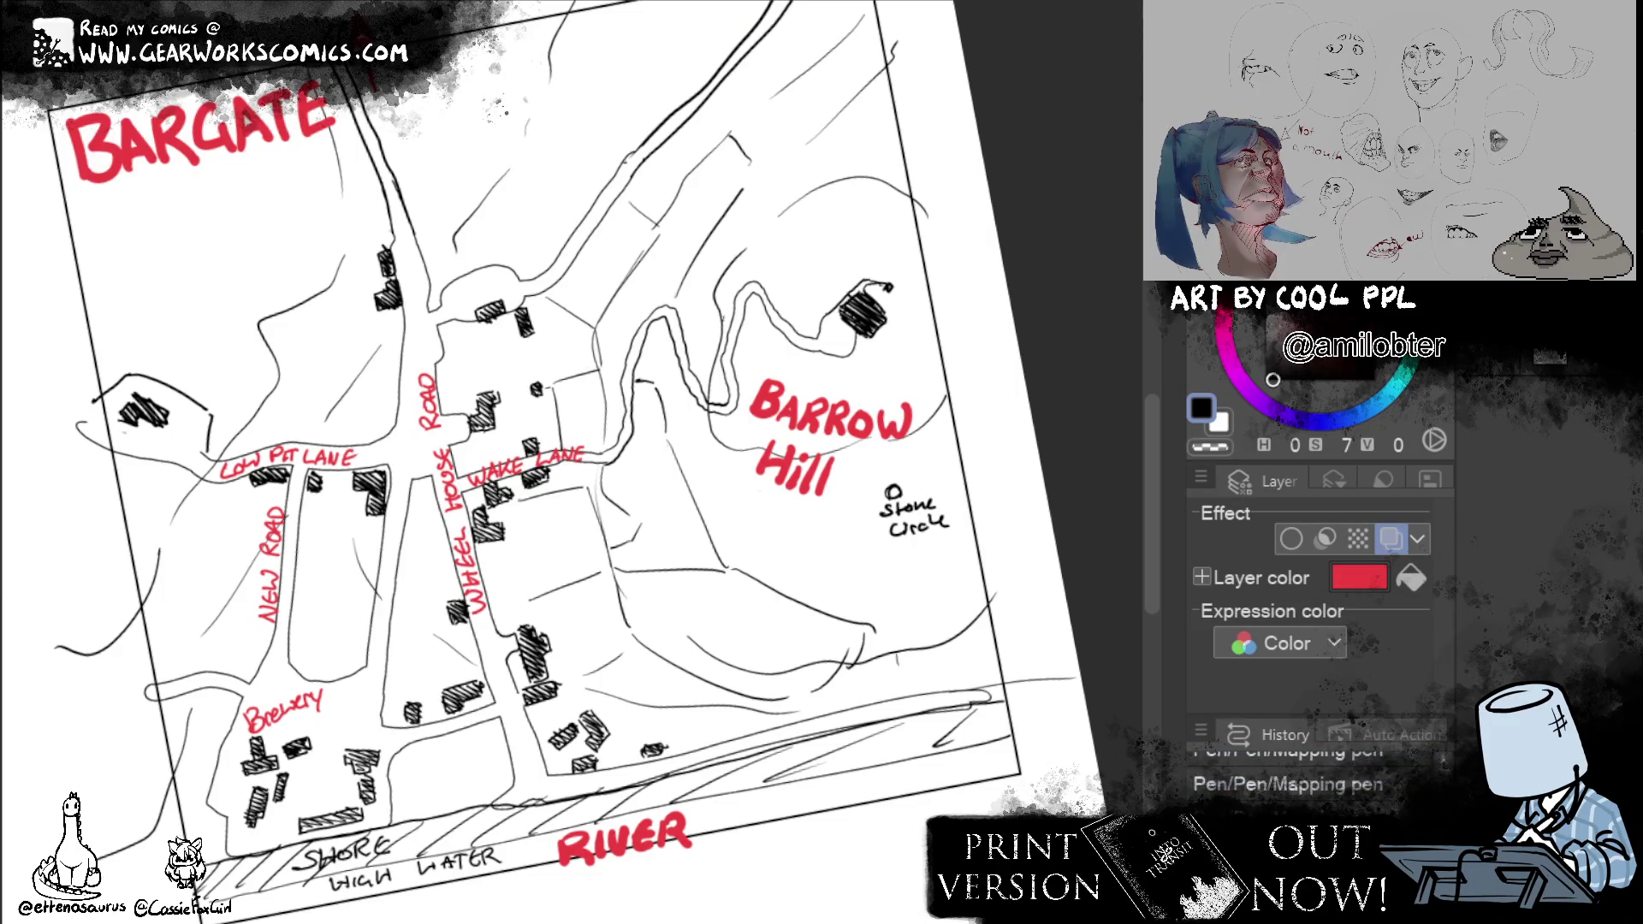
mouse_move(809, 99)
mouse_down()
mouse_move(788, 141)
mouse_move(830, 115)
mouse_up()
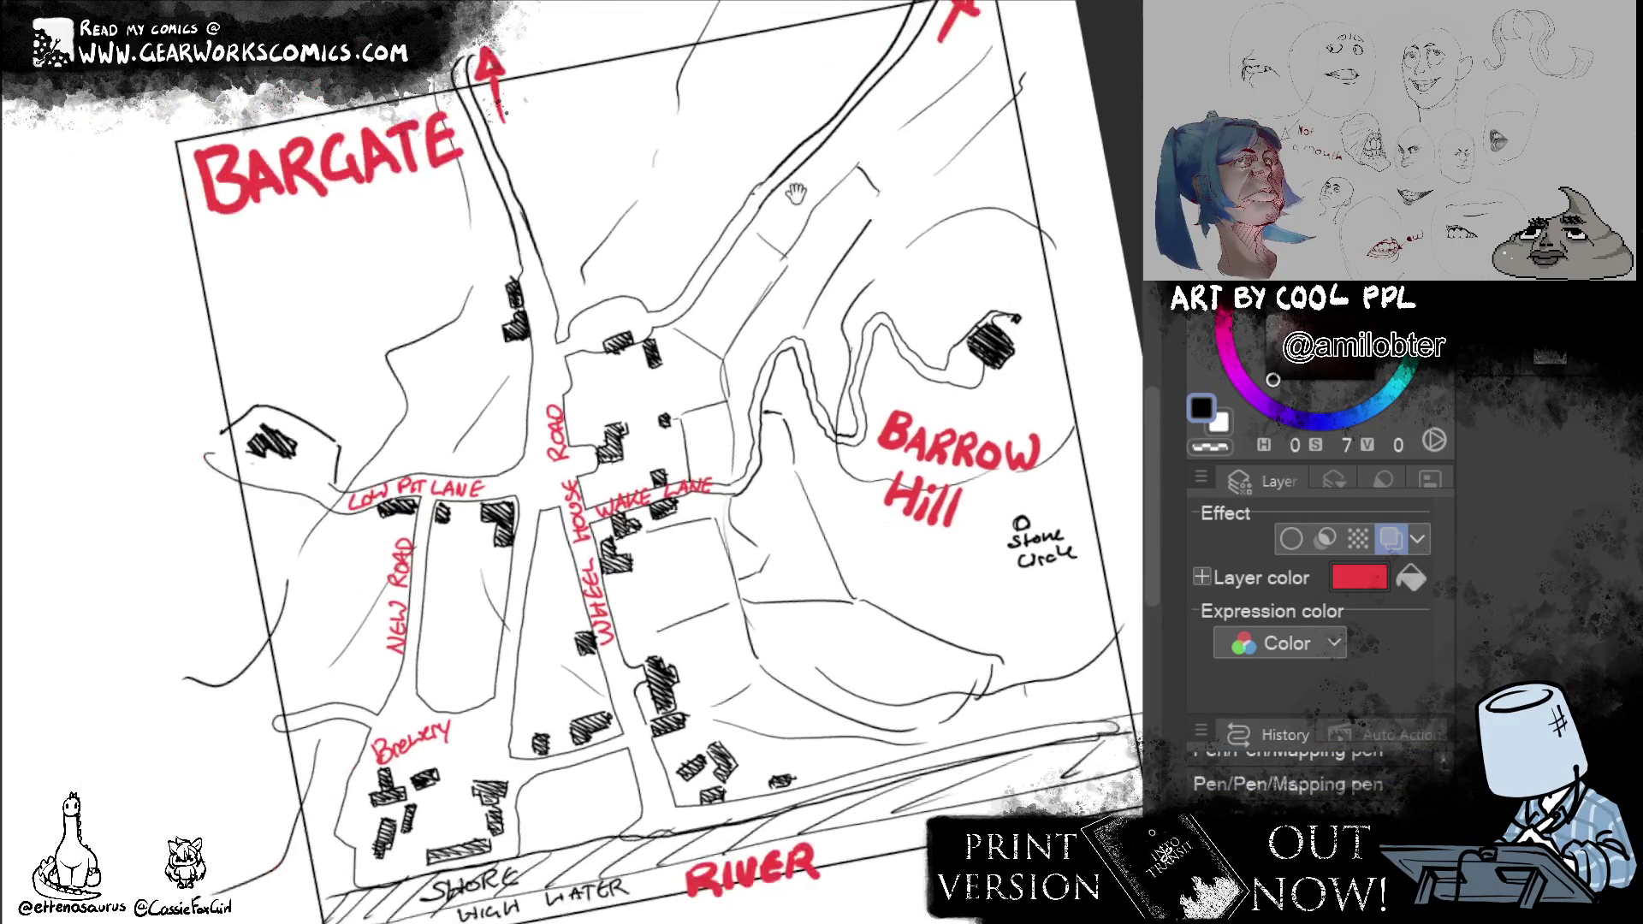
drag(257, 475, 164, 445)
mouse_move(160, 459)
mouse_down()
mouse_move(183, 438)
mouse_move(154, 464)
mouse_up()
drag(176, 424, 172, 450)
drag(136, 424, 180, 429)
Add left- and right-pointing arrows at the lower road exits, then view the floor plans.
mouse_move(315, 722)
mouse_down()
mouse_move(211, 743)
mouse_move(255, 771)
mouse_up()
drag(643, 513, 520, 519)
drag(940, 735, 1014, 728)
drag(1007, 706, 1016, 737)
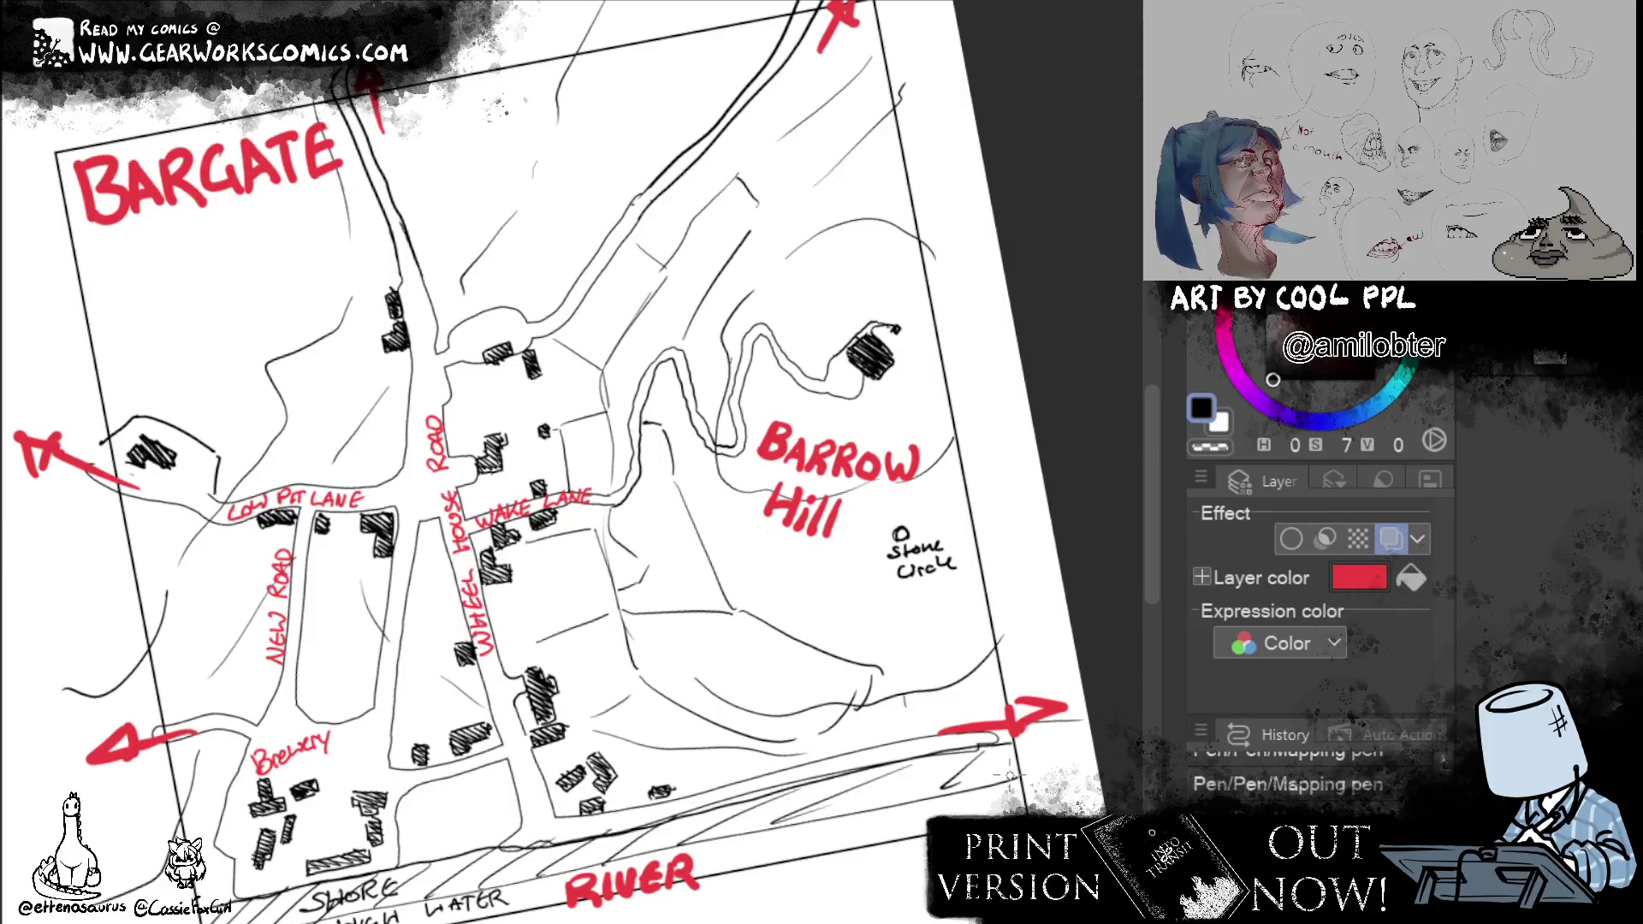
scroll(1009, 775, down, 2)
scroll(1009, 776, down, 3)
drag(578, 488, 729, 578)
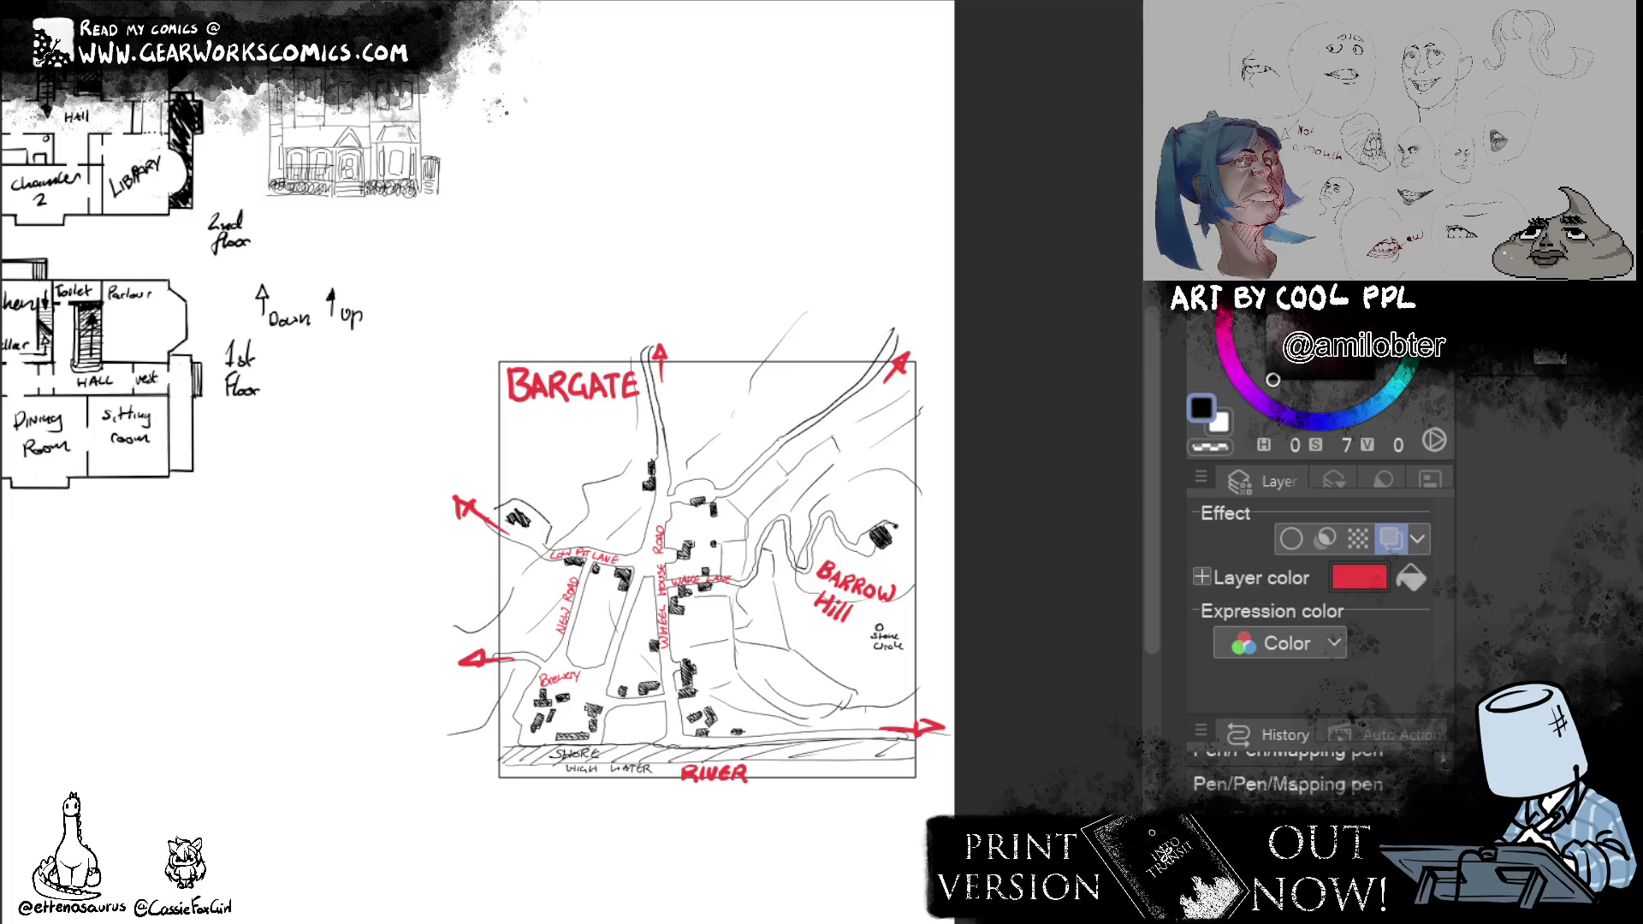
Lasso the town map and move it up beside the house sketch, level with the floor plans.
drag(423, 290, 970, 876)
drag(908, 477, 968, 619)
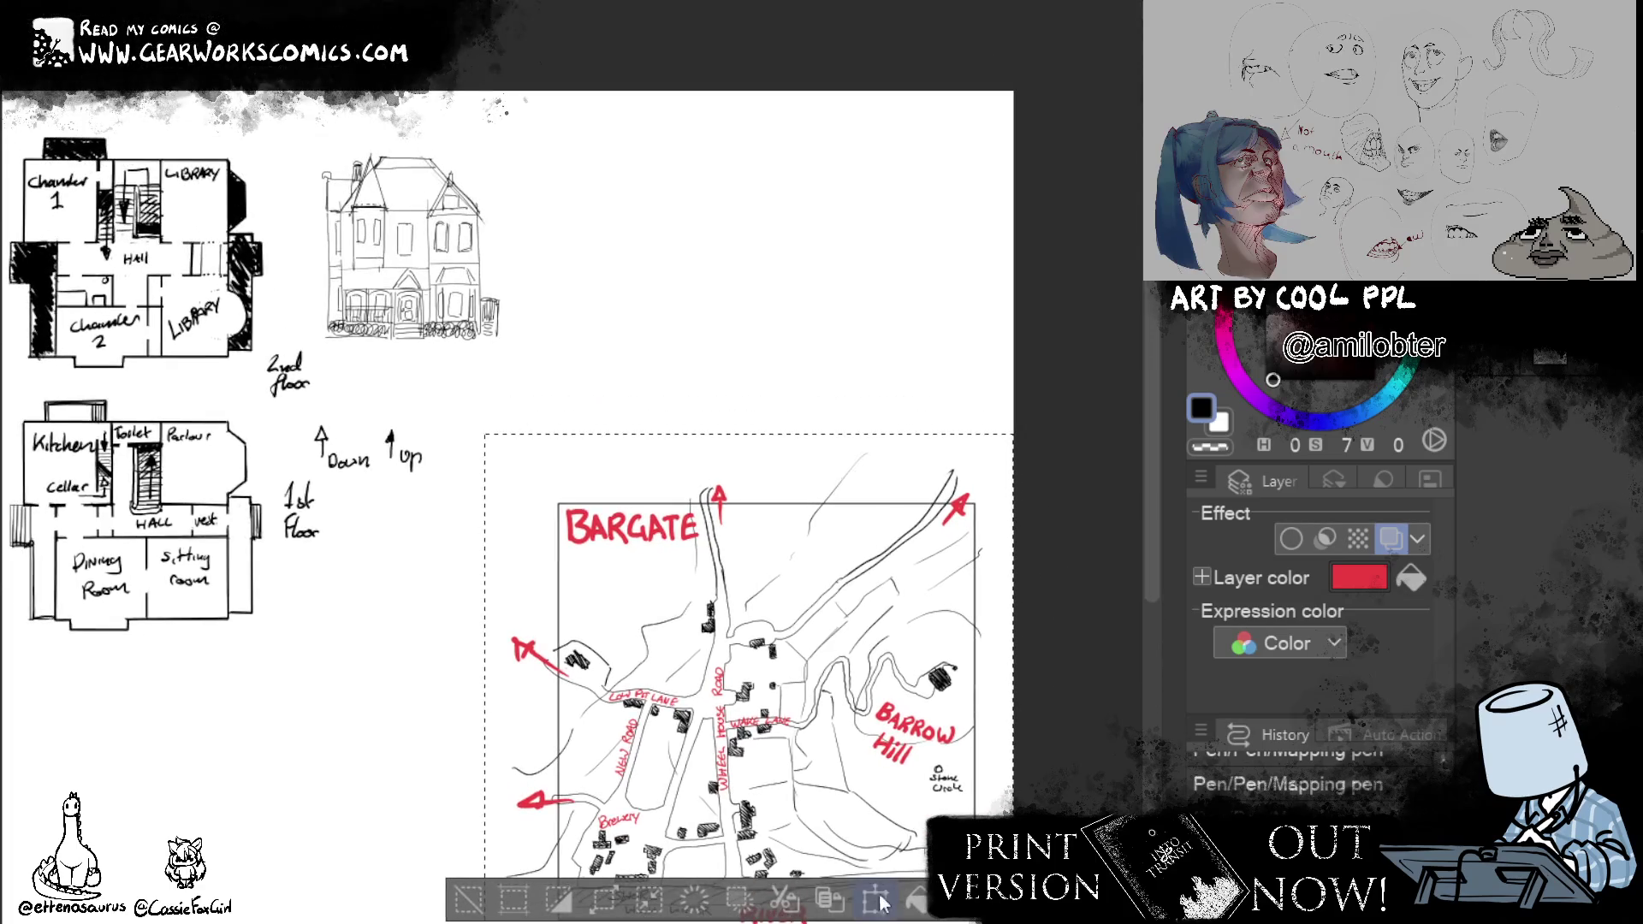
click(876, 902)
drag(923, 831, 918, 470)
click(677, 727)
key(ctrl+d)
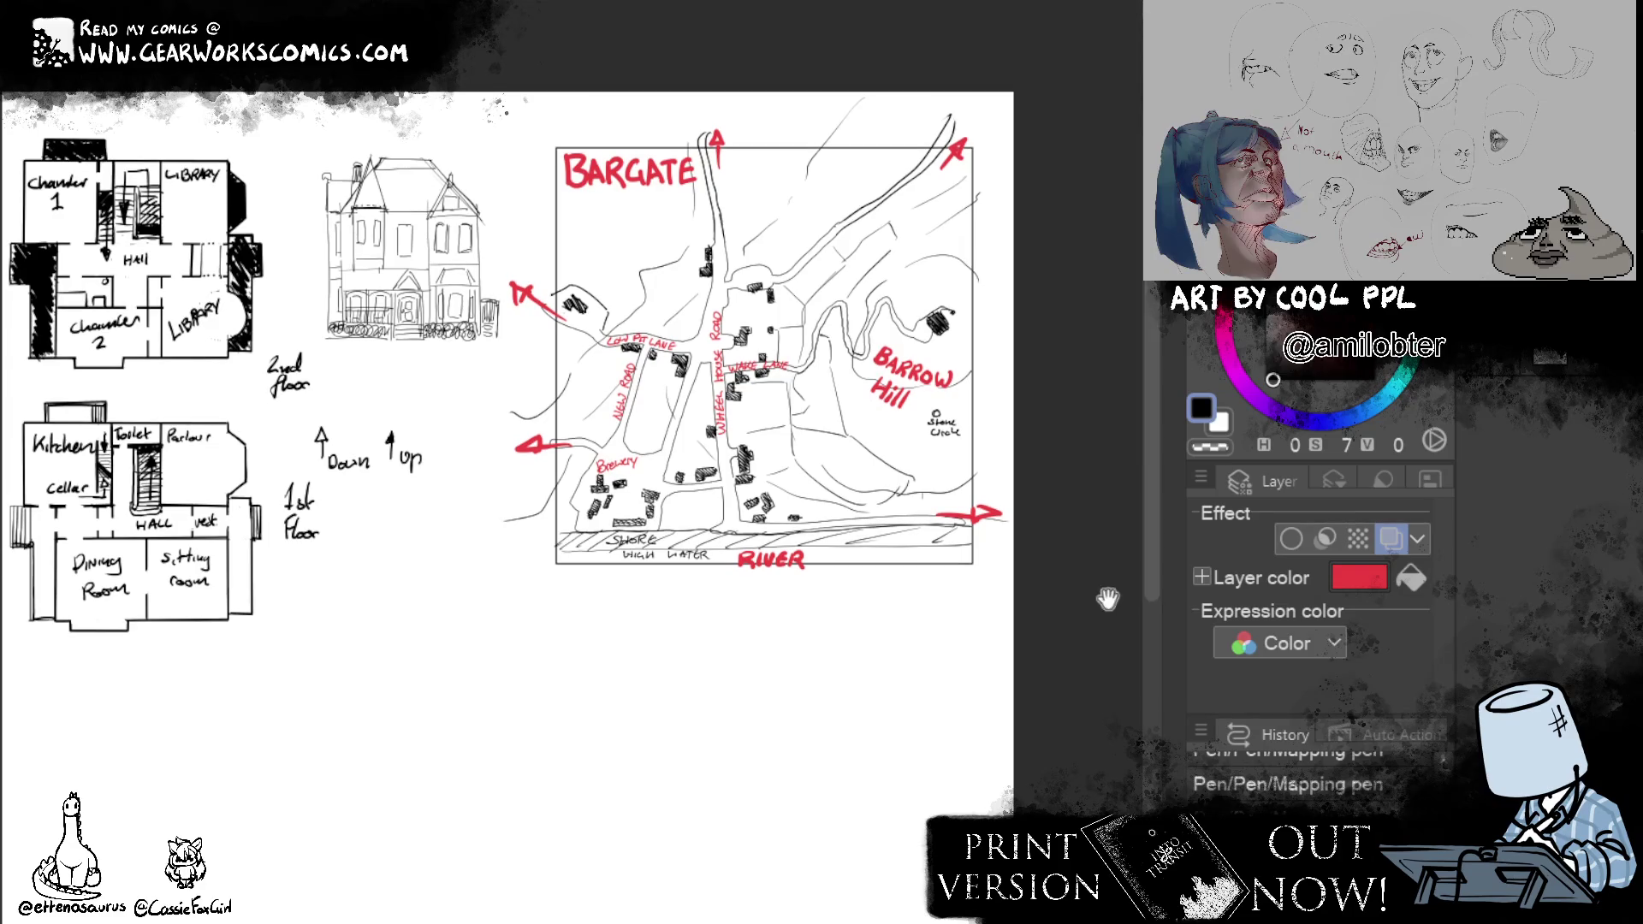
drag(861, 810, 997, 661)
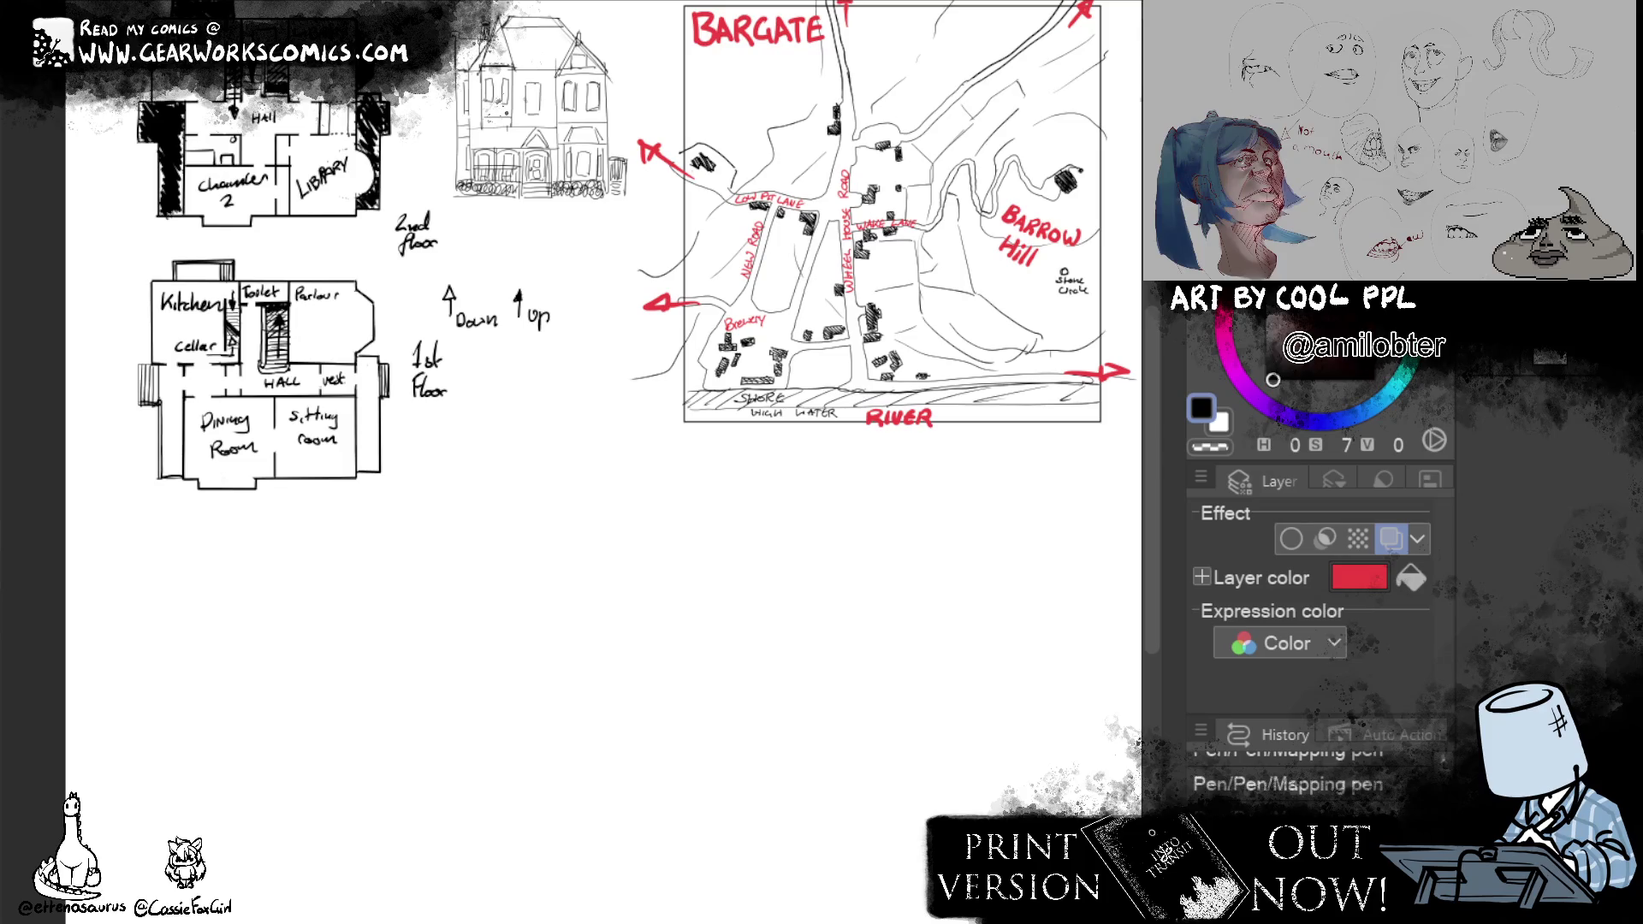
Look over the page and add a thin vertical line in the house sketch's right window.
mouse_move(926, 675)
mouse_down()
mouse_move(796, 789)
mouse_move(829, 762)
mouse_move(814, 763)
mouse_up()
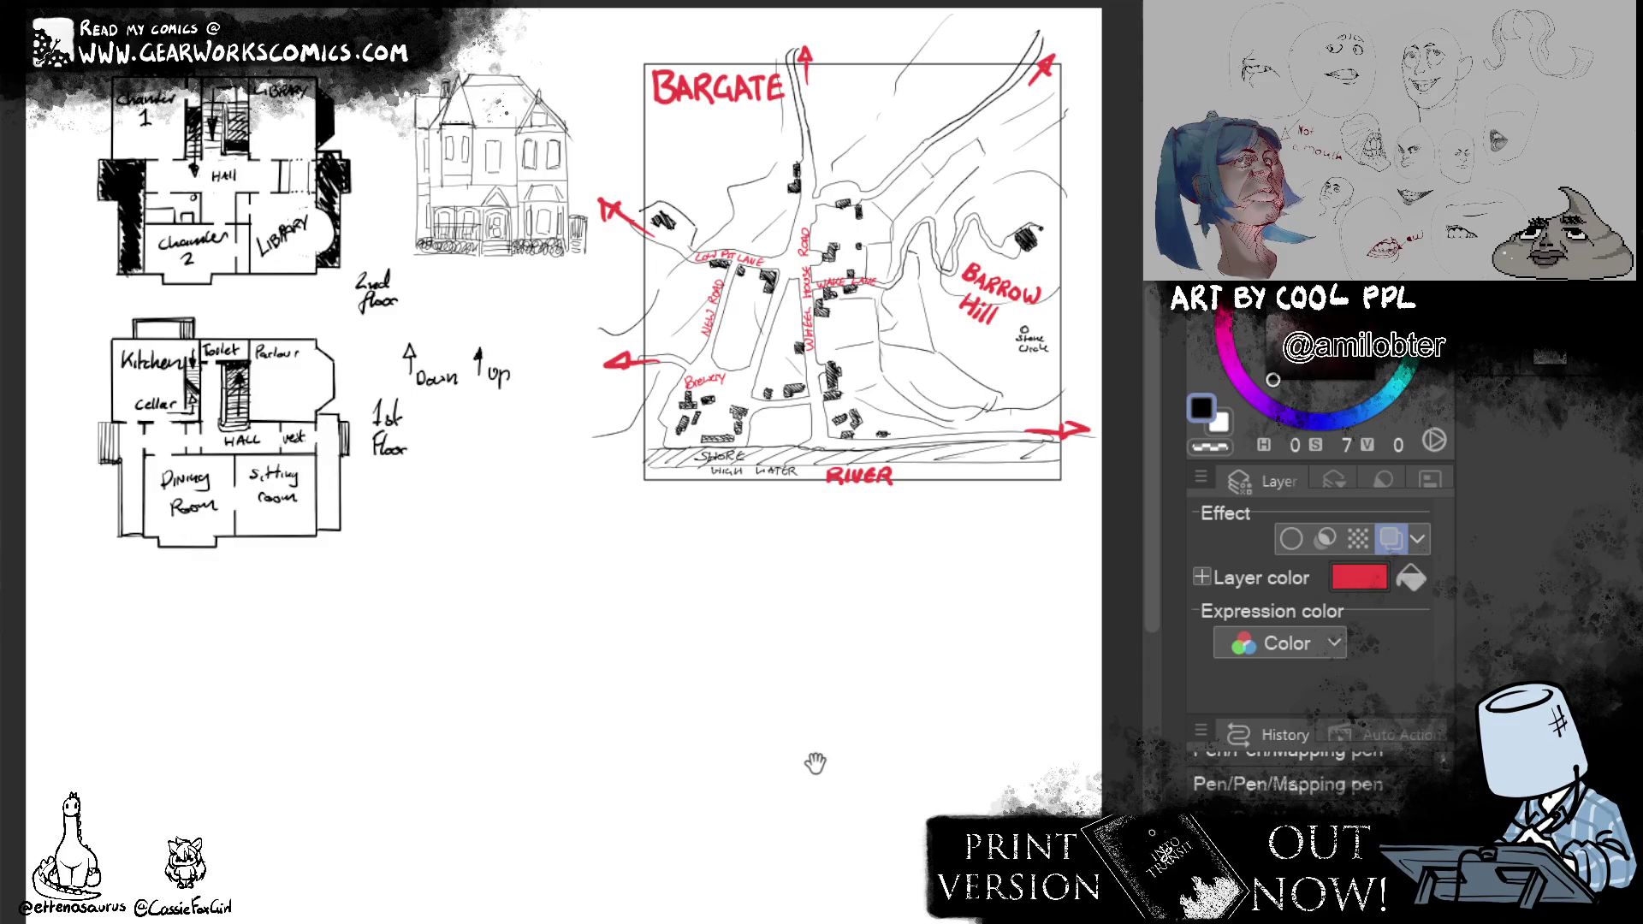
mouse_move(815, 762)
mouse_down()
mouse_move(781, 719)
mouse_move(804, 680)
mouse_up()
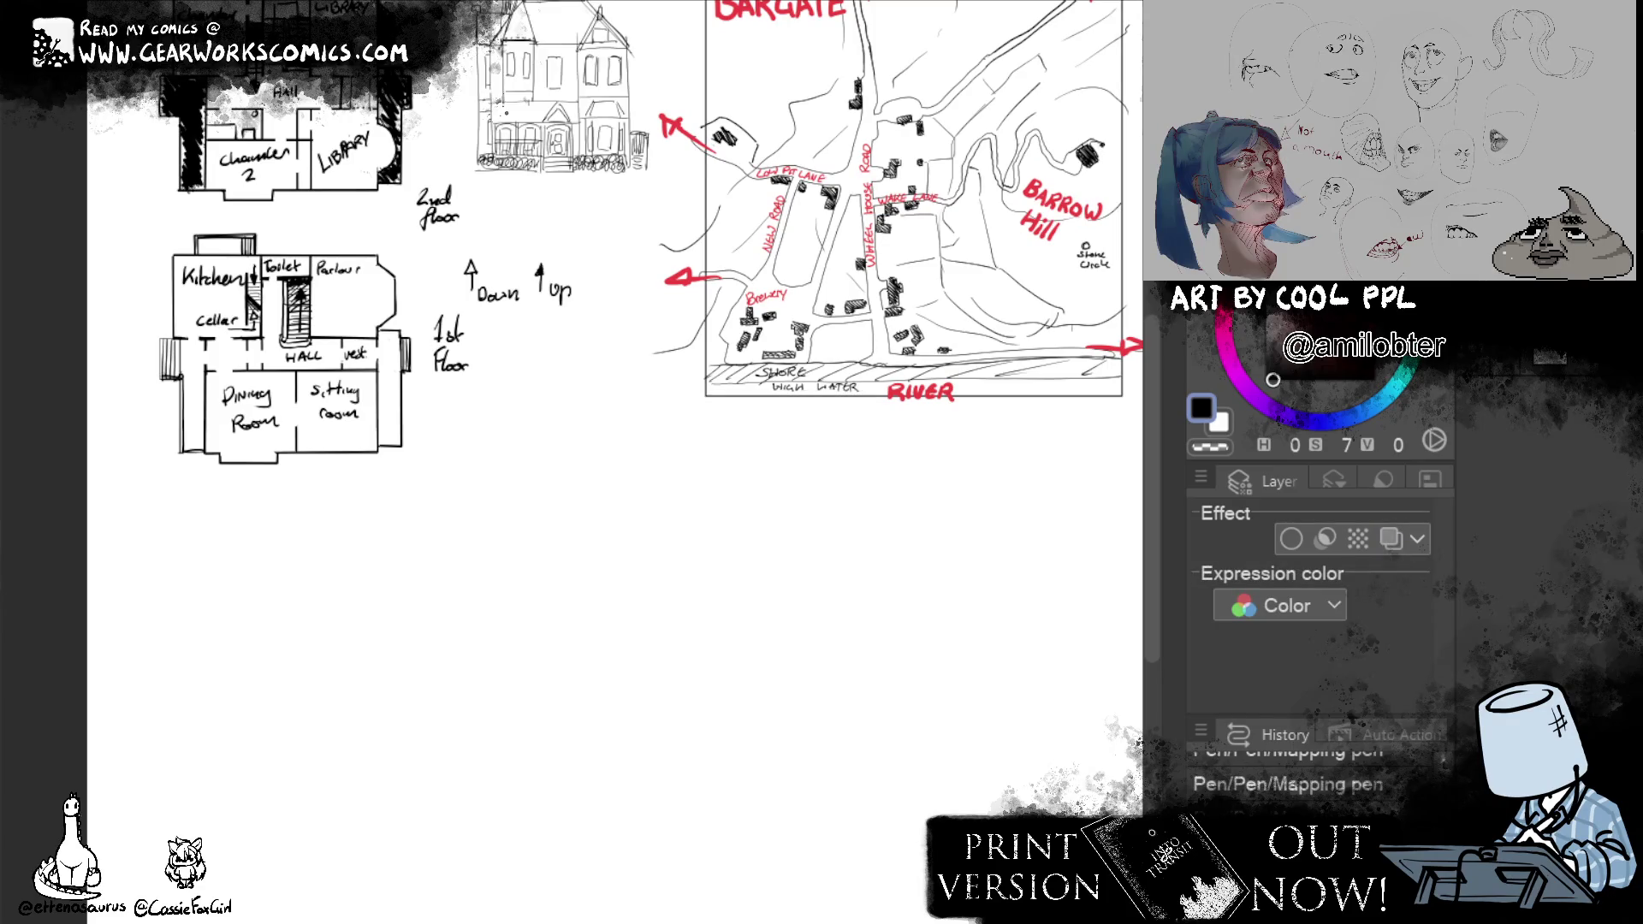
mouse_move(912, 623)
mouse_down()
mouse_move(971, 605)
mouse_move(943, 651)
mouse_up()
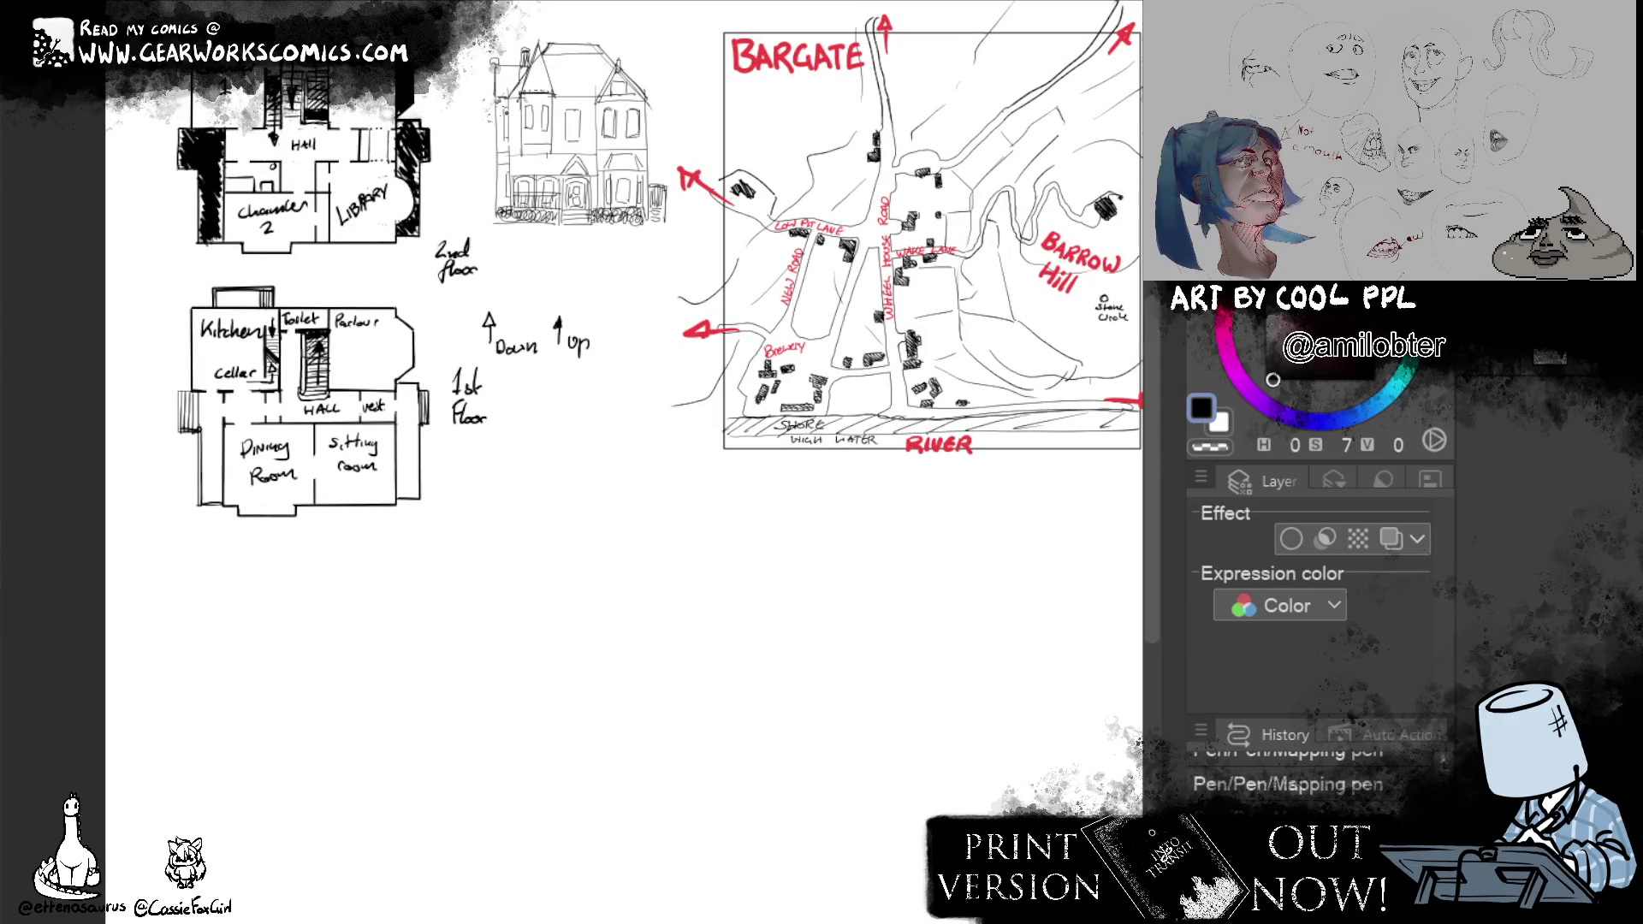
drag(936, 495, 906, 283)
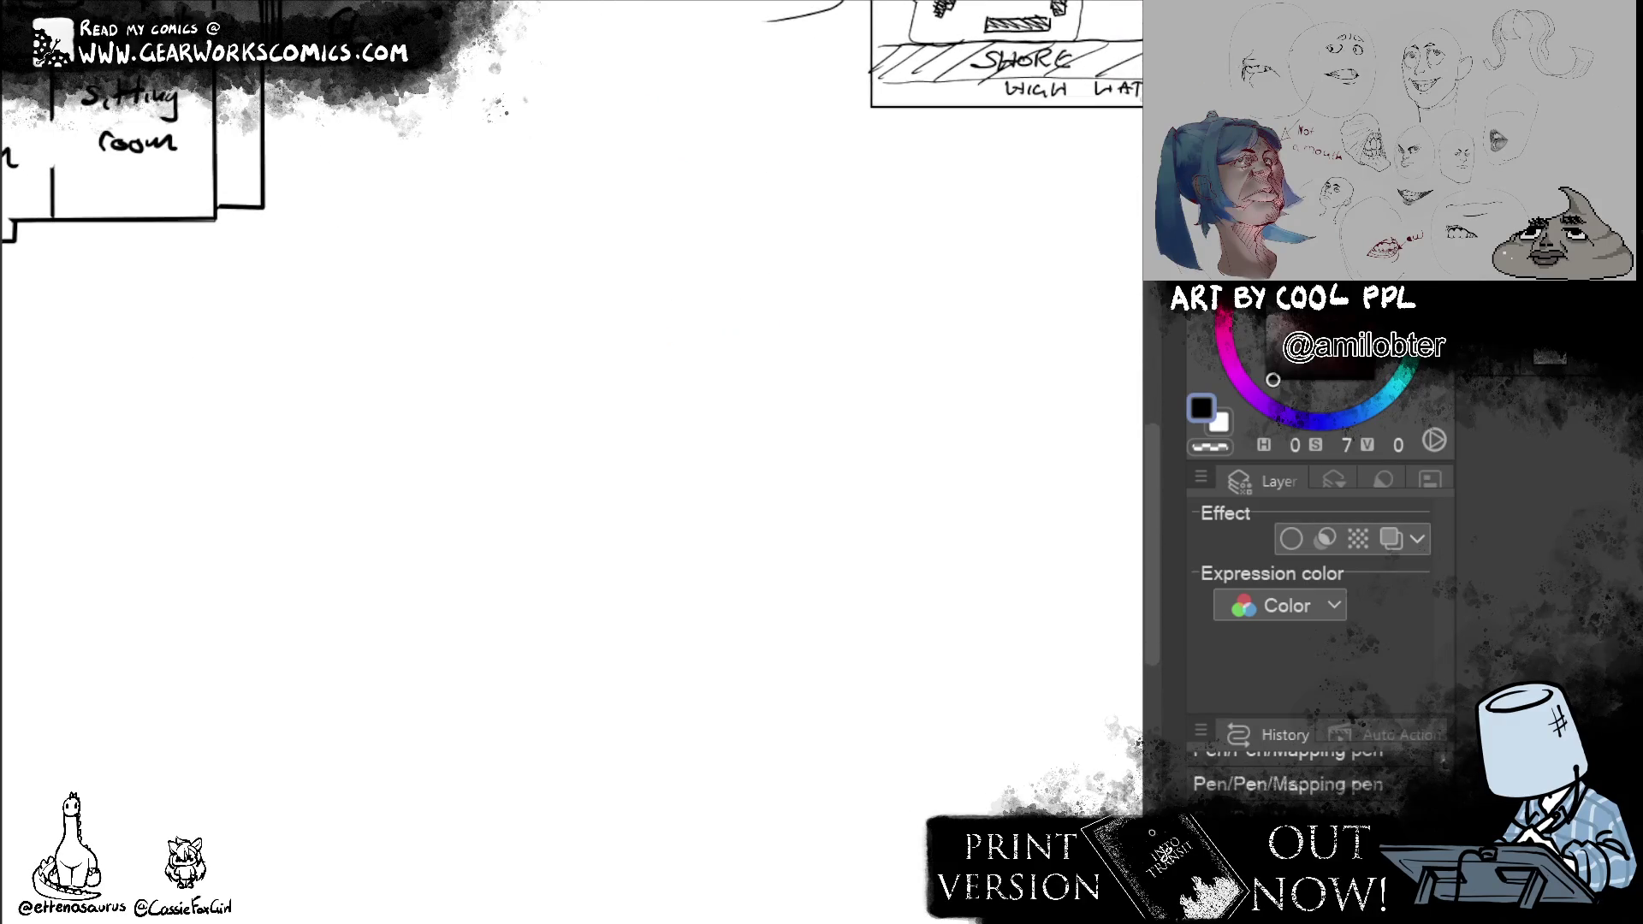
drag(948, 362, 864, 595)
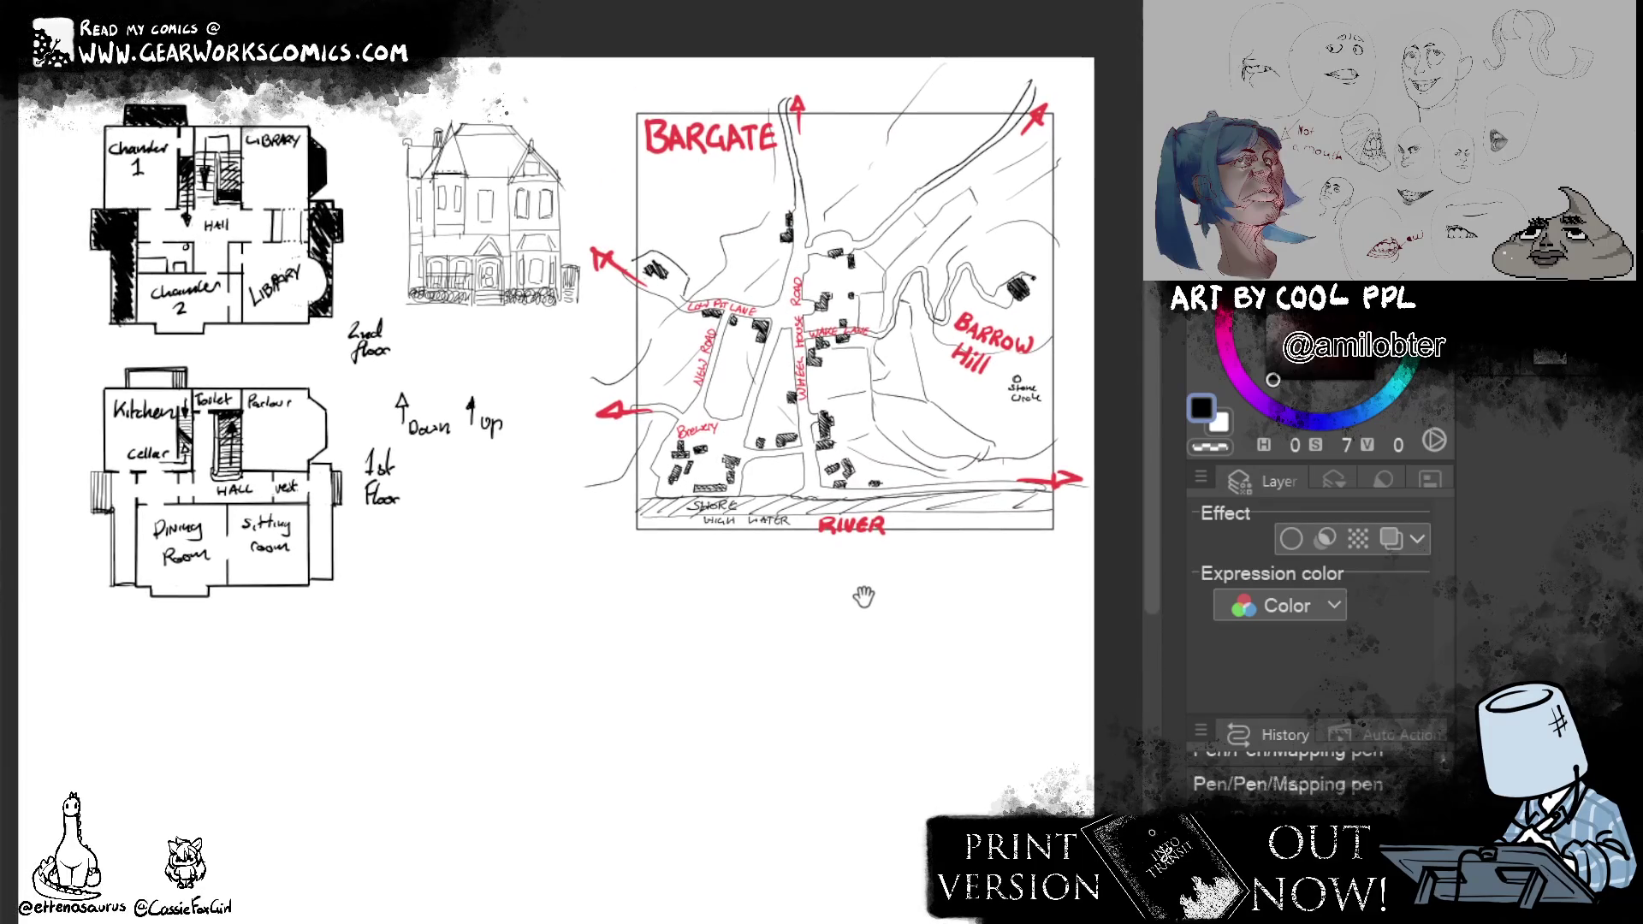
drag(863, 597, 866, 599)
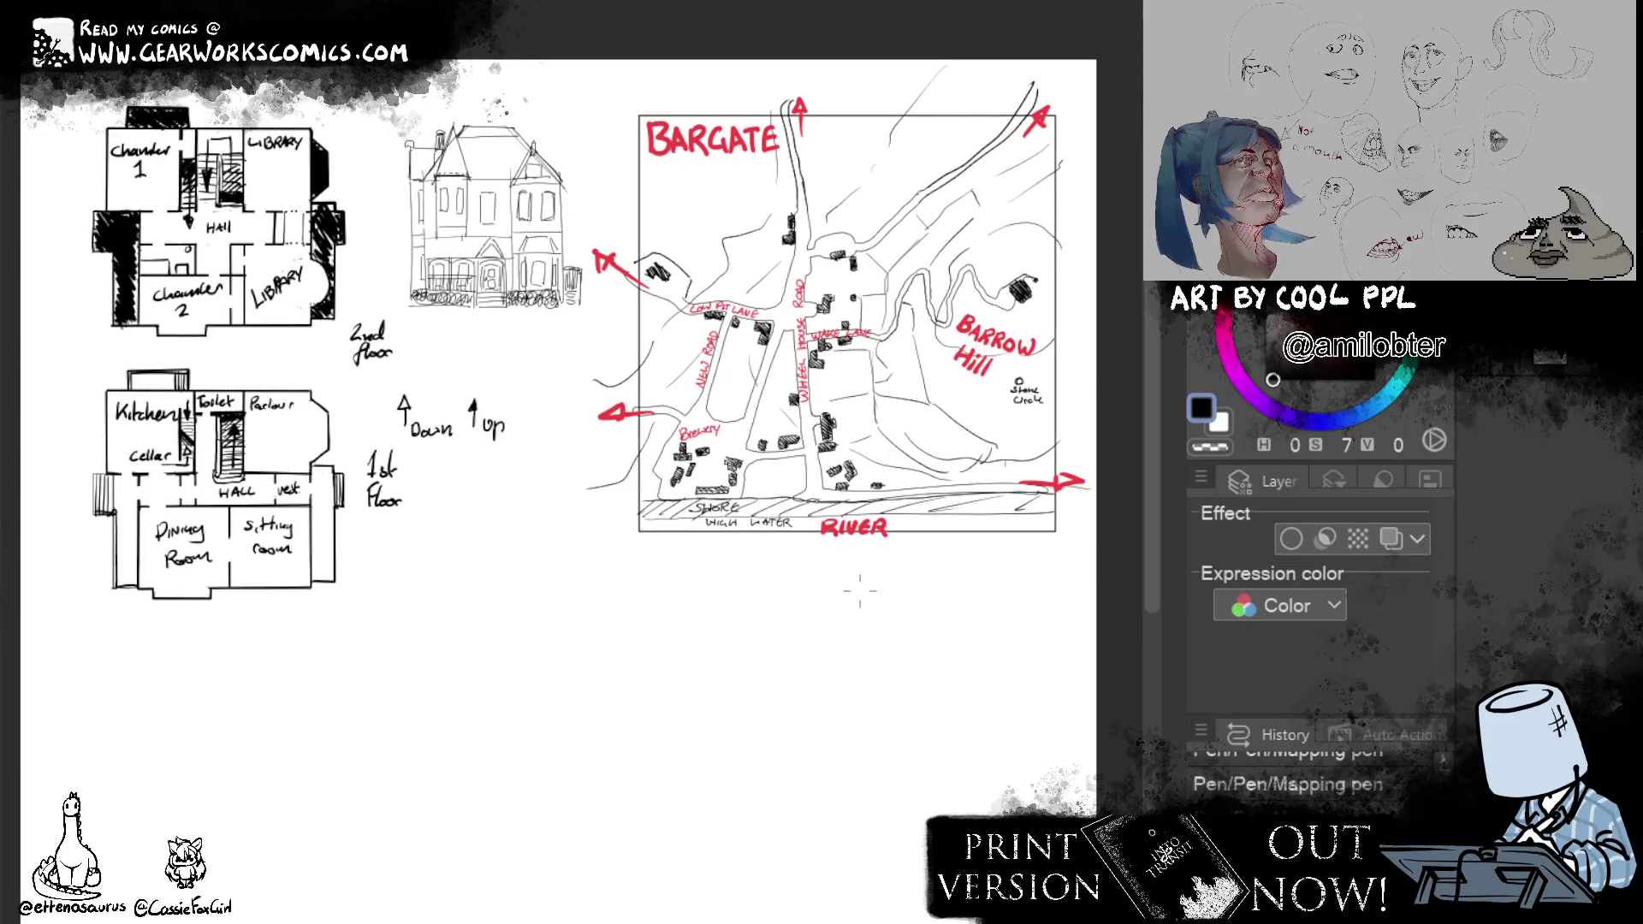
mouse_move(529, 182)
mouse_down()
mouse_move(529, 236)
mouse_move(544, 233)
mouse_up()
key(ctrl+z)
key(ctrl+z)
Turn on layer colour and mark blue windows on the sitting room and parlour walls.
click(1392, 538)
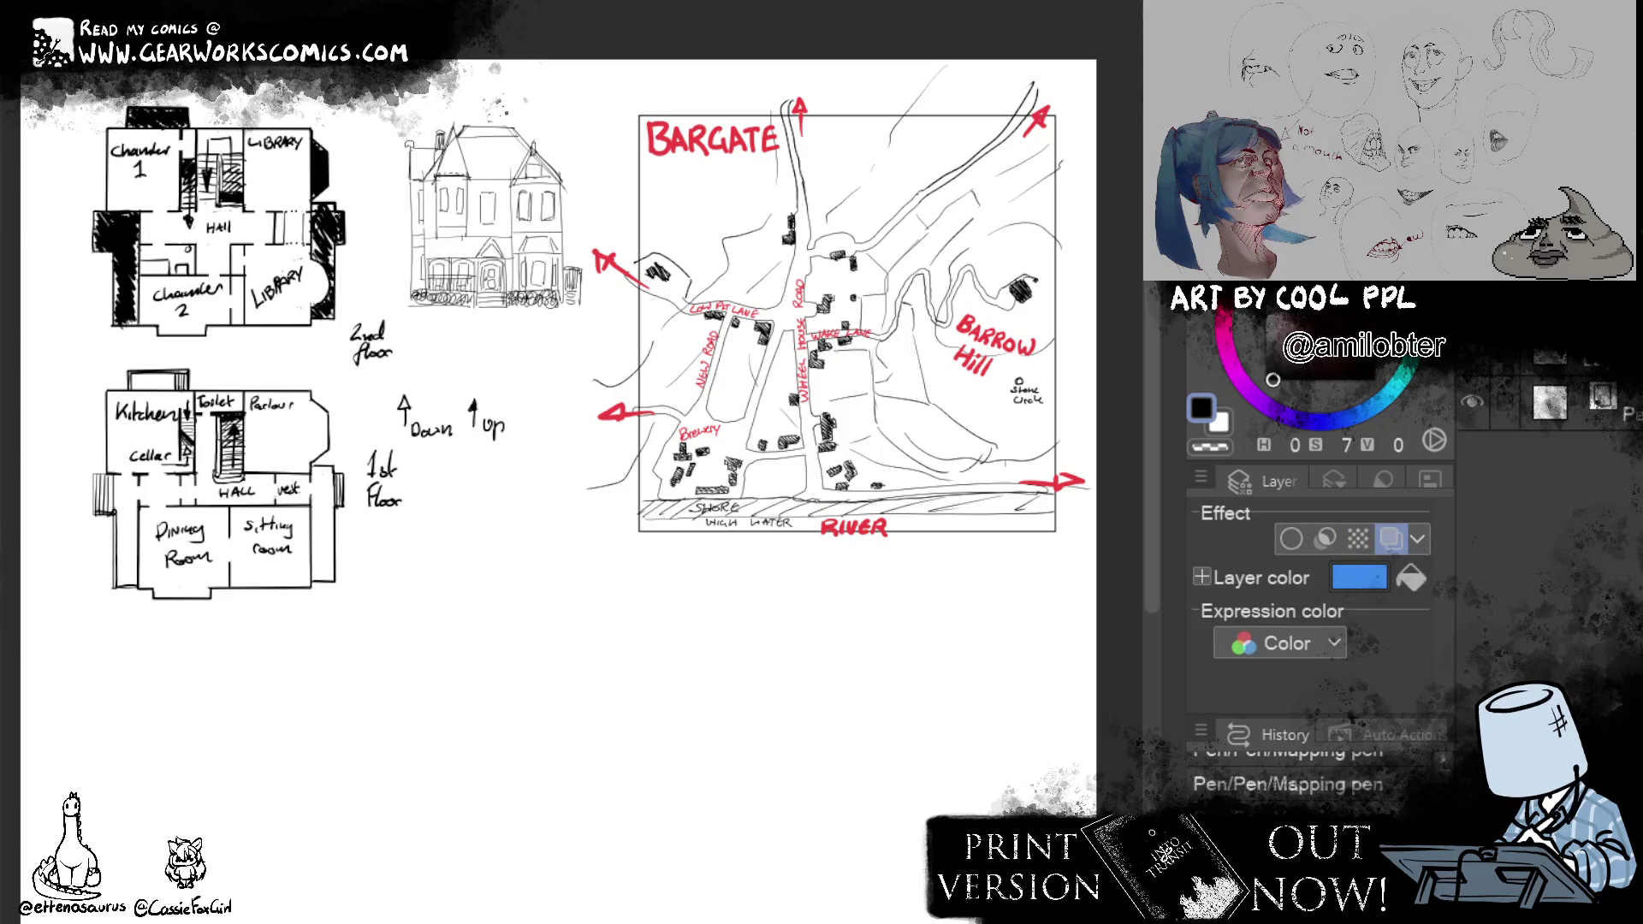
scroll(1108, 713, up, 2)
scroll(799, 700, up, 3)
drag(799, 702, 1107, 717)
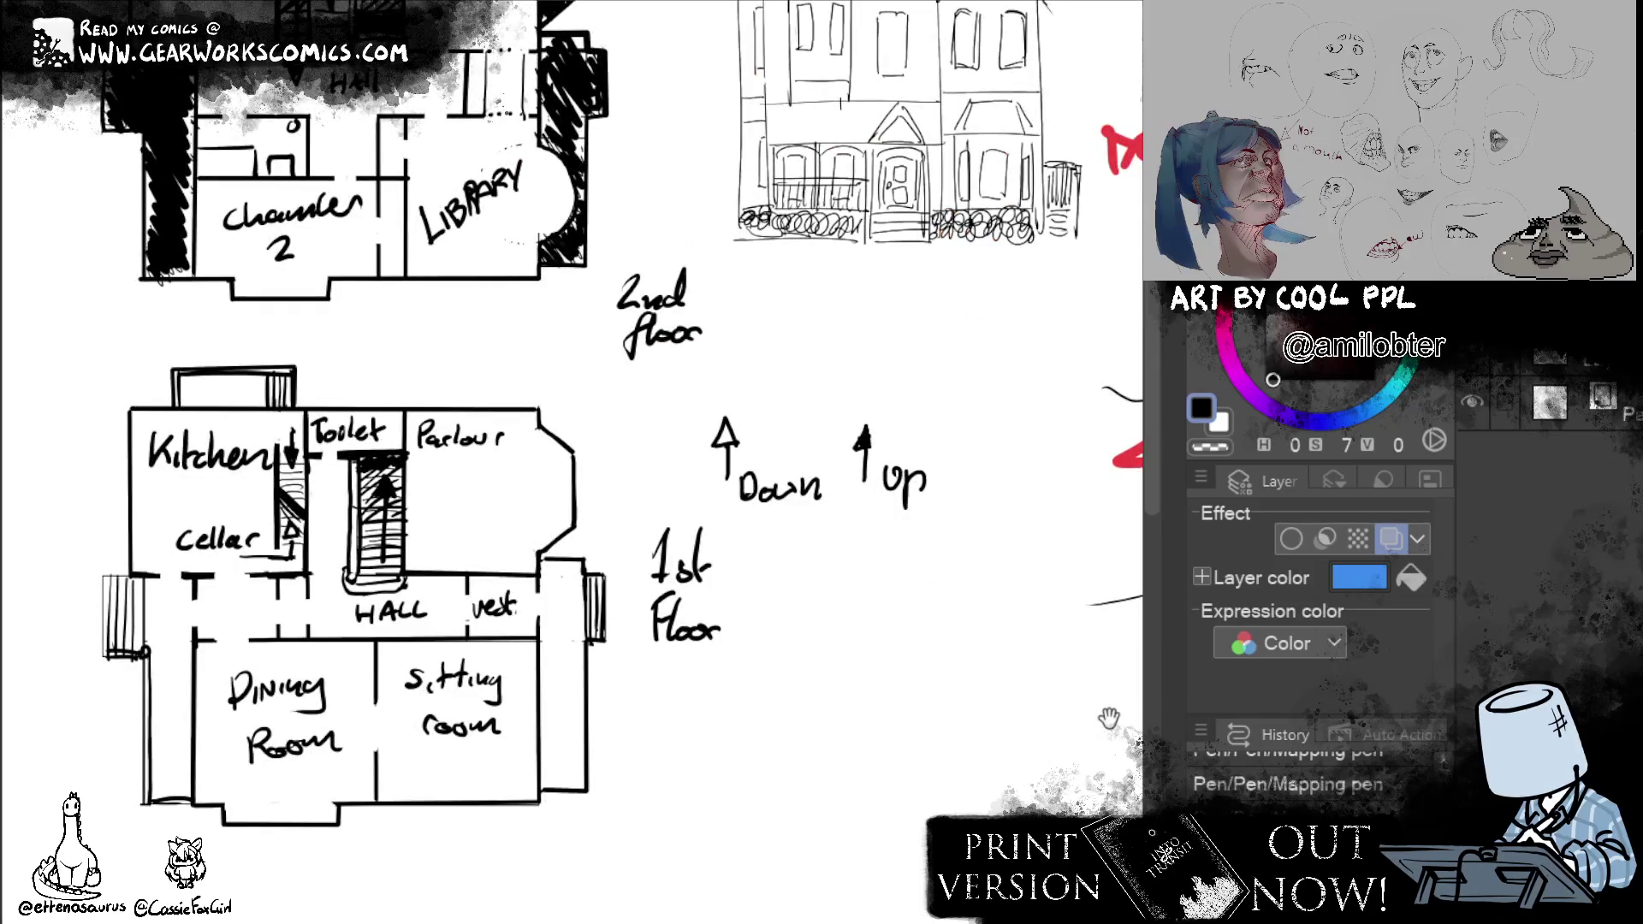
drag(922, 741, 911, 751)
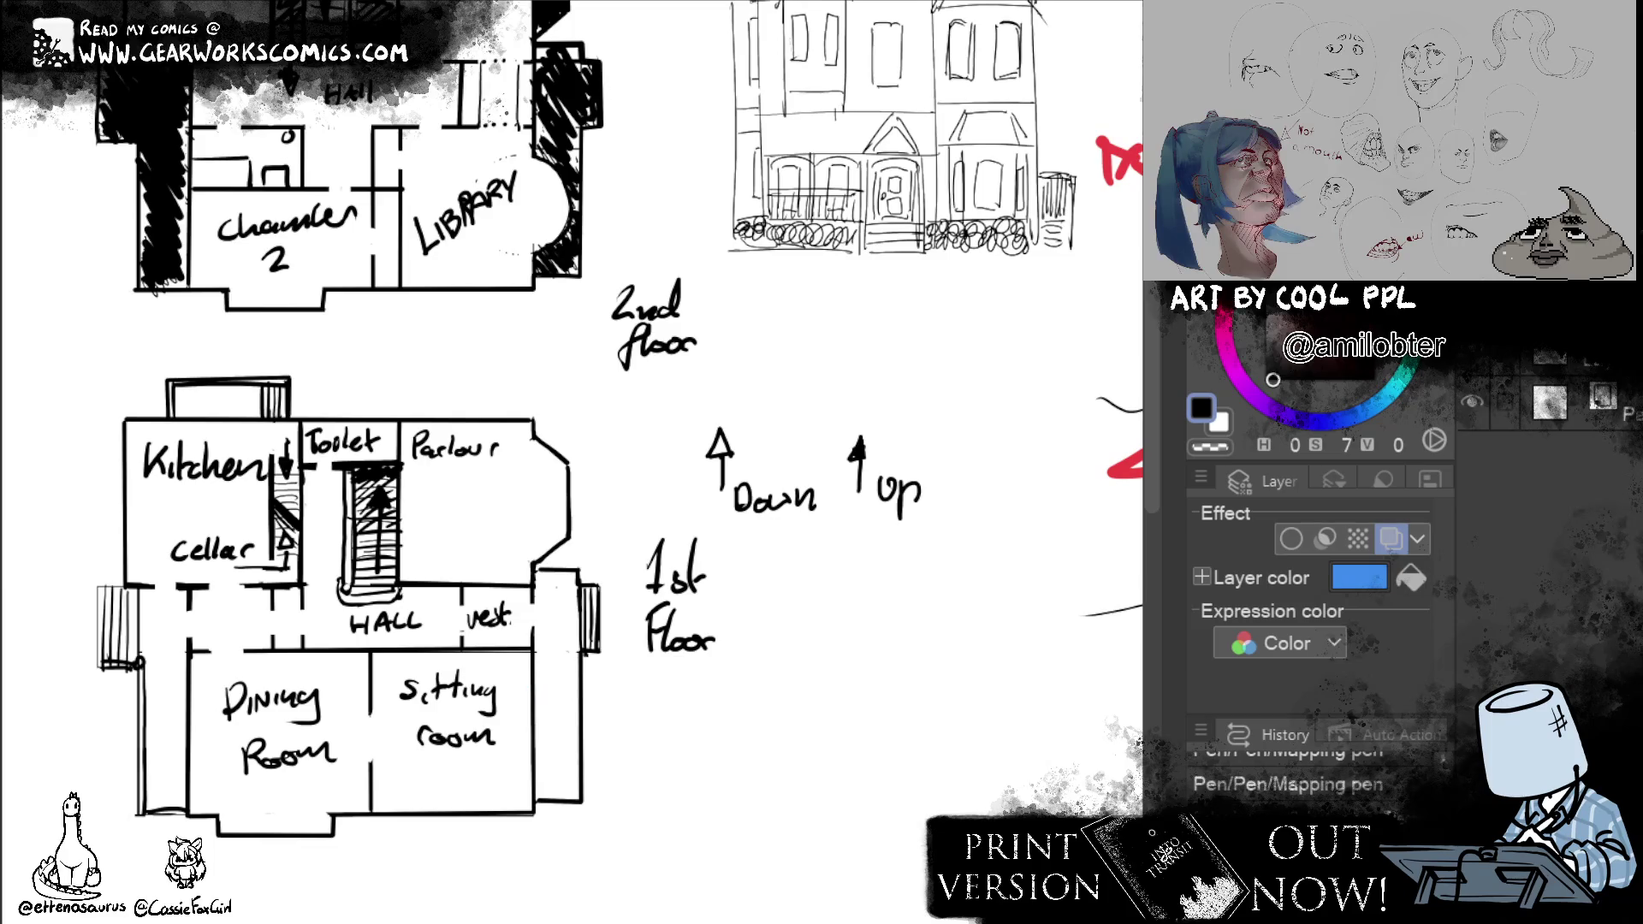
drag(535, 676, 536, 776)
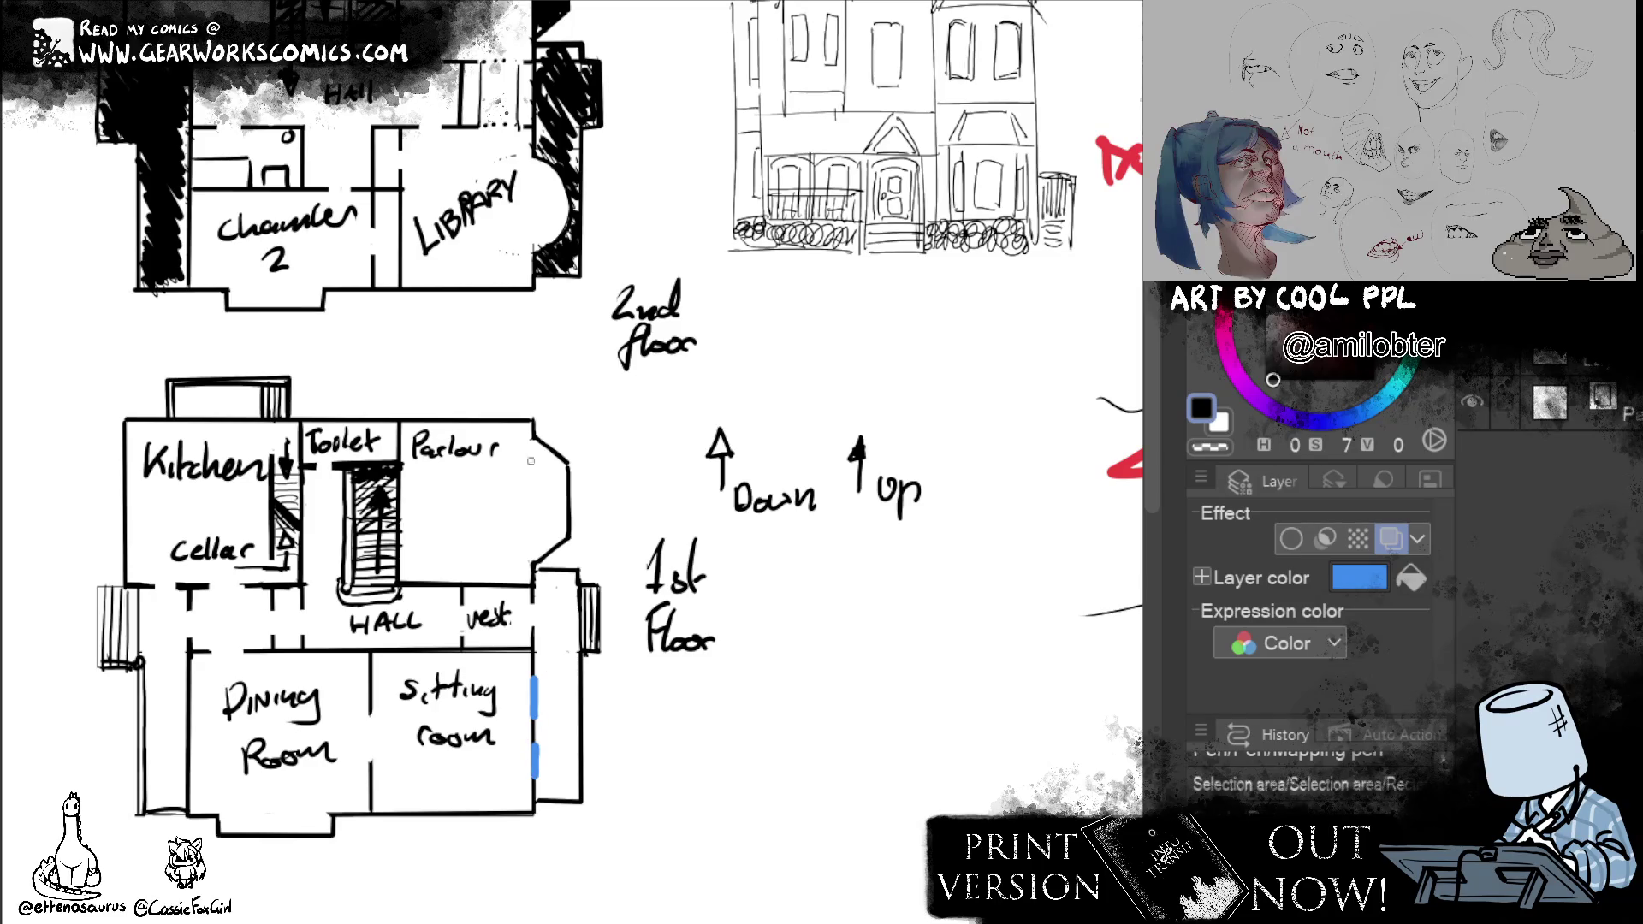
mouse_move(545, 442)
mouse_down()
mouse_move(567, 513)
mouse_move(545, 557)
mouse_up()
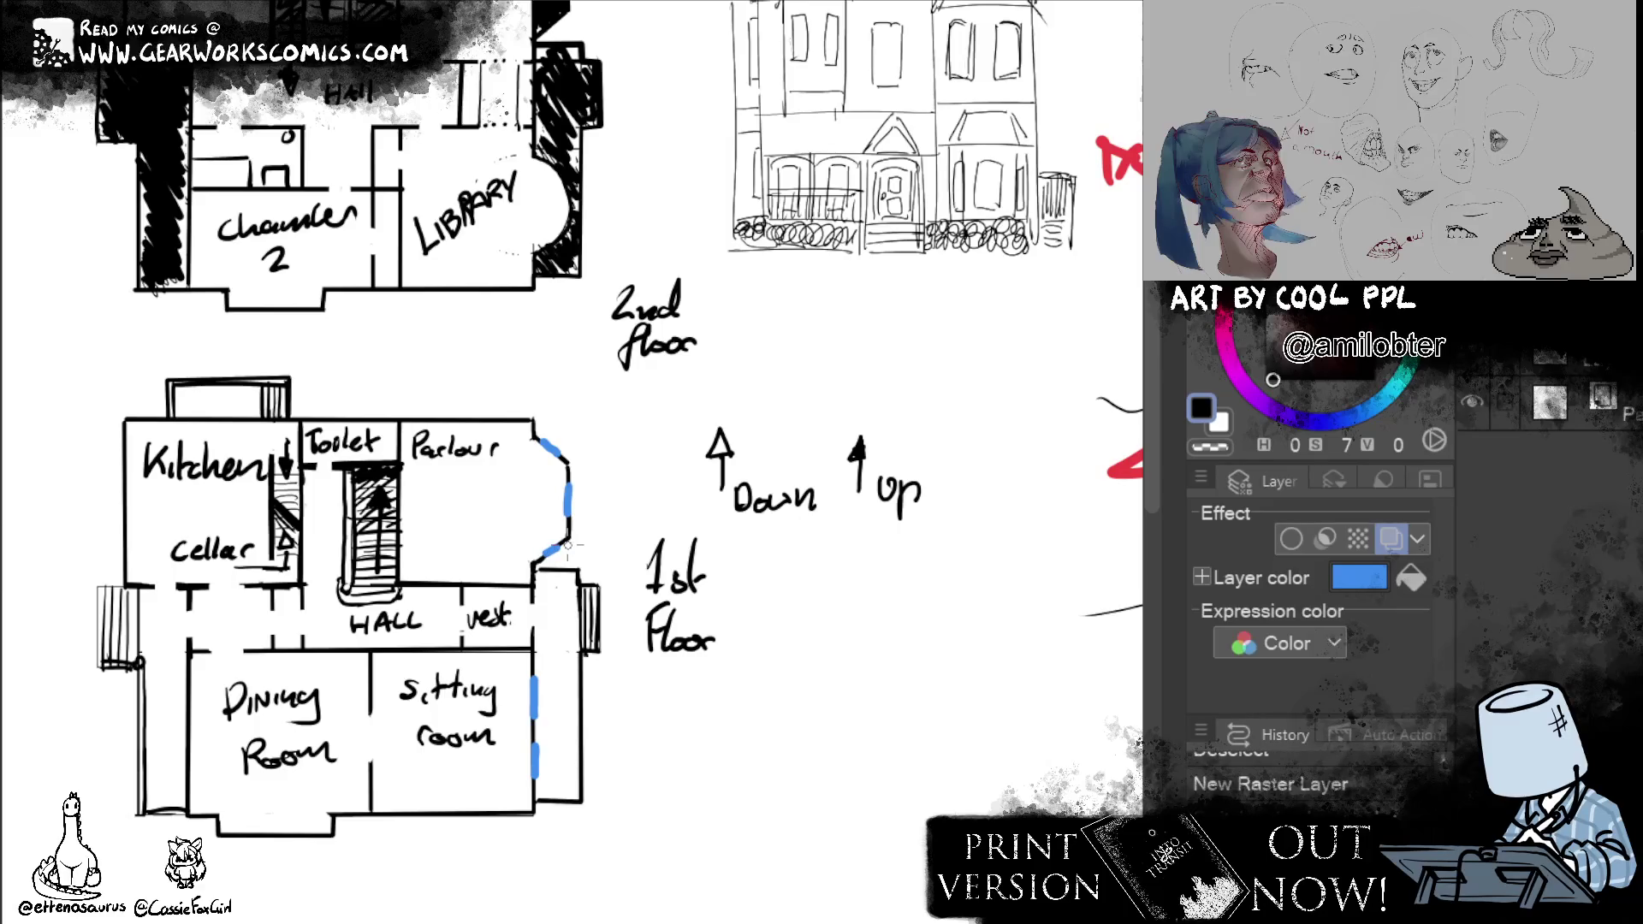
drag(744, 545, 814, 612)
drag(506, 484, 552, 484)
key(ctrl+z)
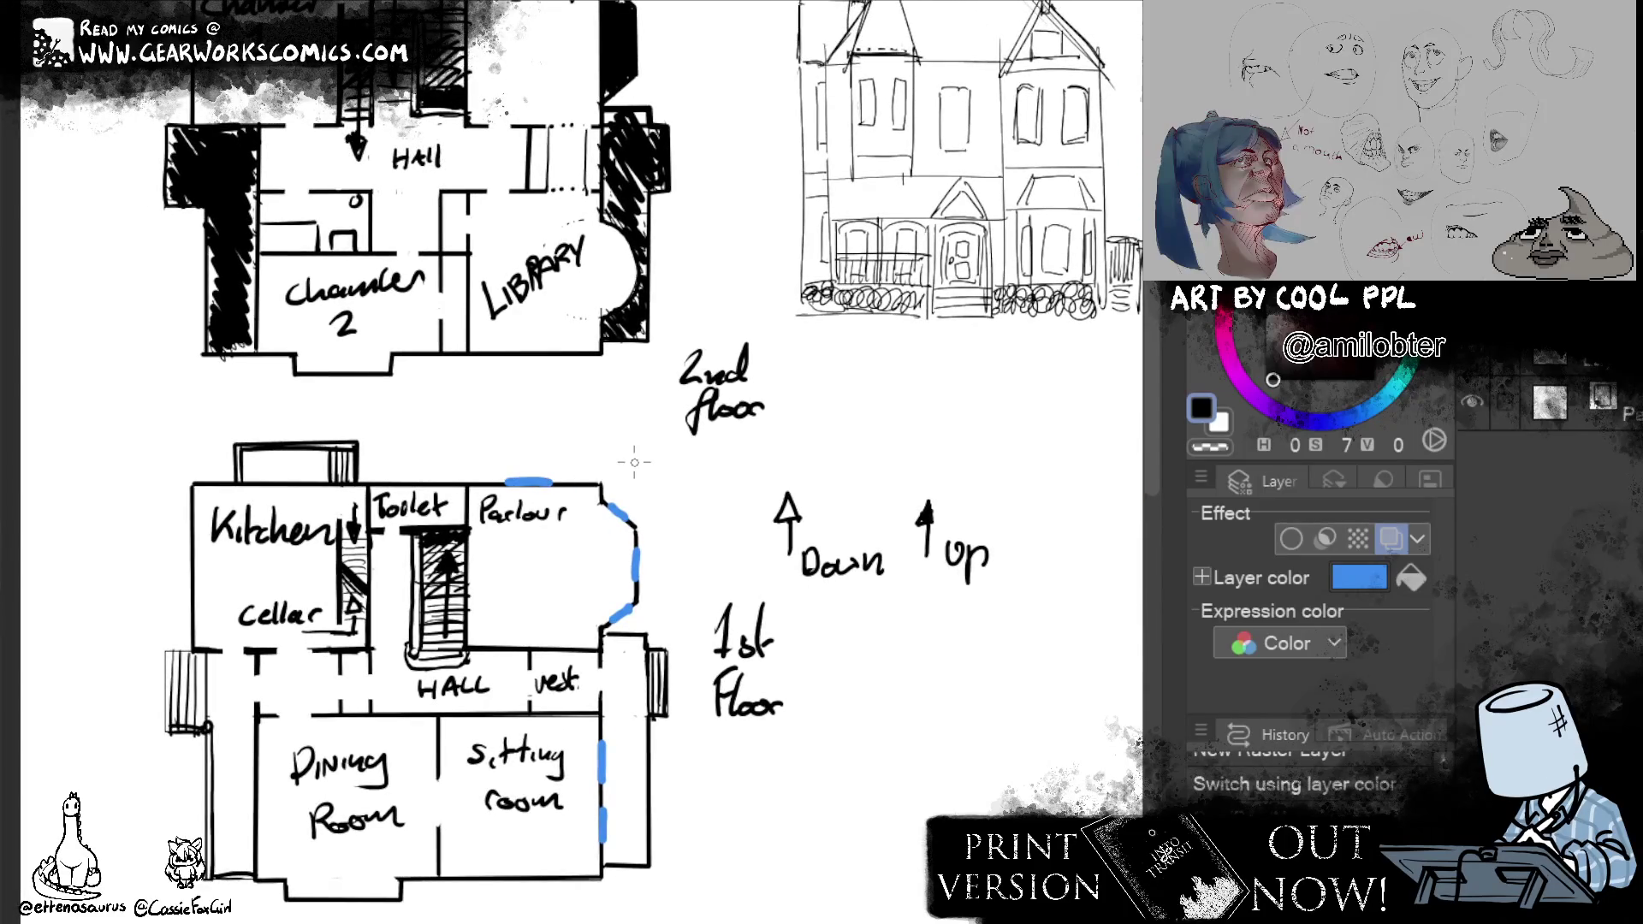
Mark blue windows along the kitchen and dining room left and bottom walls.
drag(194, 503, 194, 541)
drag(194, 561, 194, 619)
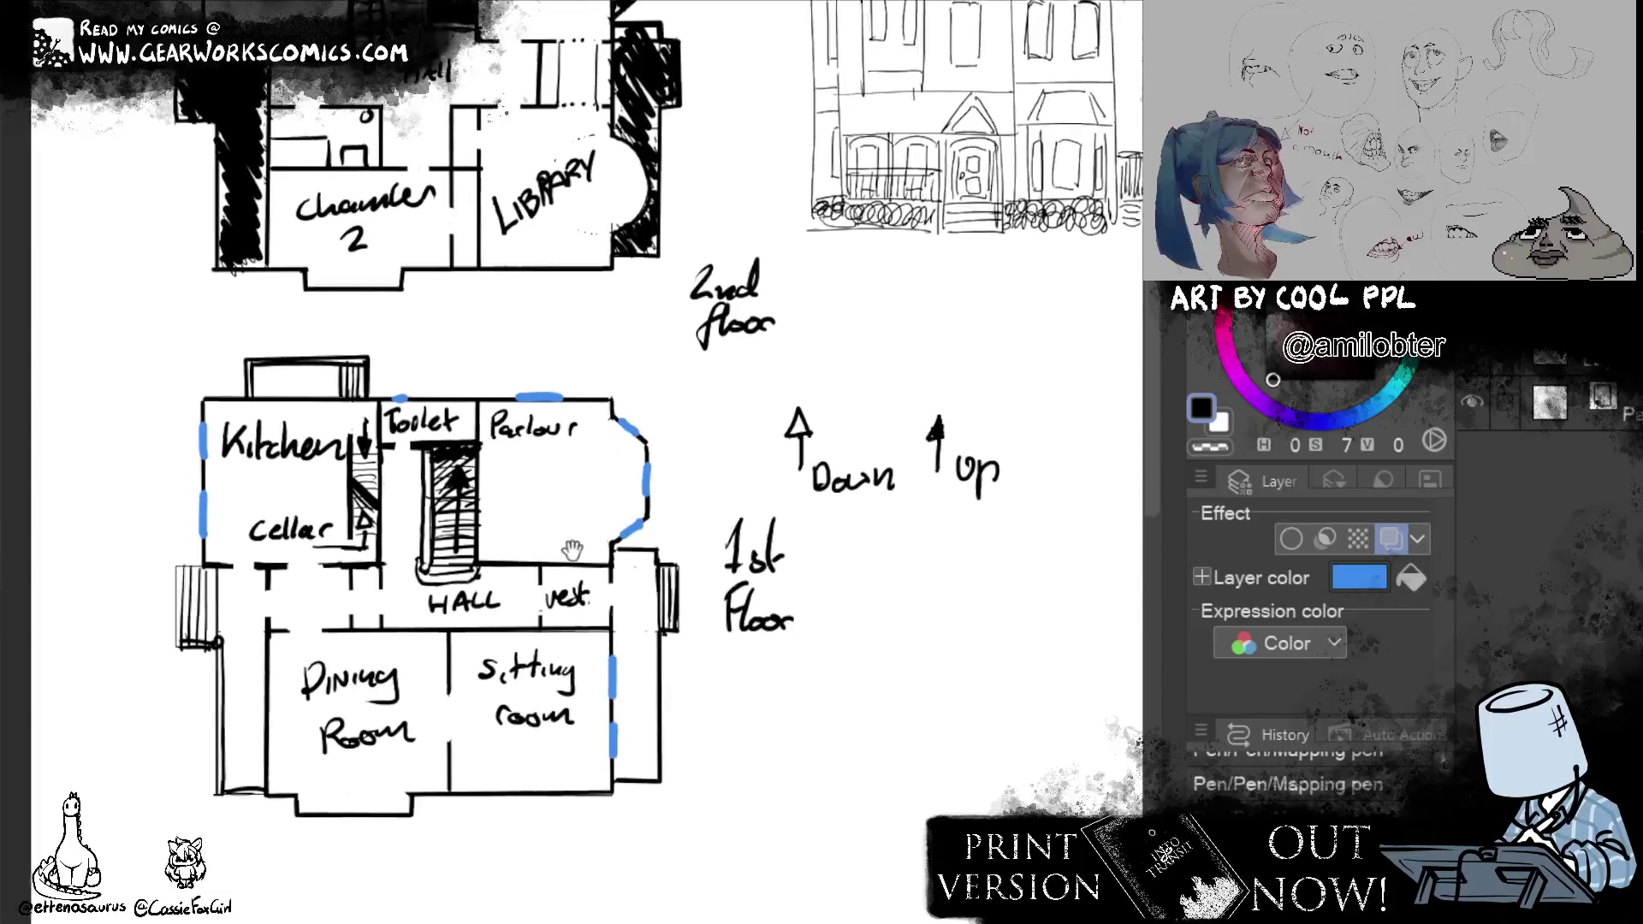
drag(243, 761, 271, 642)
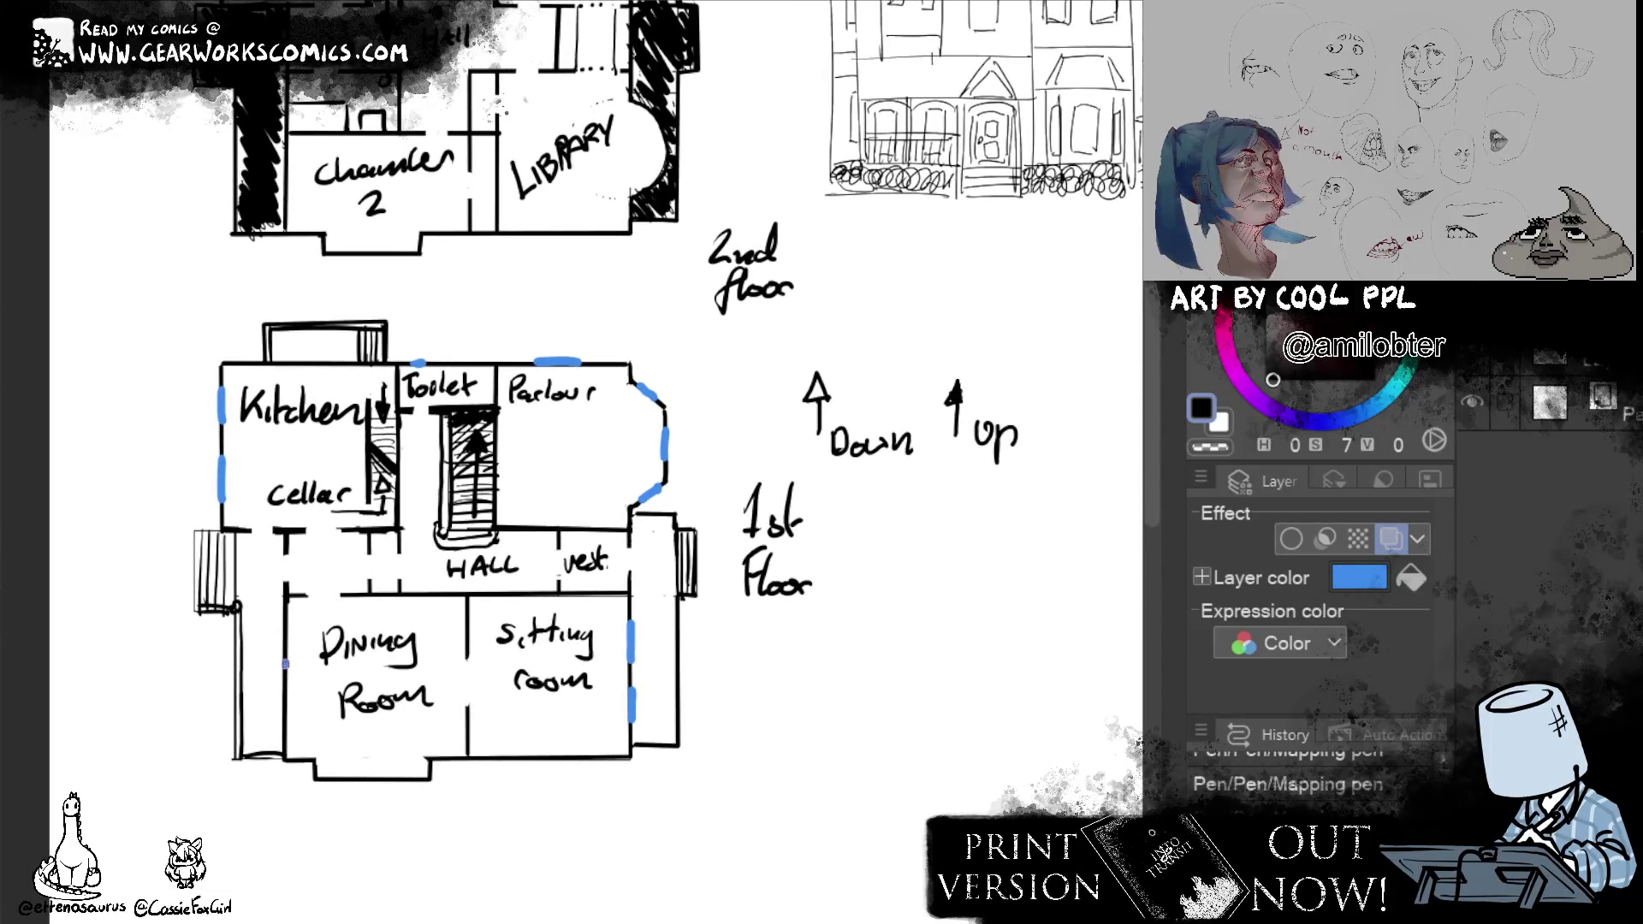
drag(287, 625, 287, 726)
drag(692, 774, 733, 705)
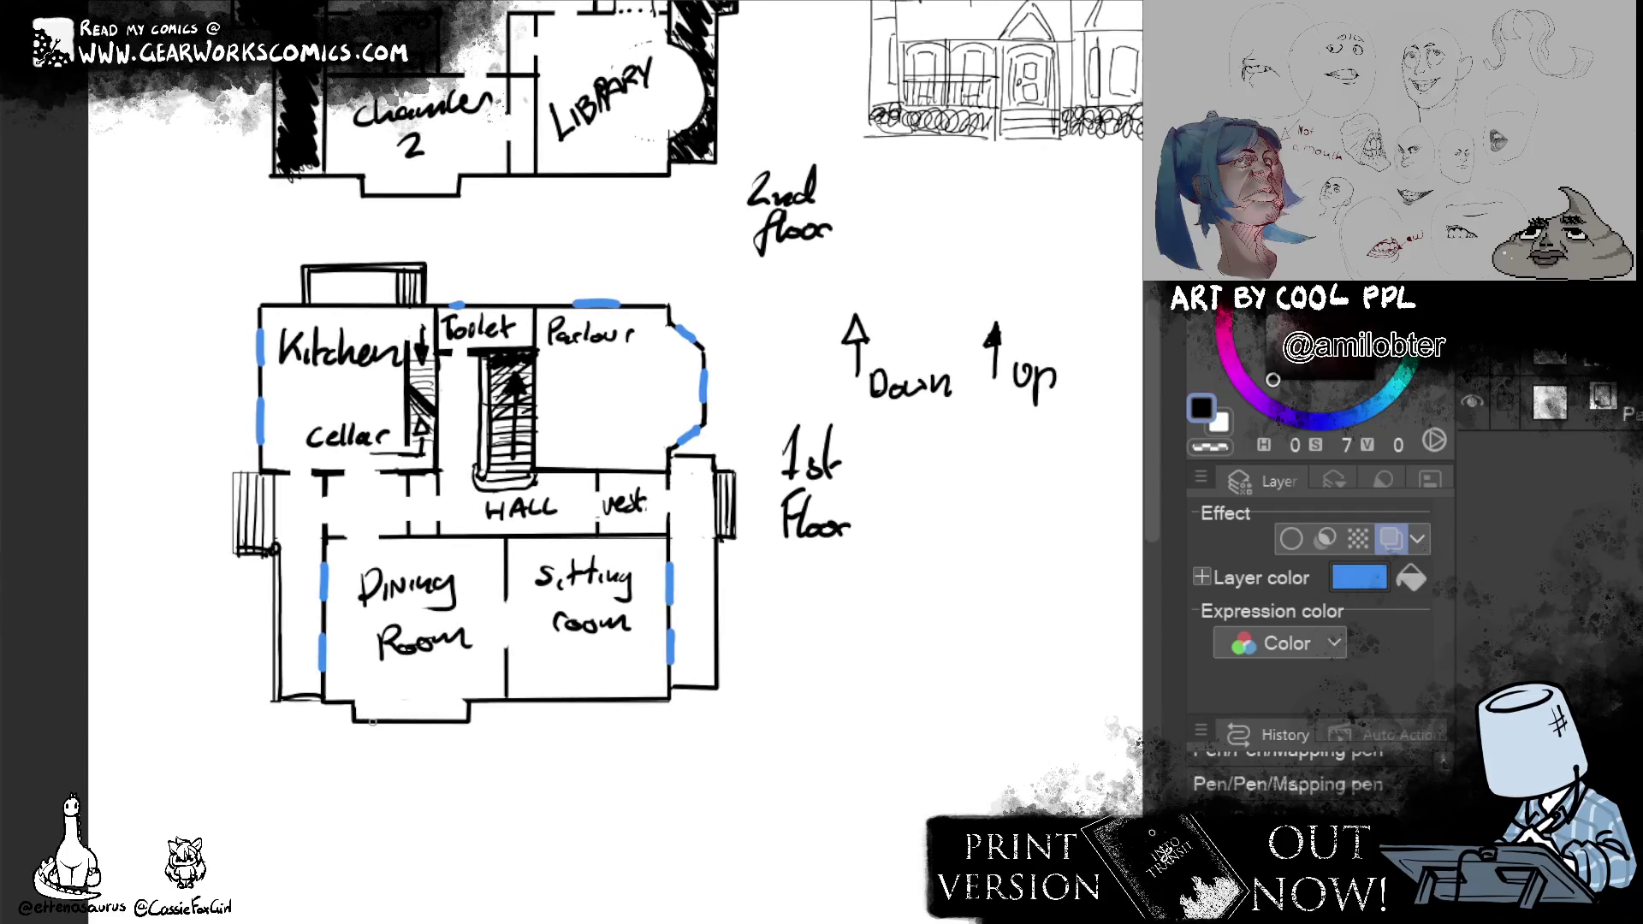
drag(363, 722, 463, 722)
Mark windows on Chamber 2's and the sitting room's bottom walls, then move to the upper plan.
drag(861, 532, 919, 687)
drag(384, 346, 426, 347)
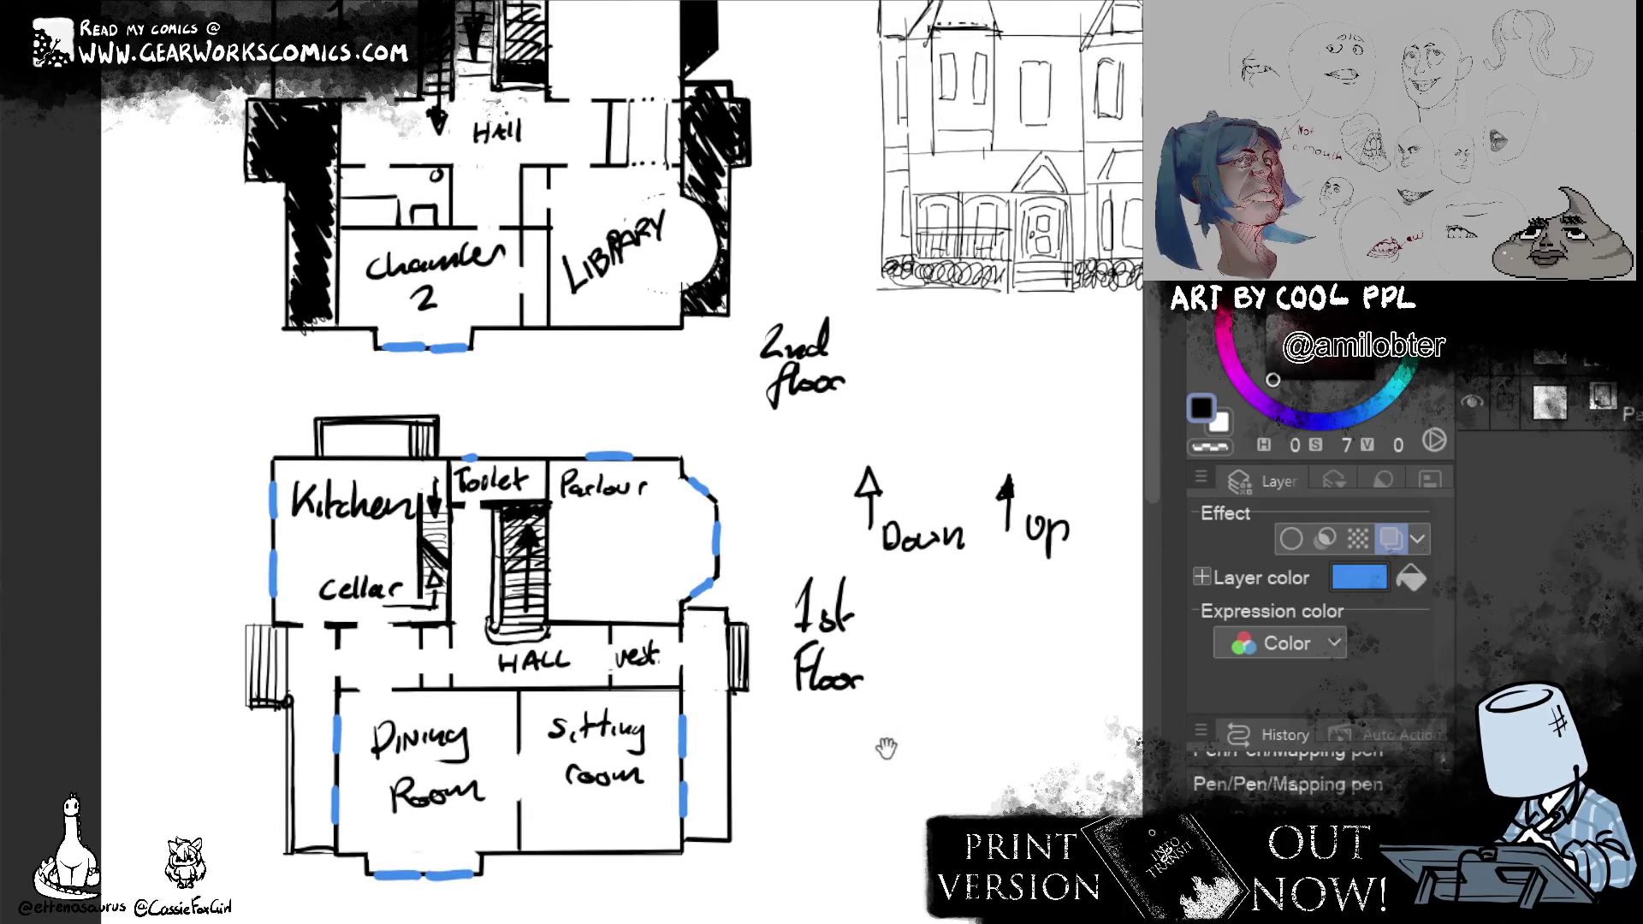
drag(881, 733, 799, 616)
drag(545, 757, 593, 757)
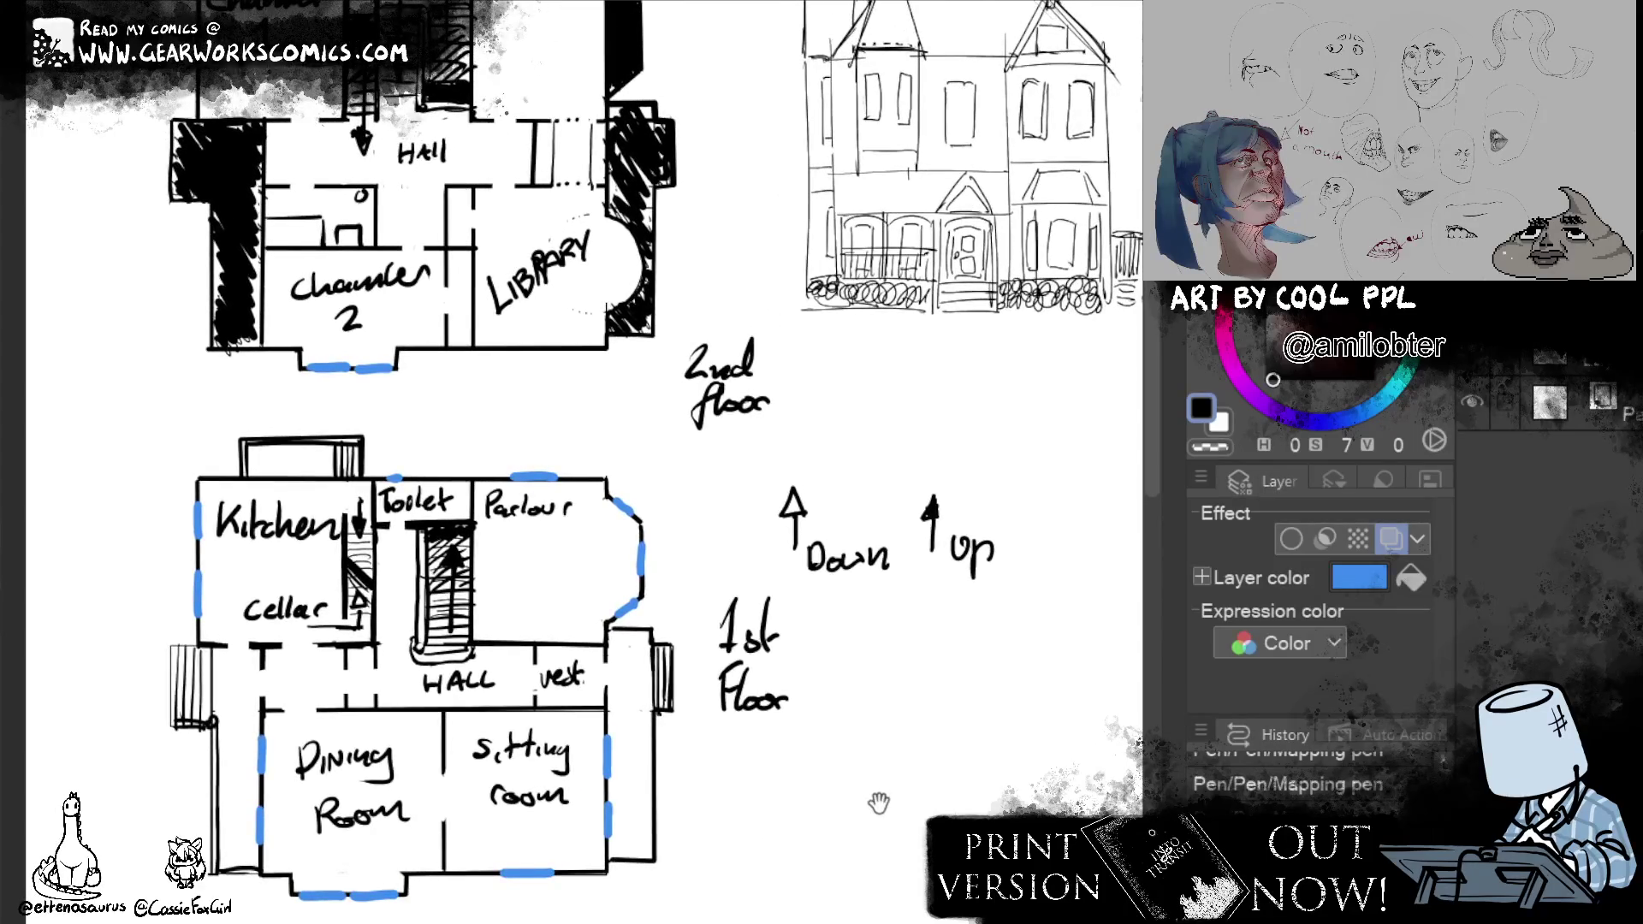
drag(882, 758, 880, 851)
drag(869, 591, 889, 718)
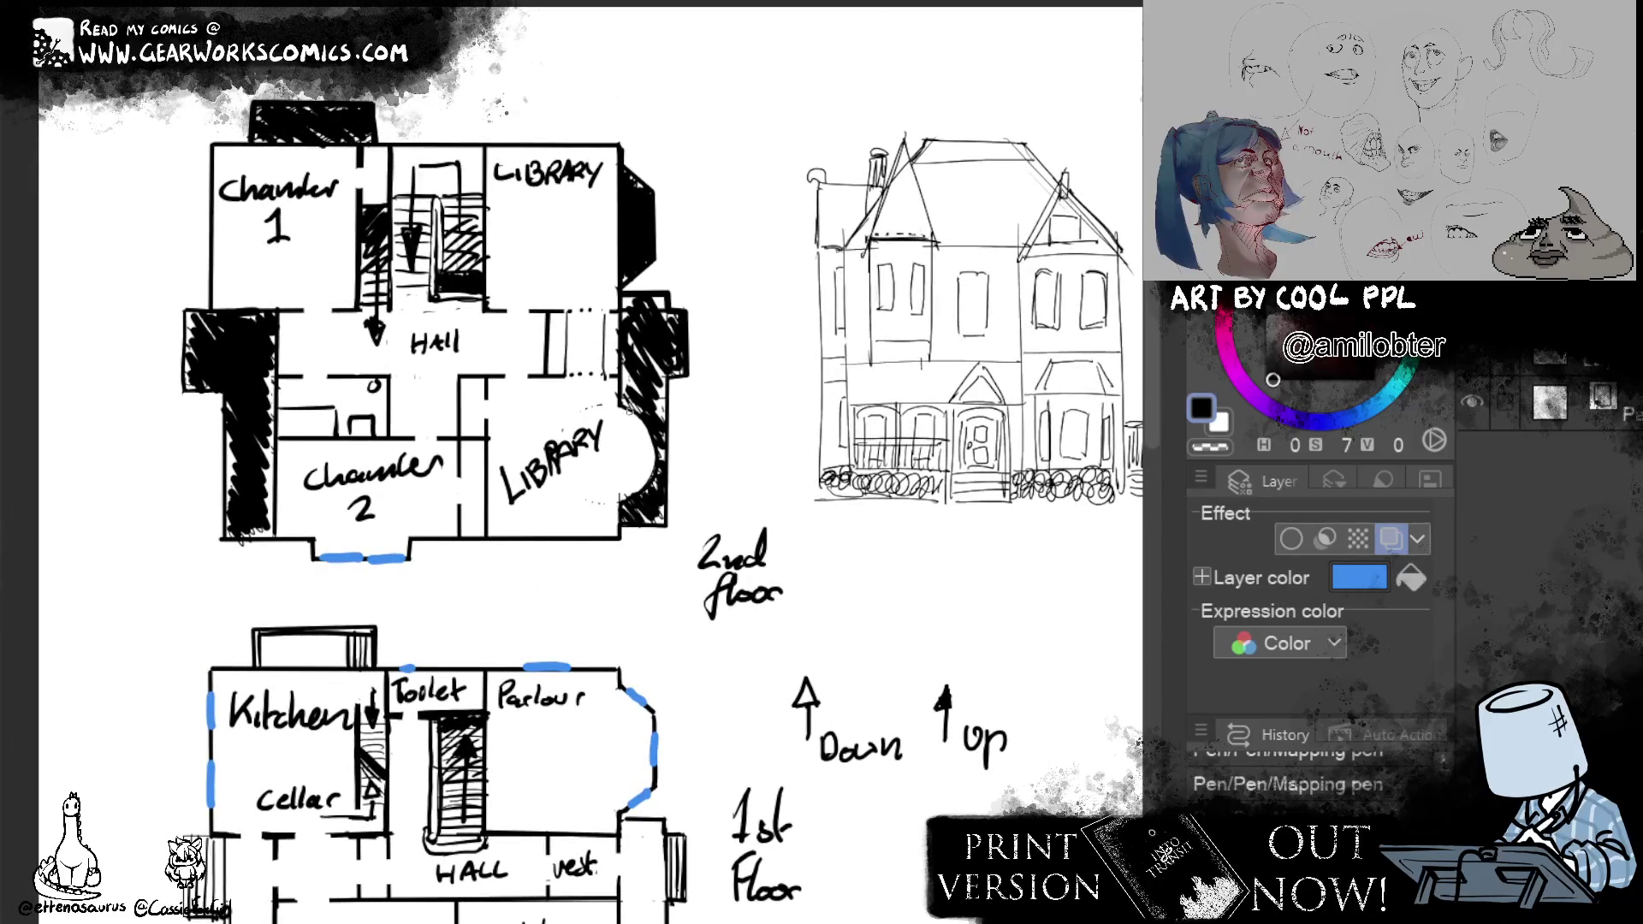
Mark windows on the curved library wall, the hall's right wall and above the staircase.
drag(632, 409, 652, 439)
drag(631, 495, 654, 467)
drag(618, 321, 621, 368)
drag(620, 173, 619, 279)
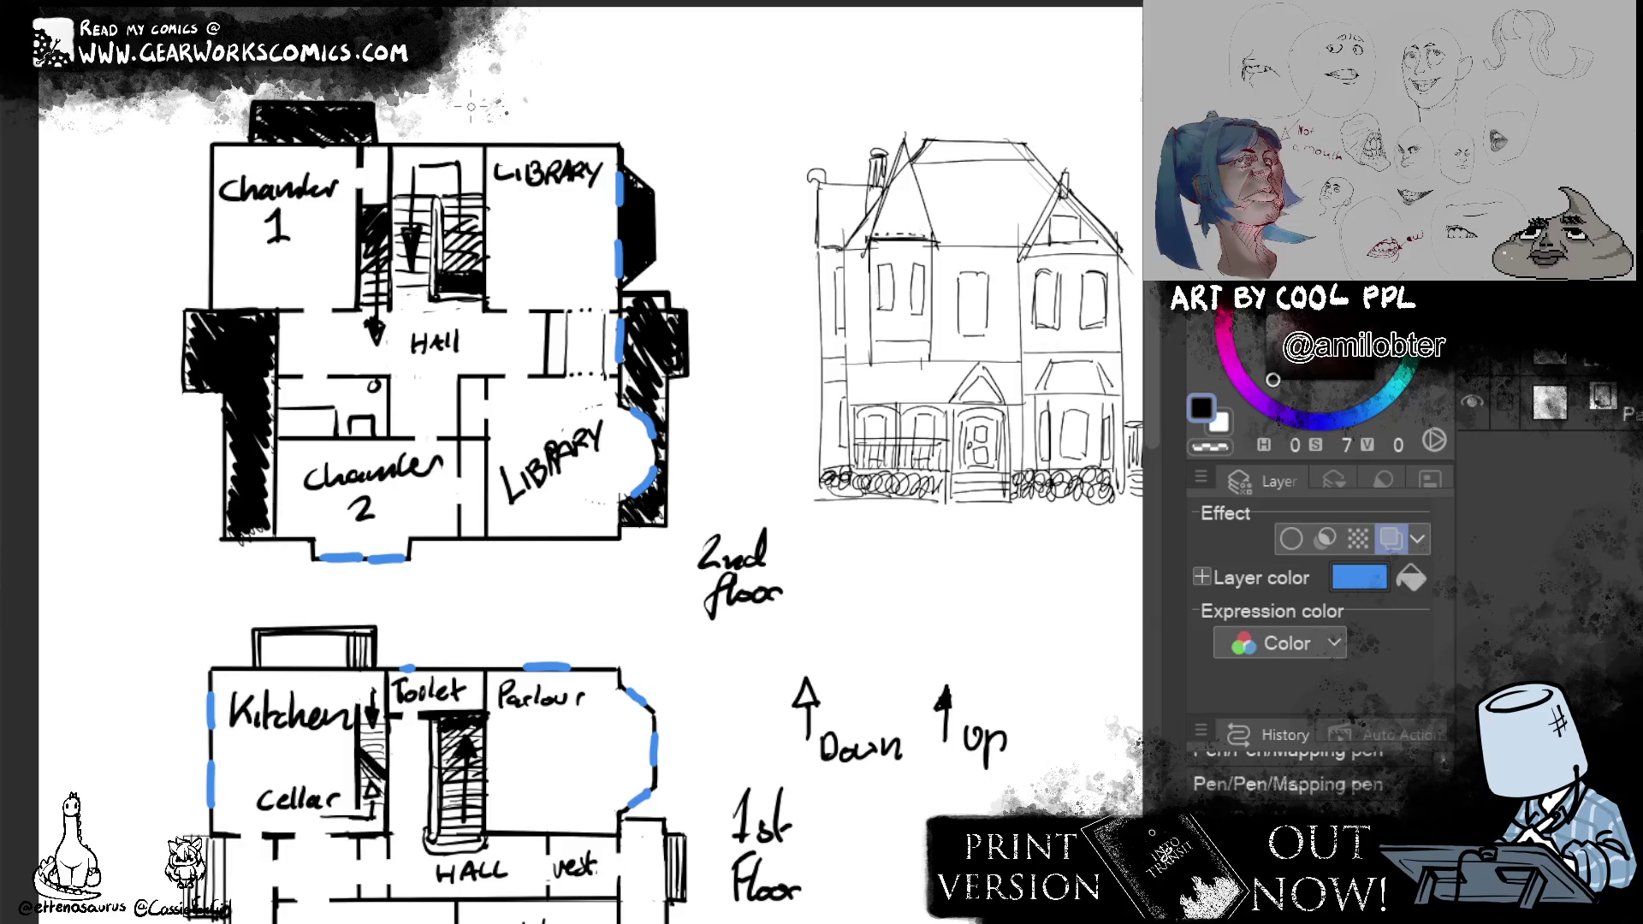
drag(424, 145, 456, 147)
mouse_move(669, 132)
mouse_down()
mouse_move(750, 135)
mouse_move(714, 121)
mouse_up()
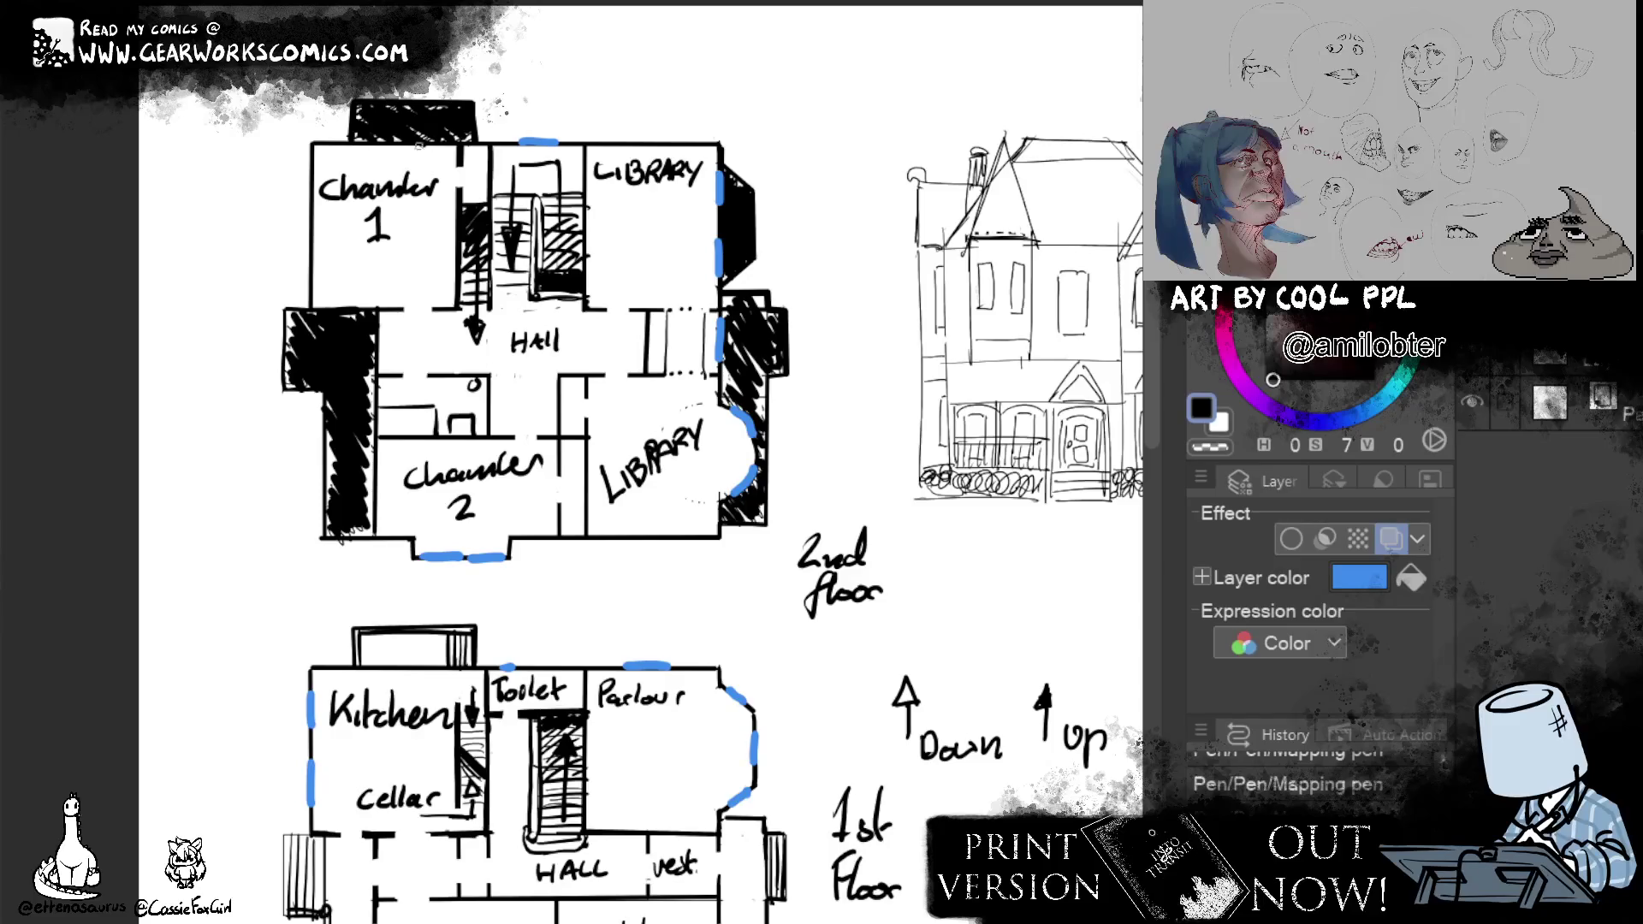
Mark windows on Chamber 1's top and left walls, redrawing the left one as a single dash.
drag(362, 142, 428, 143)
drag(370, 142, 428, 143)
drag(312, 177, 312, 282)
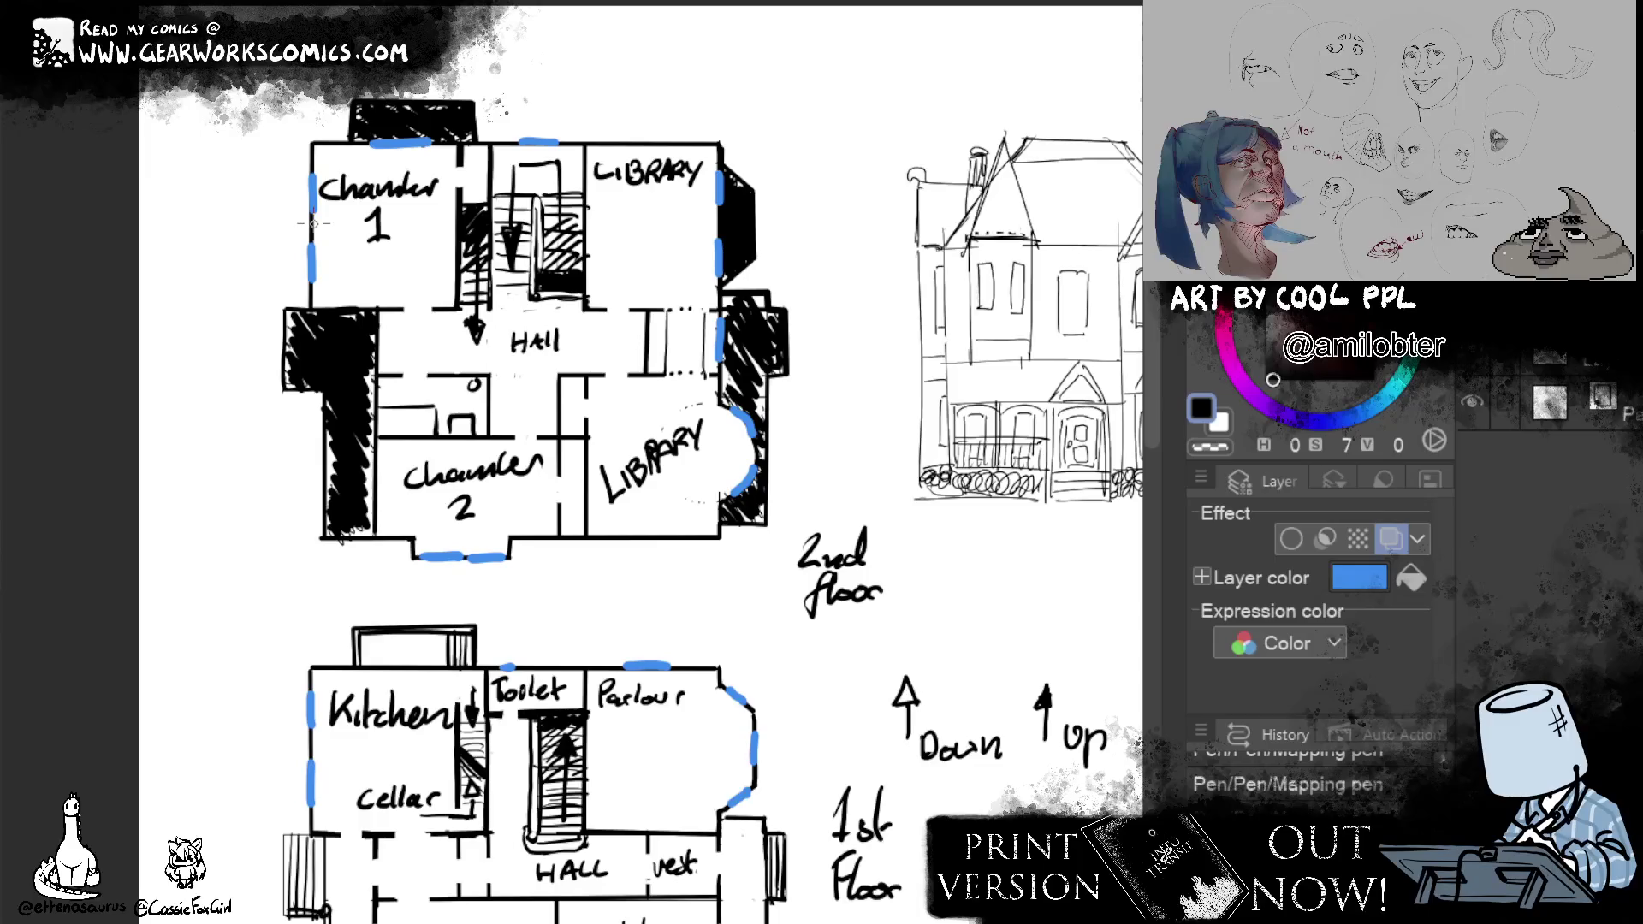
key(ctrl+z)
key(ctrl+z)
key(ctrl+z)
drag(313, 202, 312, 257)
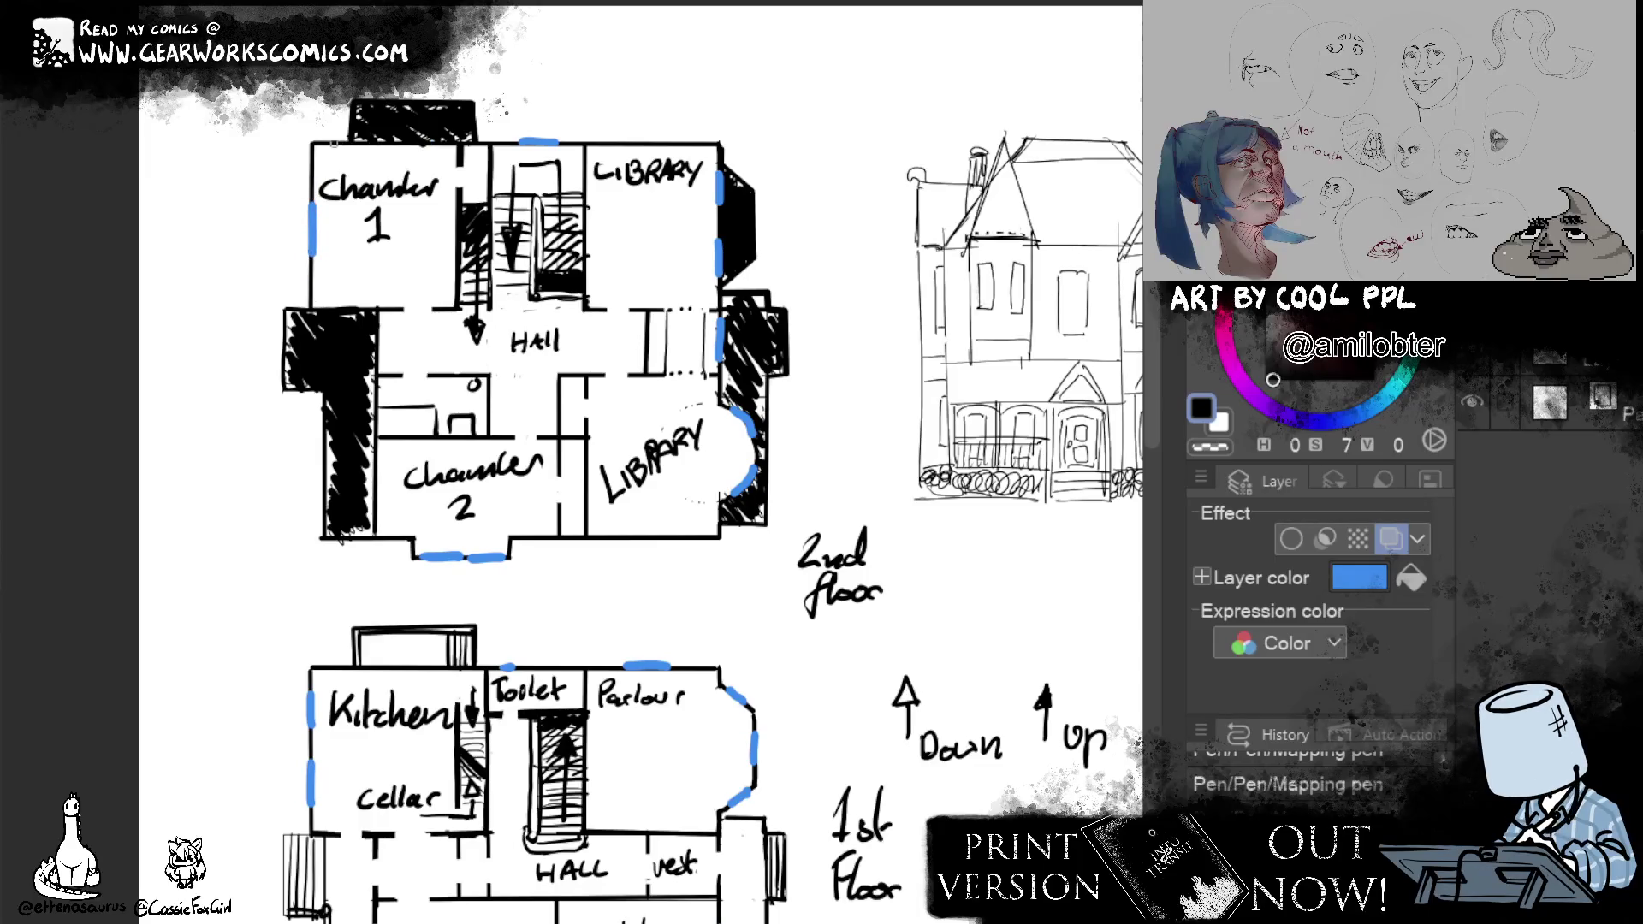
drag(332, 144, 447, 145)
Mark windows on Chamber 2's and the hall's left walls and above the library, then zoom out.
mouse_move(843, 683)
mouse_down()
mouse_move(787, 659)
mouse_move(1002, 503)
mouse_up()
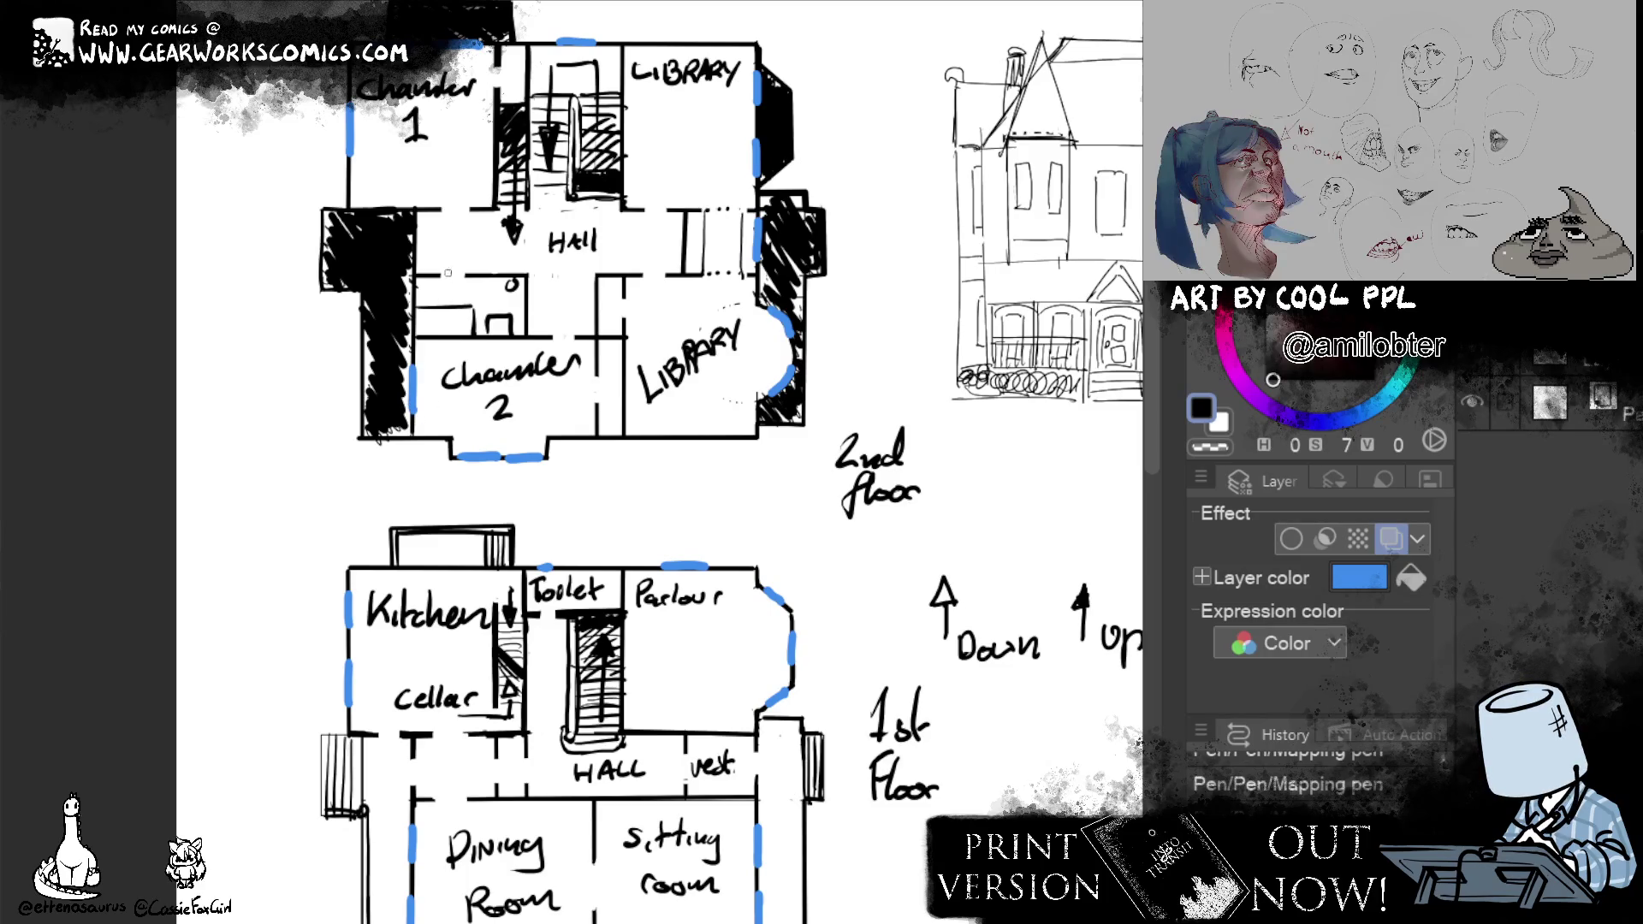
drag(414, 296, 414, 320)
drag(414, 229, 425, 301)
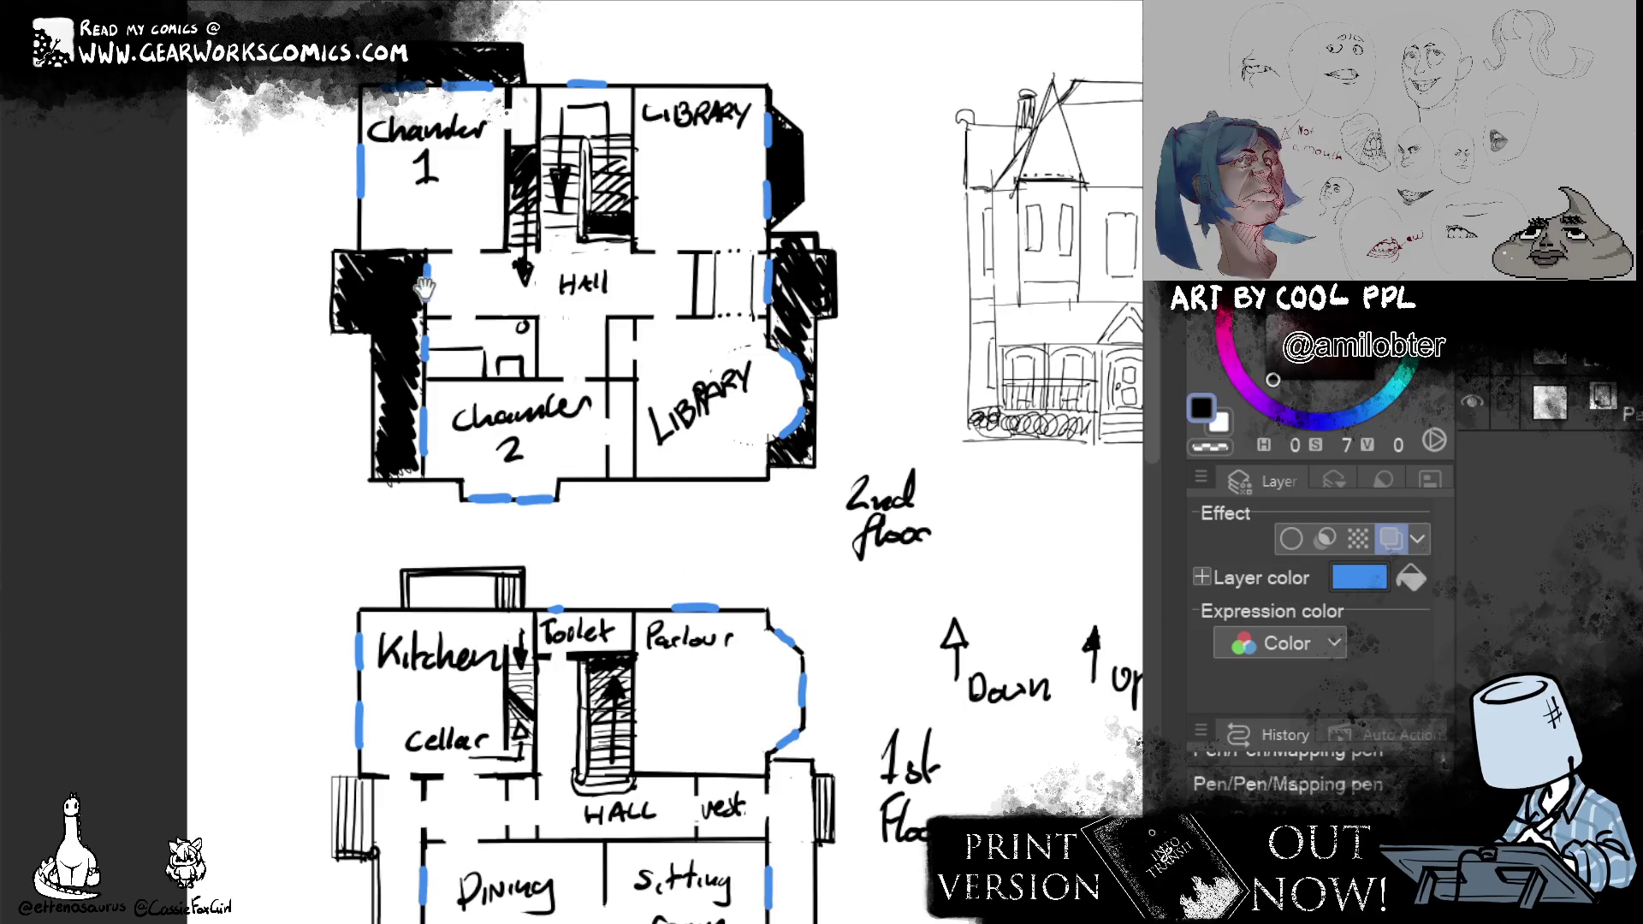
scroll(915, 495, down, 5)
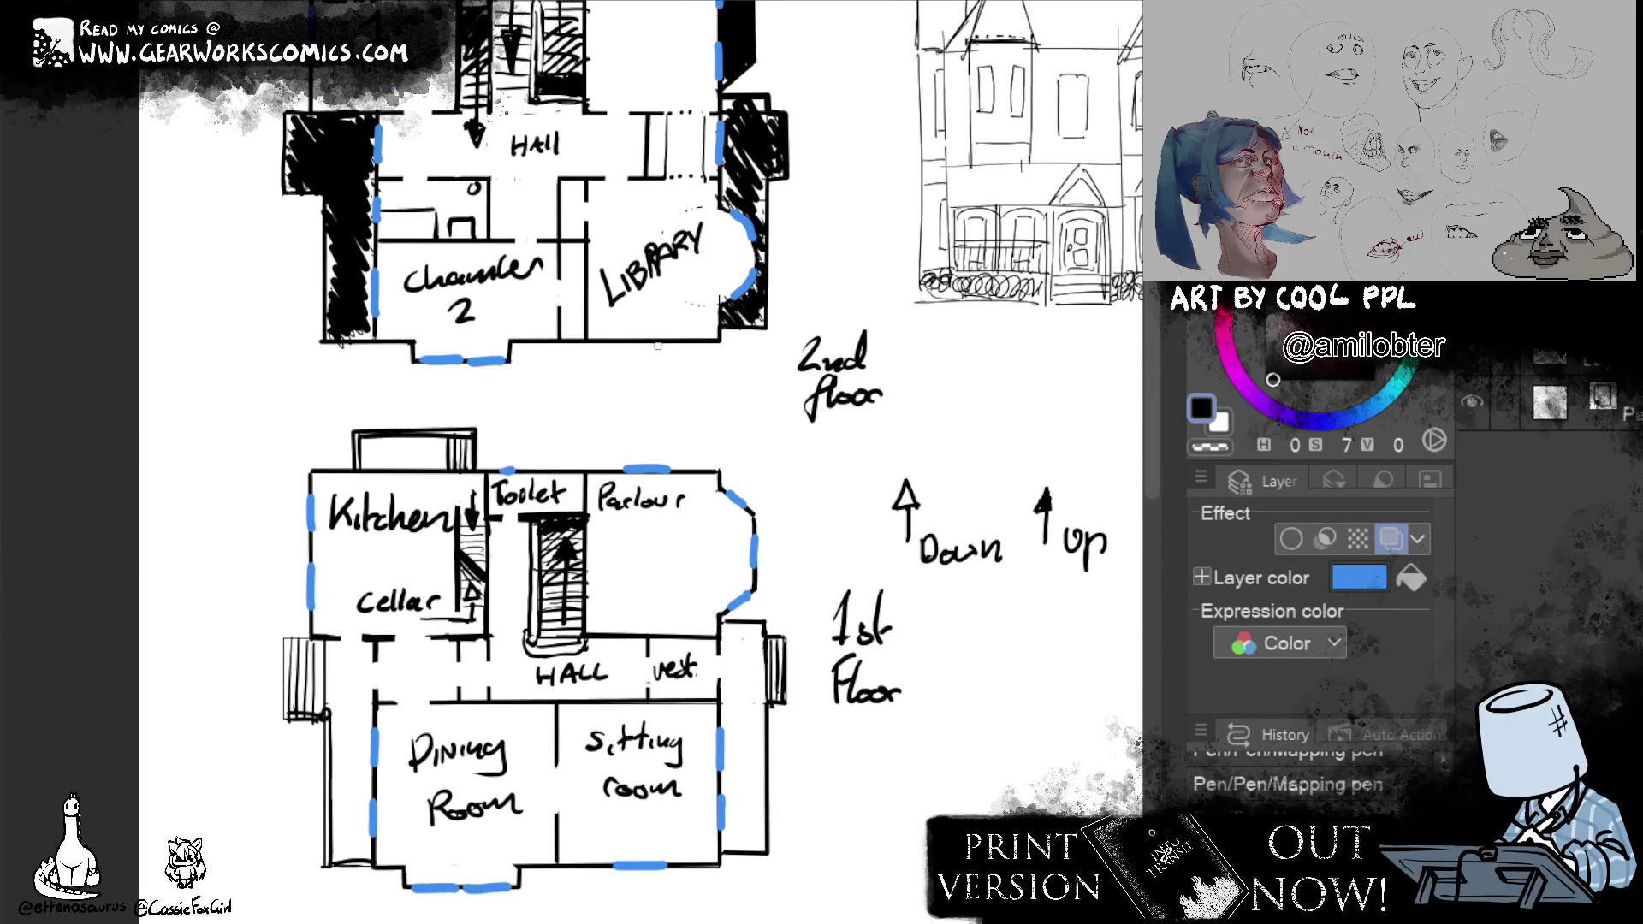
mouse_move(1000, 331)
mouse_down()
mouse_move(1020, 604)
mouse_move(1013, 589)
mouse_up()
drag(641, 189, 686, 189)
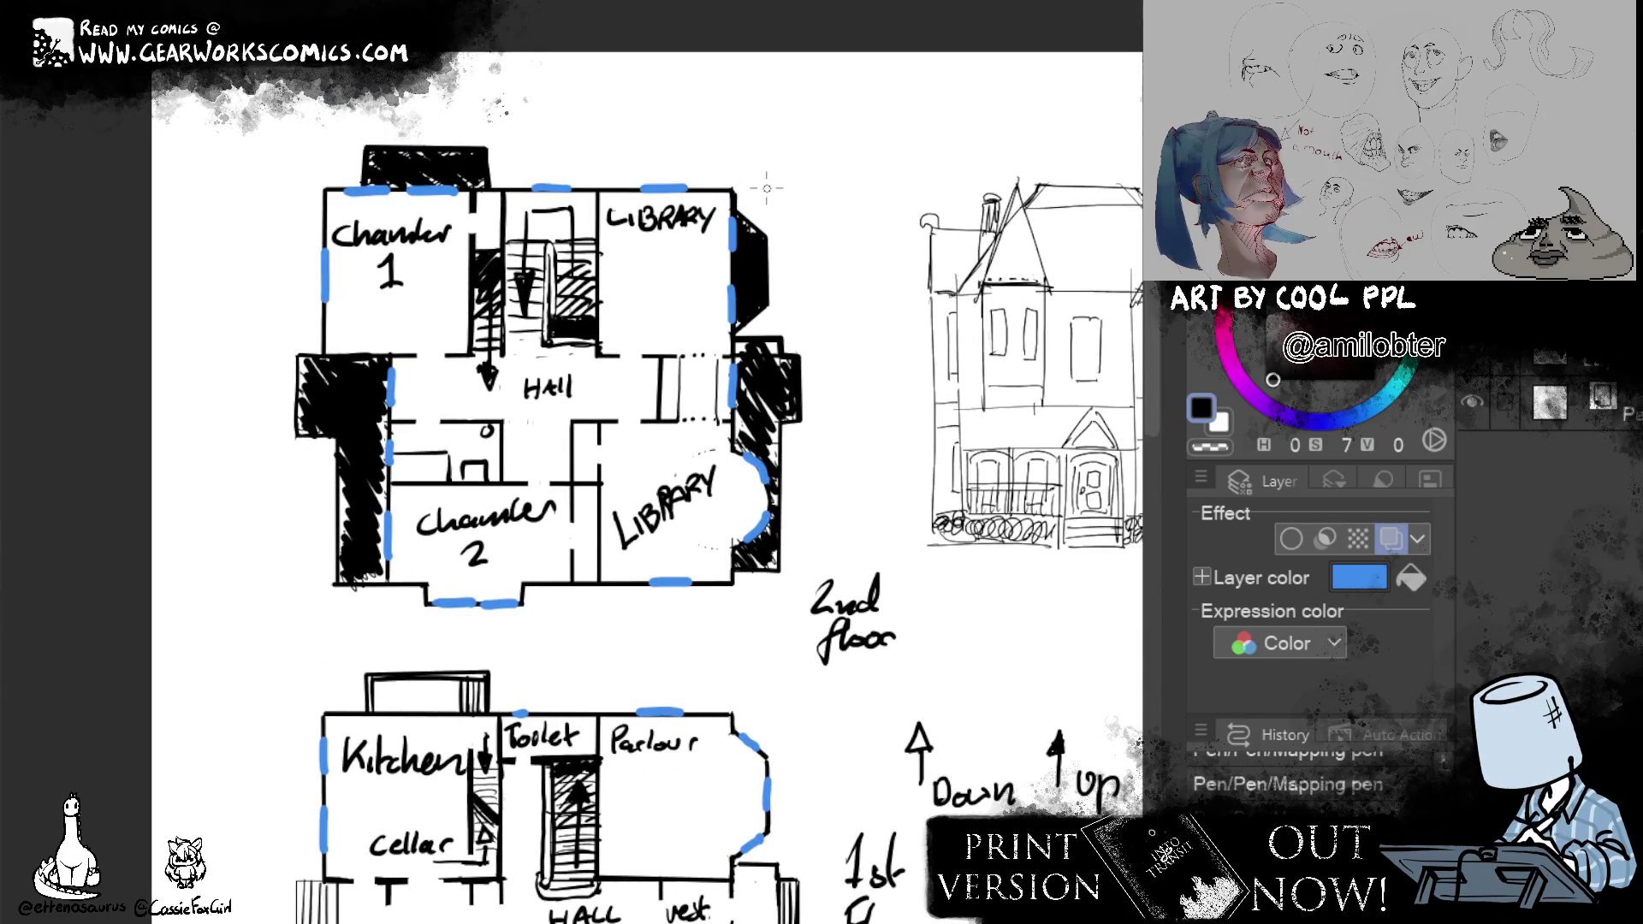
scroll(883, 544, down, 5)
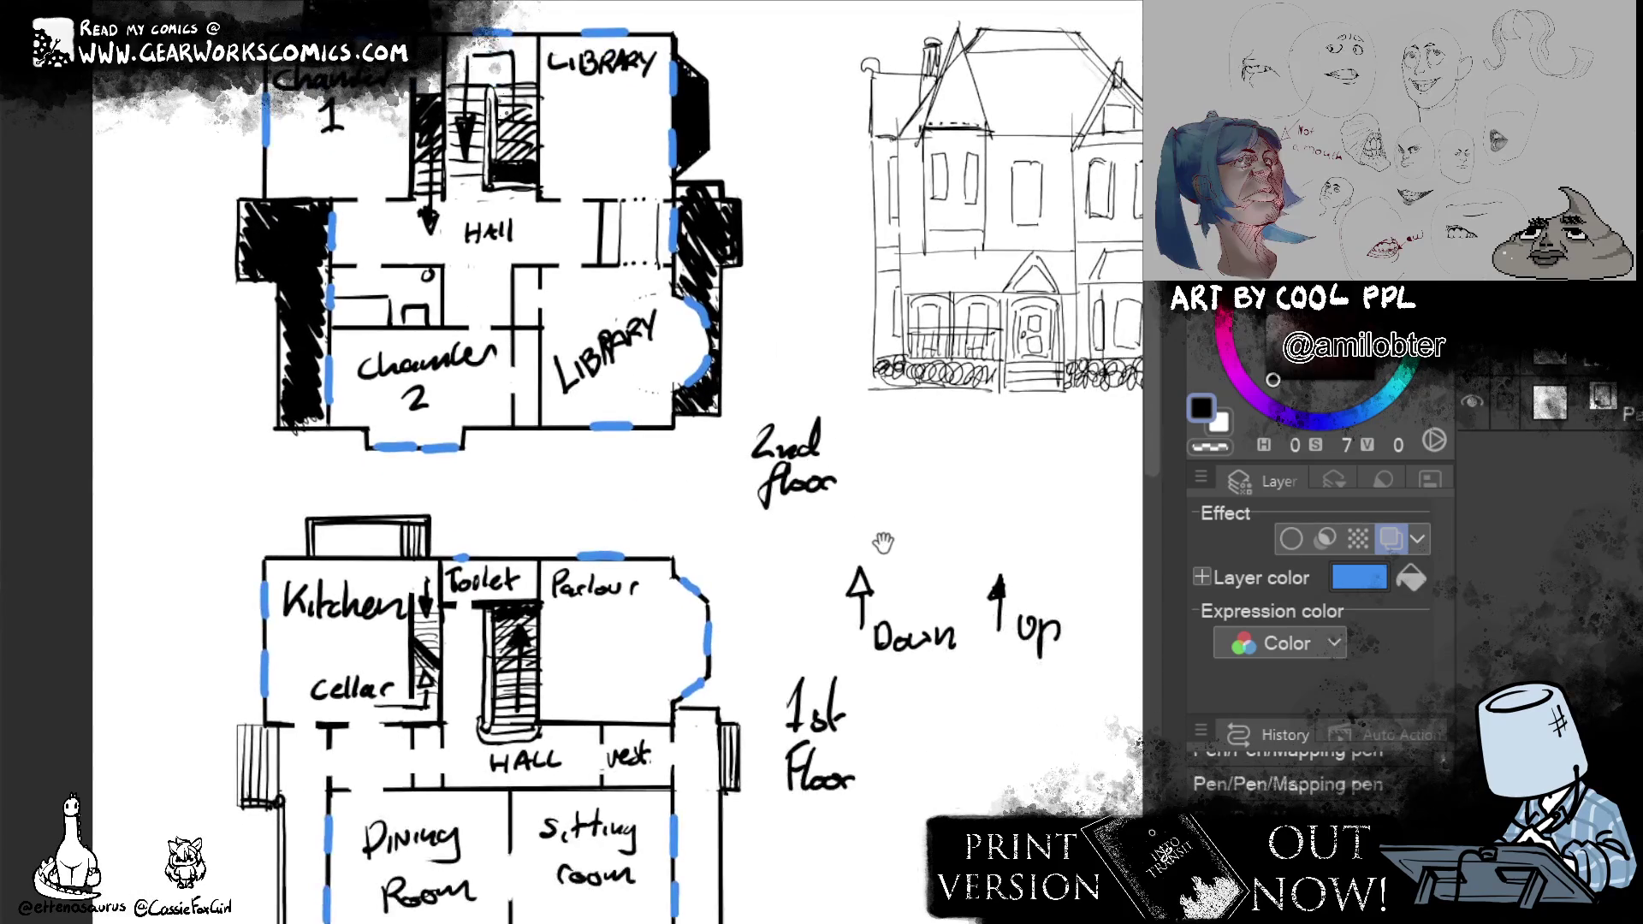
scroll(883, 542, down, 4)
mouse_move(815, 615)
mouse_down()
mouse_move(857, 875)
mouse_move(851, 608)
mouse_up()
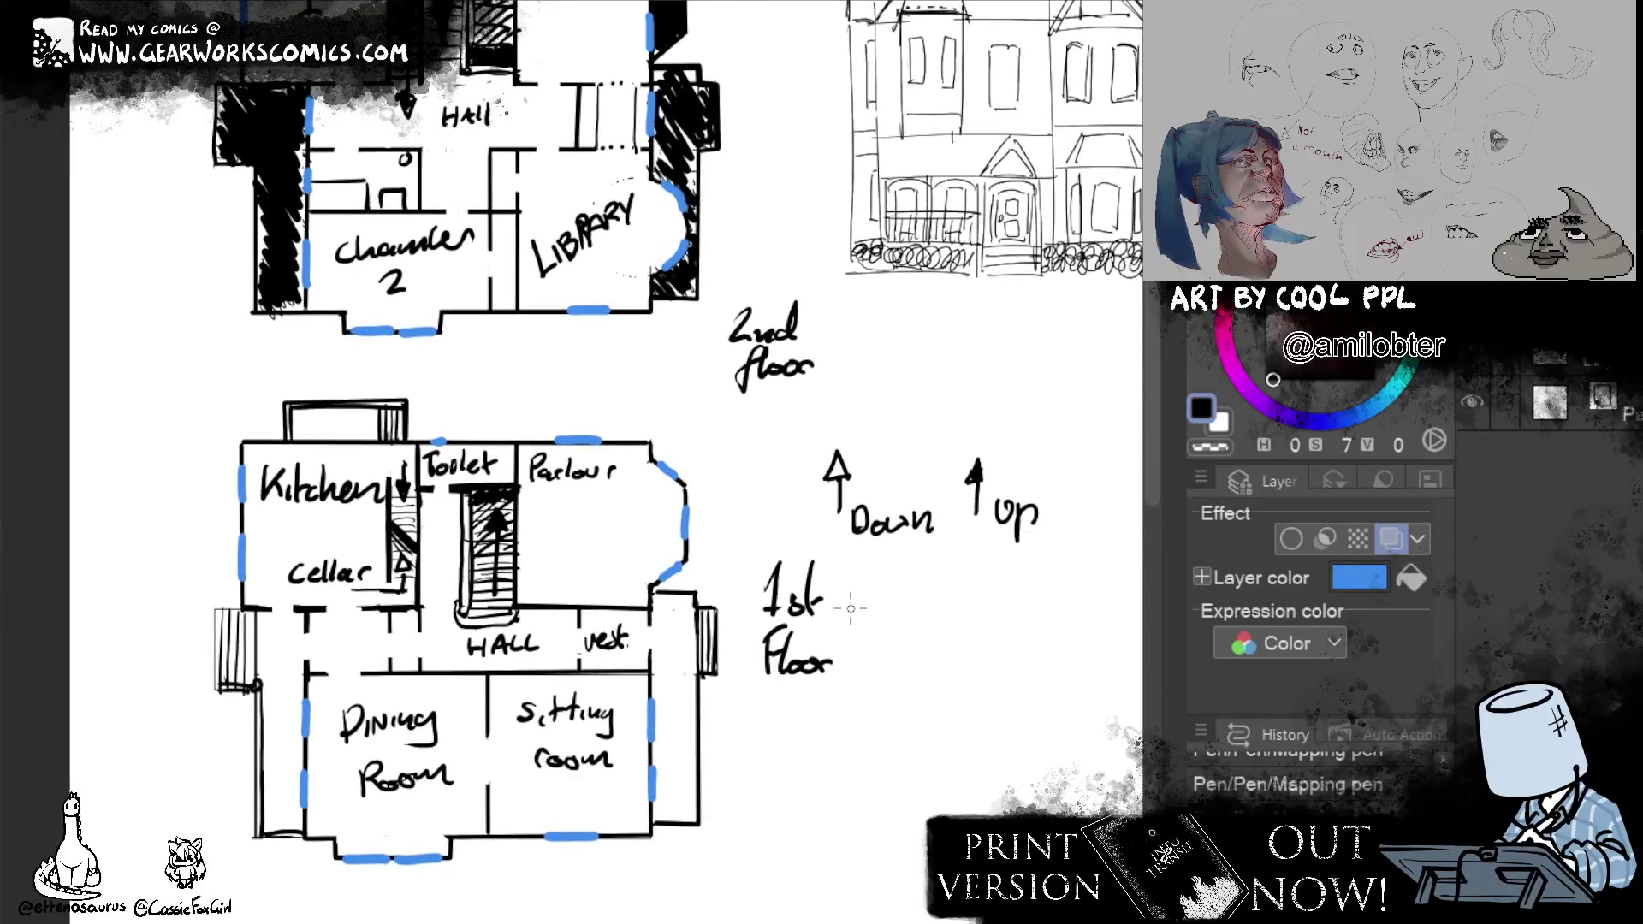
scroll(810, 737, down, 3)
mouse_move(810, 738)
mouse_down()
mouse_move(639, 758)
mouse_move(455, 730)
mouse_move(690, 748)
mouse_up()
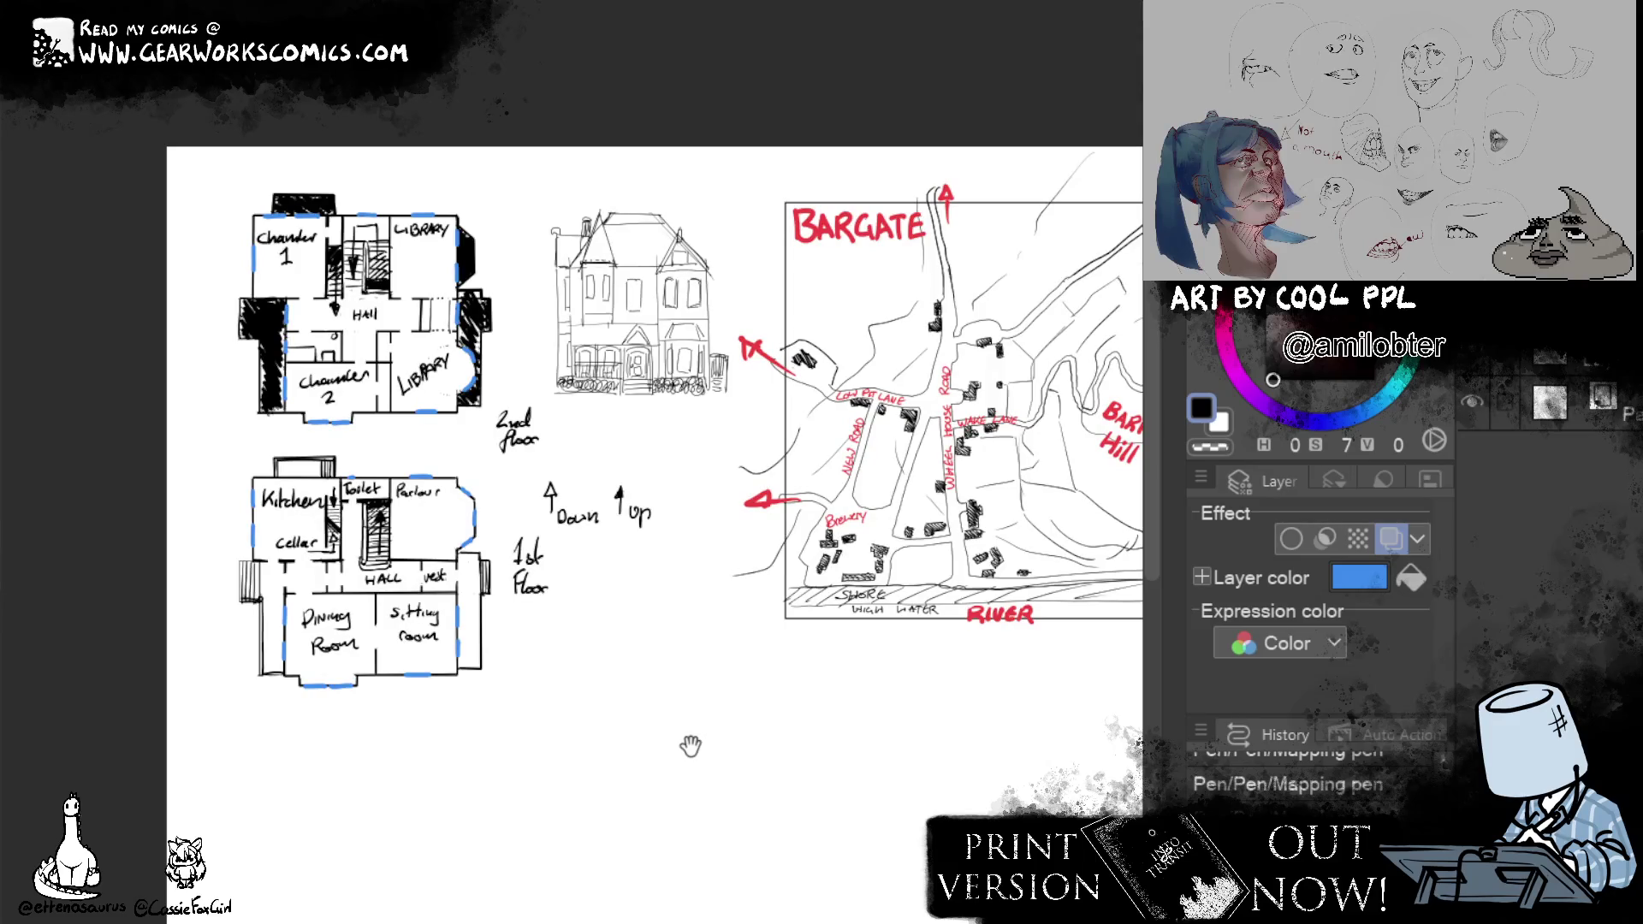
drag(690, 746, 690, 751)
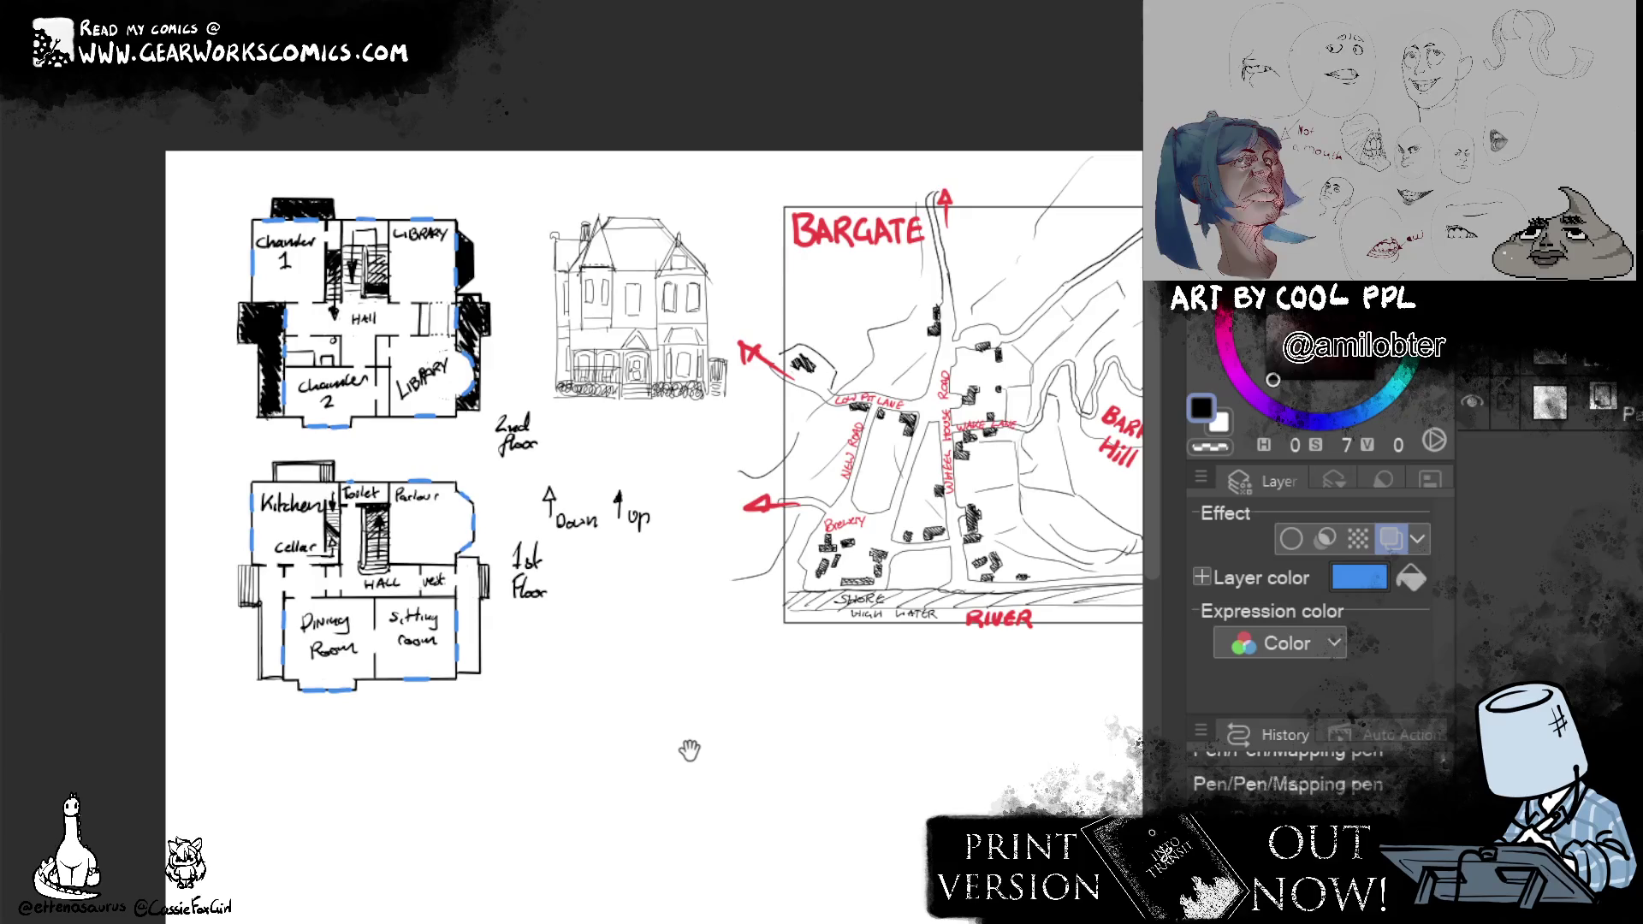
drag(689, 751, 692, 752)
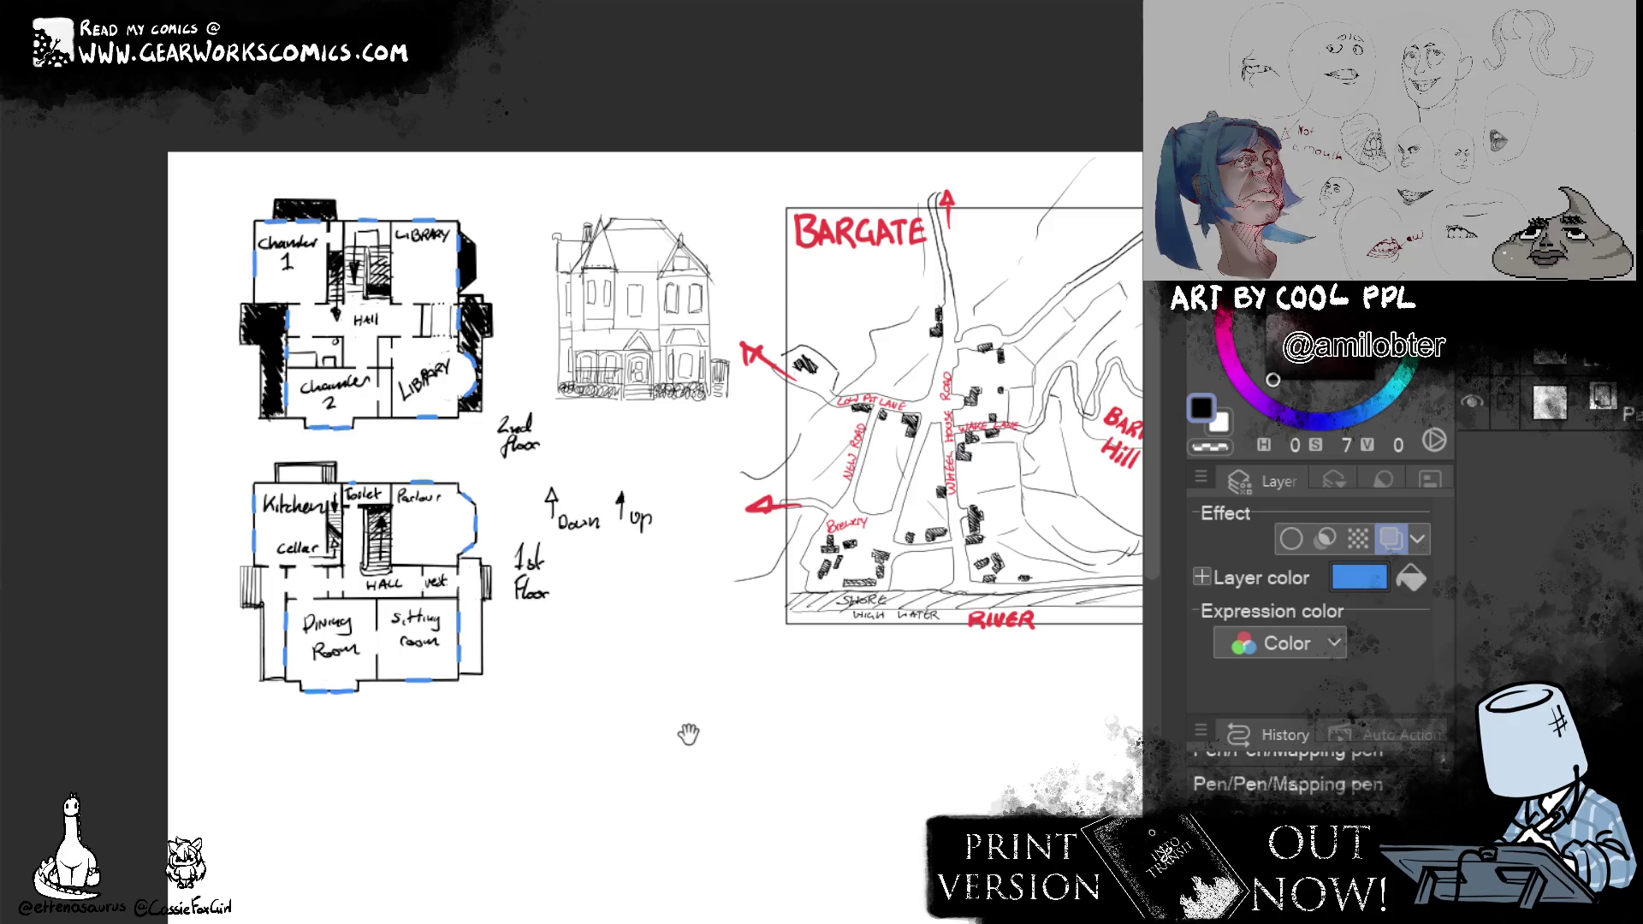
drag(689, 734, 561, 725)
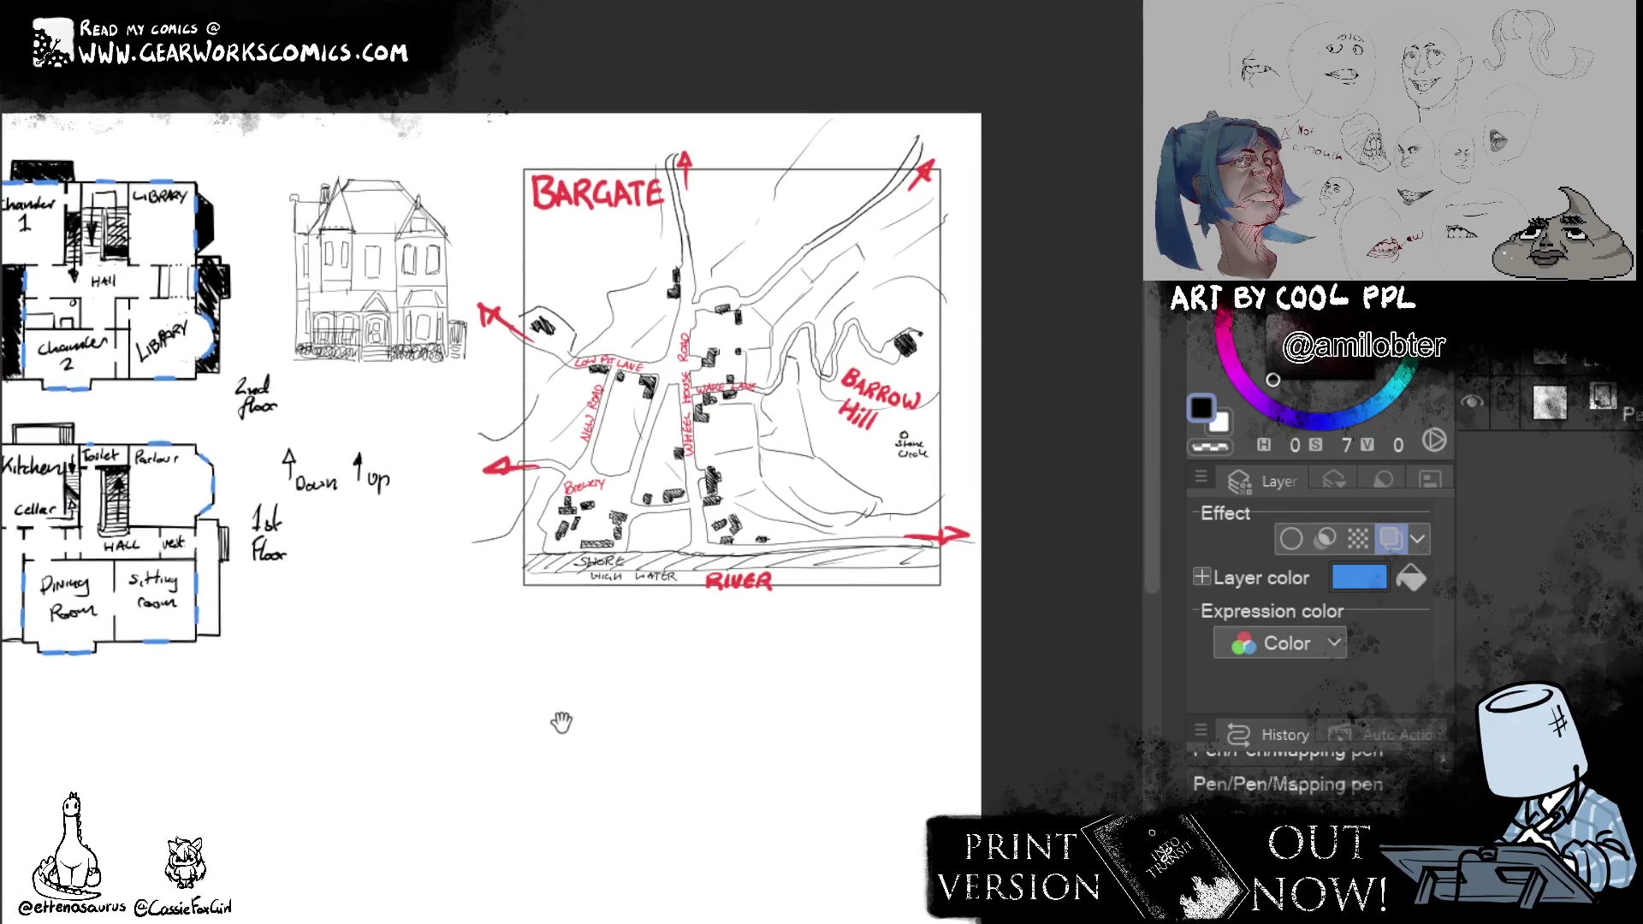
drag(561, 725, 845, 711)
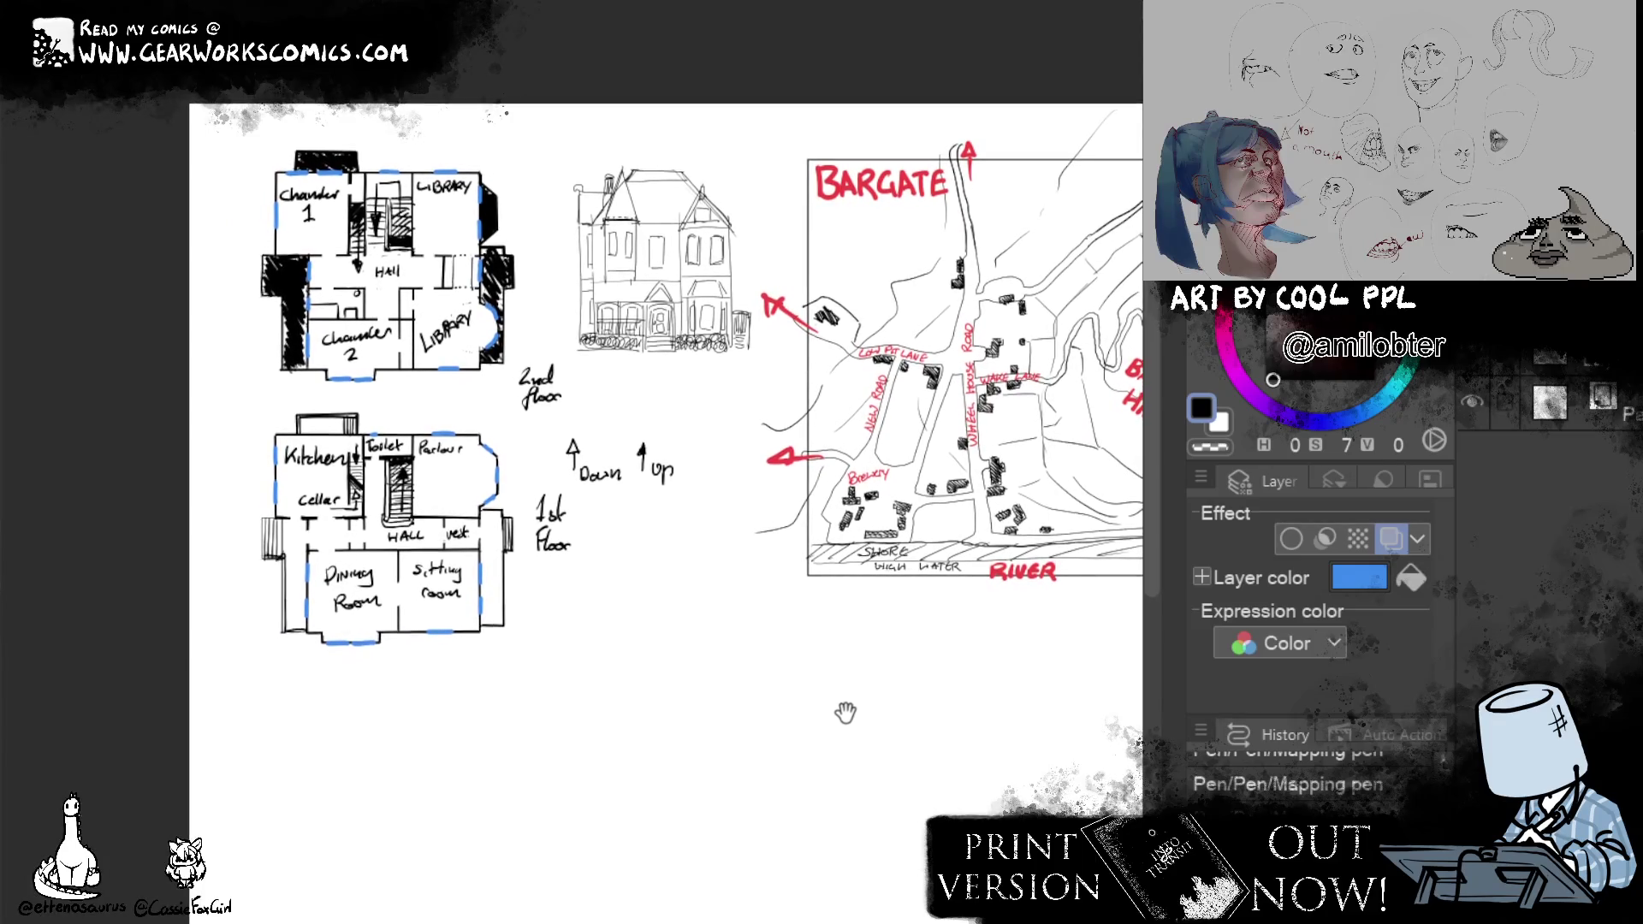
mouse_move(846, 712)
mouse_down()
mouse_move(791, 741)
mouse_move(624, 770)
mouse_move(891, 646)
mouse_move(689, 663)
mouse_move(681, 765)
mouse_move(708, 775)
mouse_move(657, 766)
mouse_move(730, 740)
mouse_move(759, 758)
mouse_up()
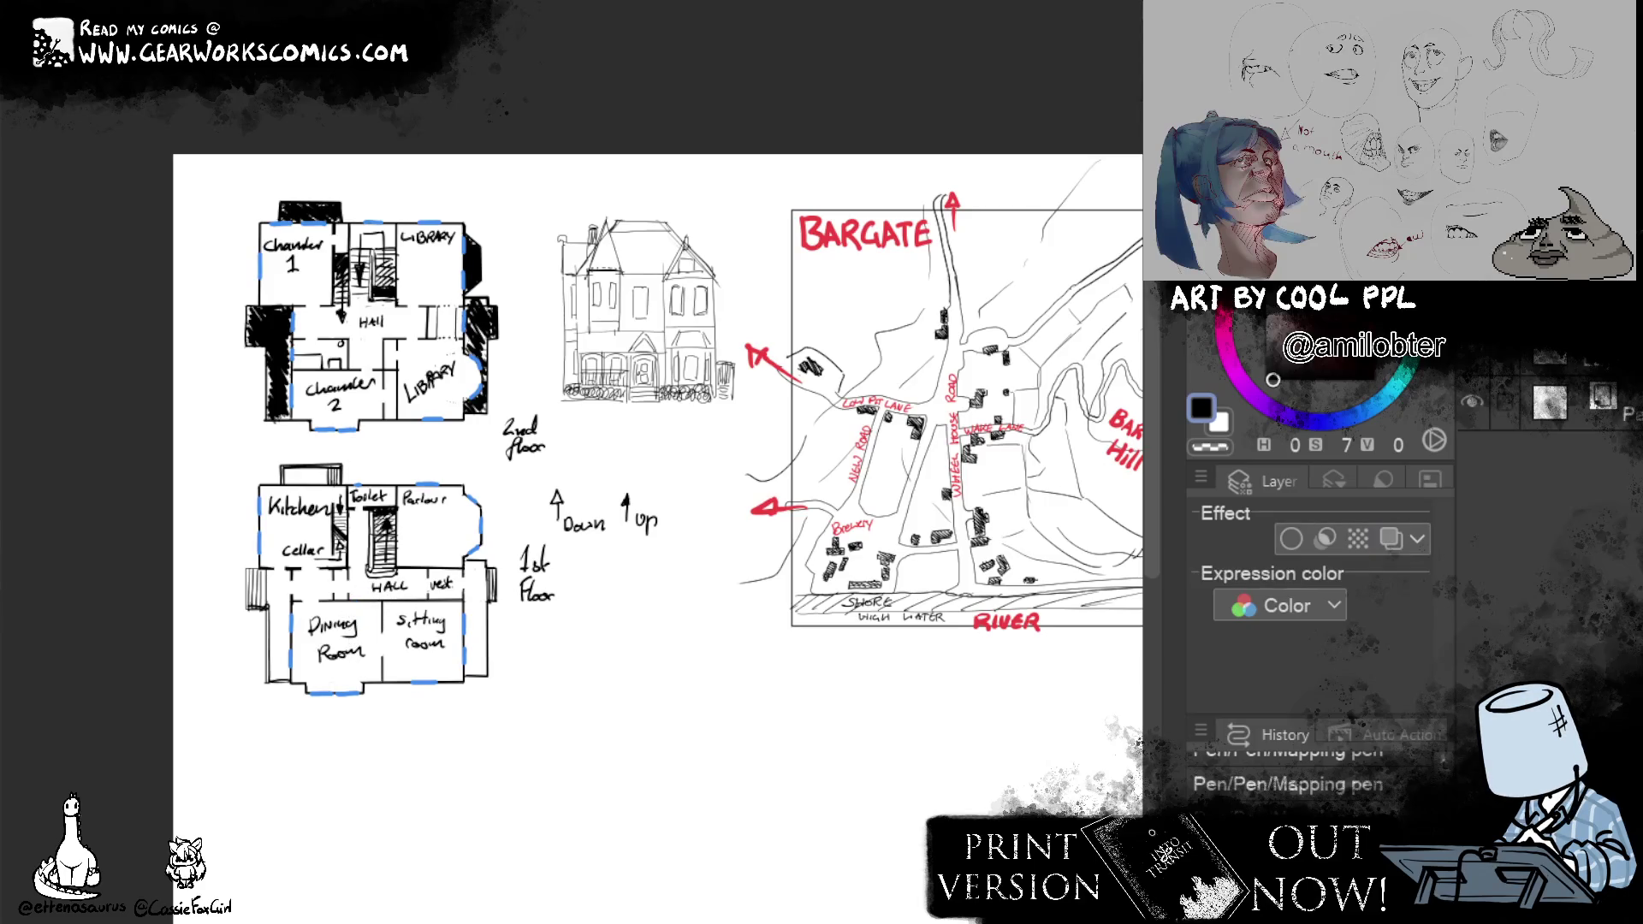
click(1482, 365)
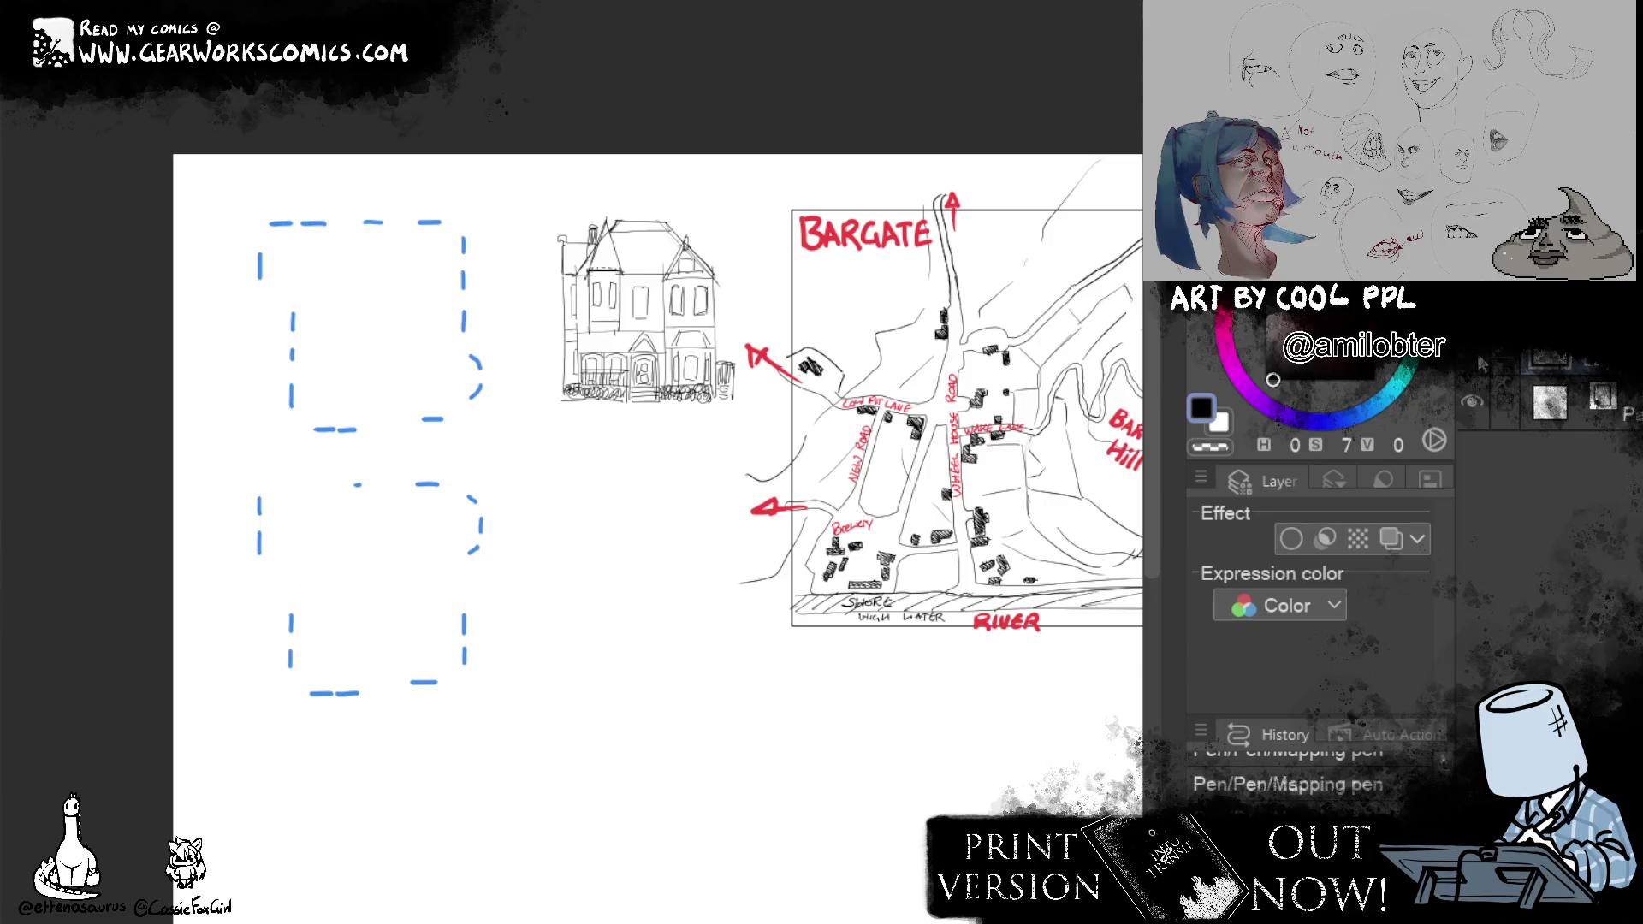
click(1483, 365)
scroll(360, 561, up, 3)
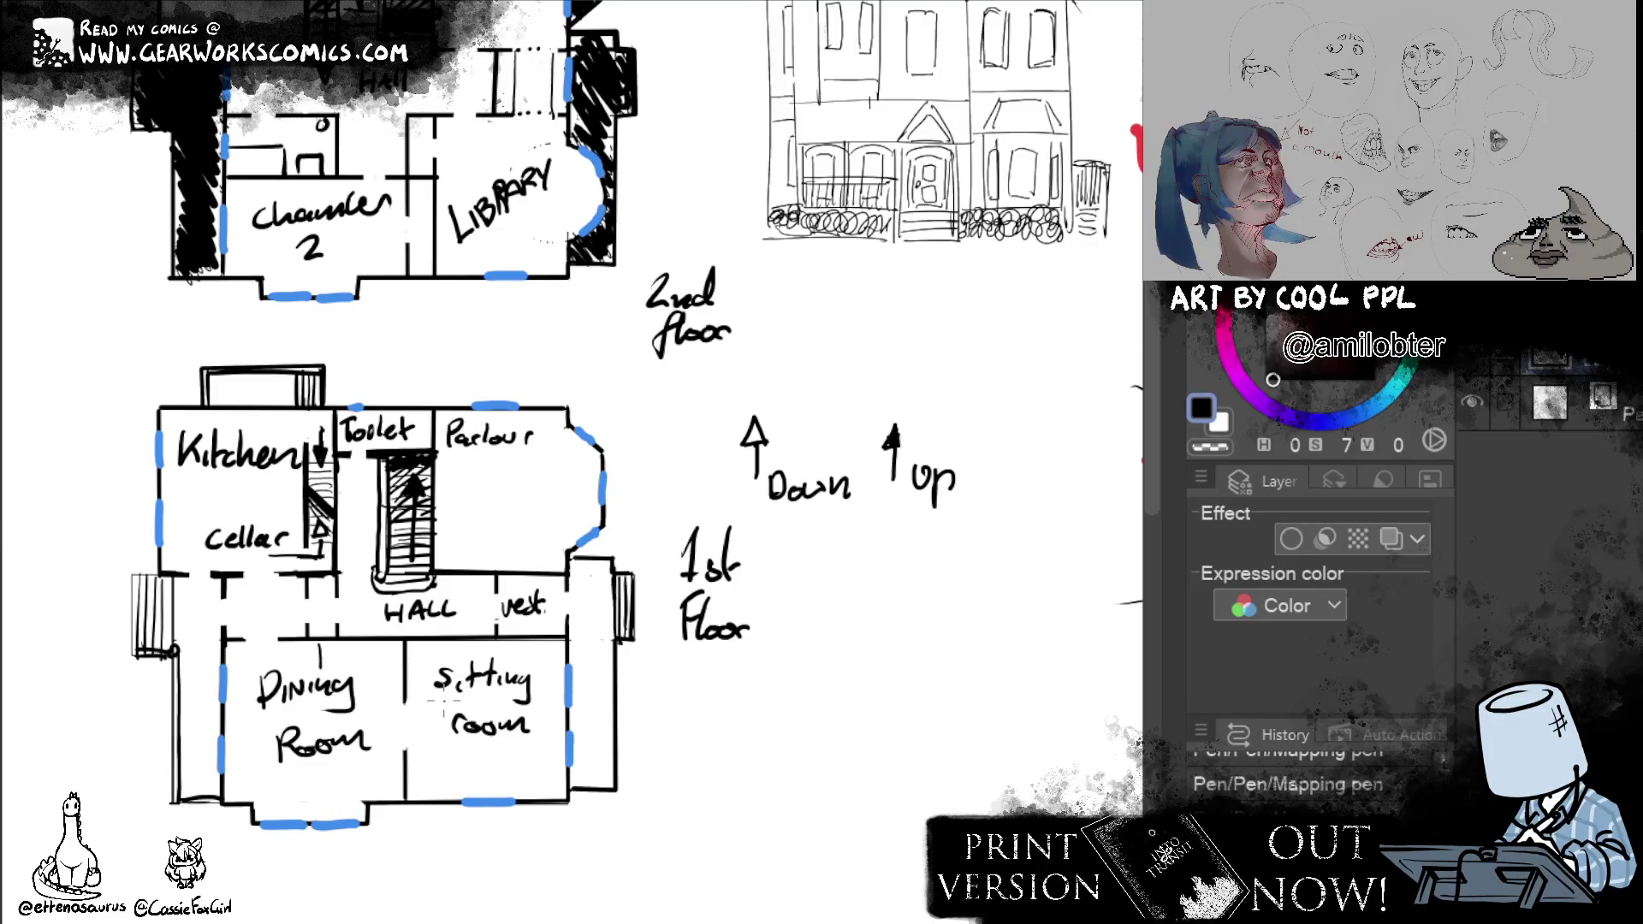
Draw a short vertical wall stroke at the top of the Dining Room, undoing a misplaced one.
drag(792, 557, 768, 640)
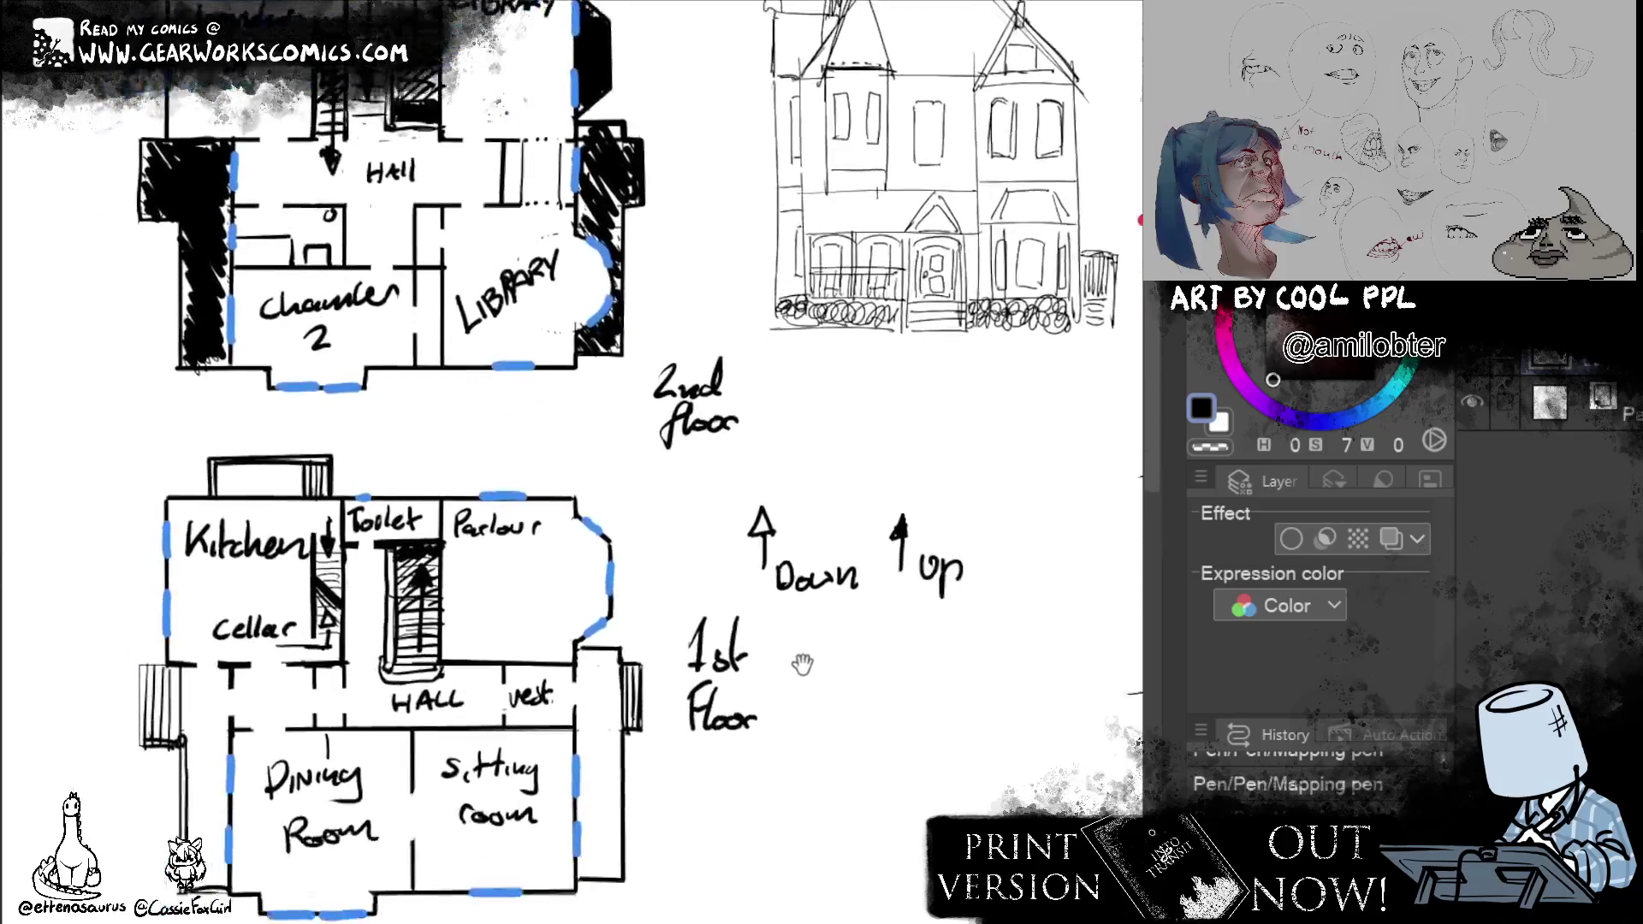
drag(768, 639, 849, 569)
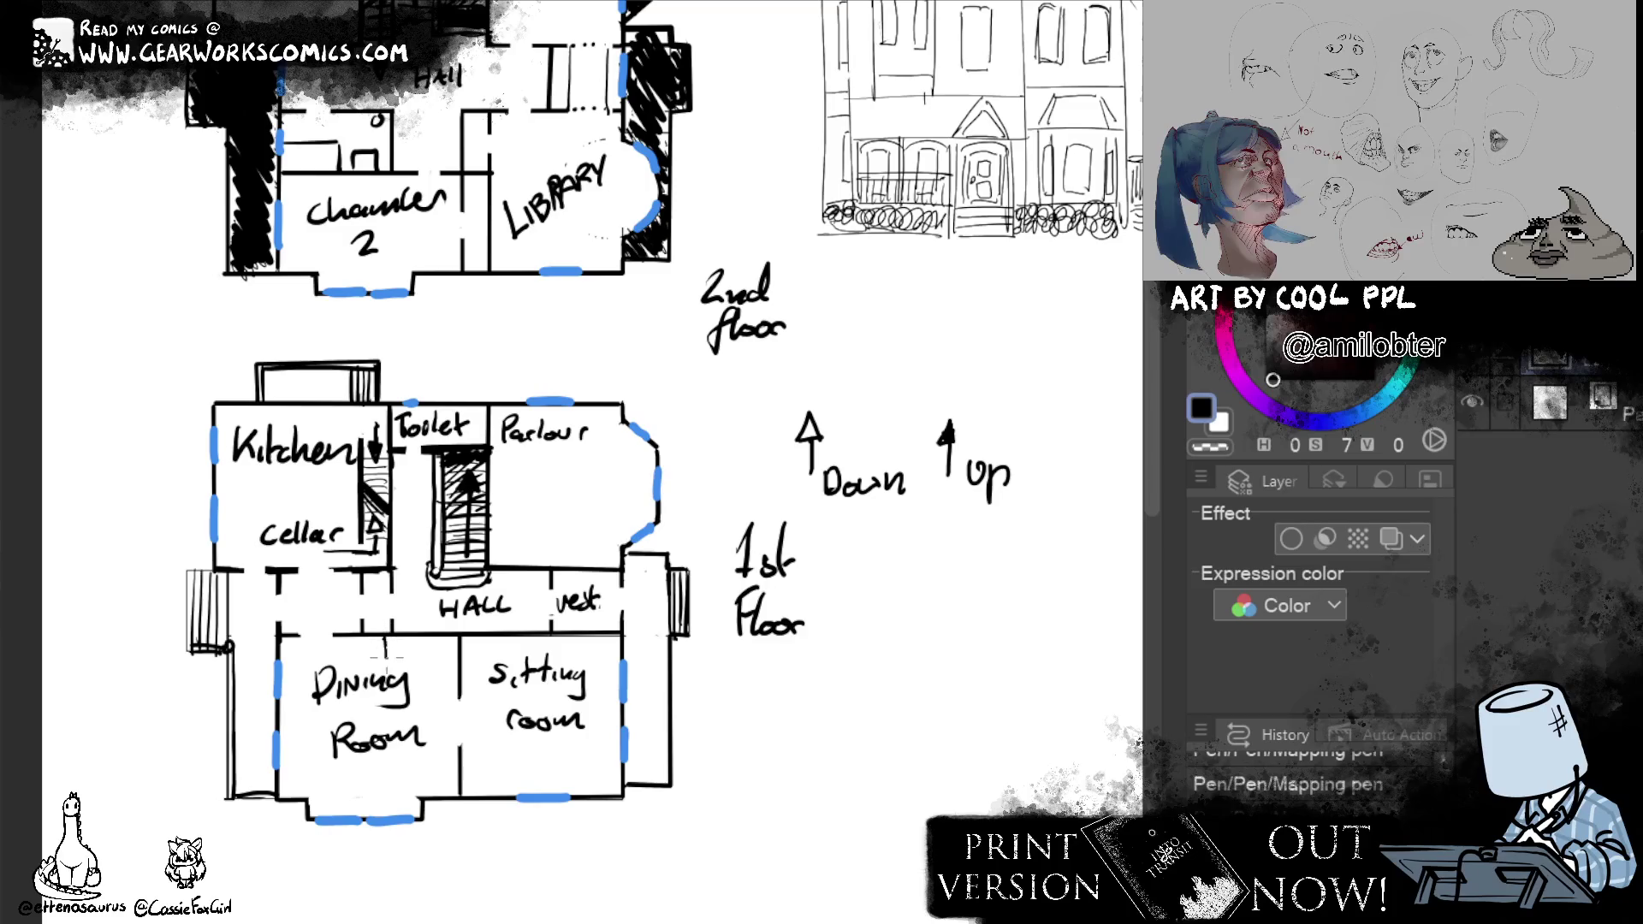
drag(397, 638, 398, 662)
scroll(876, 562, up, 5)
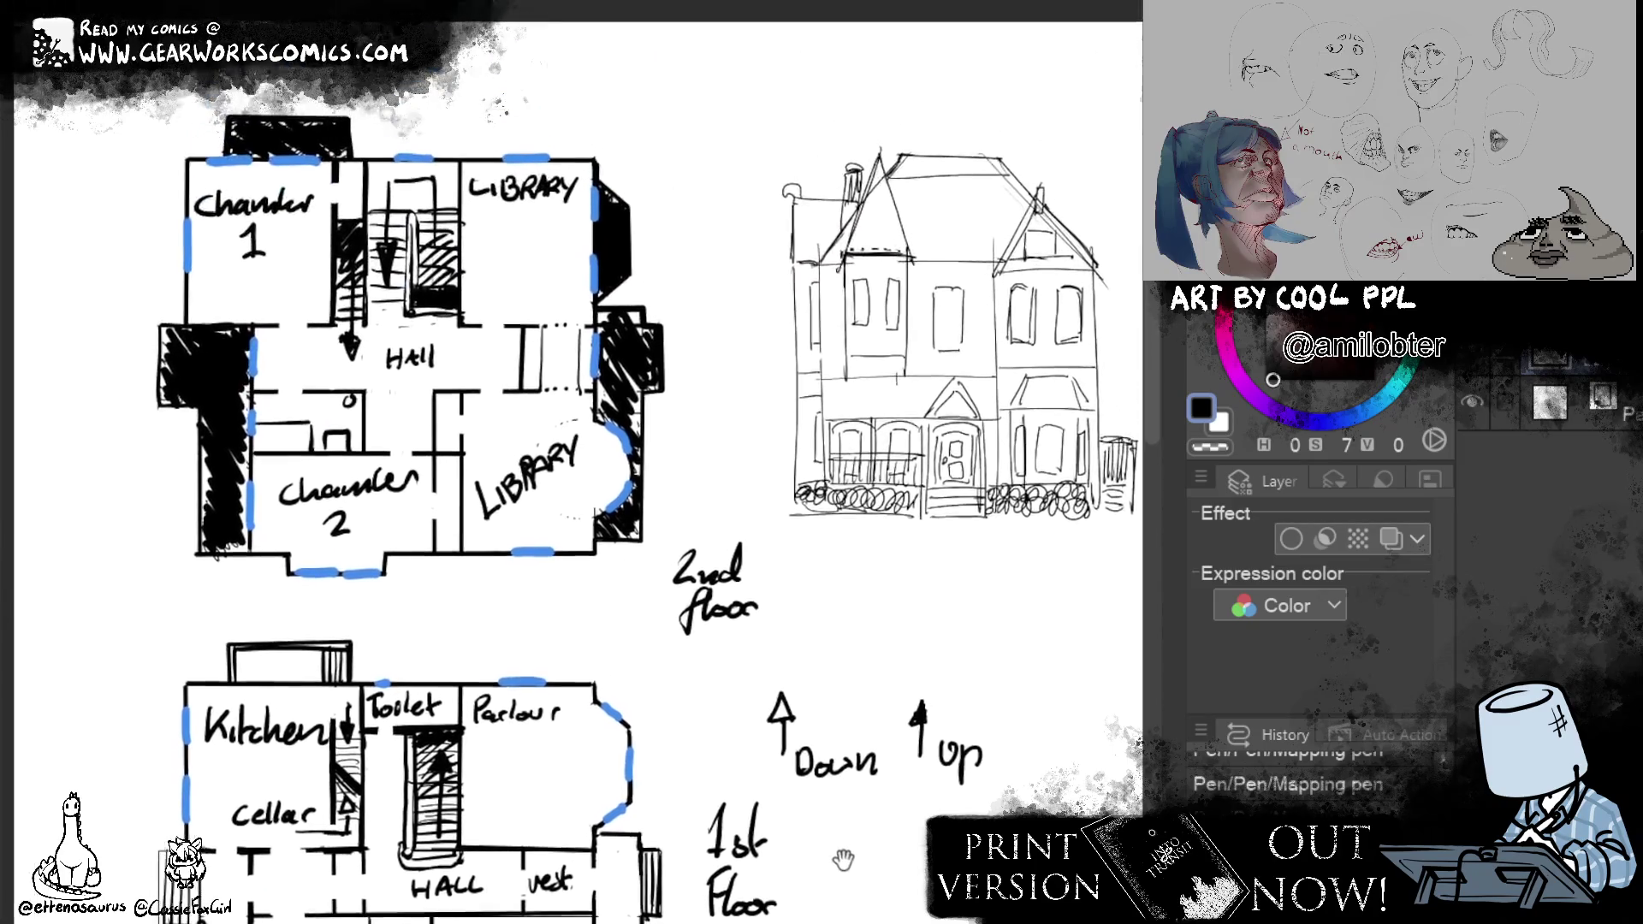
scroll(891, 602, down, 5)
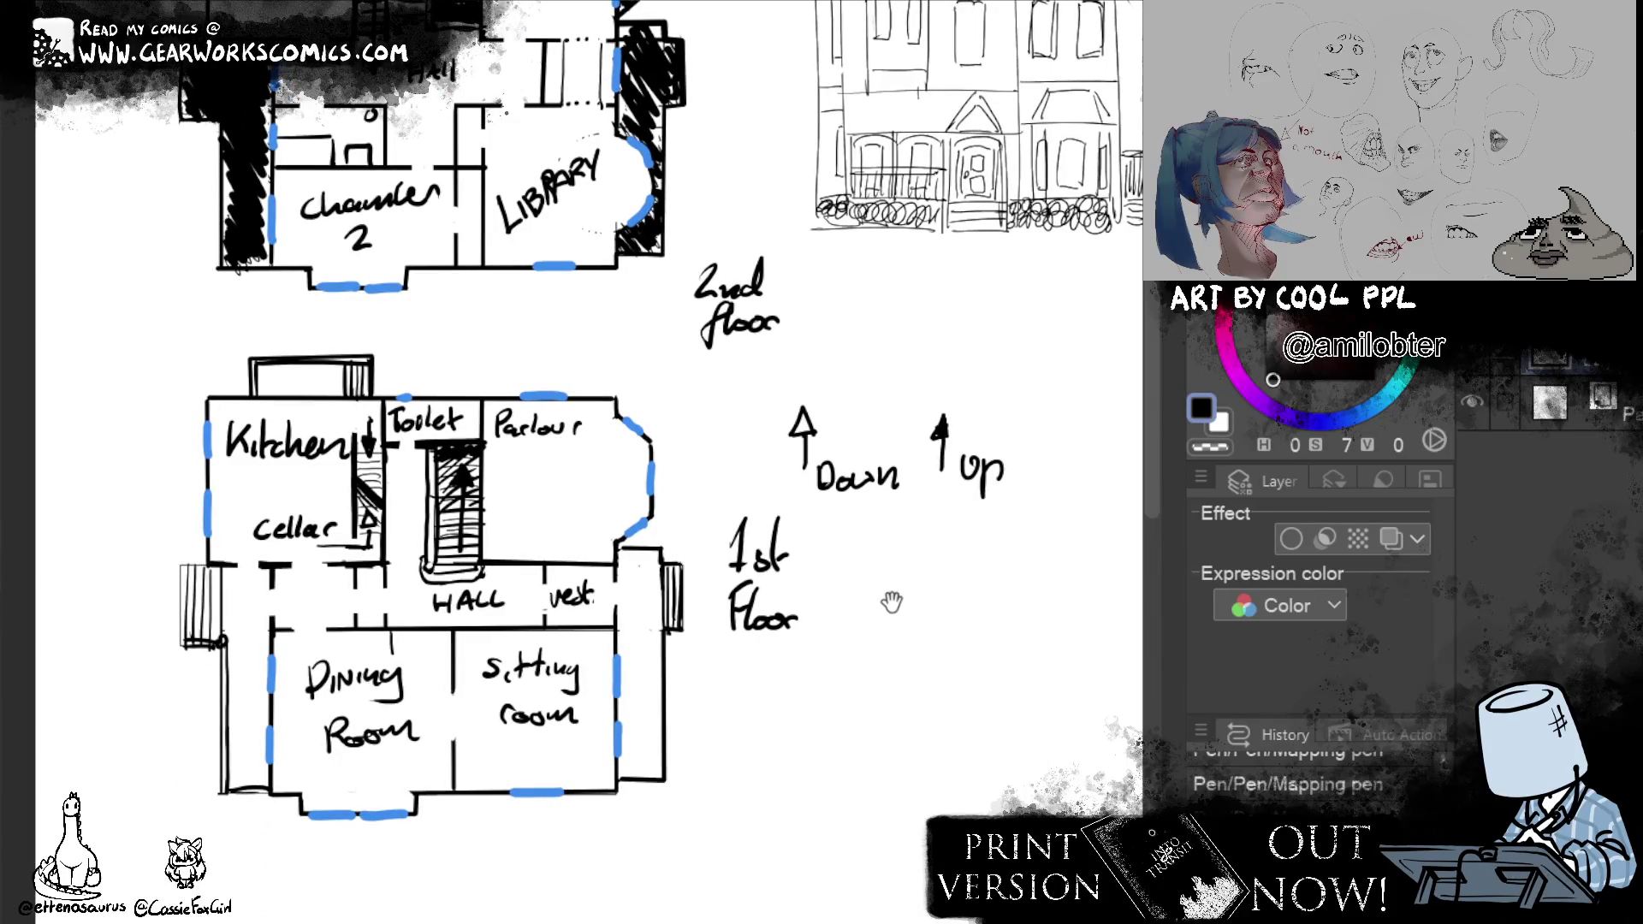
drag(892, 602, 864, 624)
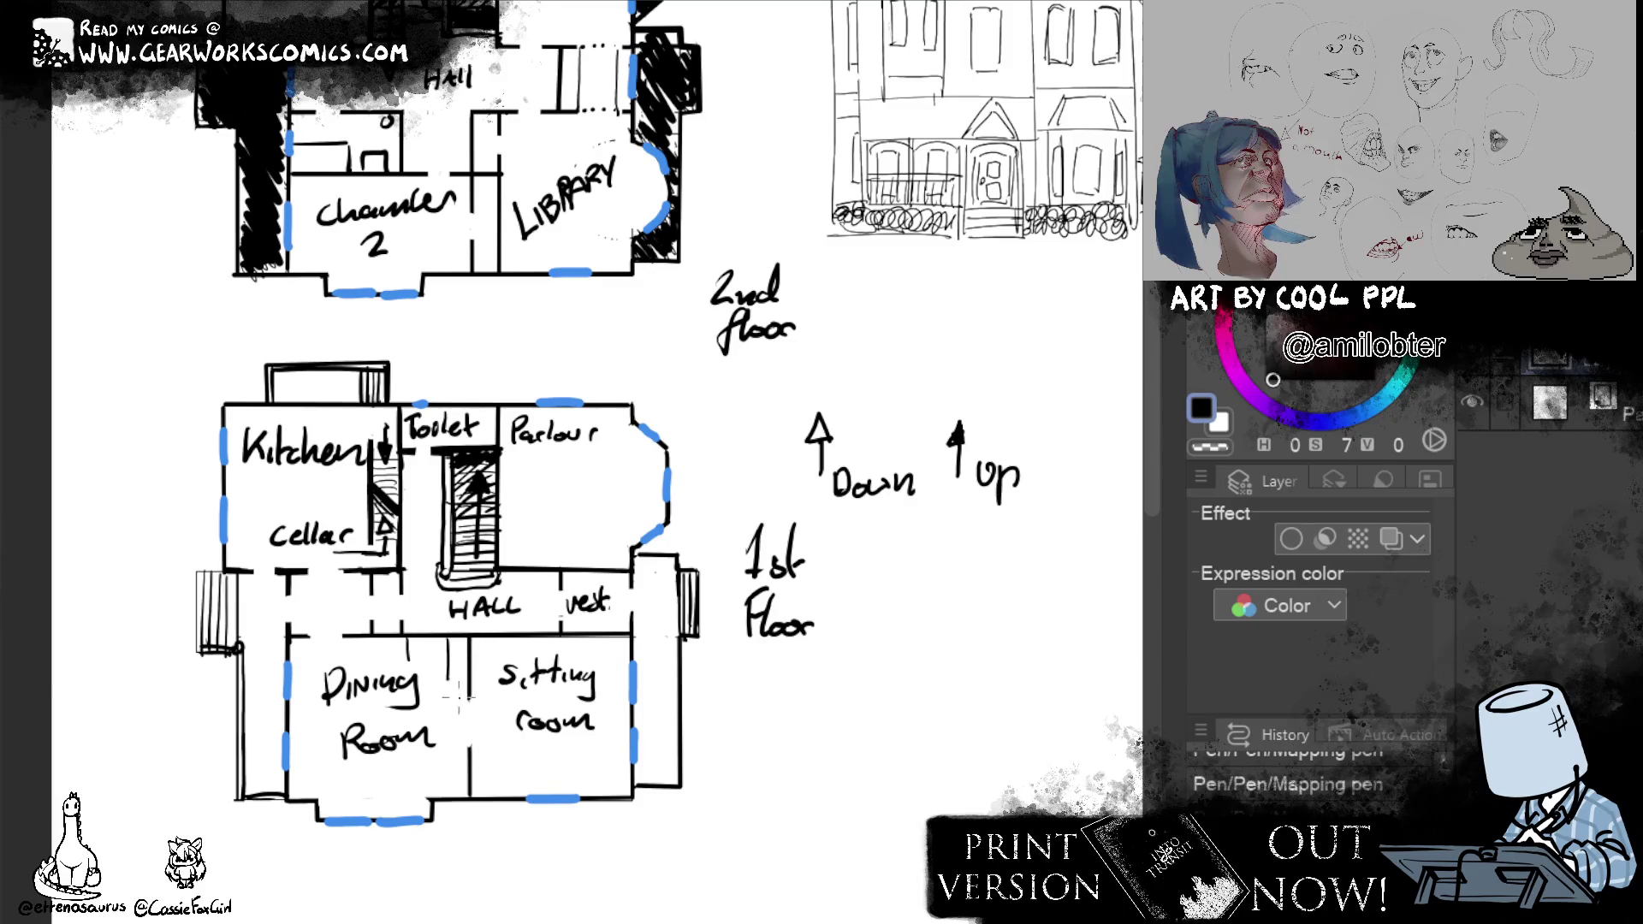
drag(452, 640, 455, 689)
key(ctrl+z)
Sketch fireplace strokes between the Dining Room and Sitting room and mark it in blue.
drag(456, 638, 456, 693)
drag(450, 637, 449, 690)
drag(487, 635, 490, 679)
key(ctrl+z)
click(1391, 538)
mouse_move(434, 665)
mouse_down()
mouse_move(449, 678)
mouse_move(476, 642)
mouse_move(511, 652)
mouse_up()
On the 2nd-floor plan, turn off the tint and erase part of the Chamber 2–Library wall.
drag(946, 653, 951, 794)
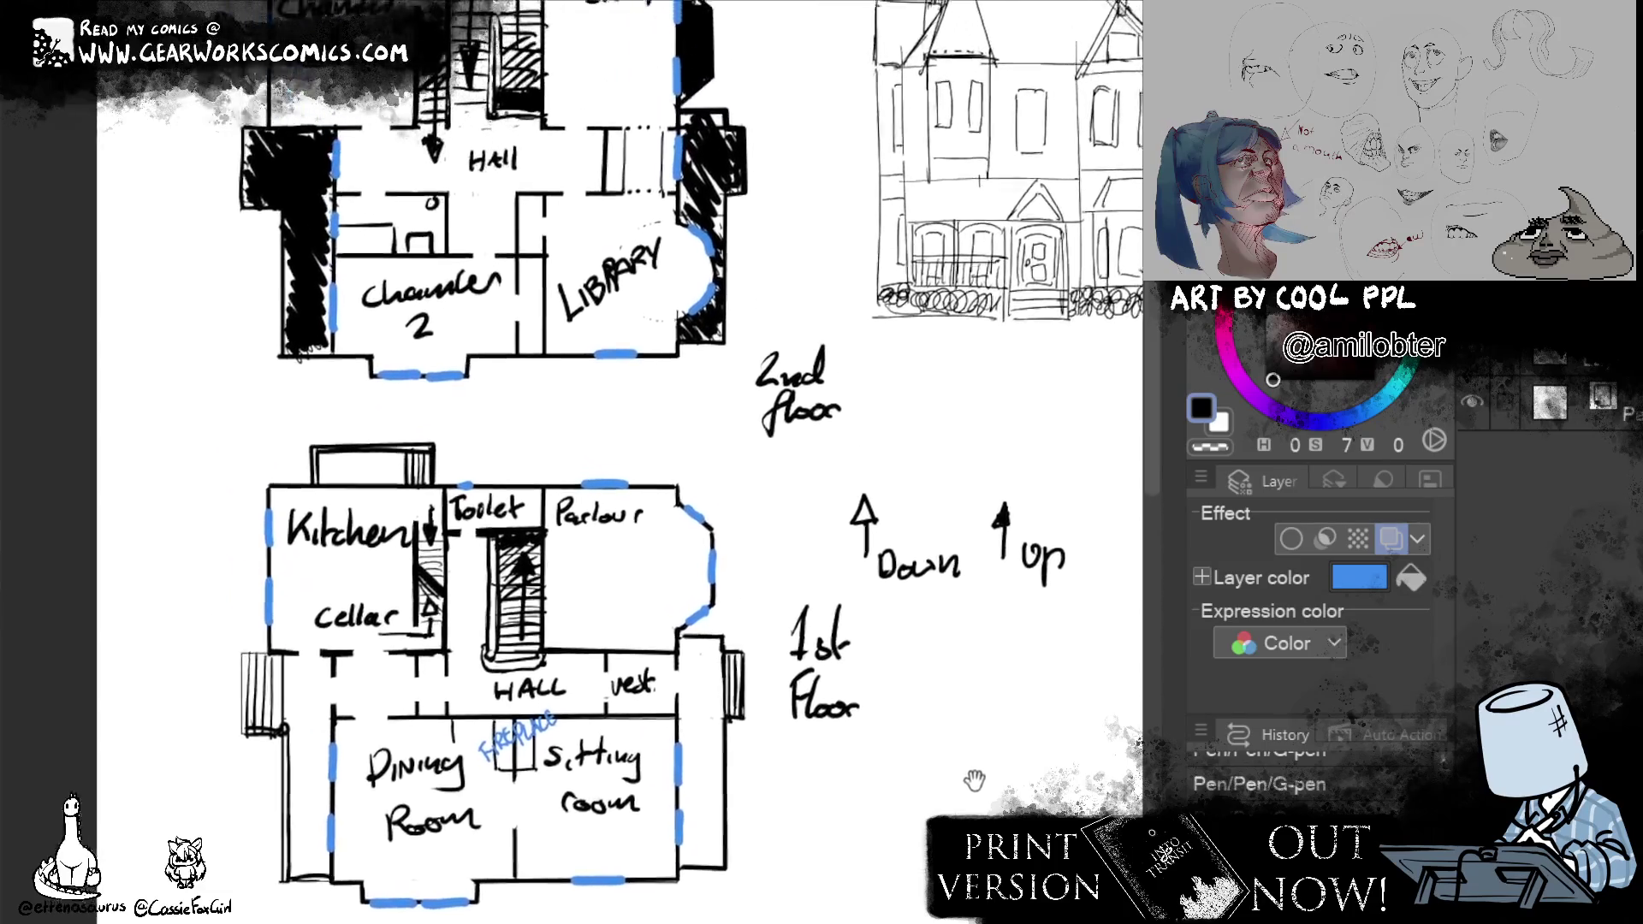
mouse_move(494, 284)
mouse_down()
mouse_move(465, 444)
mouse_move(372, 453)
mouse_up()
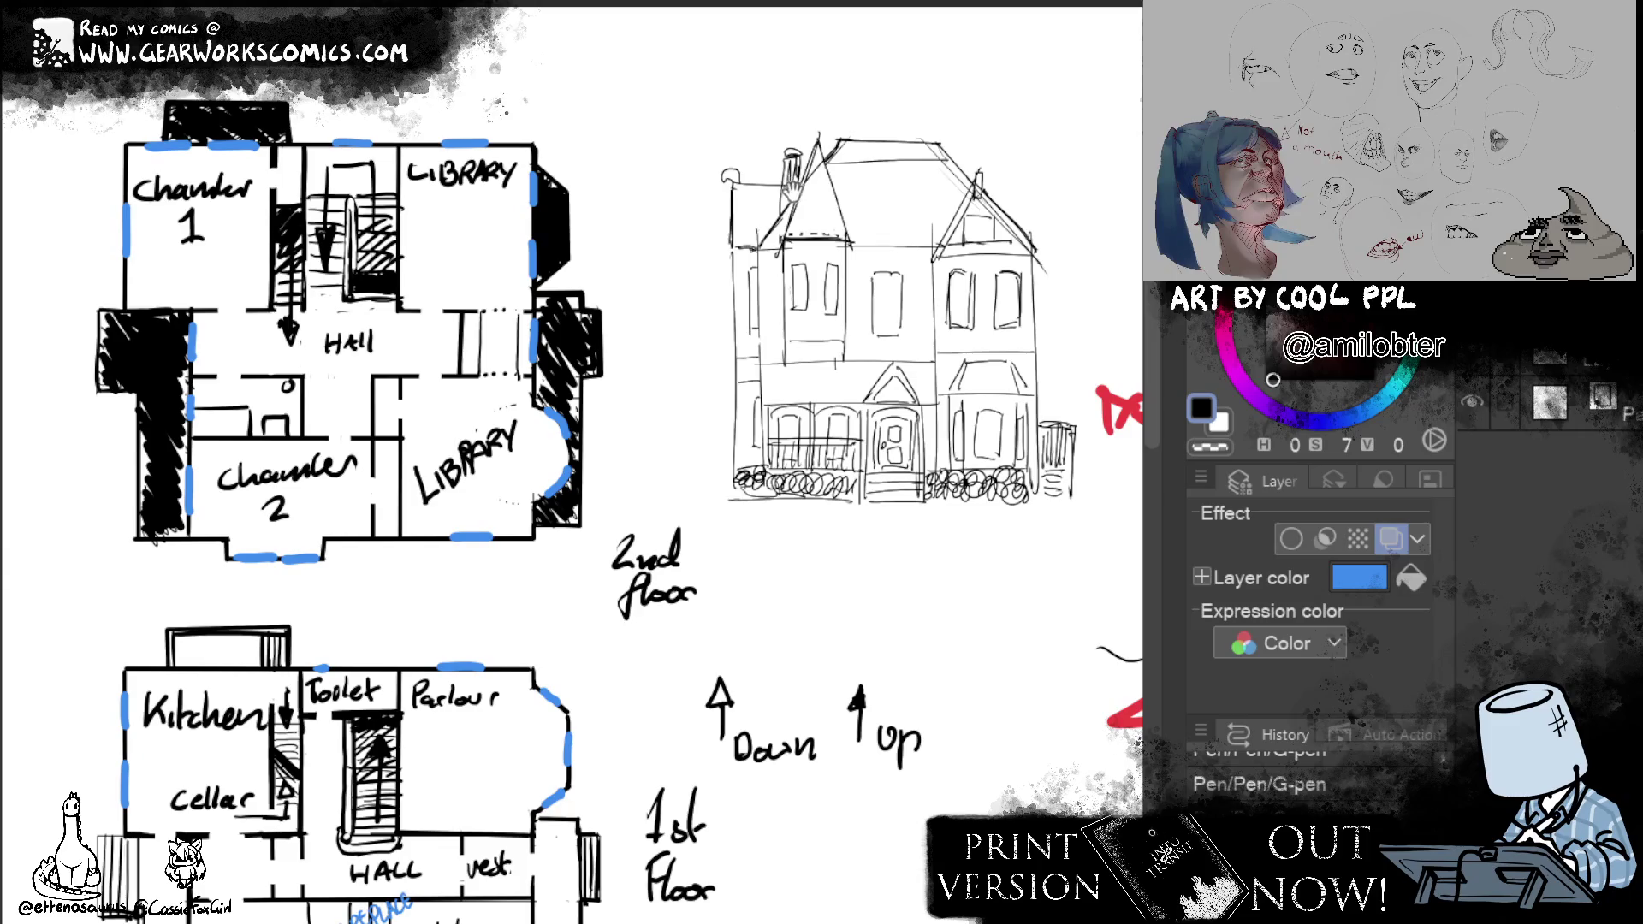
mouse_move(702, 610)
mouse_down()
mouse_move(767, 336)
mouse_move(749, 562)
mouse_move(843, 527)
mouse_up()
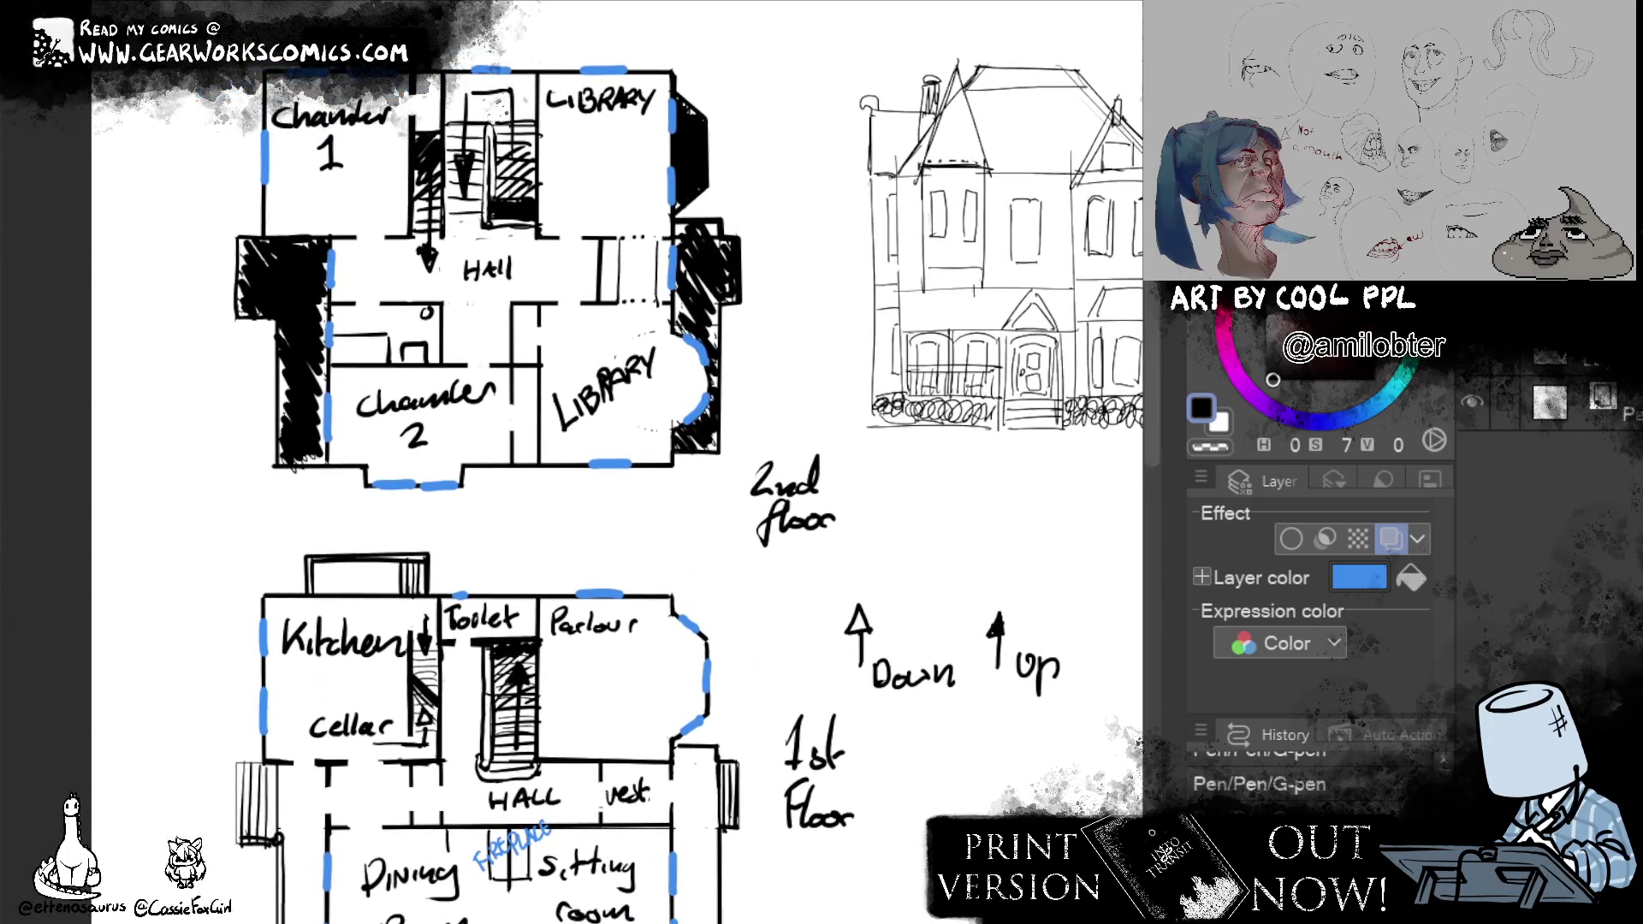
click(1391, 538)
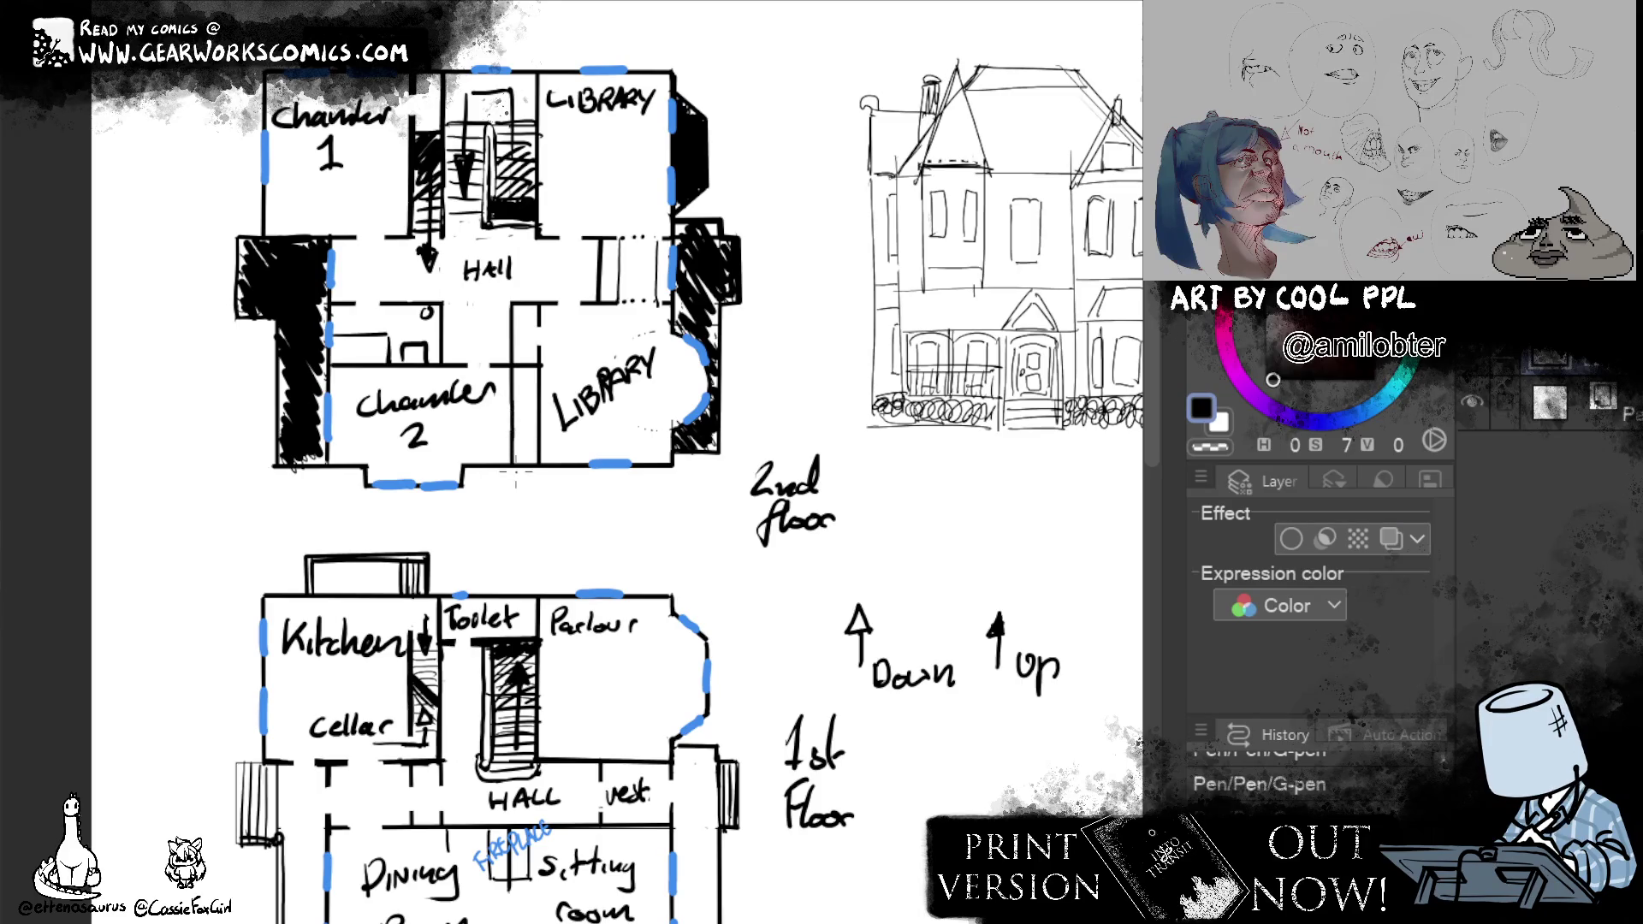
drag(514, 423, 514, 460)
mouse_move(867, 758)
mouse_down()
mouse_move(899, 624)
mouse_move(886, 768)
mouse_move(684, 875)
mouse_move(733, 870)
mouse_move(770, 515)
mouse_move(805, 461)
mouse_move(781, 654)
mouse_move(753, 678)
mouse_move(770, 630)
mouse_move(752, 758)
mouse_move(752, 744)
mouse_up()
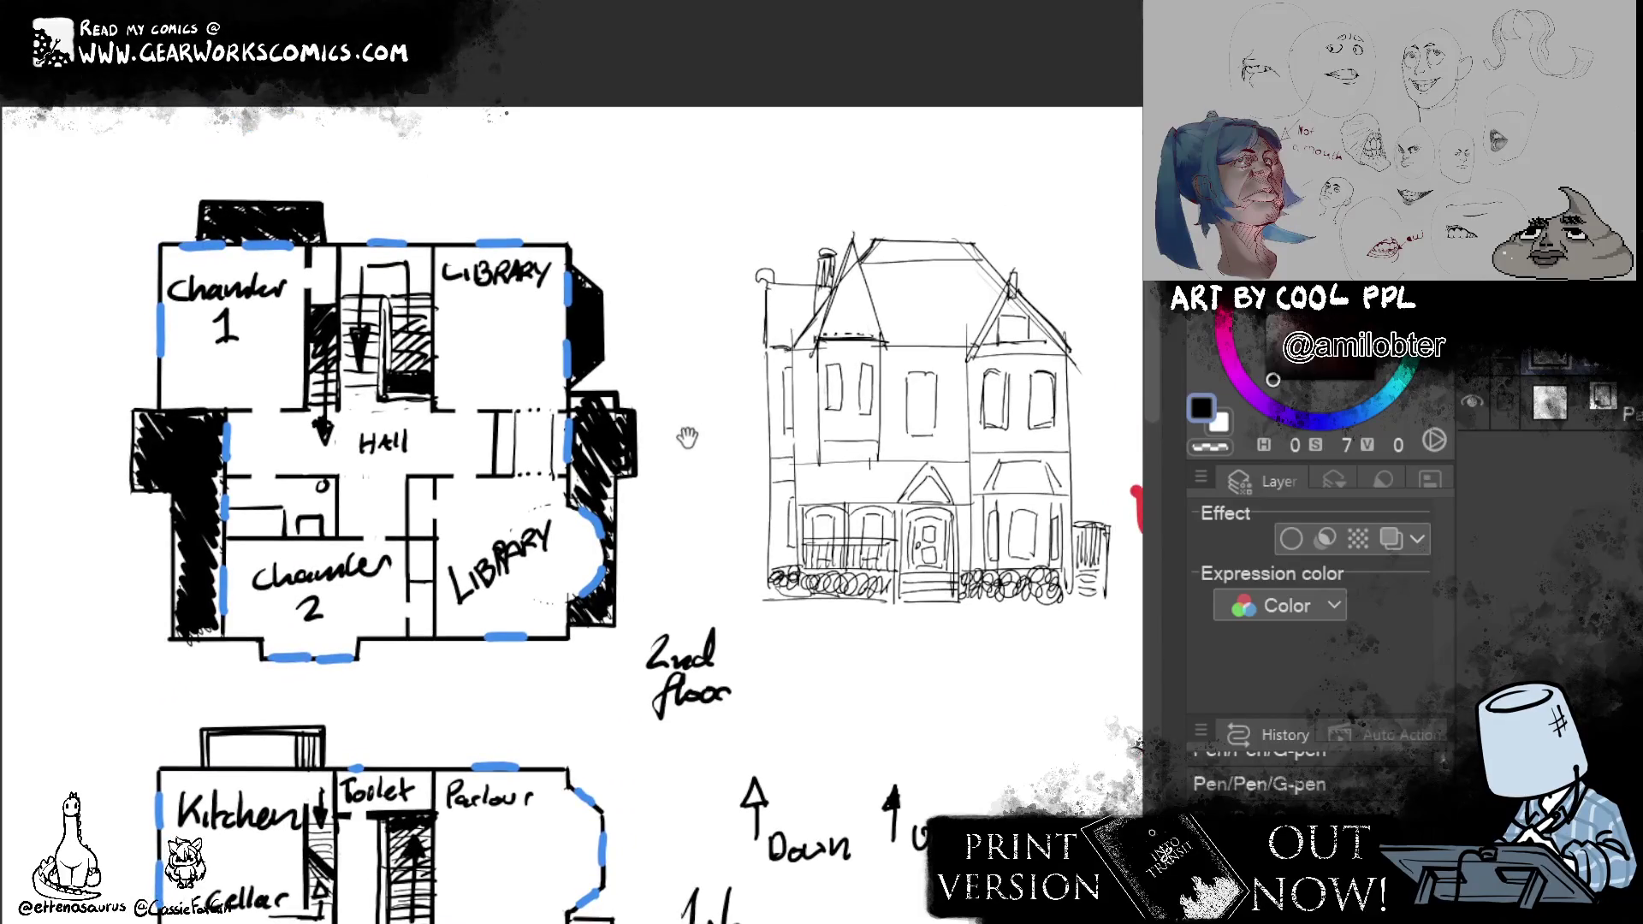
Sketch a small rectangle beside the Hall stairs and turn the blue layer tint back on.
drag(684, 438, 781, 409)
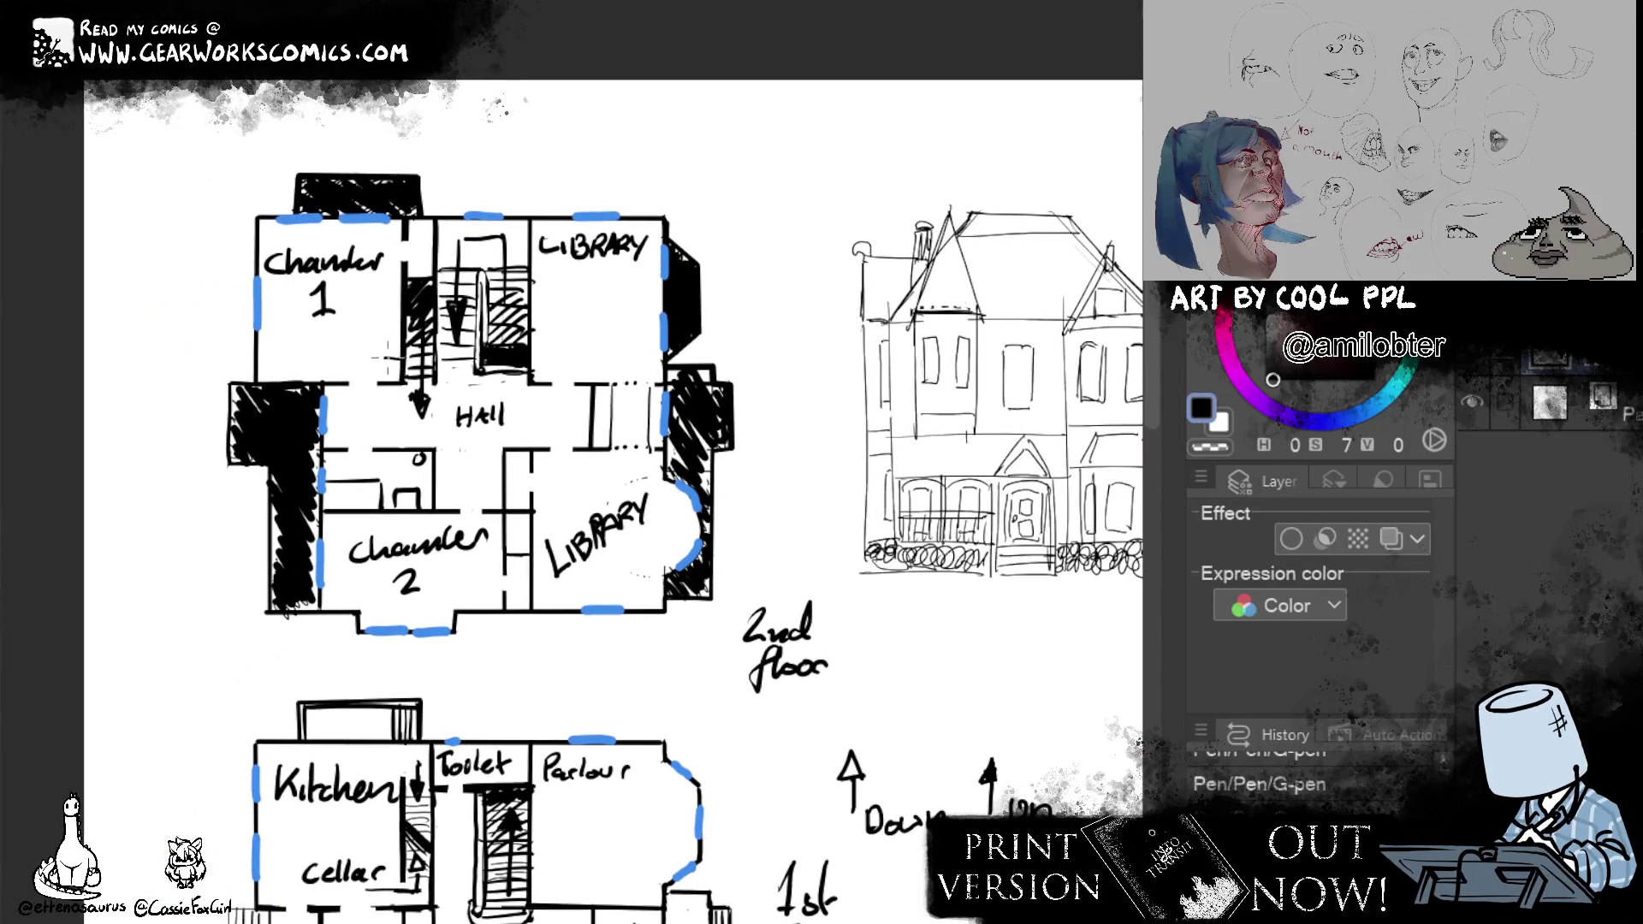
mouse_move(380, 354)
mouse_down()
mouse_move(377, 300)
mouse_move(399, 308)
mouse_move(380, 340)
mouse_up()
key(e)
drag(1075, 359, 889, 382)
key(p)
drag(860, 736, 895, 648)
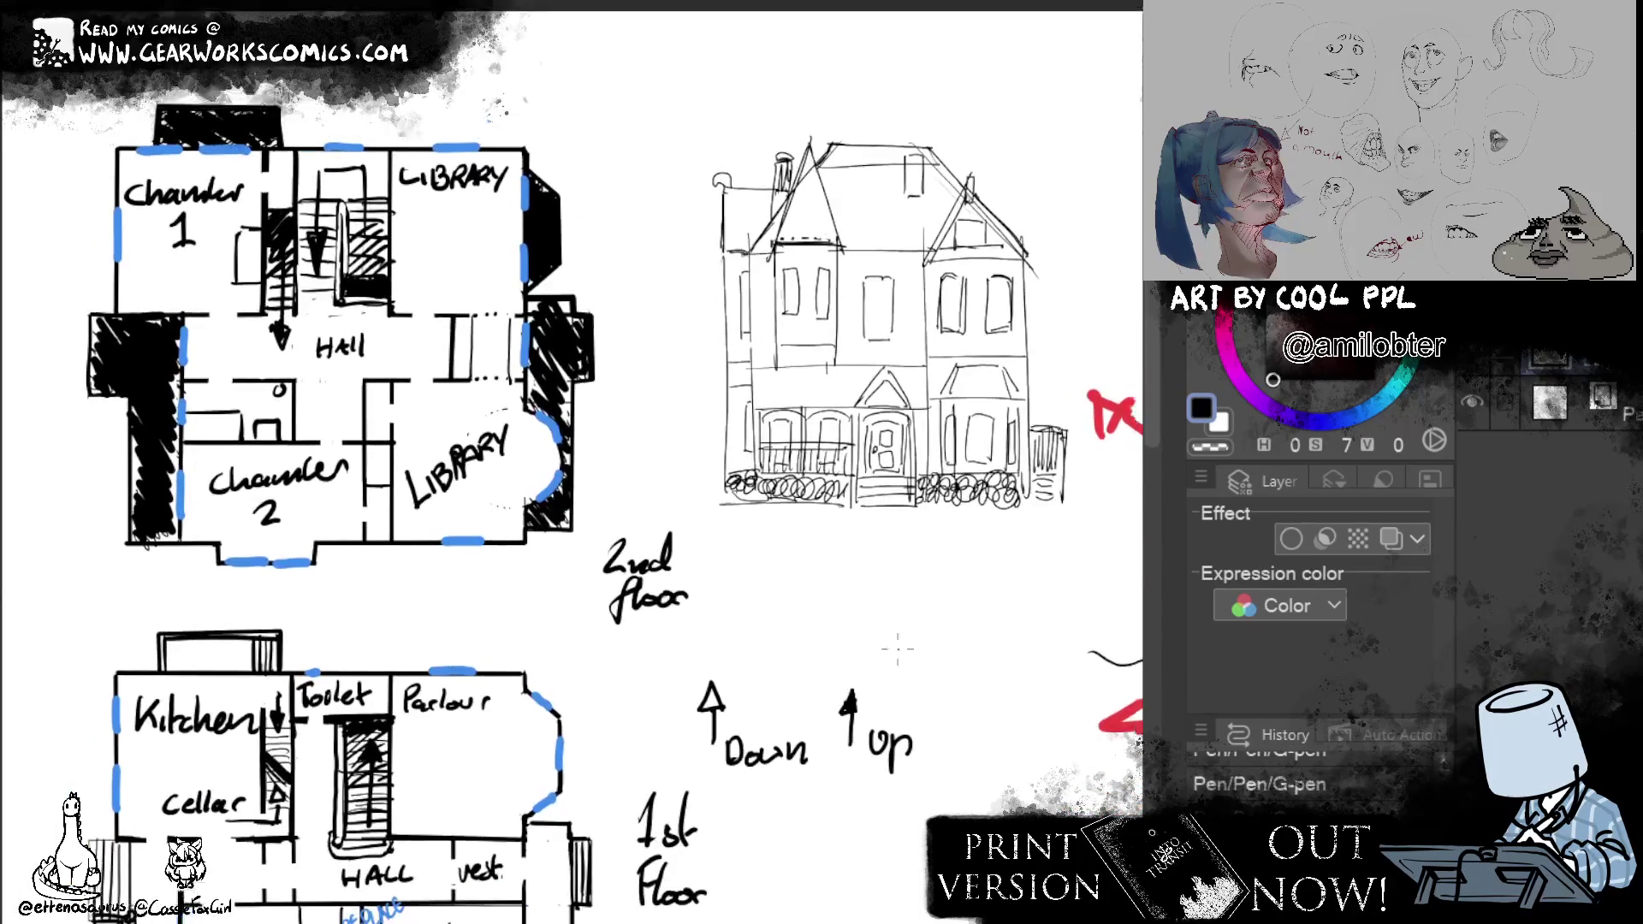
scroll(785, 775, down, 2)
scroll(887, 802, down, 3)
scroll(886, 803, up, 3)
scroll(850, 670, left, 4)
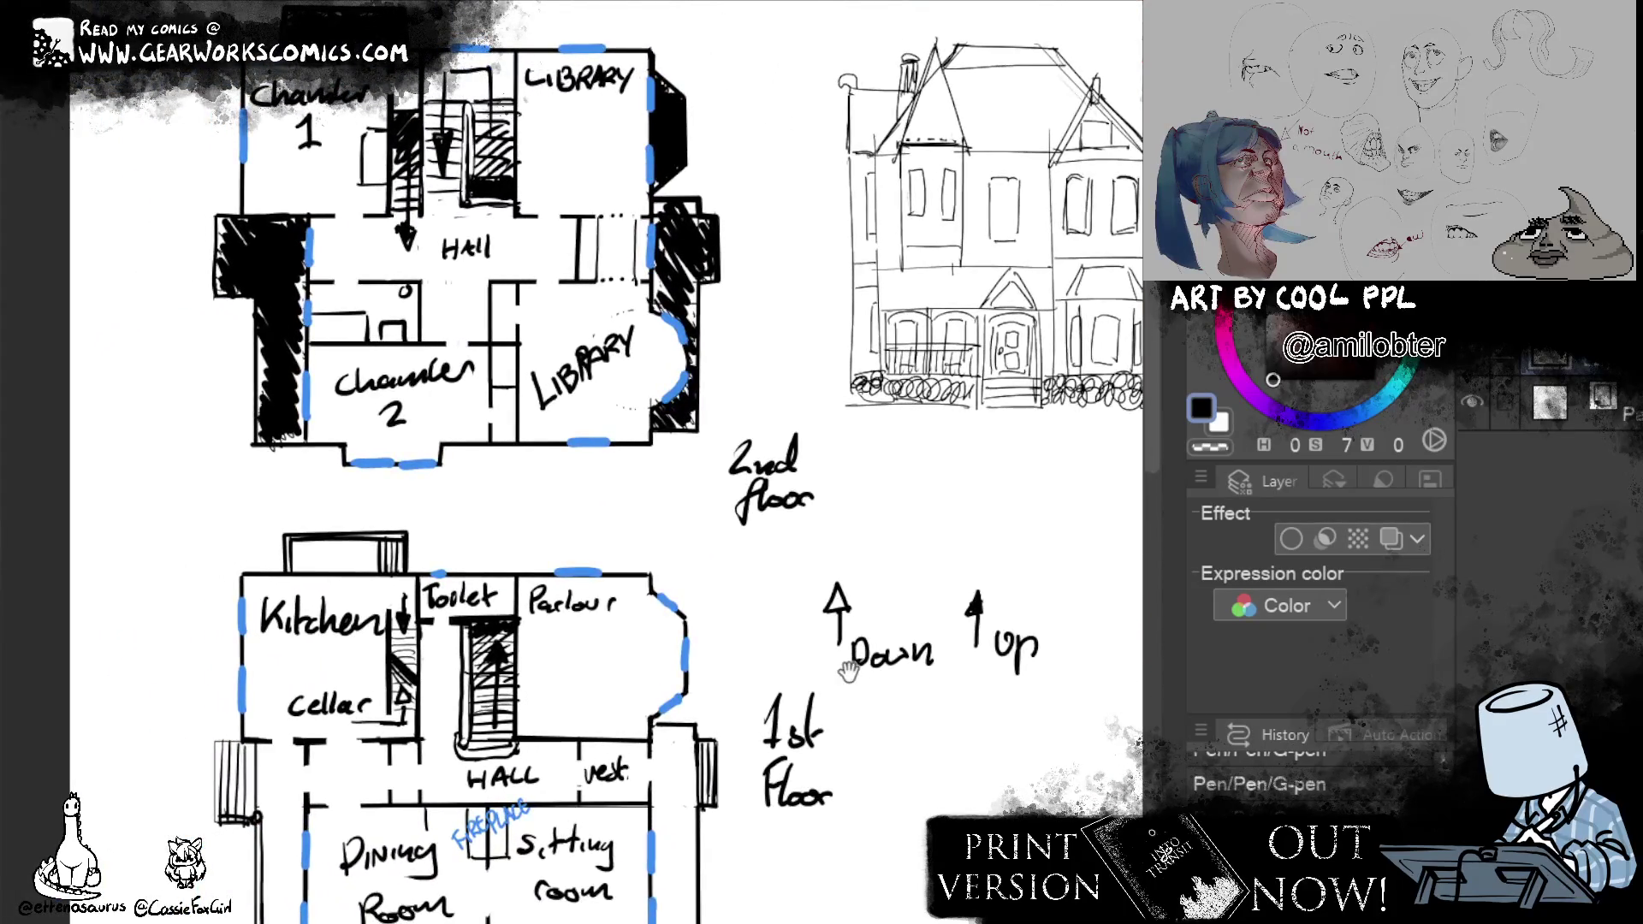
click(1391, 538)
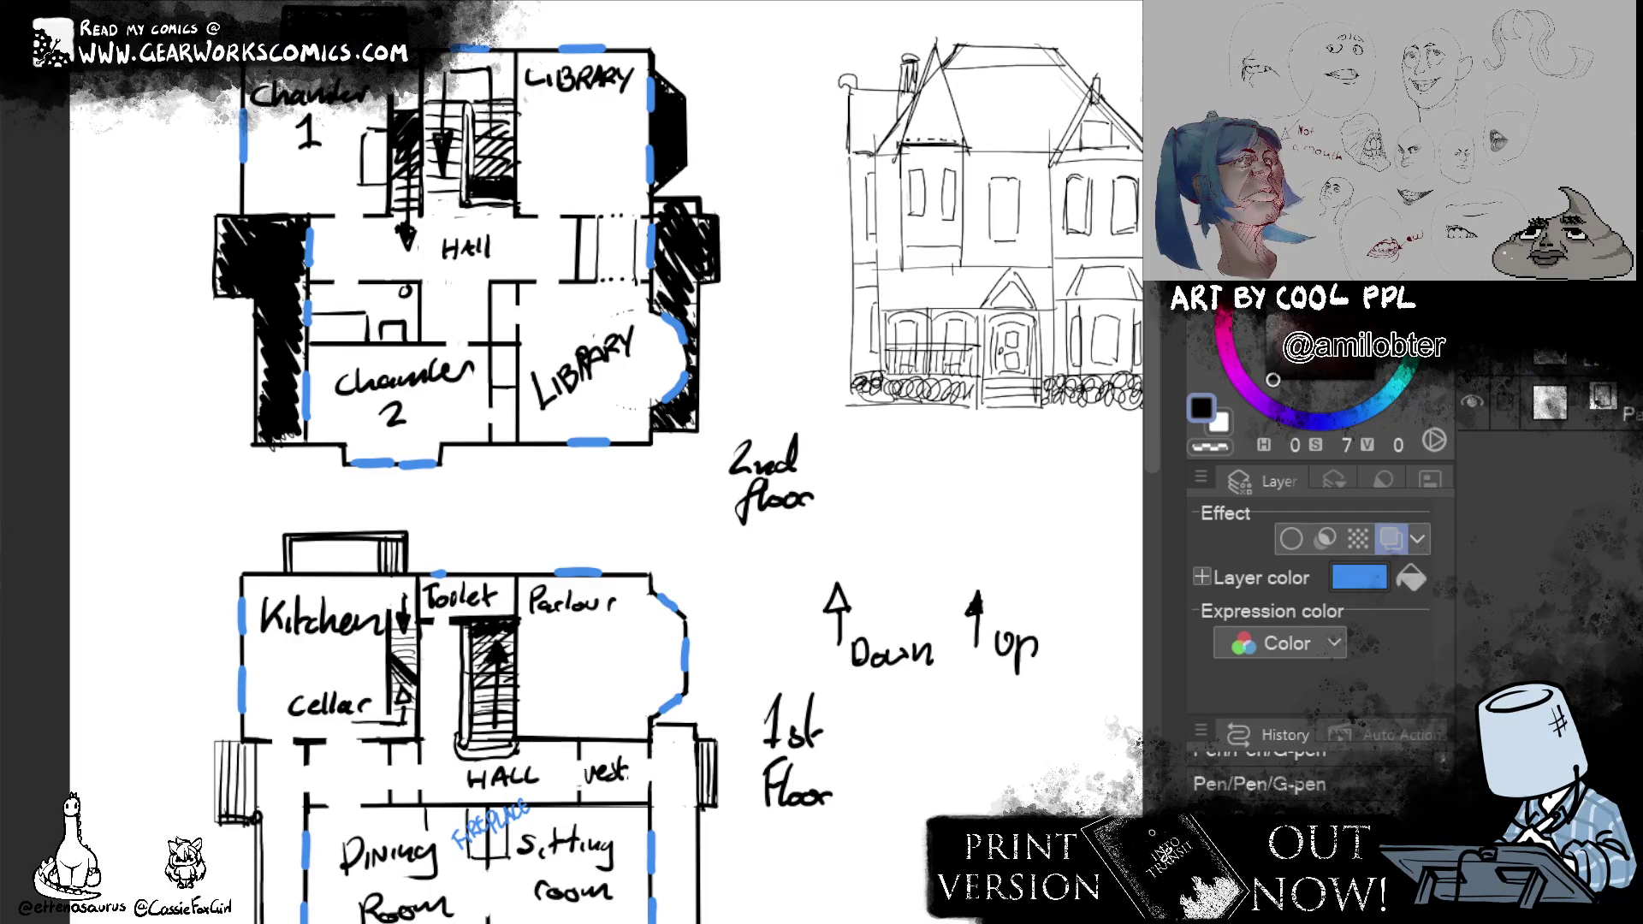
Erase the written blue fireplace notes beside the Chamber 1 stairs and between the Dining and Sitting rooms.
mouse_move(364, 193)
mouse_down()
mouse_move(372, 162)
mouse_move(392, 167)
mouse_move(387, 141)
mouse_up()
mouse_move(917, 572)
mouse_down()
mouse_move(866, 445)
mouse_move(906, 562)
mouse_up()
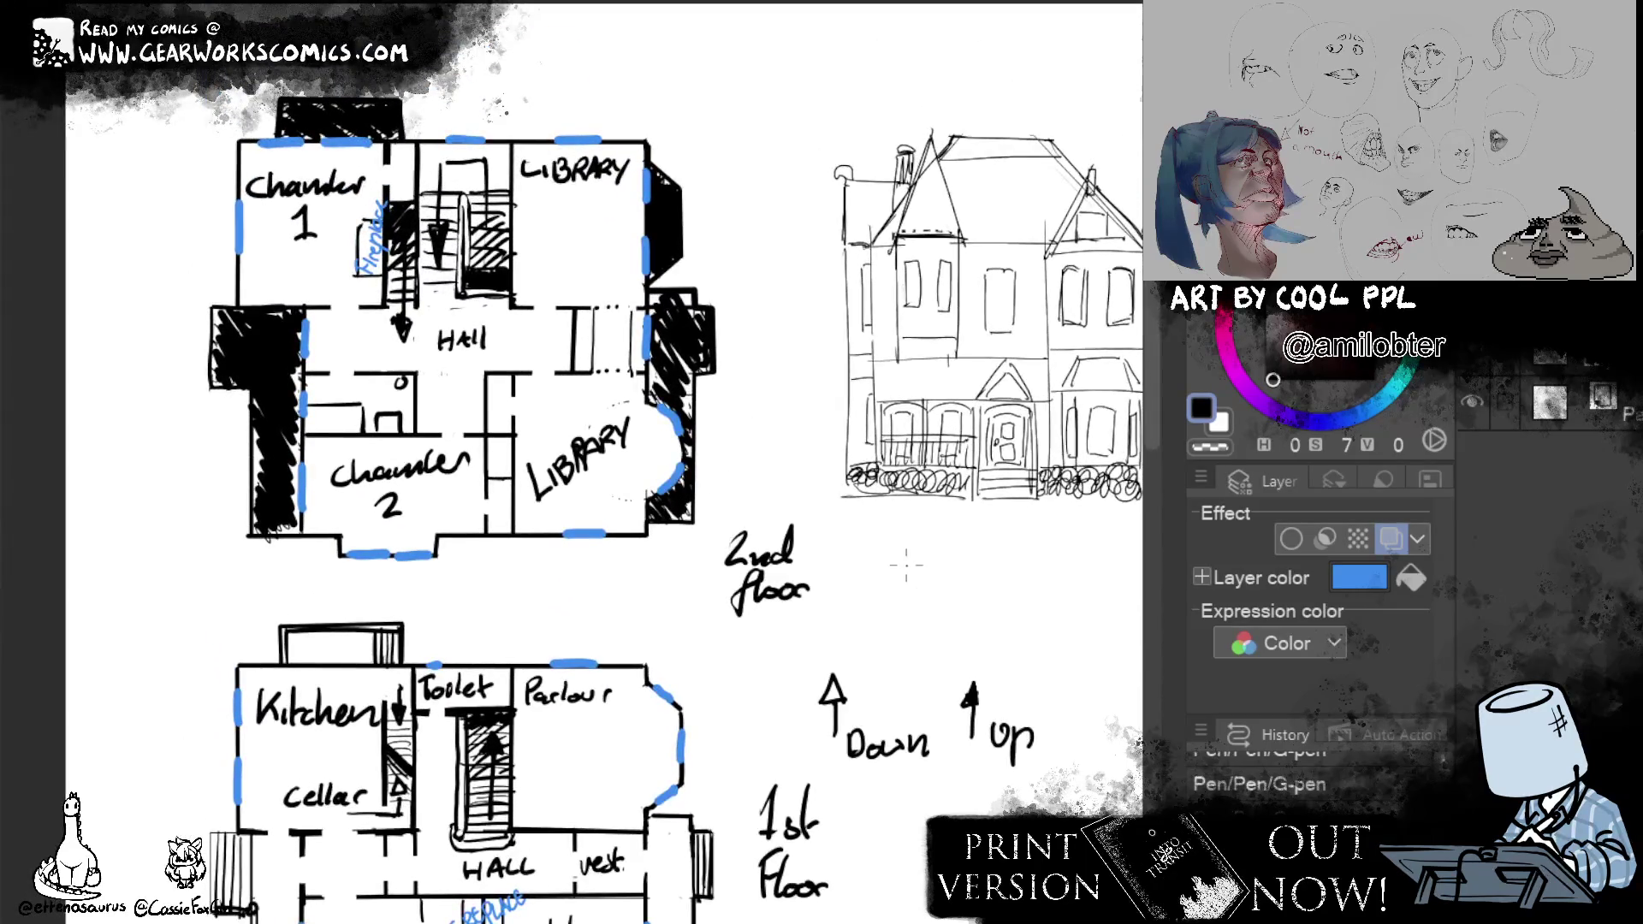
mouse_move(358, 247)
mouse_down()
mouse_move(373, 206)
mouse_move(369, 304)
mouse_up()
drag(762, 540, 821, 341)
mouse_move(513, 741)
mouse_down()
mouse_move(565, 714)
mouse_move(533, 748)
mouse_up()
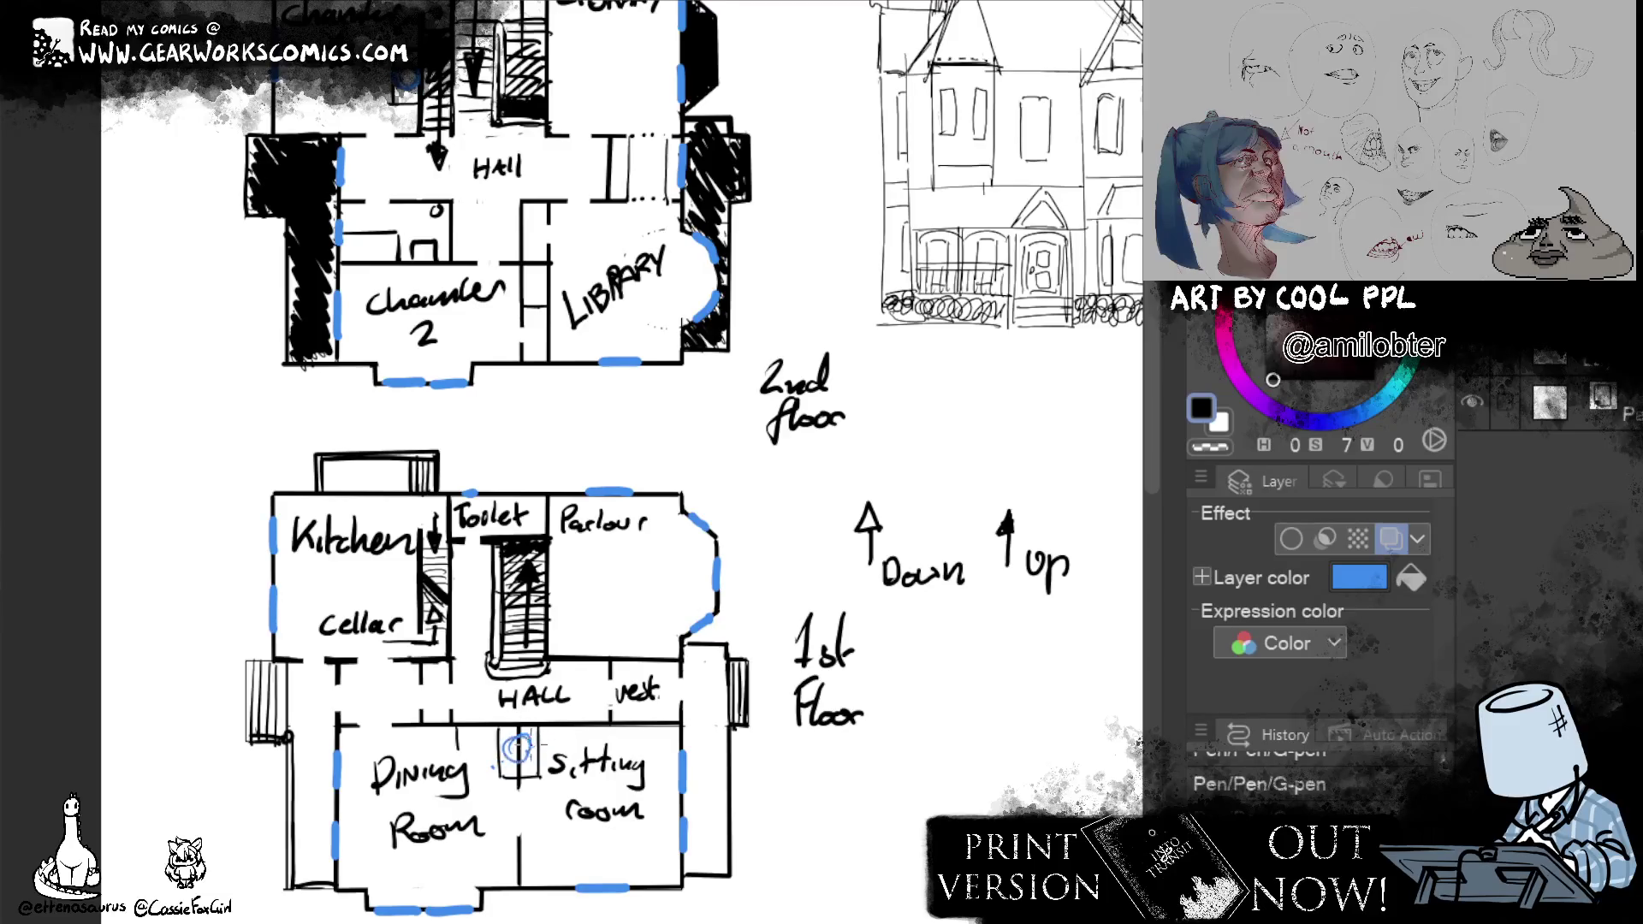
Draw a blue circle symbol with a handwritten 'Fireplace' legend beside the floor plans.
mouse_move(908, 734)
mouse_down()
mouse_move(799, 869)
mouse_move(734, 614)
mouse_up()
drag(742, 542, 813, 552)
mouse_move(817, 527)
mouse_down()
mouse_move(842, 557)
mouse_move(828, 570)
mouse_move(888, 553)
mouse_up()
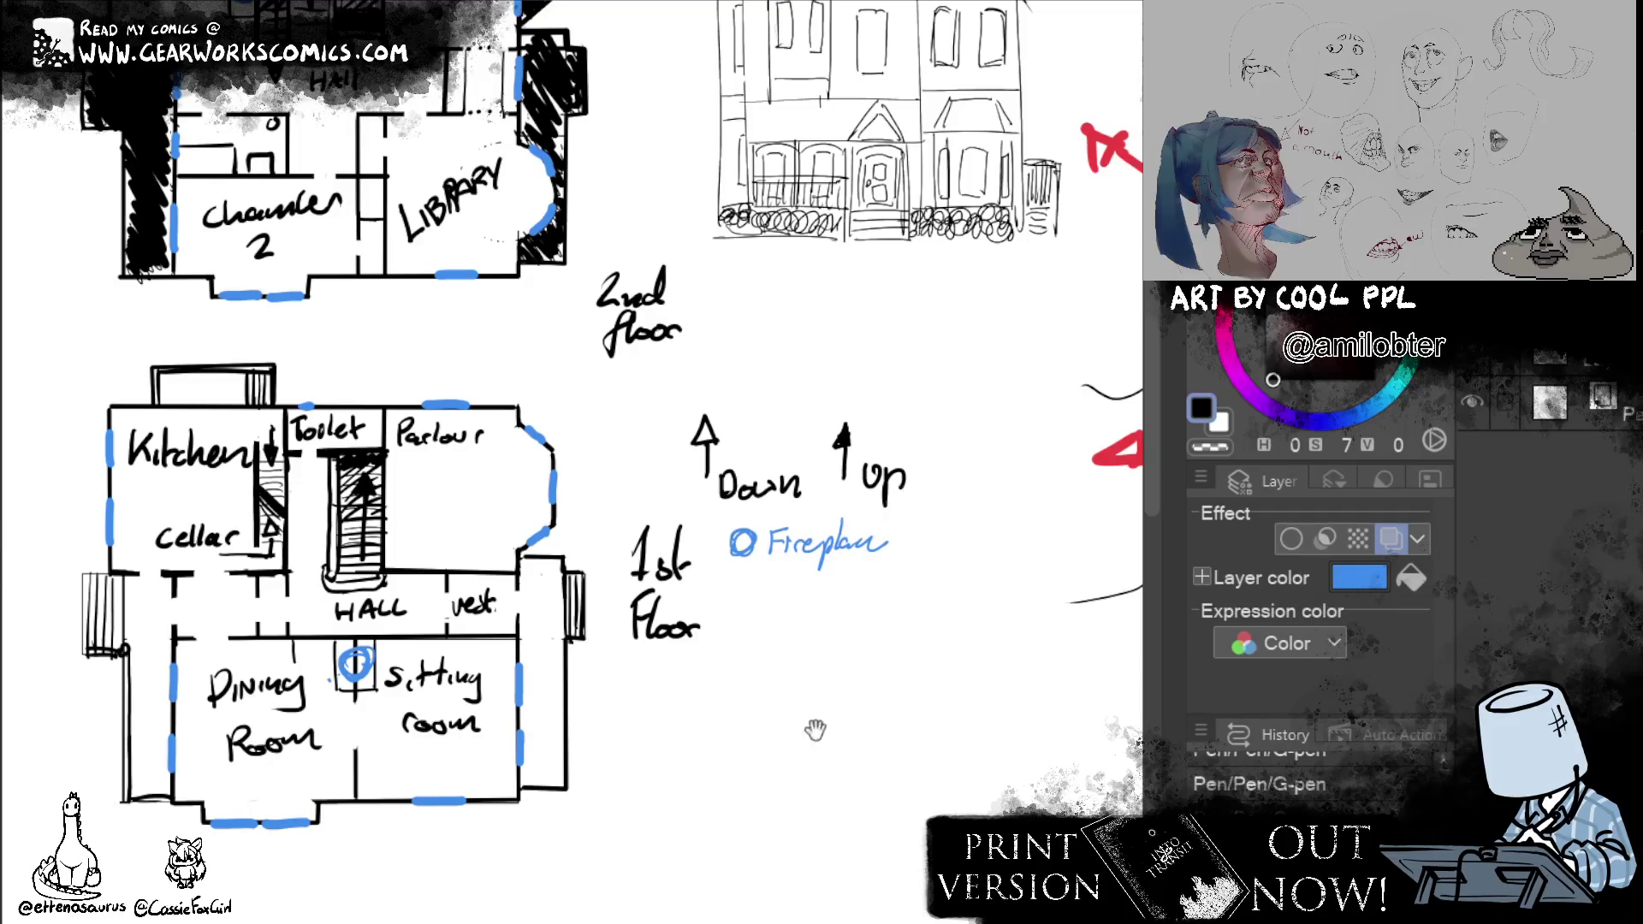
drag(904, 786, 905, 877)
Label the small room left of the 2nd-floor Hall 'Bathroom' and re-enable the blue Layer Color.
mouse_move(823, 781)
mouse_down()
mouse_move(790, 888)
mouse_move(799, 688)
mouse_move(803, 922)
mouse_move(860, 883)
mouse_up()
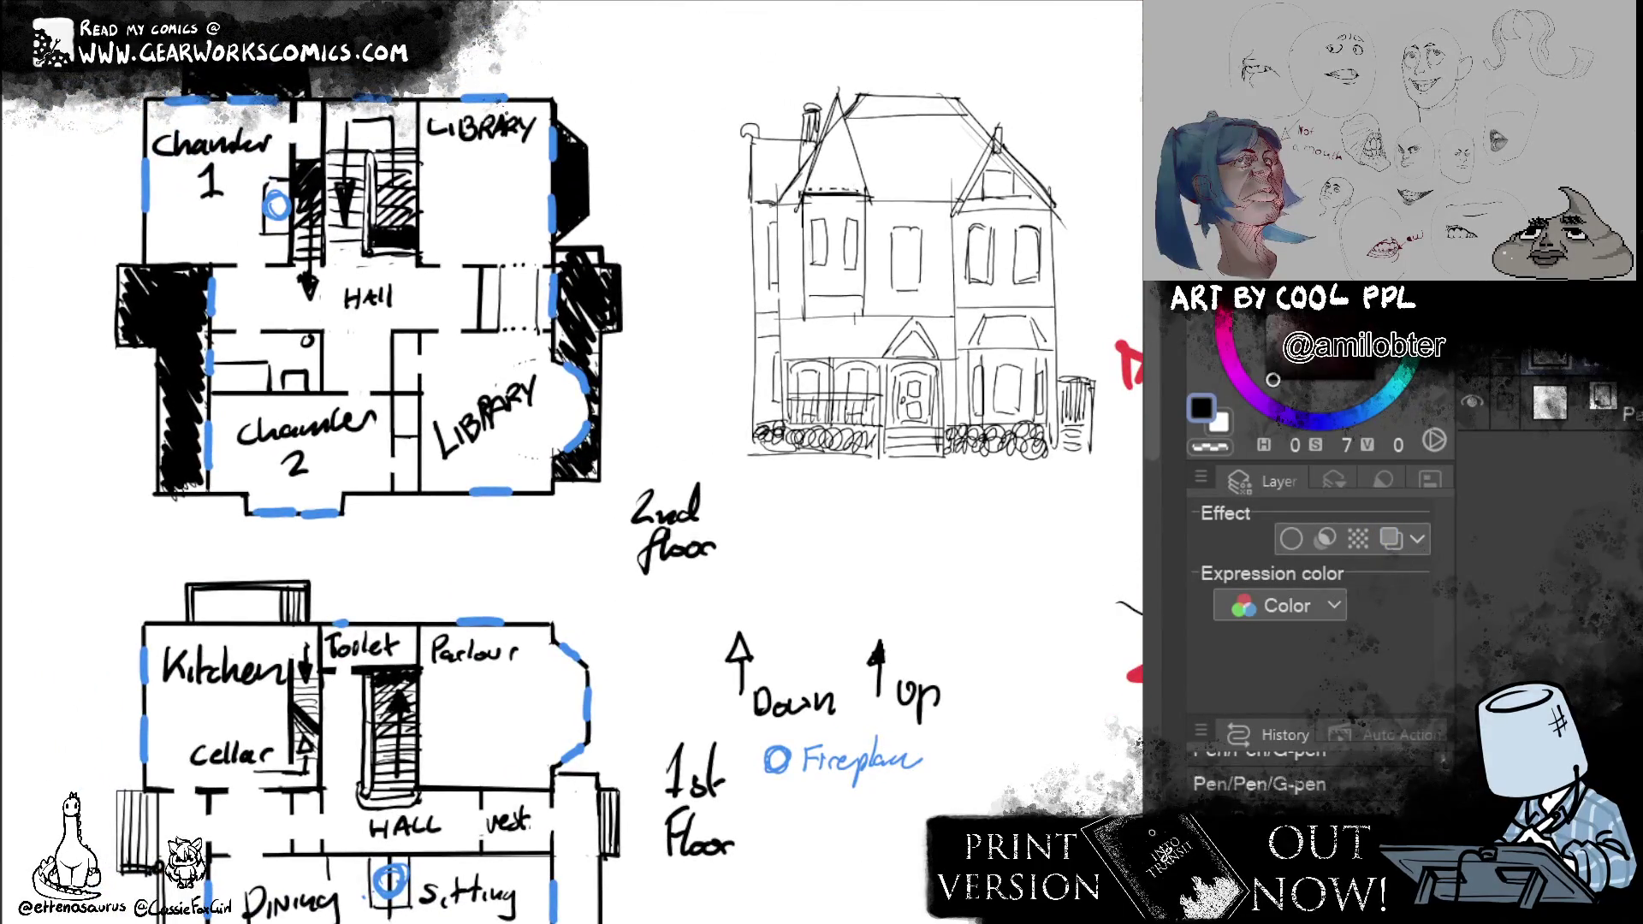
mouse_move(223, 342)
mouse_down()
mouse_move(221, 361)
mouse_move(277, 357)
mouse_up()
drag(283, 348, 309, 357)
drag(858, 740, 915, 784)
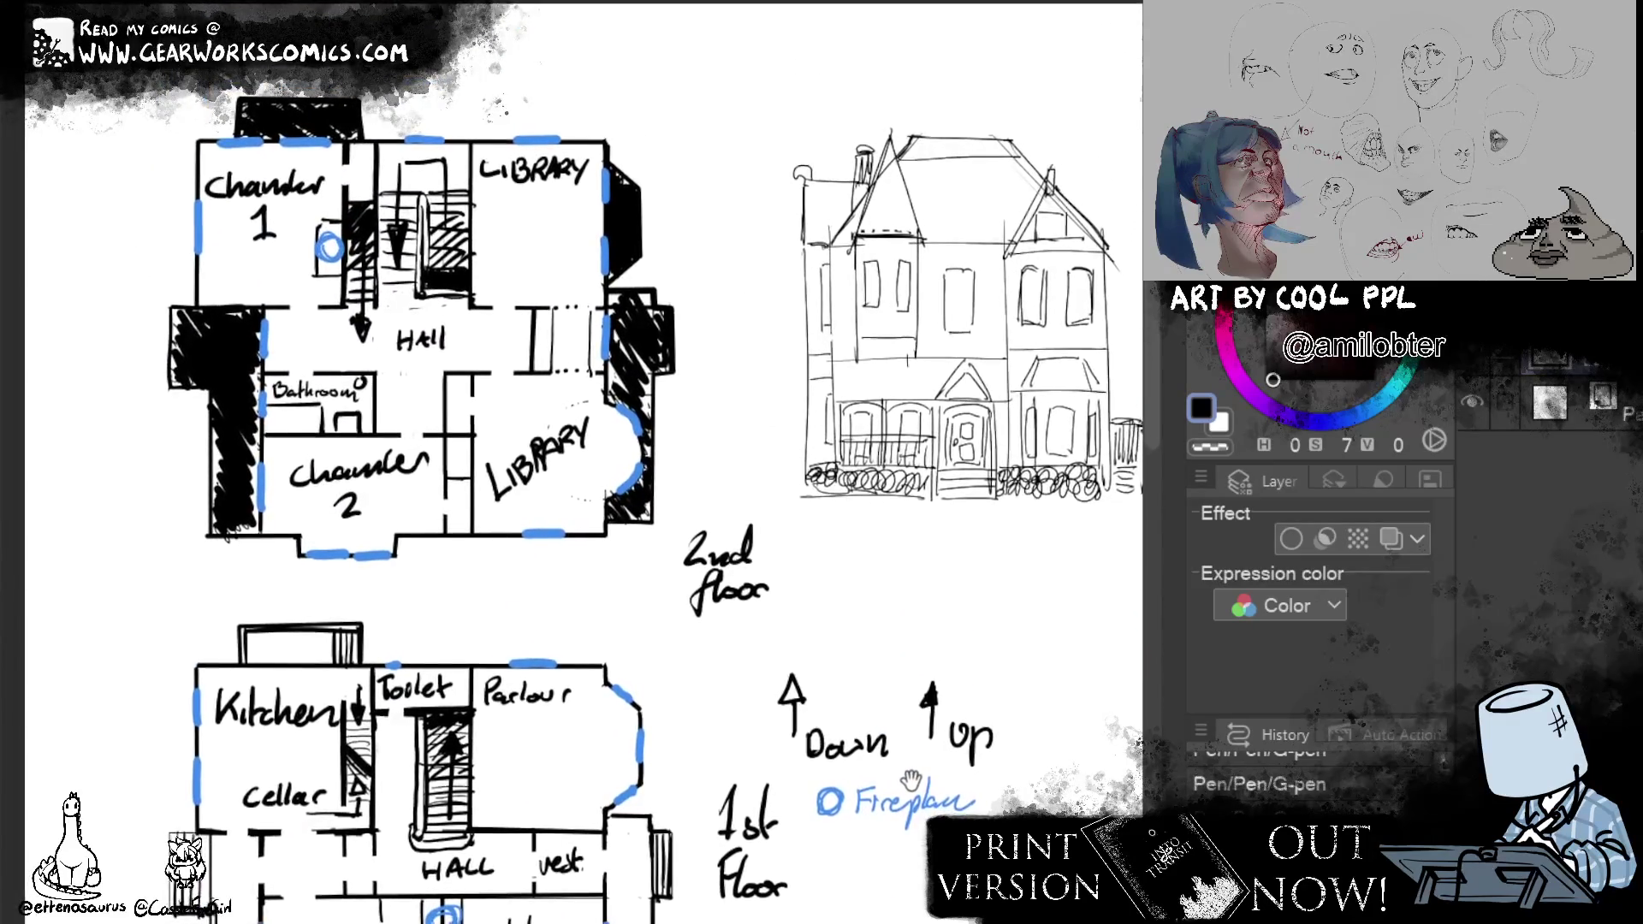
drag(914, 784, 912, 742)
click(1391, 538)
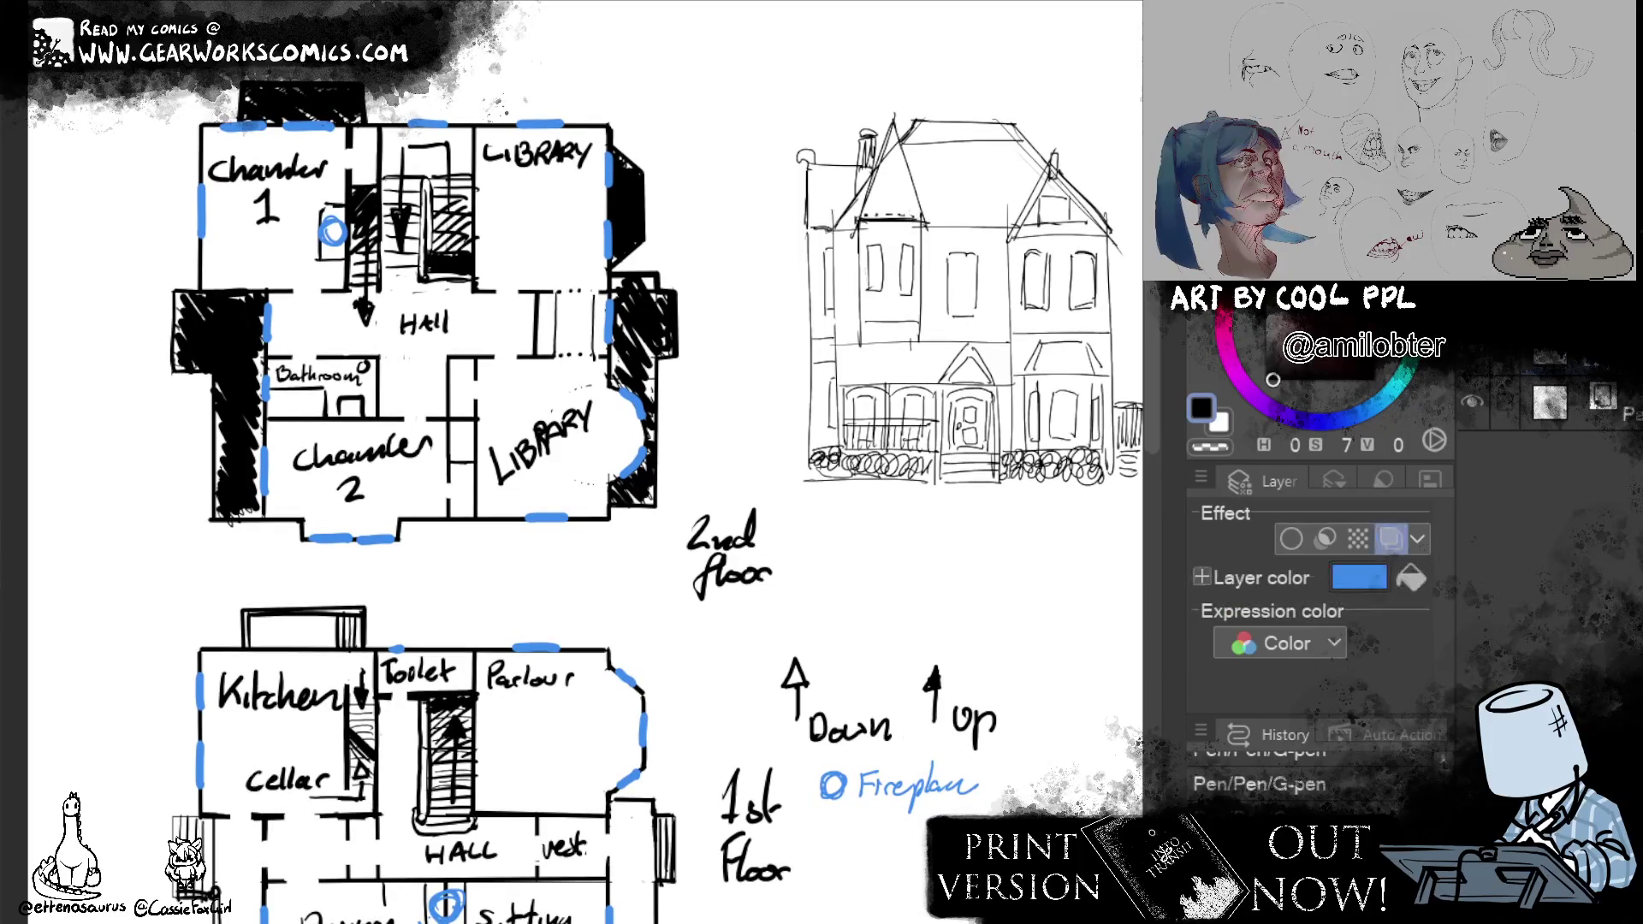
drag(888, 637, 924, 513)
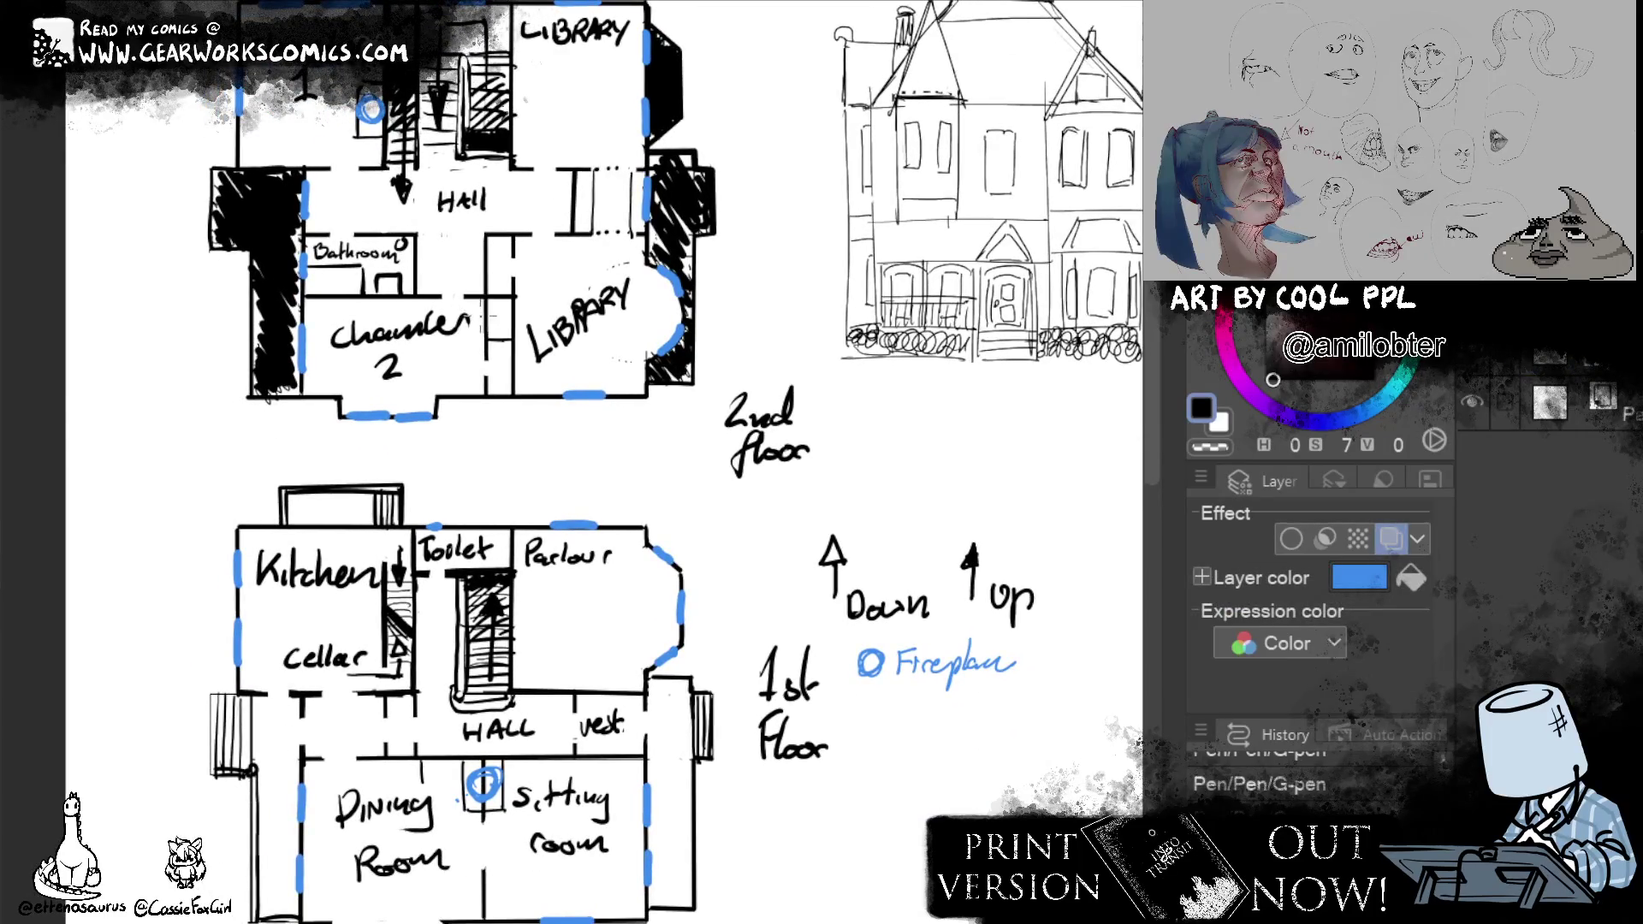
Complete the blue fireplace circle on the 2nd floor, then turn off the blue layer tint.
drag(486, 321, 489, 315)
drag(837, 634, 837, 738)
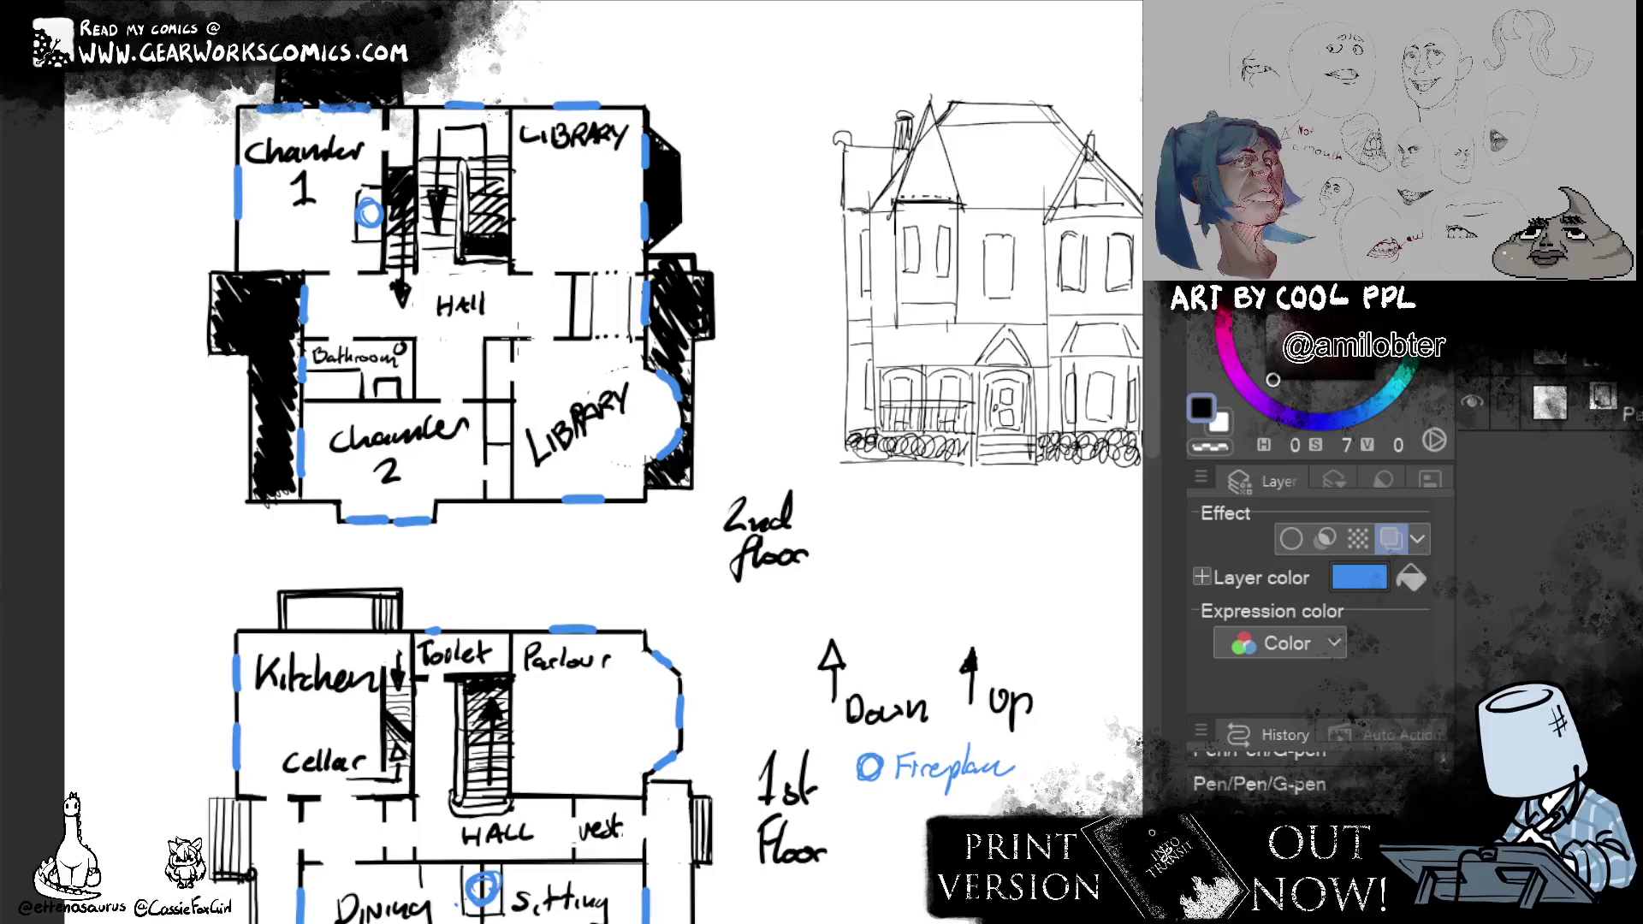
scroll(642, 488, up, 3)
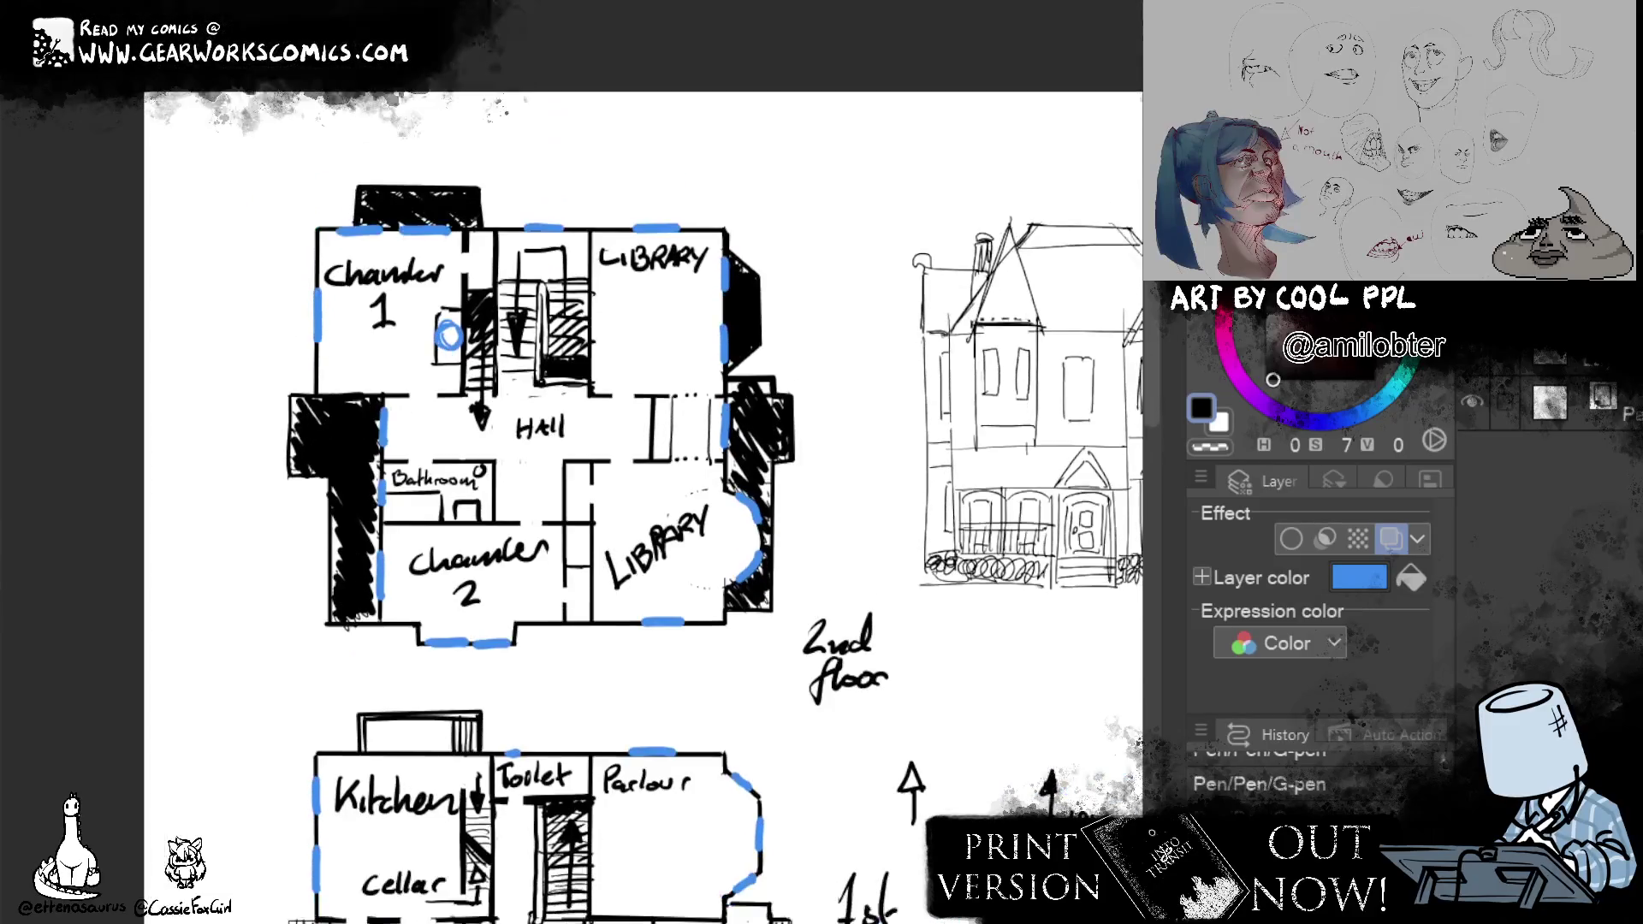
scroll(578, 462, down, 2)
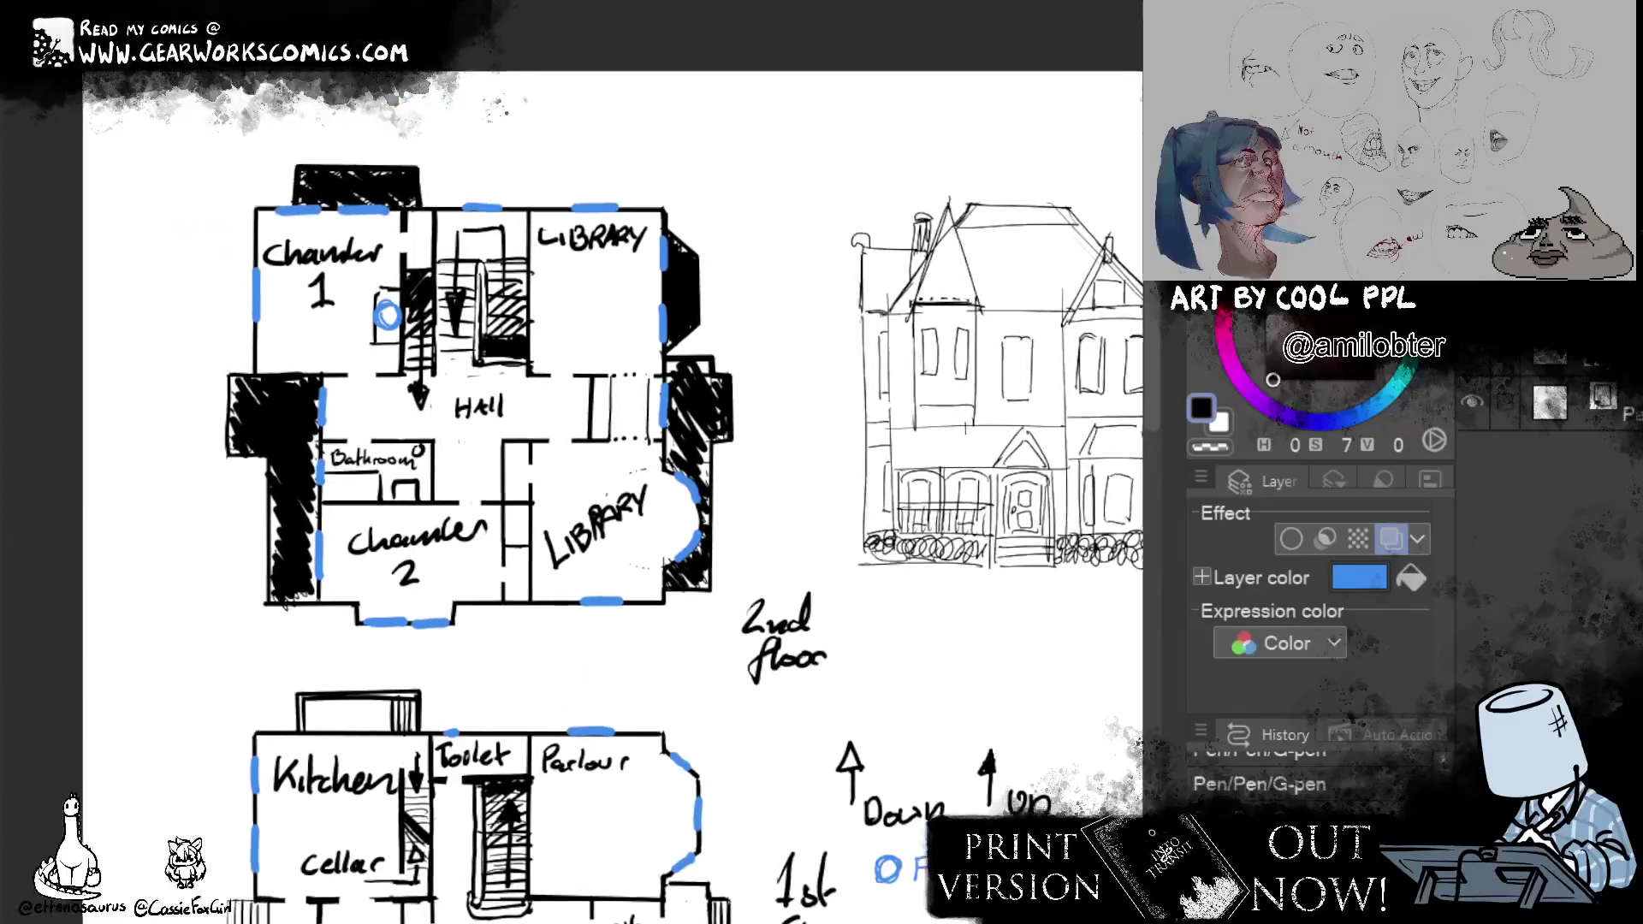
scroll(578, 488, up, 2)
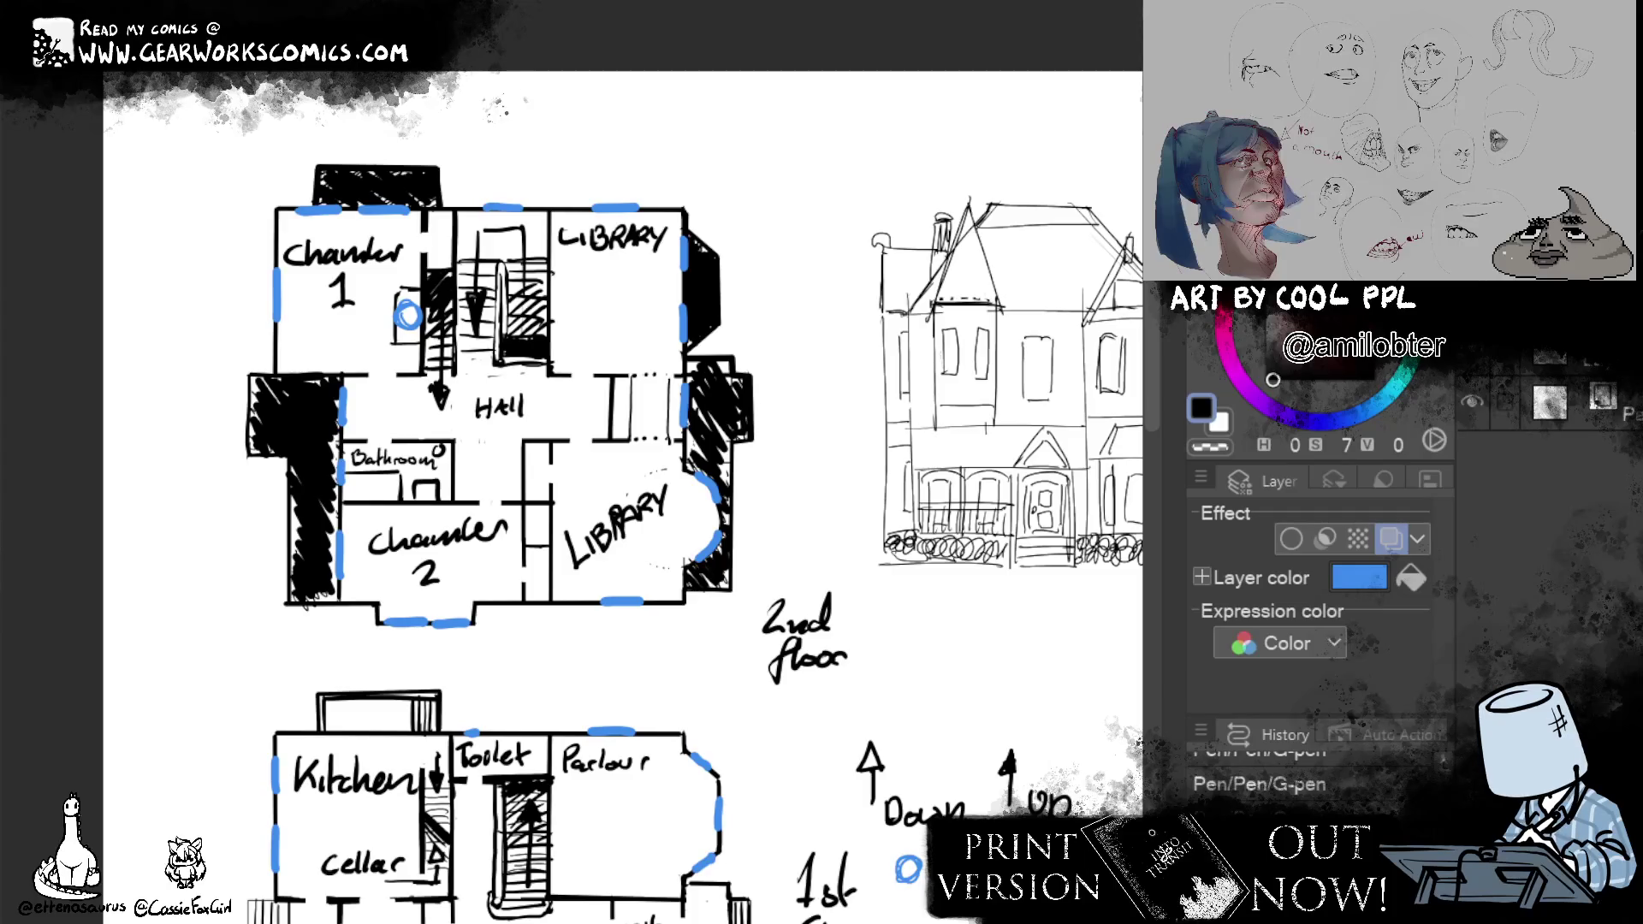
scroll(577, 463, down, 5)
scroll(577, 463, up, 5)
scroll(577, 462, down, 2)
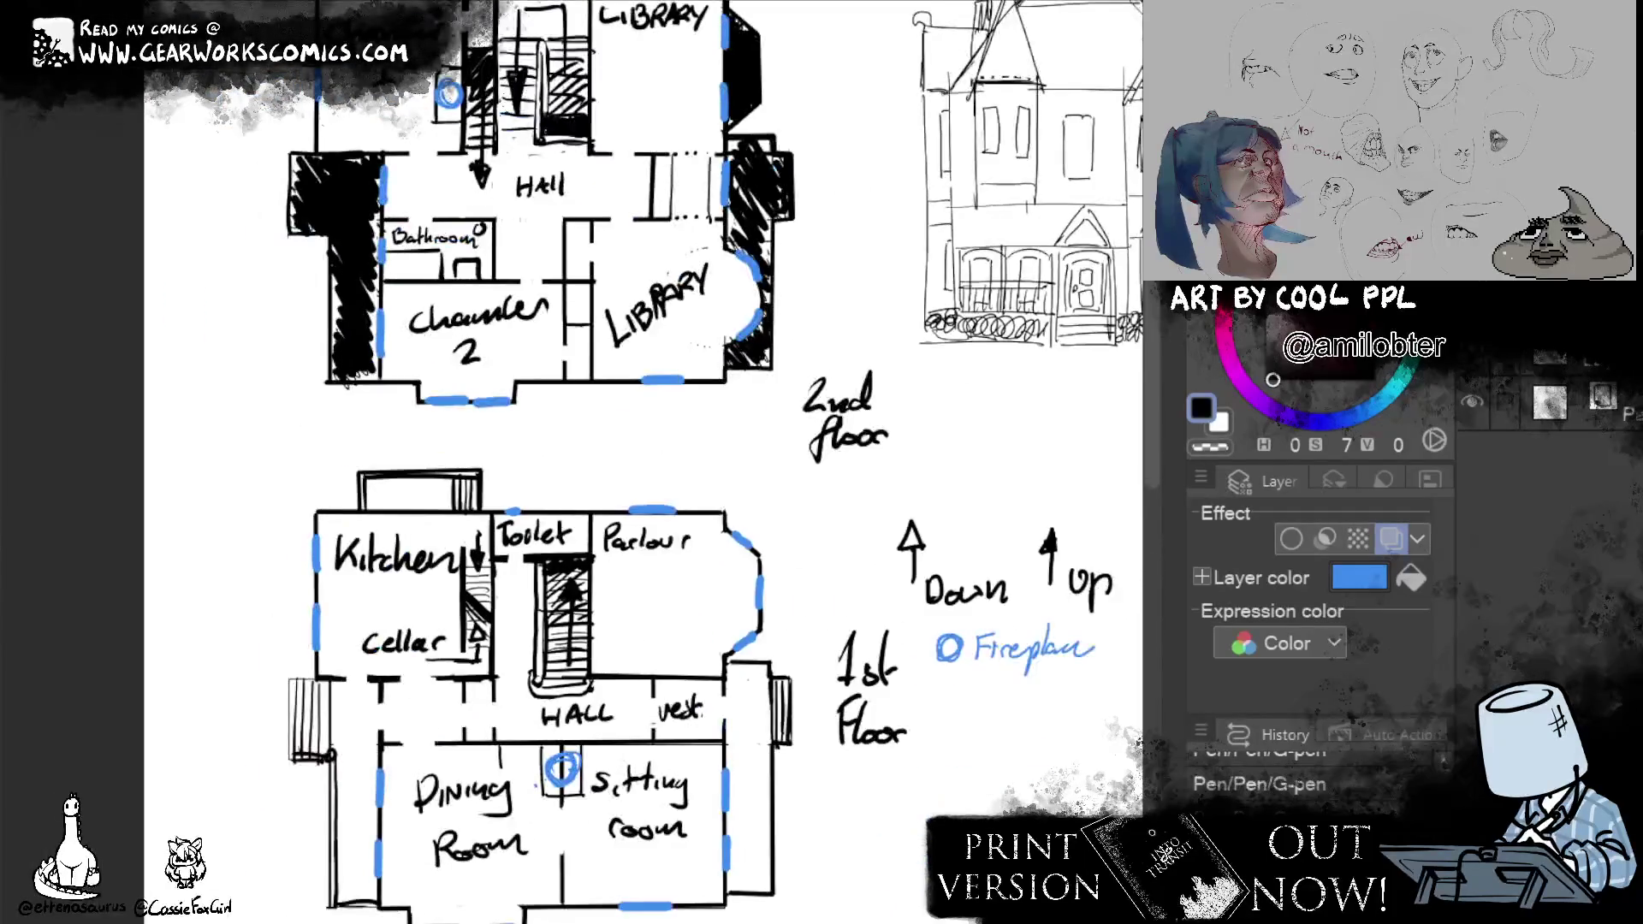
scroll(577, 463, up, 2)
scroll(578, 462, up, 1)
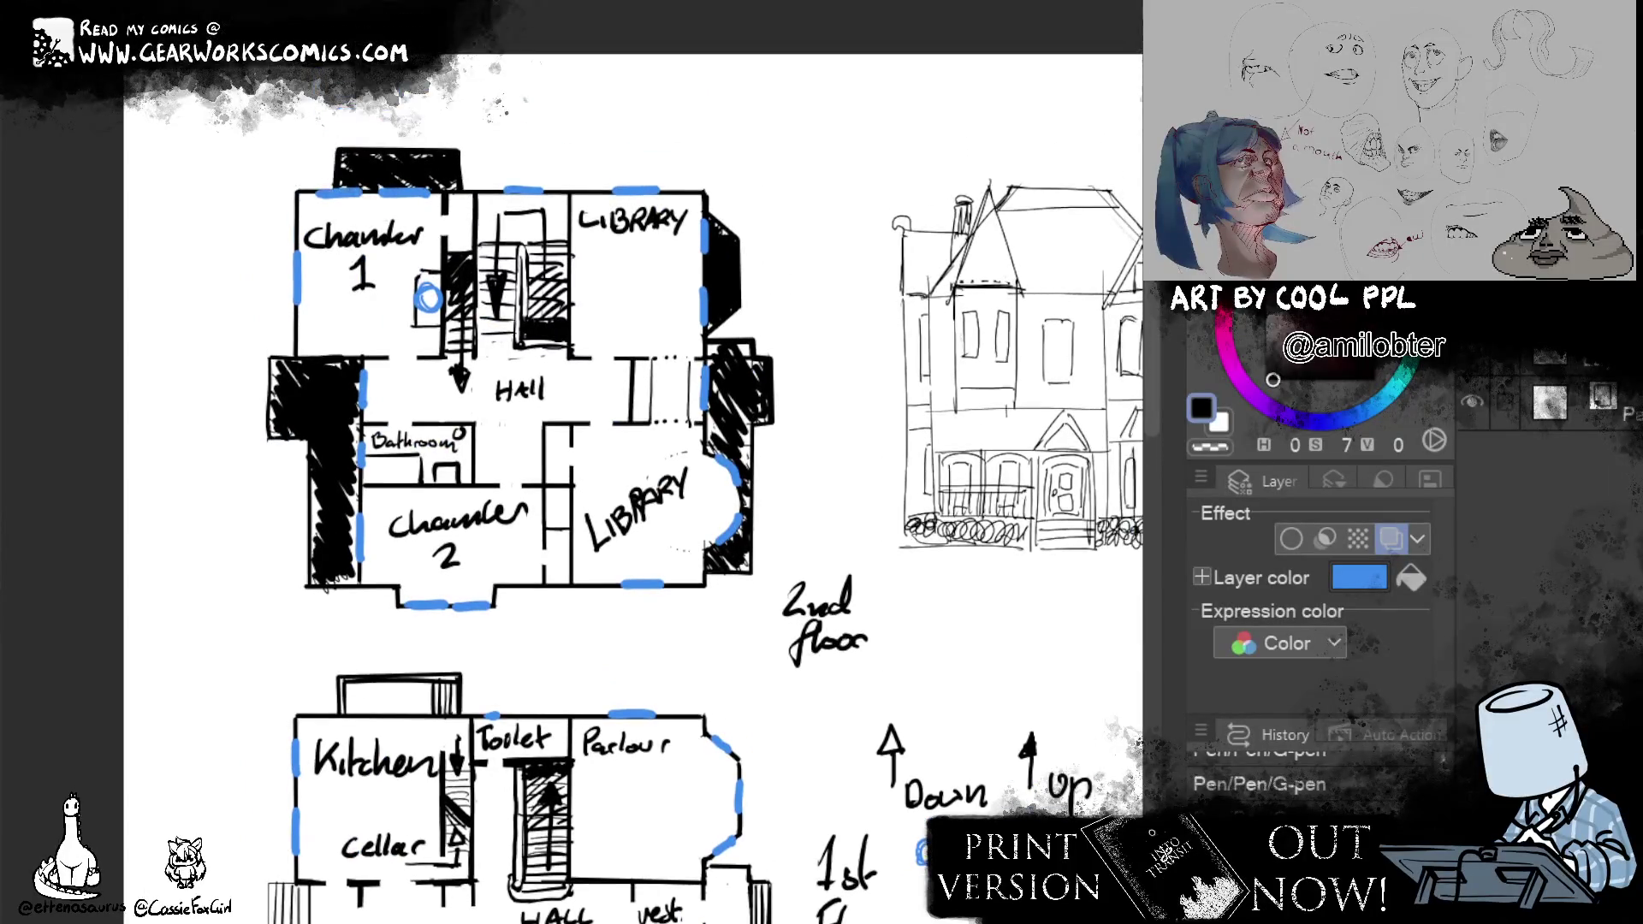
scroll(578, 462, down, 4)
scroll(579, 463, up, 1)
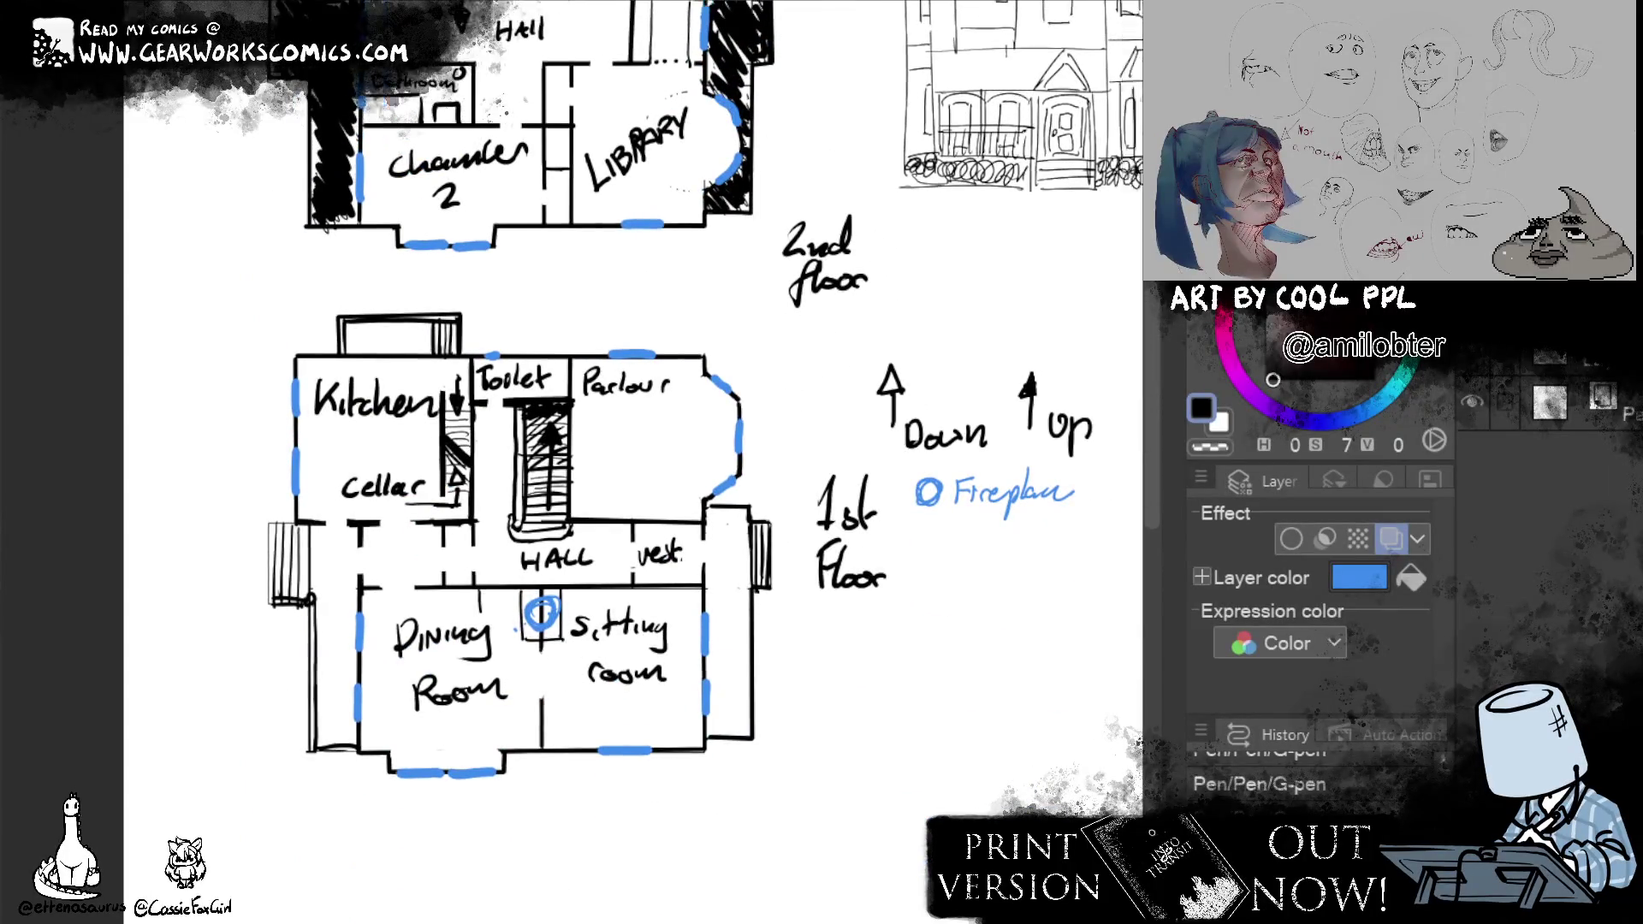
drag(587, 637, 627, 678)
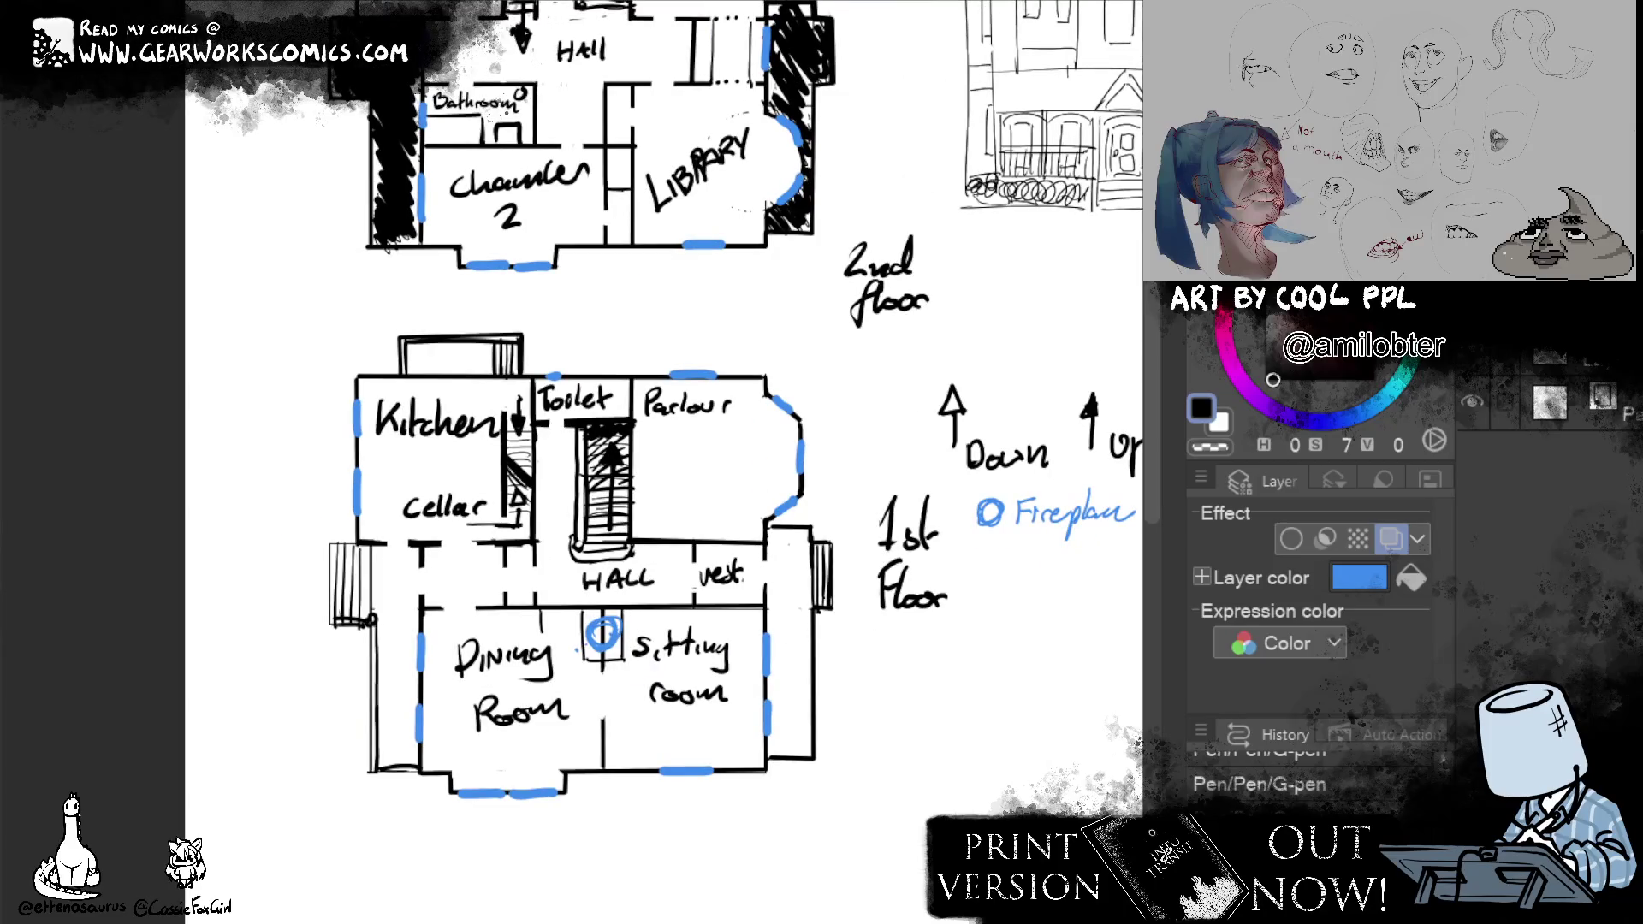
scroll(578, 462, up, 2)
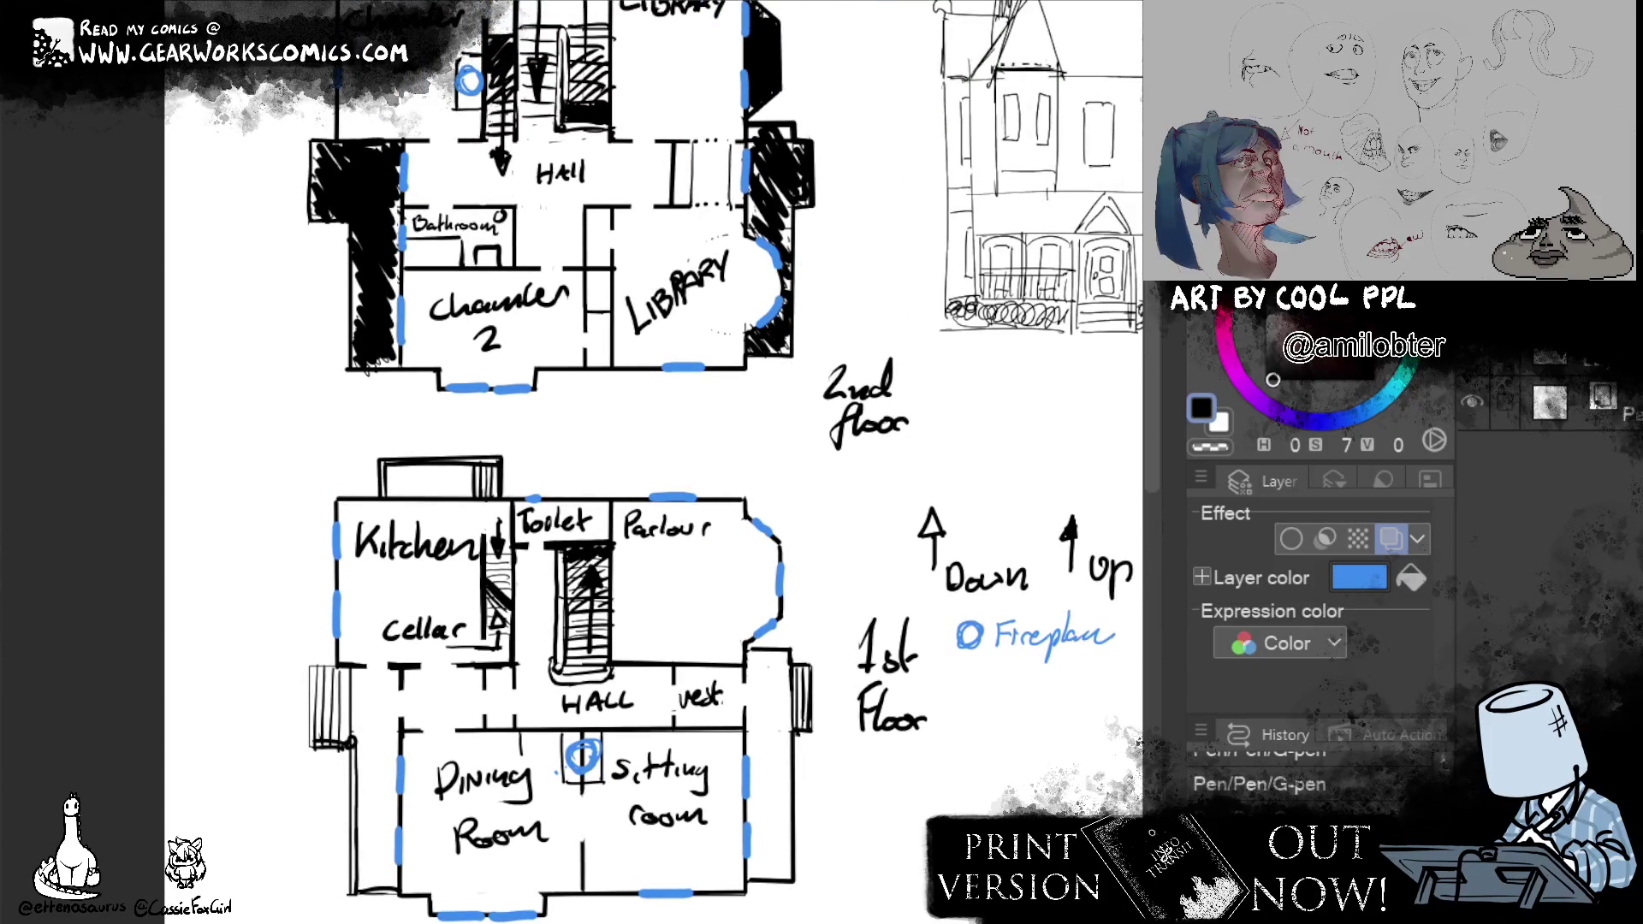
click(1392, 538)
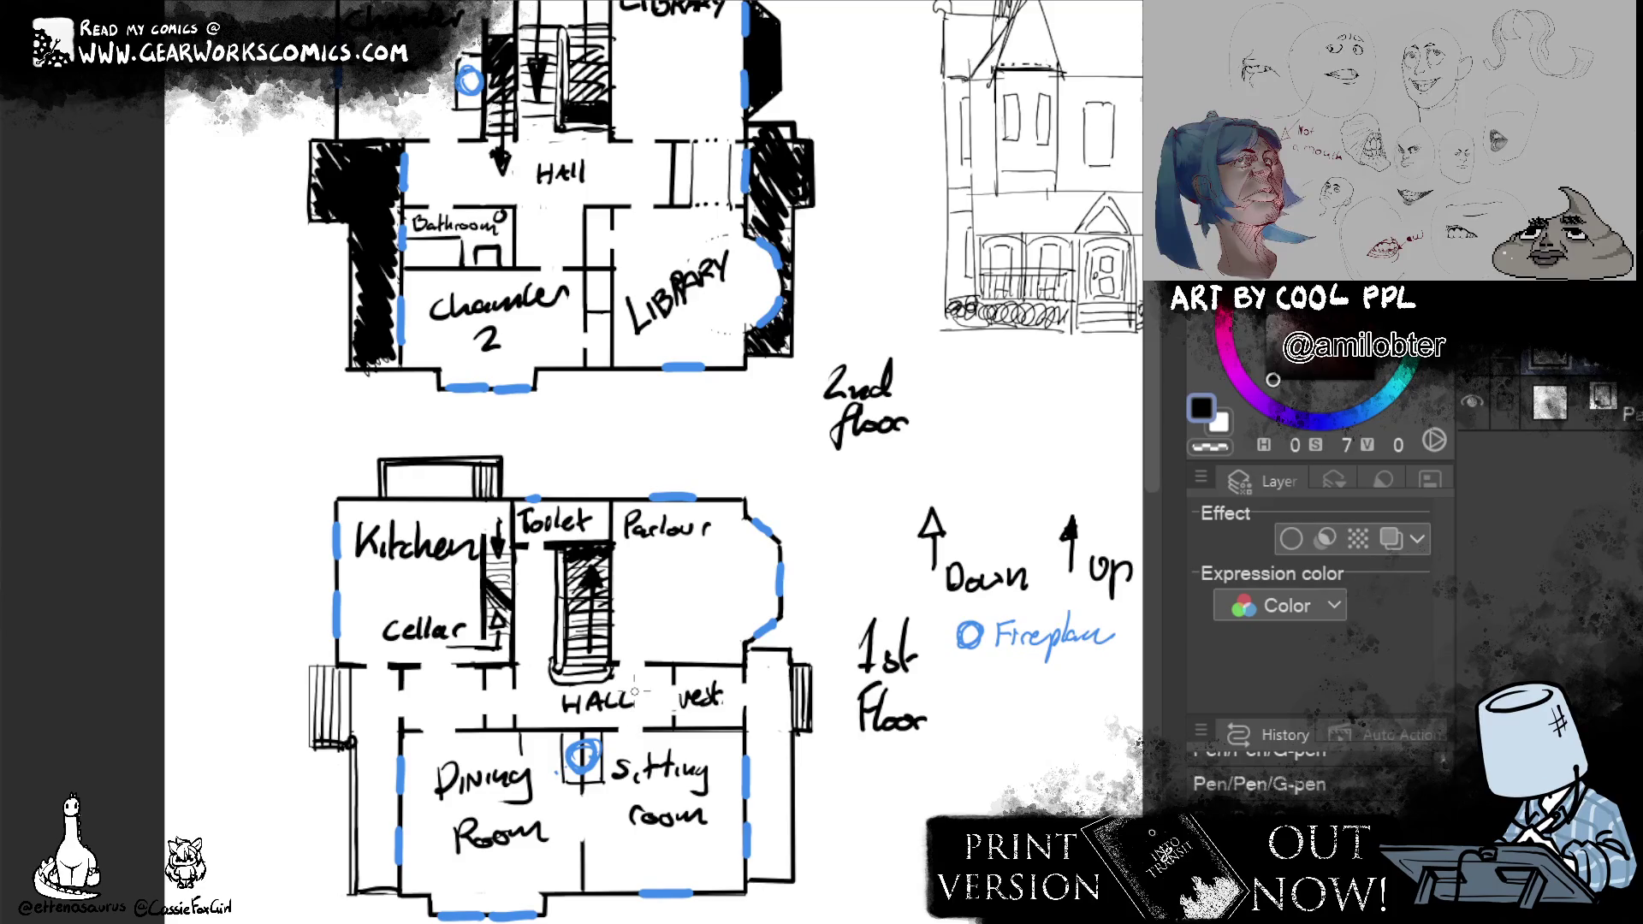
mouse_move(942, 711)
mouse_down()
mouse_move(937, 600)
mouse_move(906, 584)
mouse_up()
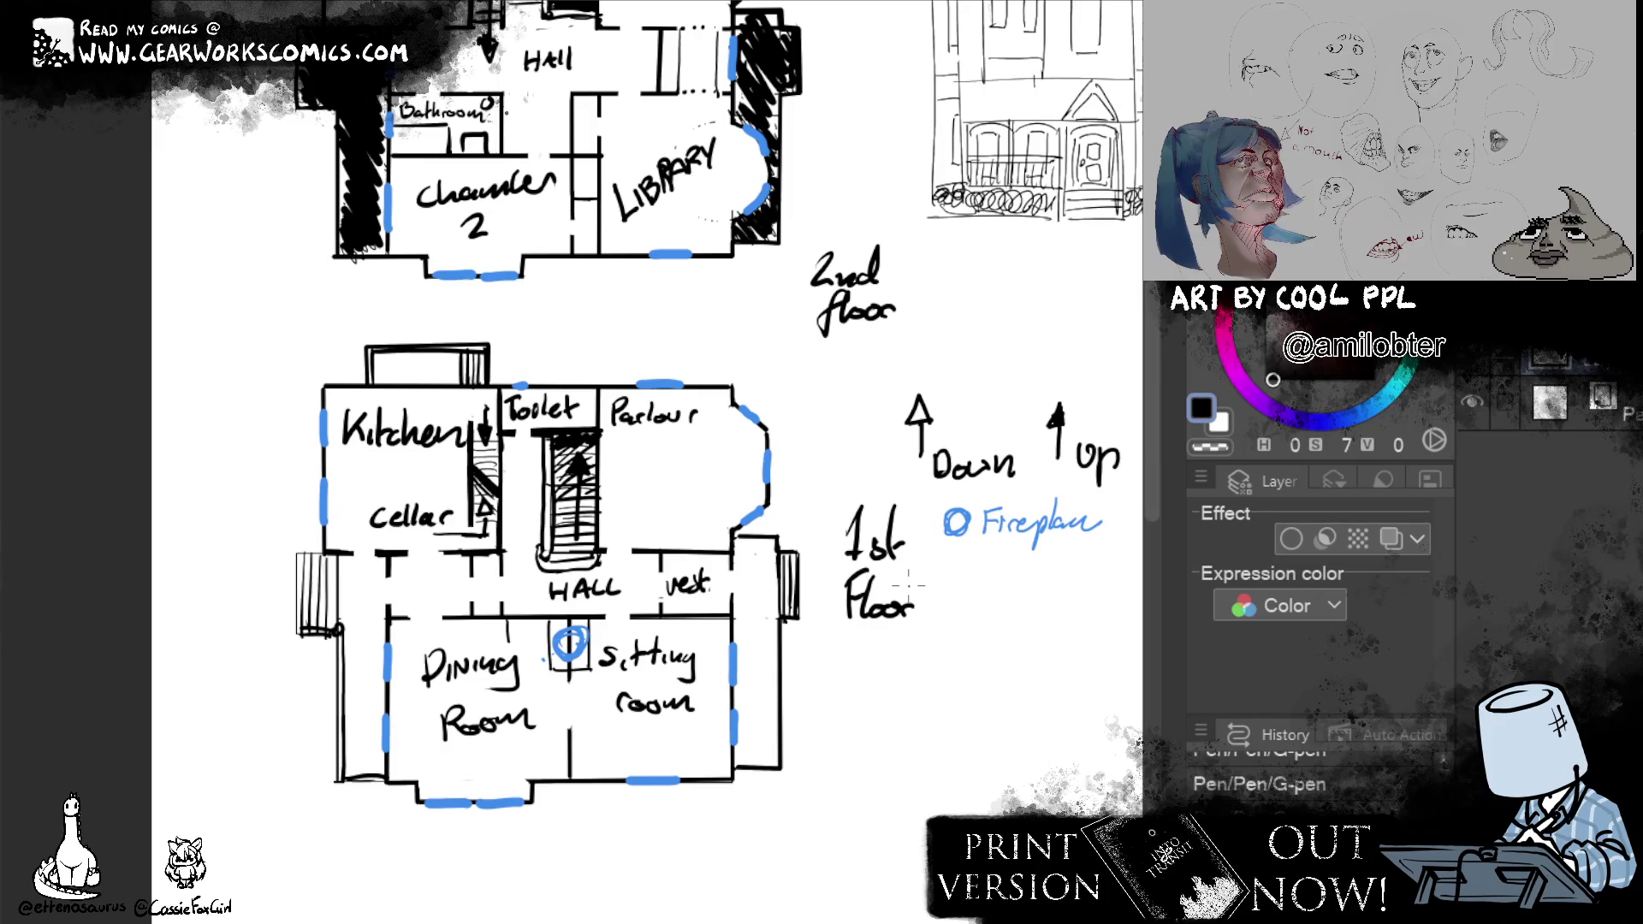
Rub out the stray mark near the hall wall with the eraser and undo an accidental zigzag stroke.
key(x)
key(x)
mouse_move(502, 593)
mouse_down()
mouse_move(502, 608)
mouse_move(501, 583)
mouse_up()
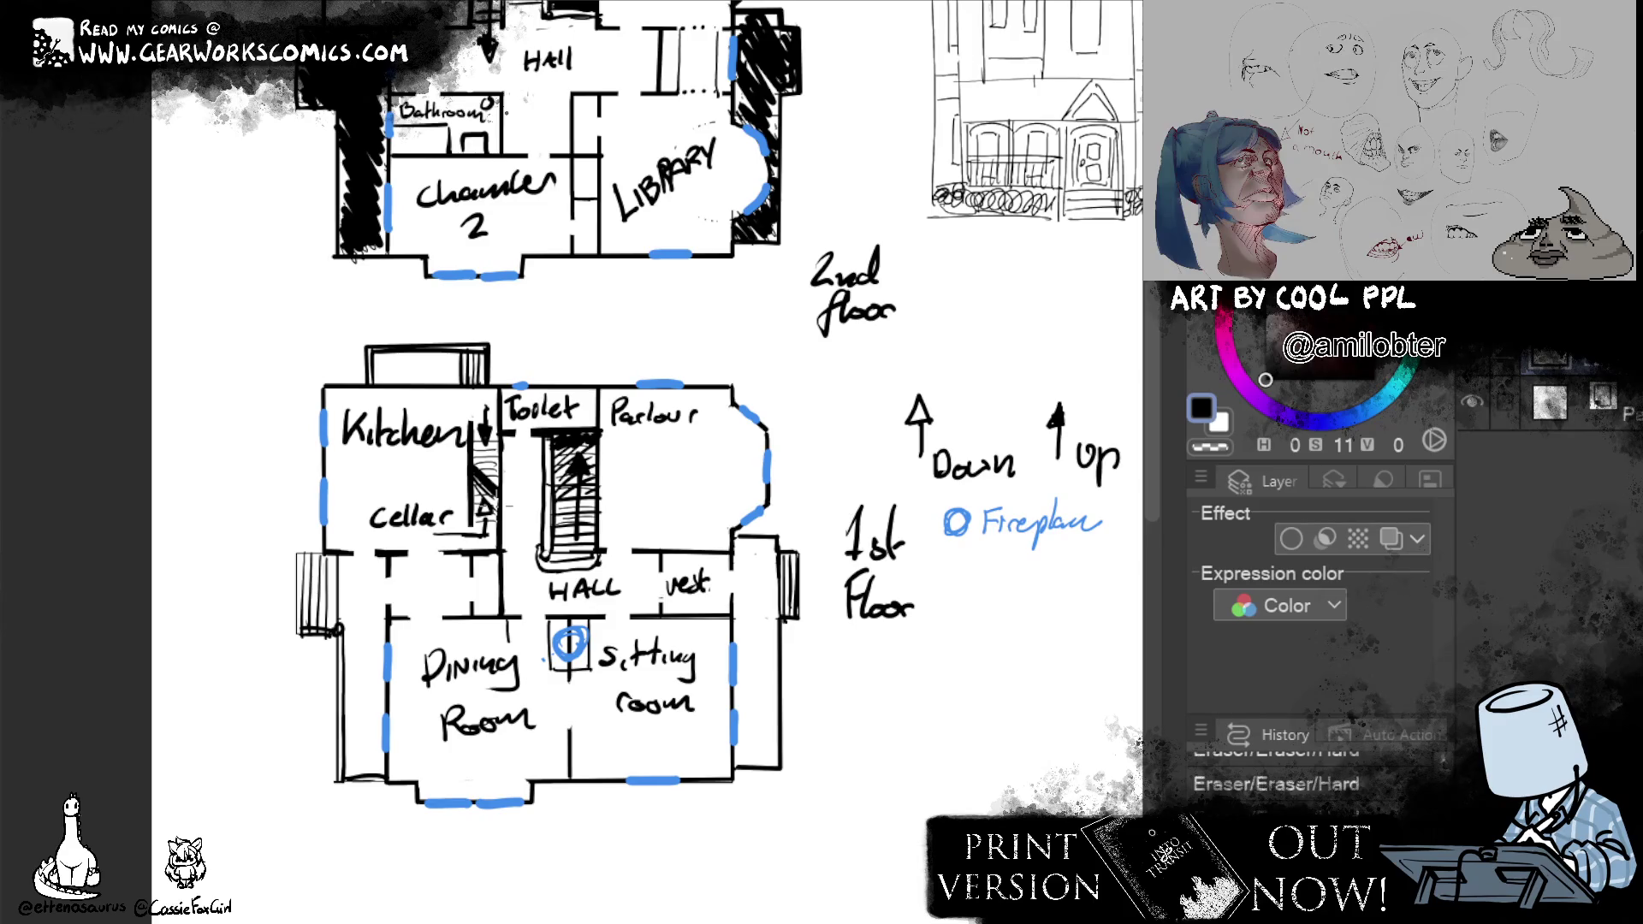
mouse_move(385, 395)
mouse_down()
mouse_move(449, 483)
mouse_move(341, 614)
mouse_move(344, 765)
mouse_up()
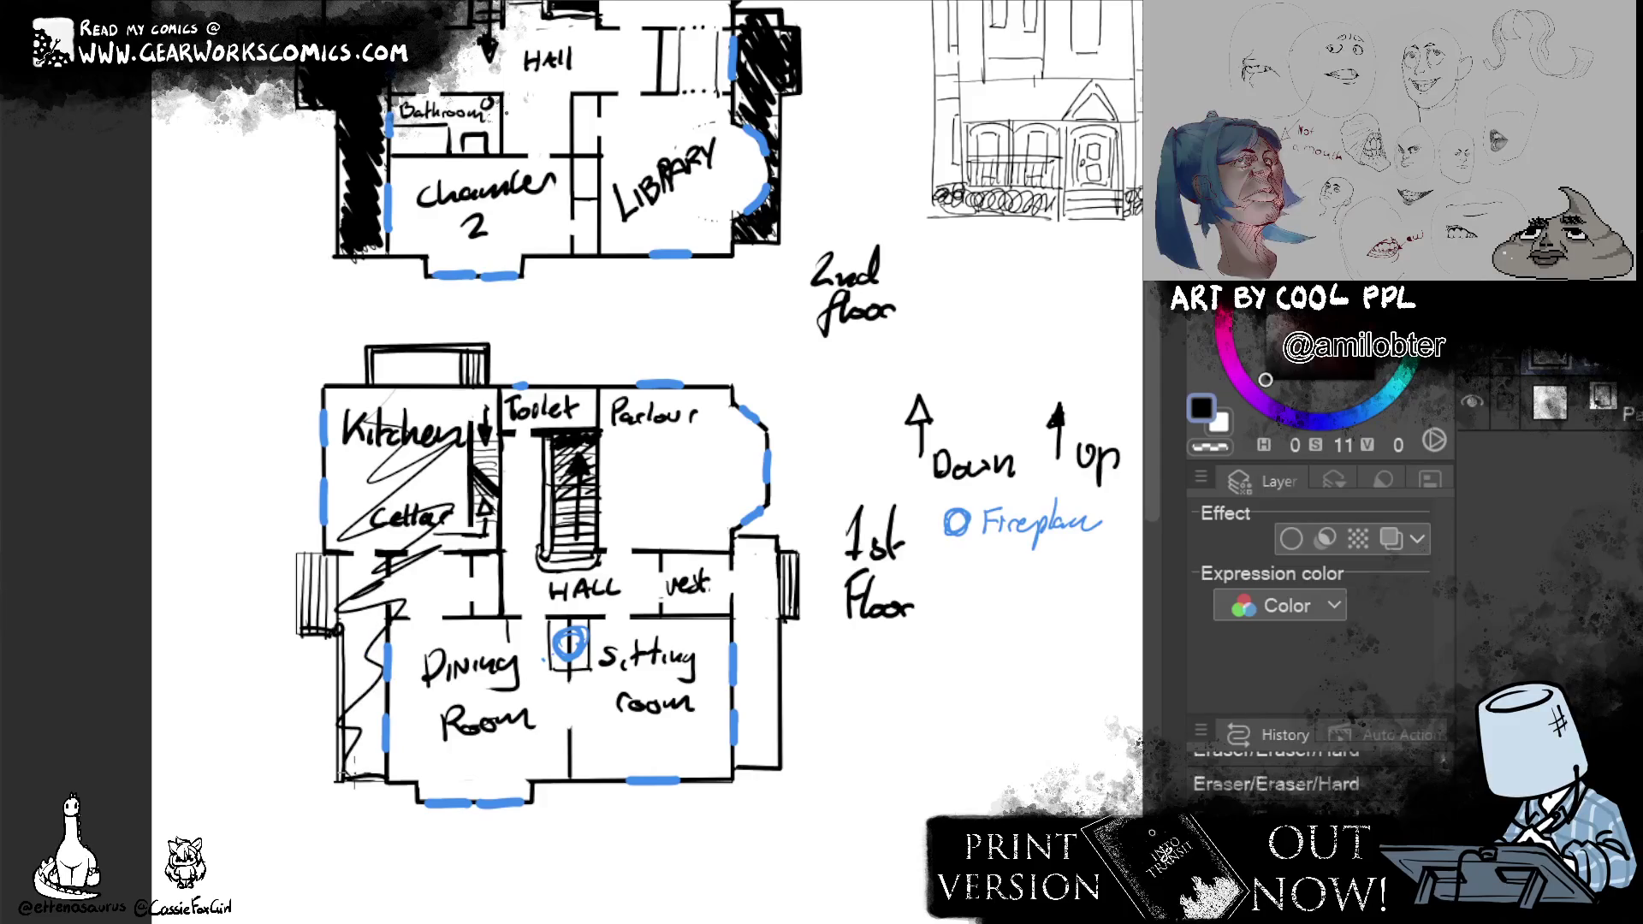
key(ctrl+z)
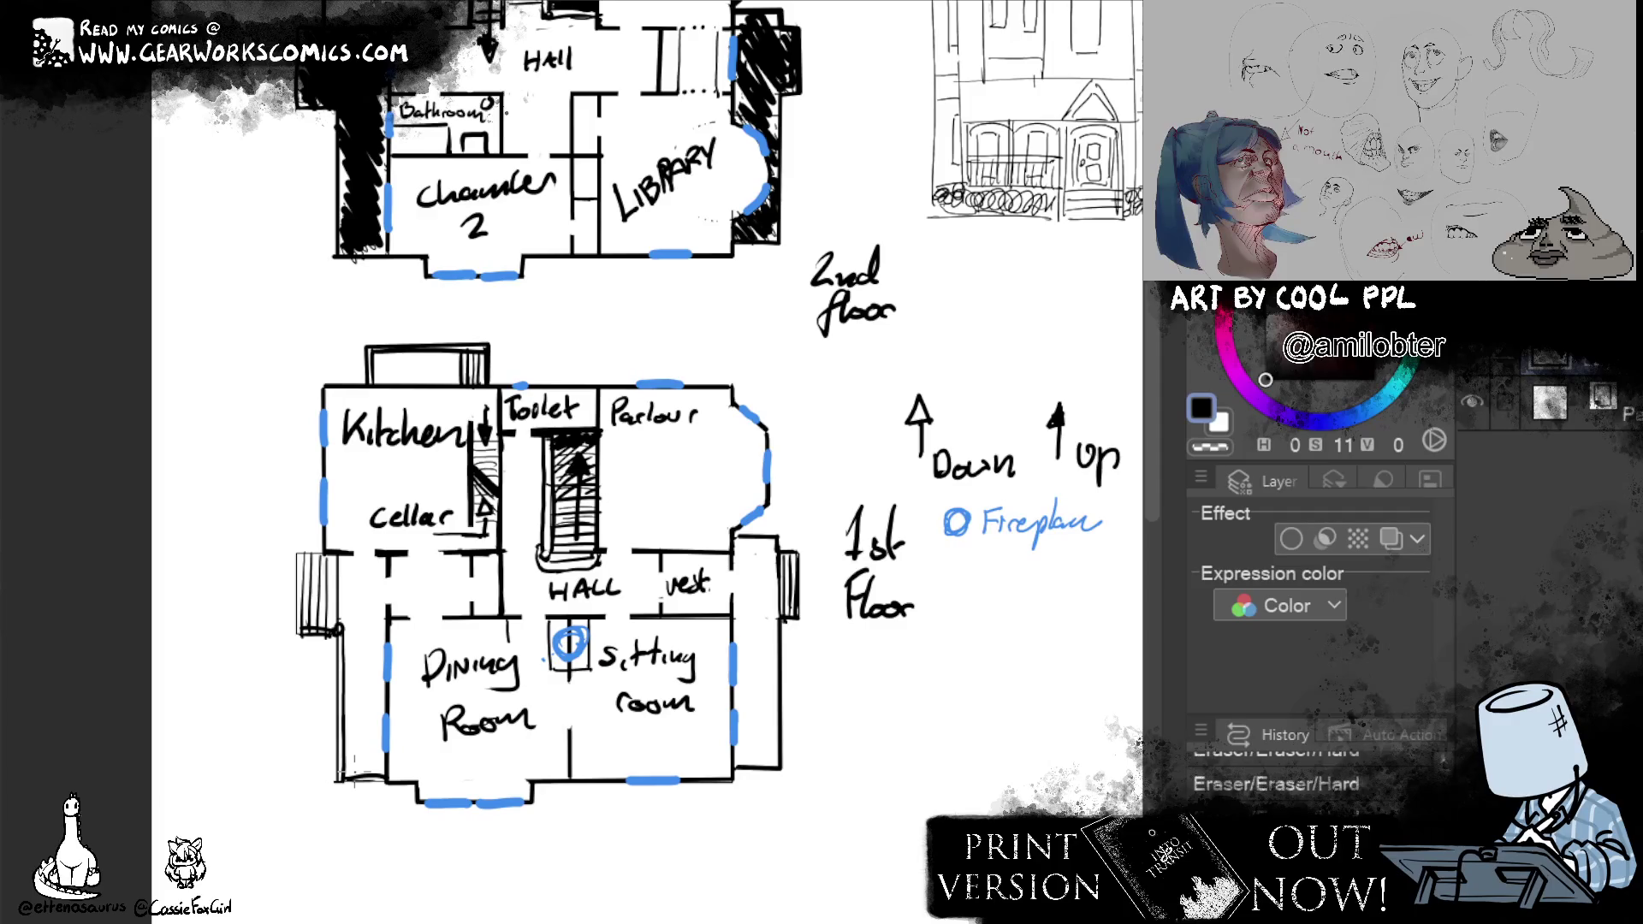
scroll(953, 715, down, 5)
Draw a large empty square frame in the blank area below the Bargate town map.
mouse_move(891, 650)
mouse_down()
mouse_move(859, 445)
mouse_move(838, 455)
mouse_up()
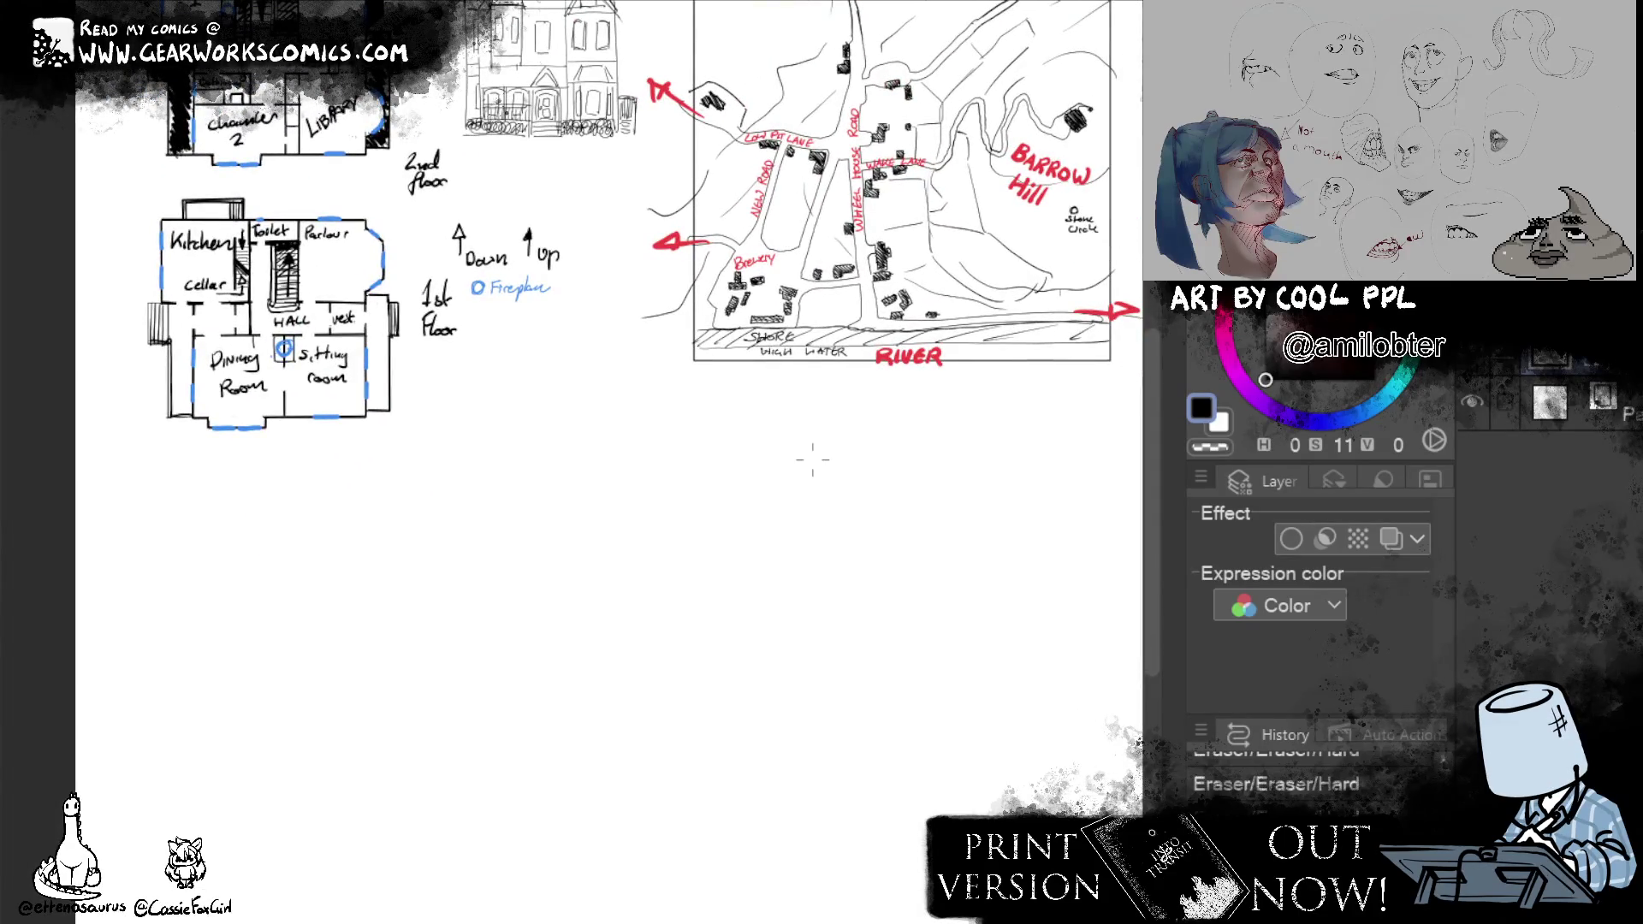
mouse_move(842, 677)
mouse_down()
mouse_move(887, 503)
mouse_move(869, 613)
mouse_up()
drag(840, 715, 631, 707)
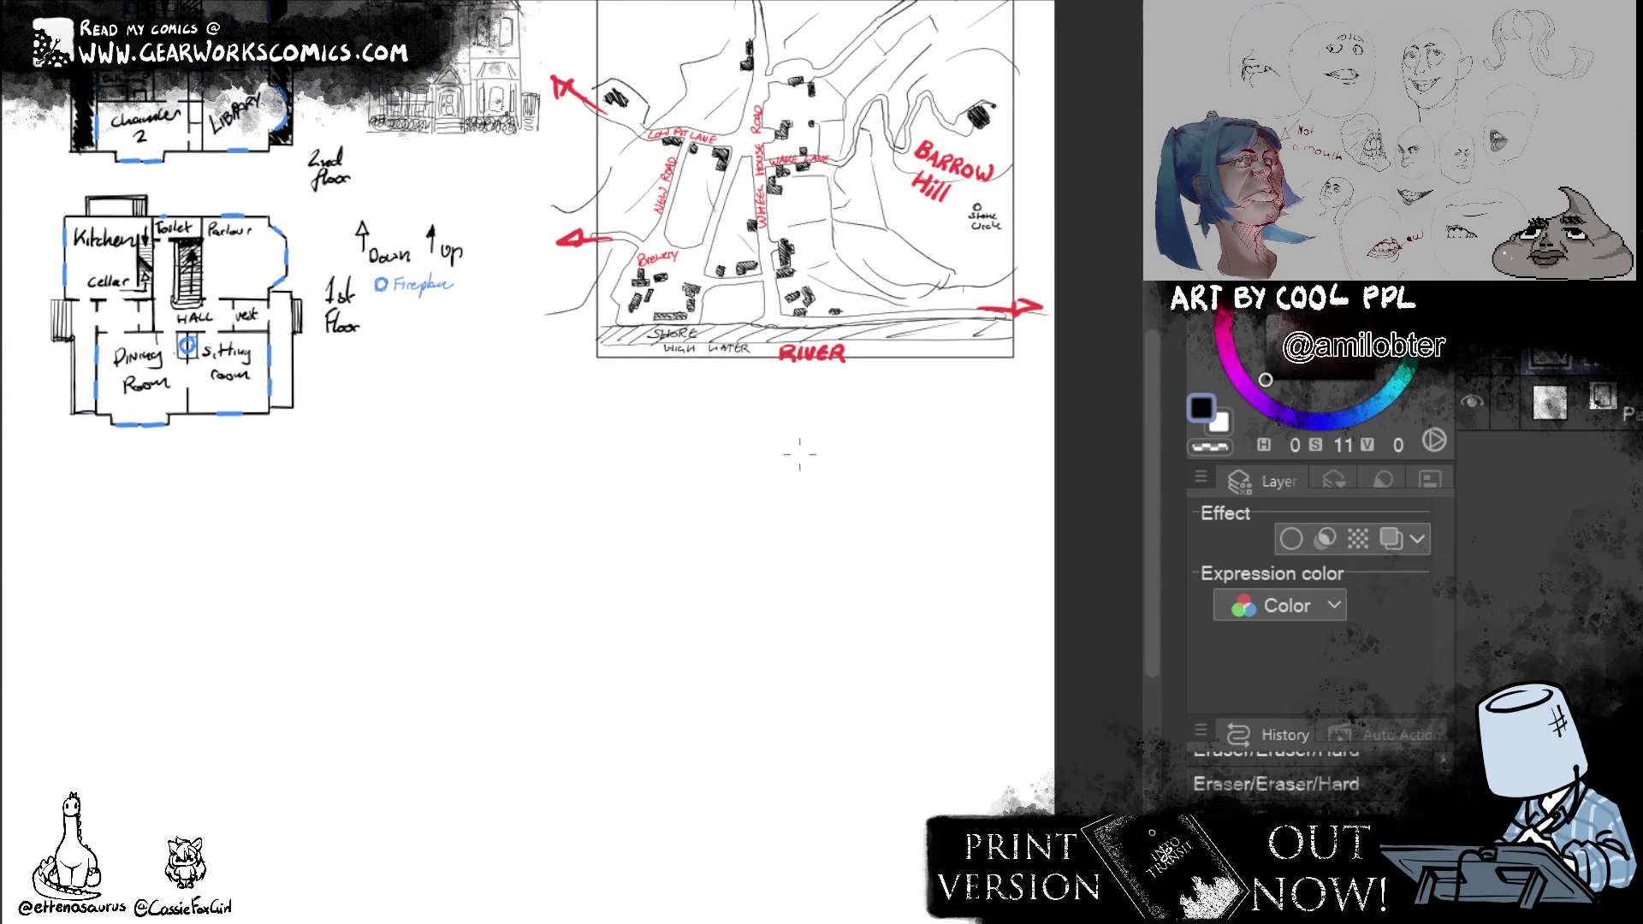
drag(587, 404, 1014, 832)
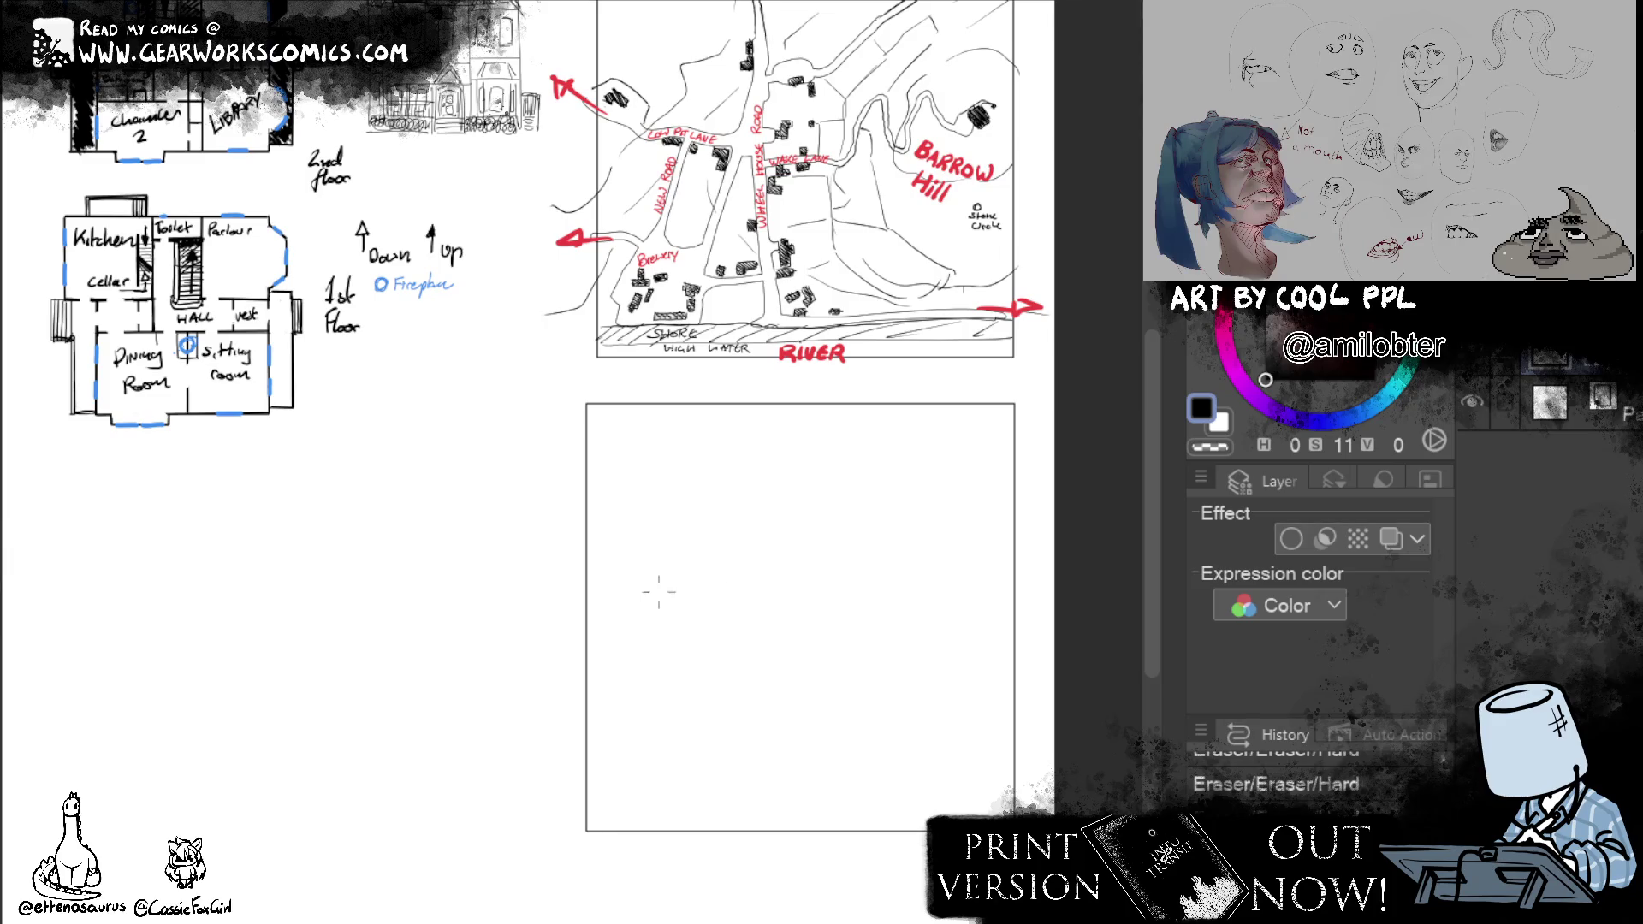
Sketch trial slope and hill lines inside the new frame and undo them.
drag(597, 604, 641, 646)
mouse_move(586, 582)
mouse_down()
mouse_move(638, 629)
mouse_move(857, 513)
mouse_up()
mouse_move(855, 508)
mouse_down()
mouse_move(926, 532)
mouse_move(837, 539)
mouse_move(902, 616)
mouse_up()
drag(819, 560, 940, 681)
drag(822, 565, 688, 671)
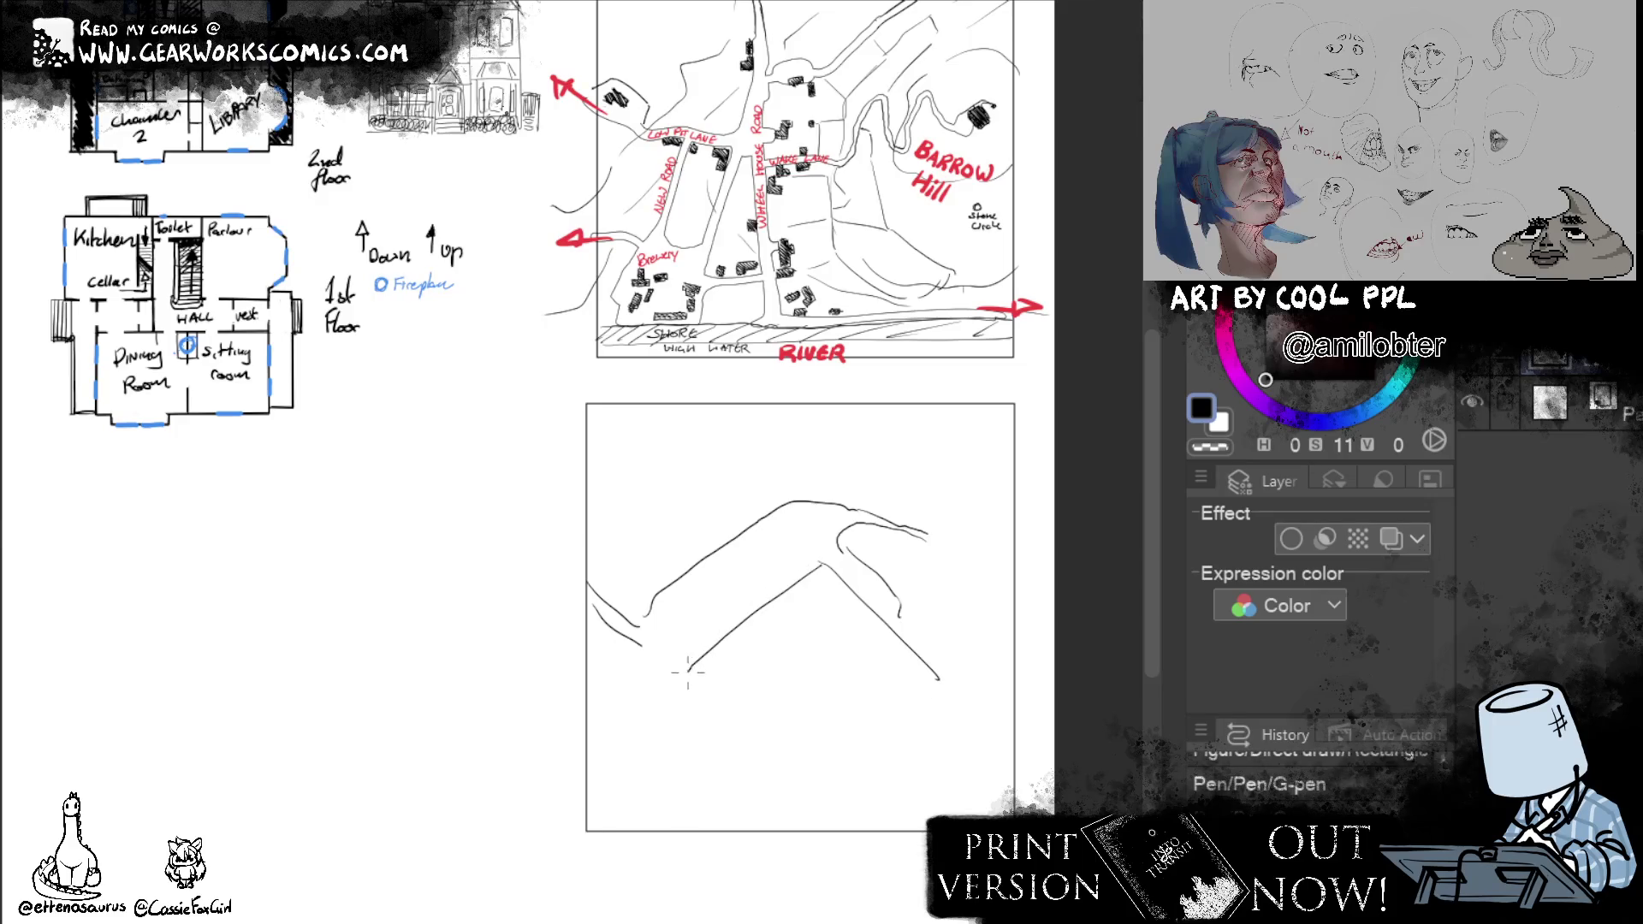
key(ctrl+z)
key(ctrl+z)
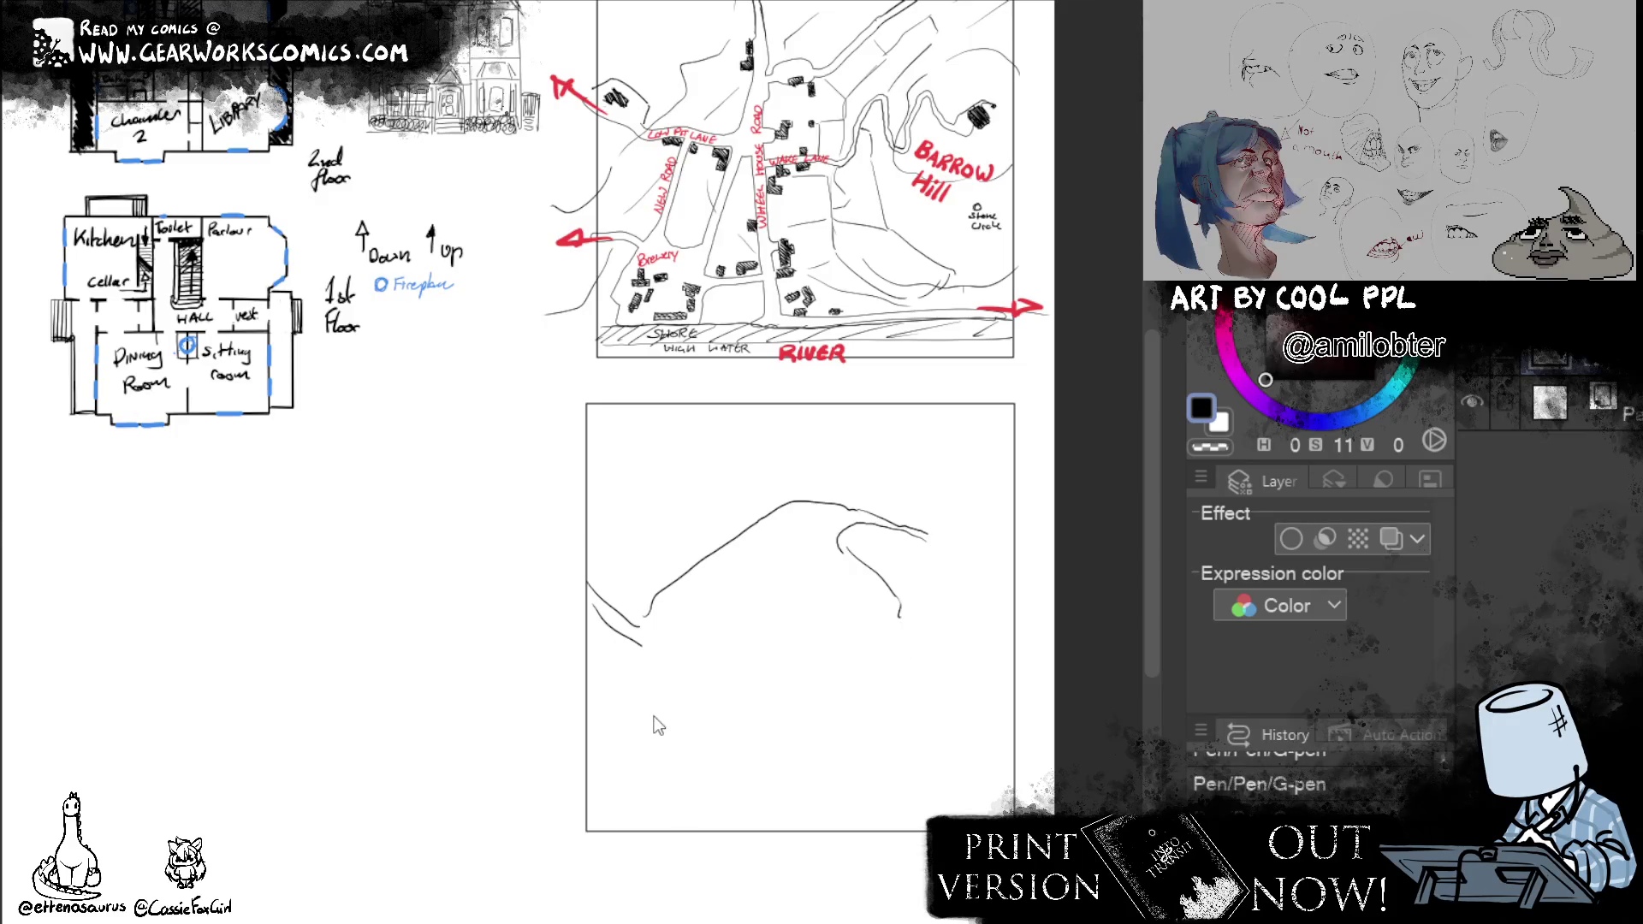
key(ctrl+z)
key(ctrl+z)
key(ctrl+z)
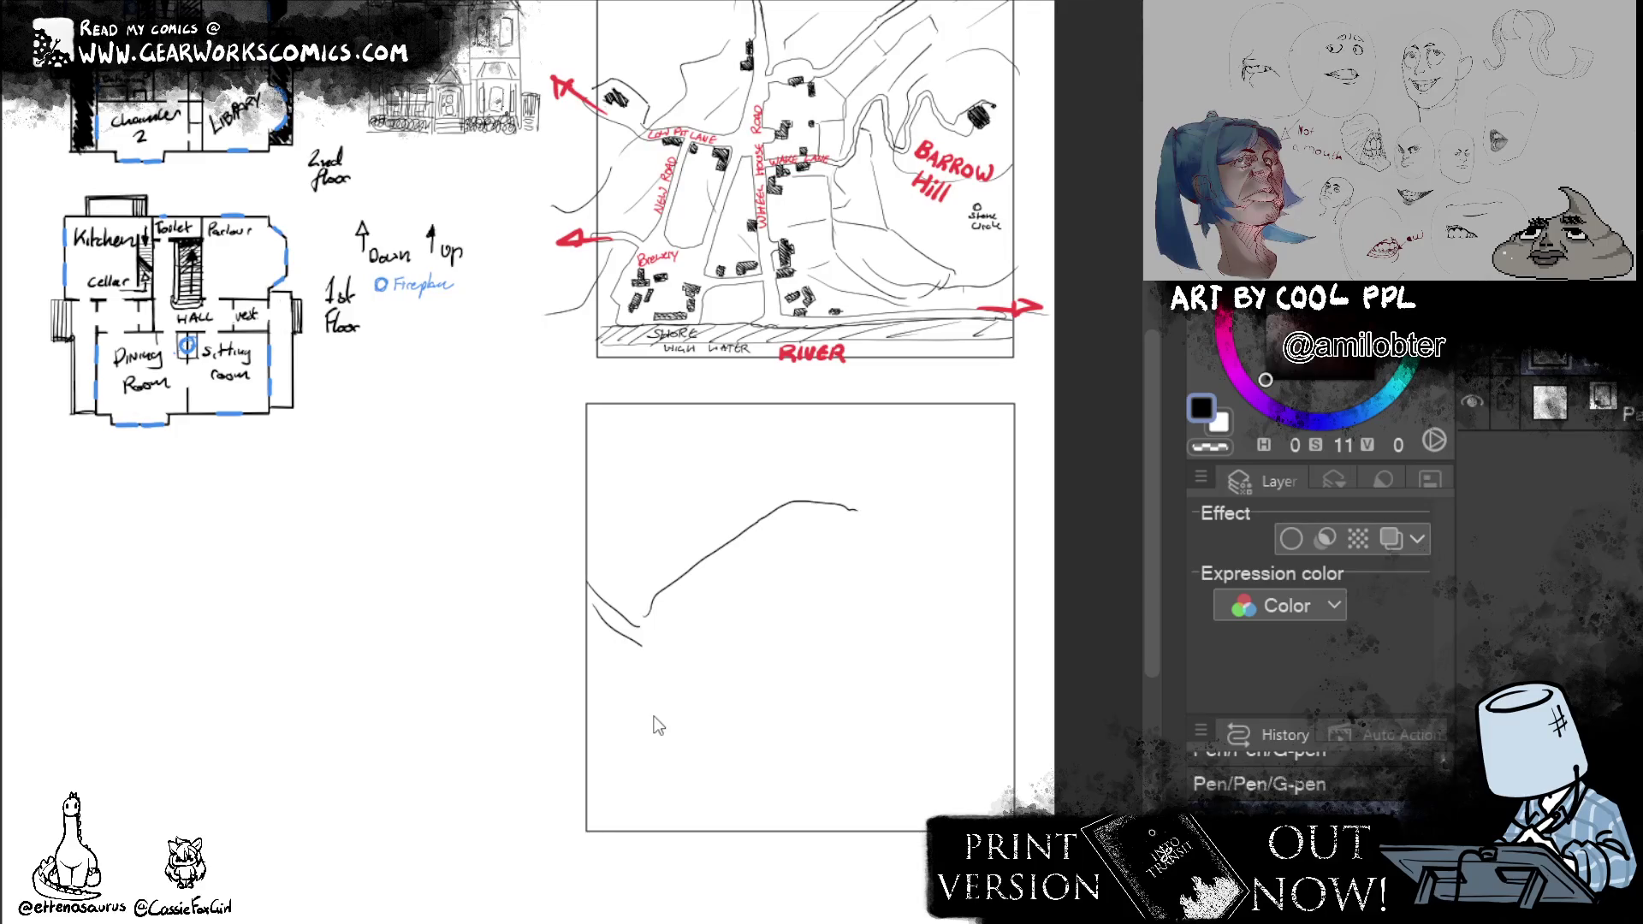
key(ctrl+z)
drag(644, 614, 1005, 456)
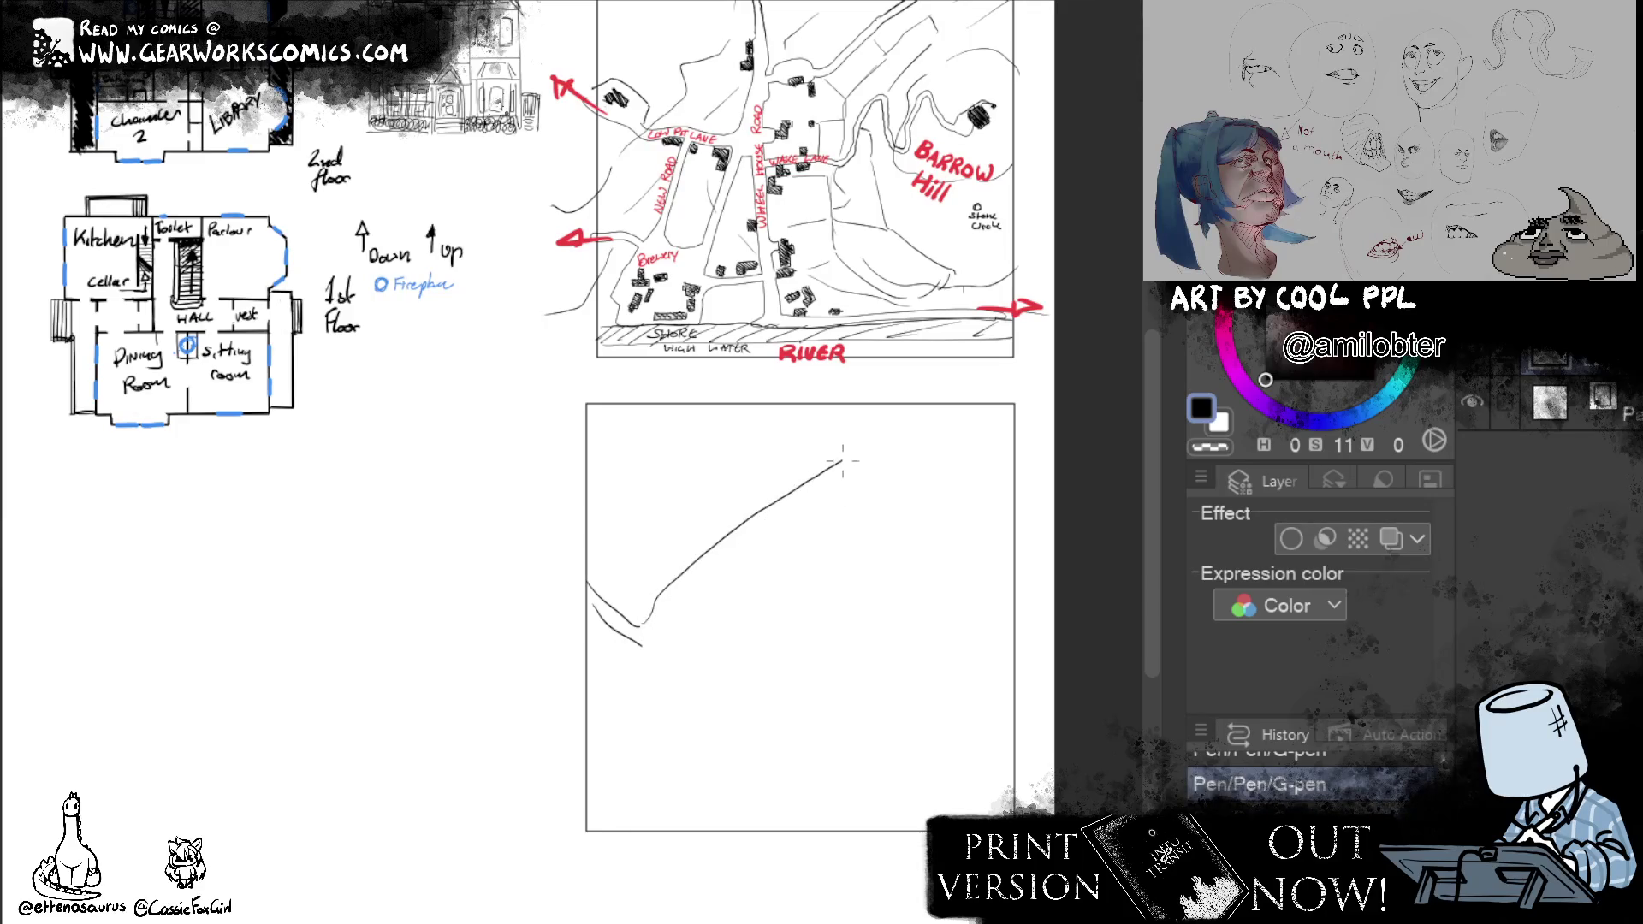
key(ctrl+z)
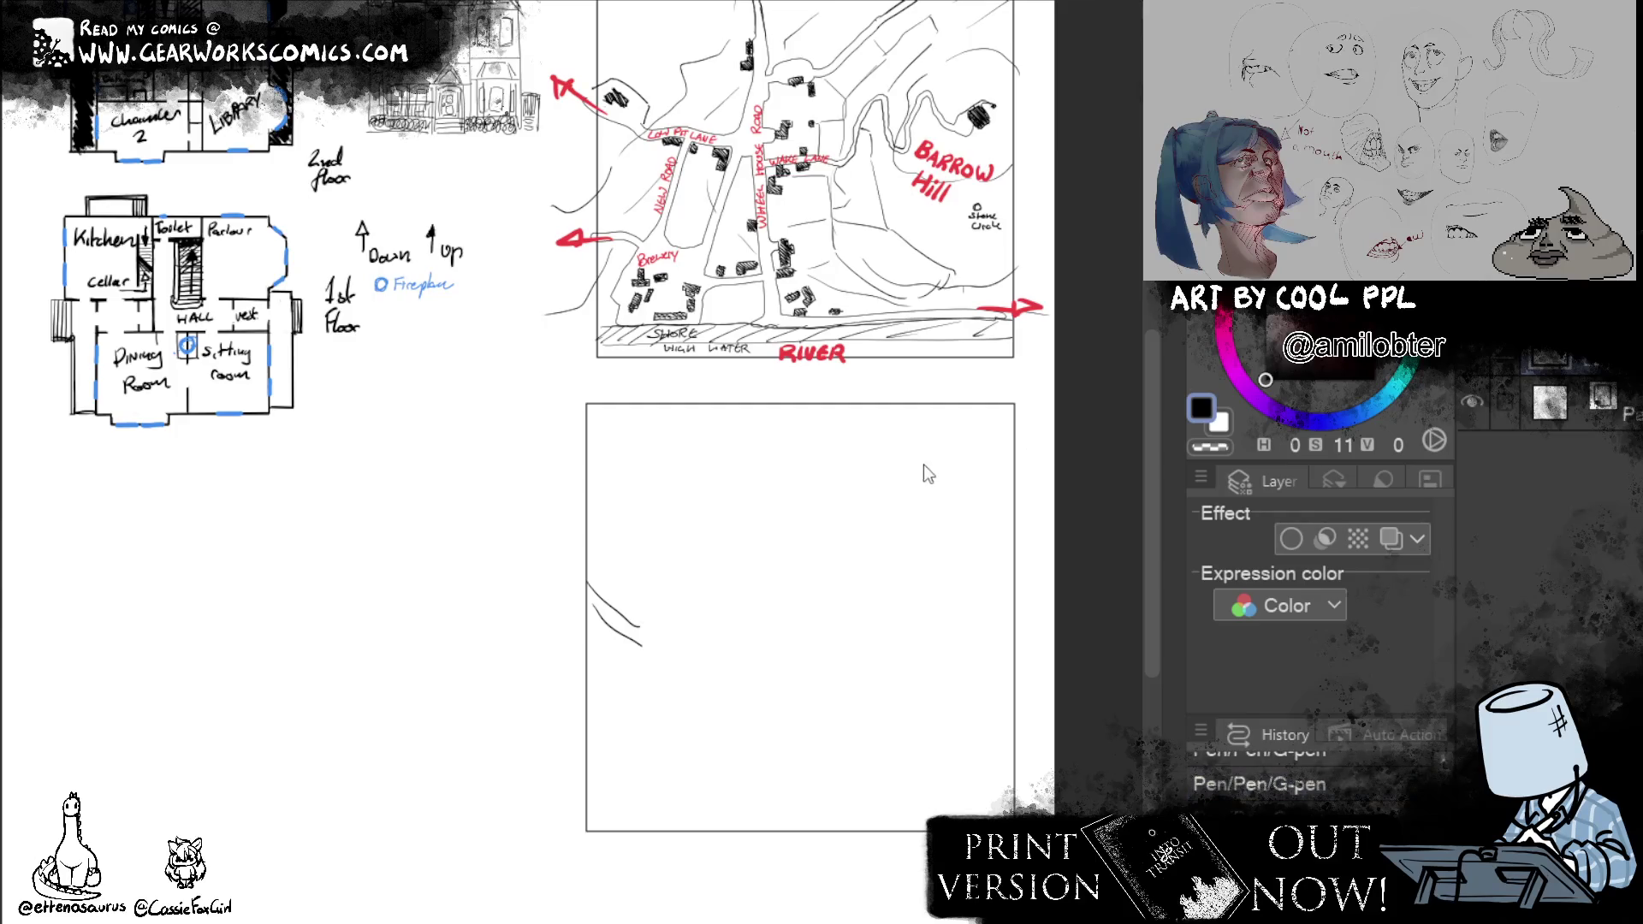
mouse_move(632, 617)
mouse_down()
mouse_move(841, 434)
mouse_move(986, 488)
mouse_move(877, 485)
mouse_move(992, 559)
mouse_up()
Try more rising and falling test lines in the frame and undo them all, leaving it empty.
key(e)
mouse_move(714, 629)
mouse_down()
mouse_move(862, 485)
mouse_move(1028, 675)
mouse_up()
key(ctrl+z)
key(ctrl+z)
drag(858, 490, 992, 648)
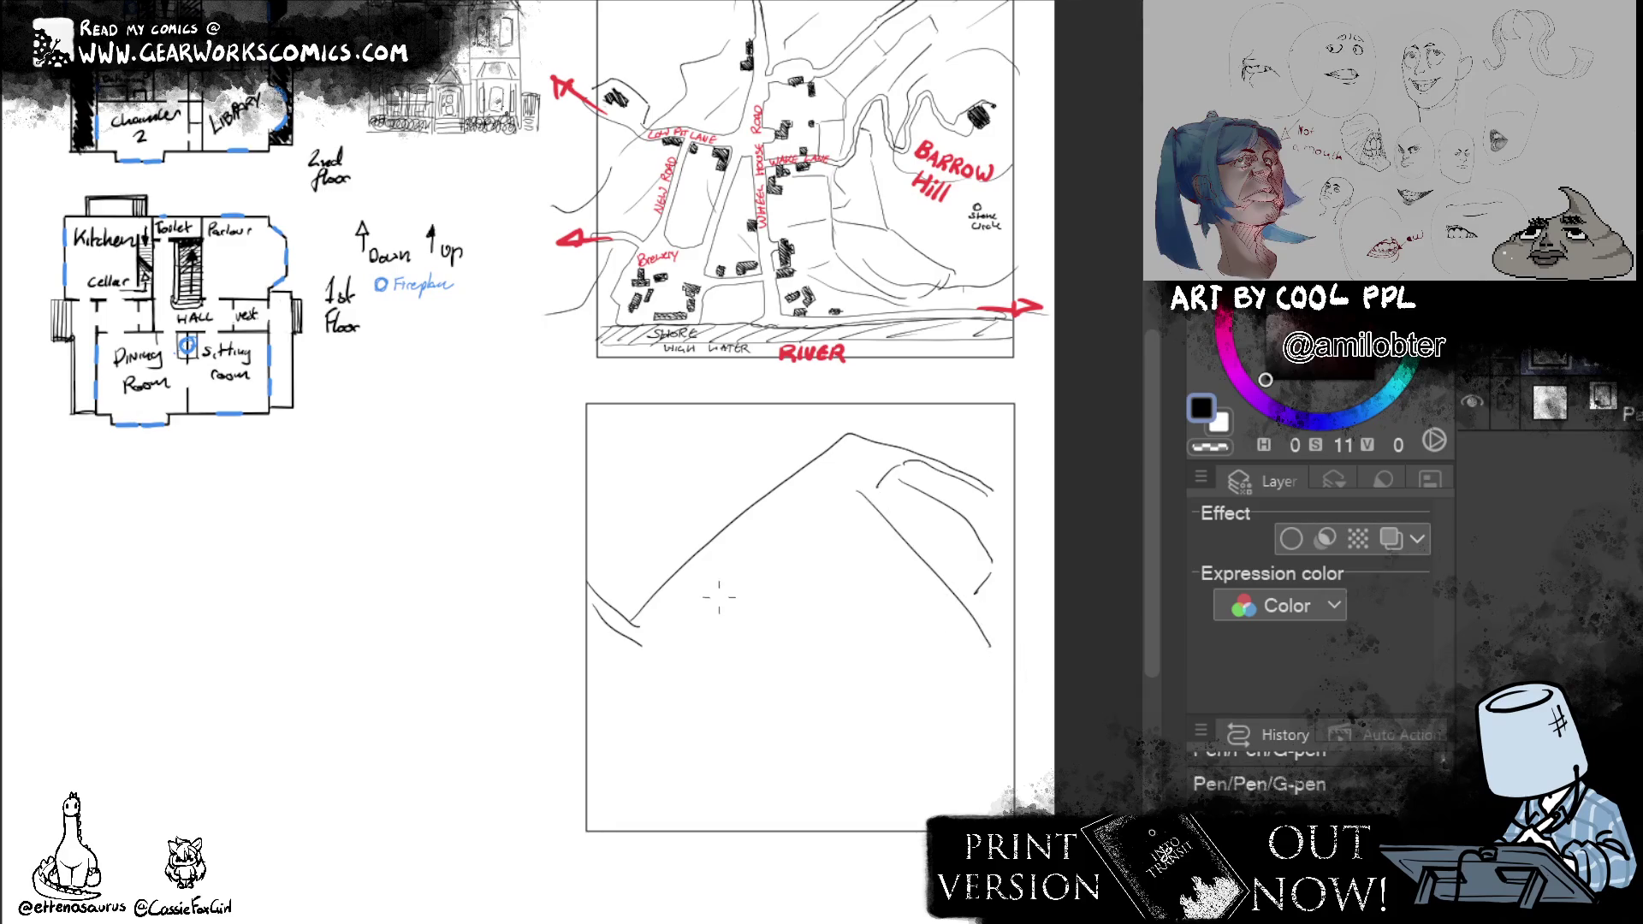
drag(714, 600, 849, 487)
drag(726, 604, 876, 746)
key(ctrl+z)
drag(719, 629, 873, 767)
drag(985, 653, 879, 758)
key(ctrl+z)
key(ctrl+z)
key(ctrl+z)
key(ctrl+z)
key(ctrl+z)
key(ctrl+z)
key(ctrl+z)
key(ctrl+z)
key(ctrl+z)
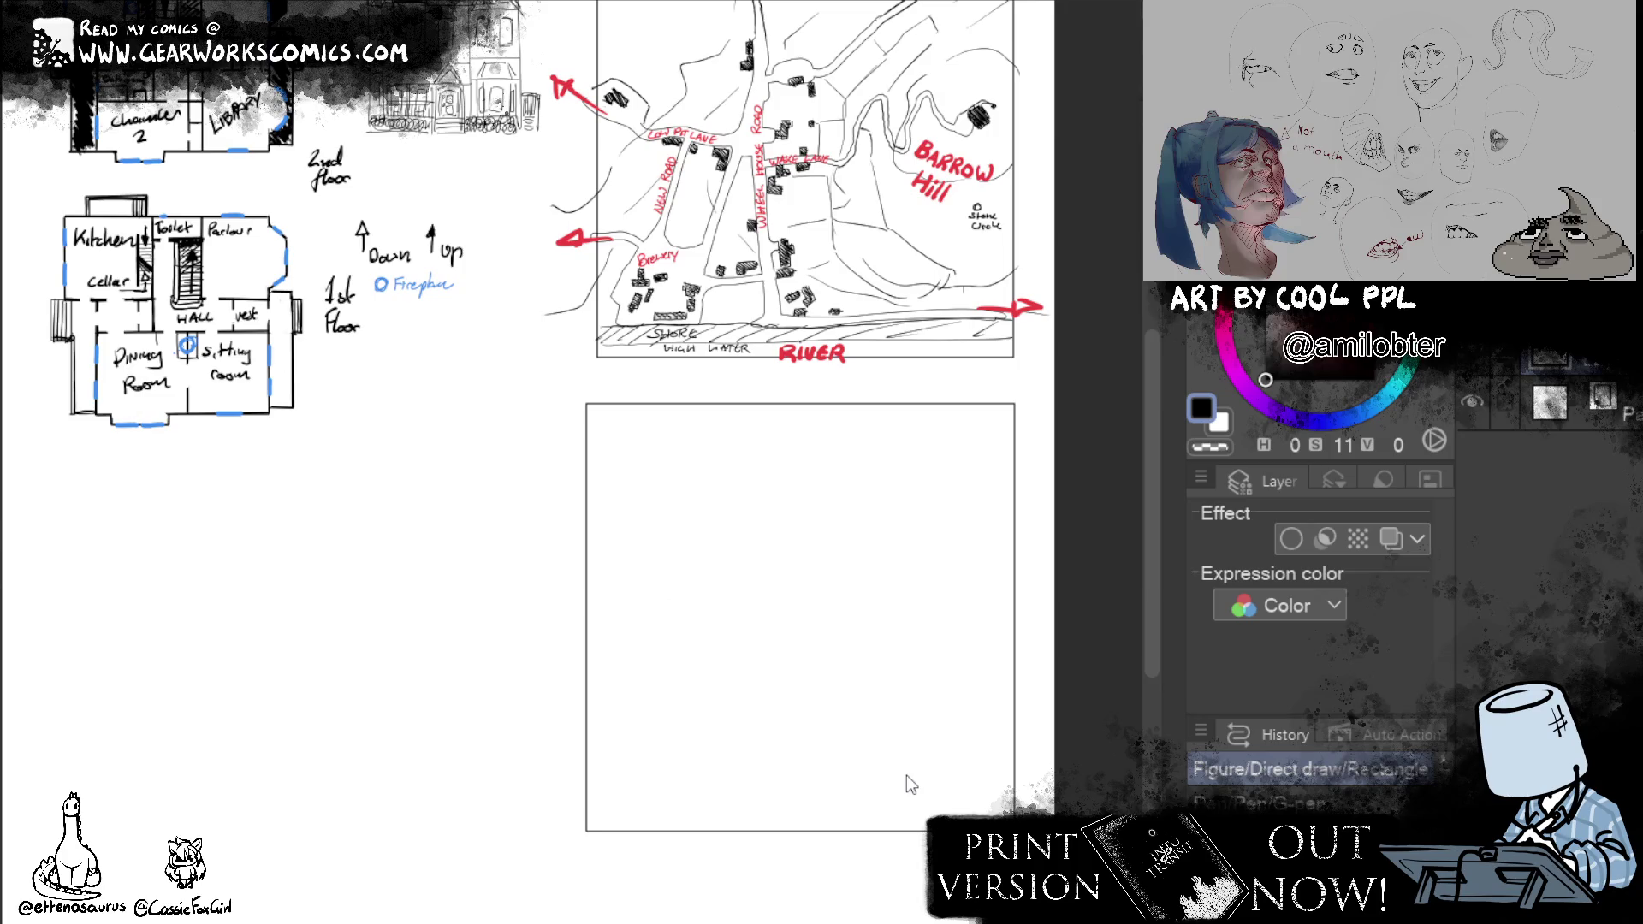
Draw a rotated square (diamond) house outline inside the new frame.
drag(725, 588, 799, 511)
key(ctrl+z)
mouse_move(716, 592)
mouse_down()
mouse_move(798, 510)
mouse_move(870, 577)
mouse_up()
key(ctrl+z)
drag(805, 508, 904, 595)
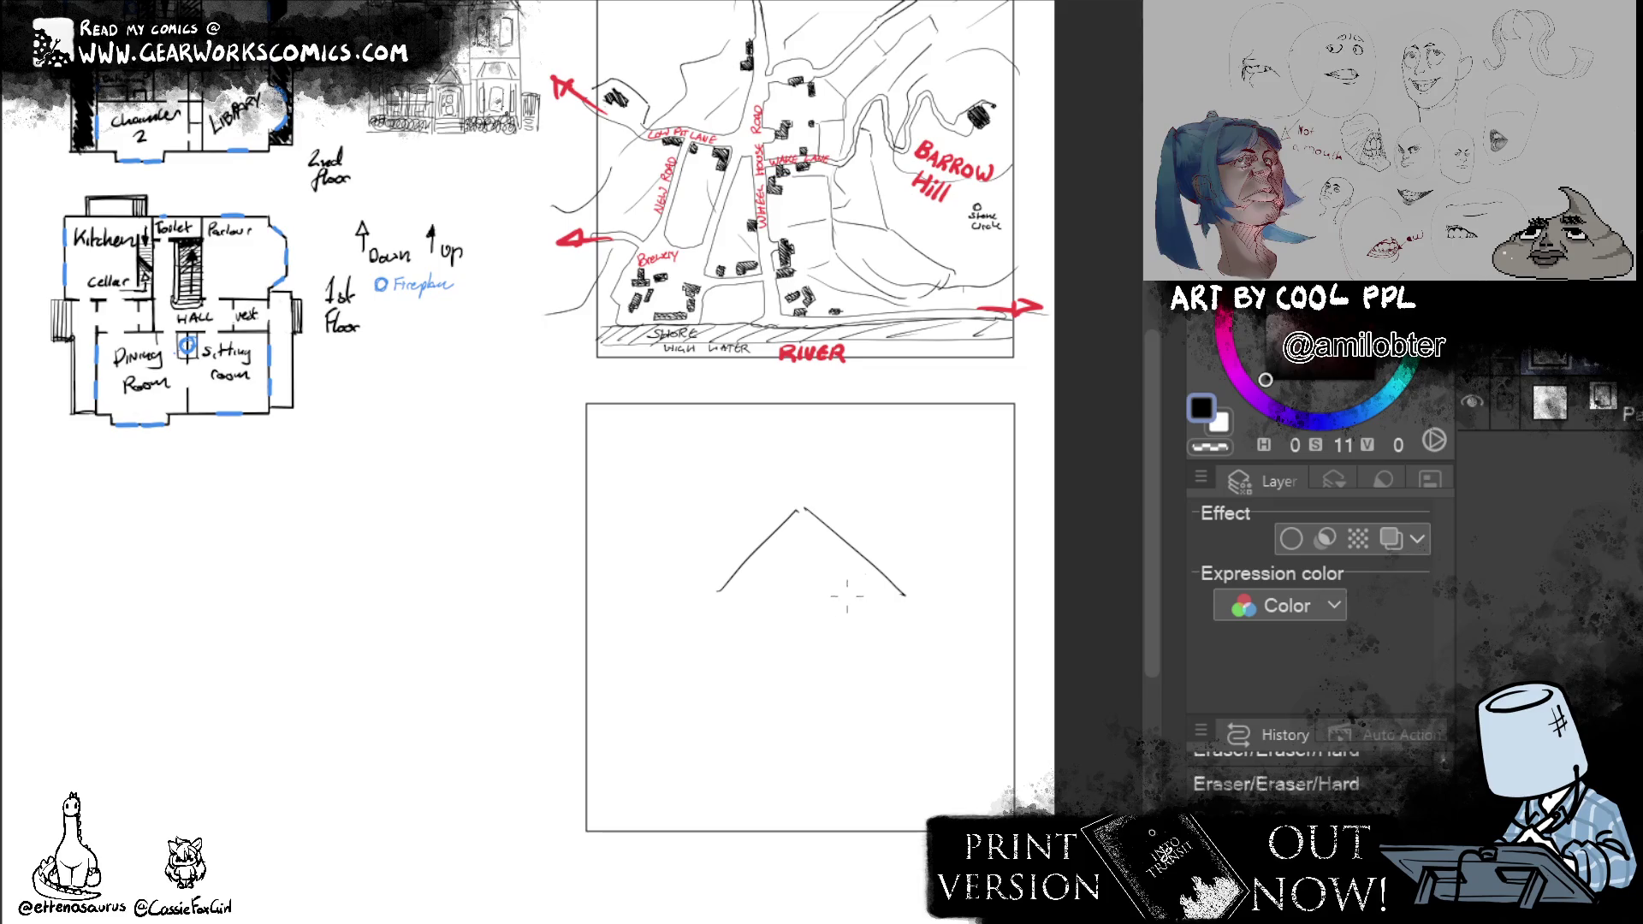
drag(717, 606, 828, 693)
drag(908, 601, 834, 693)
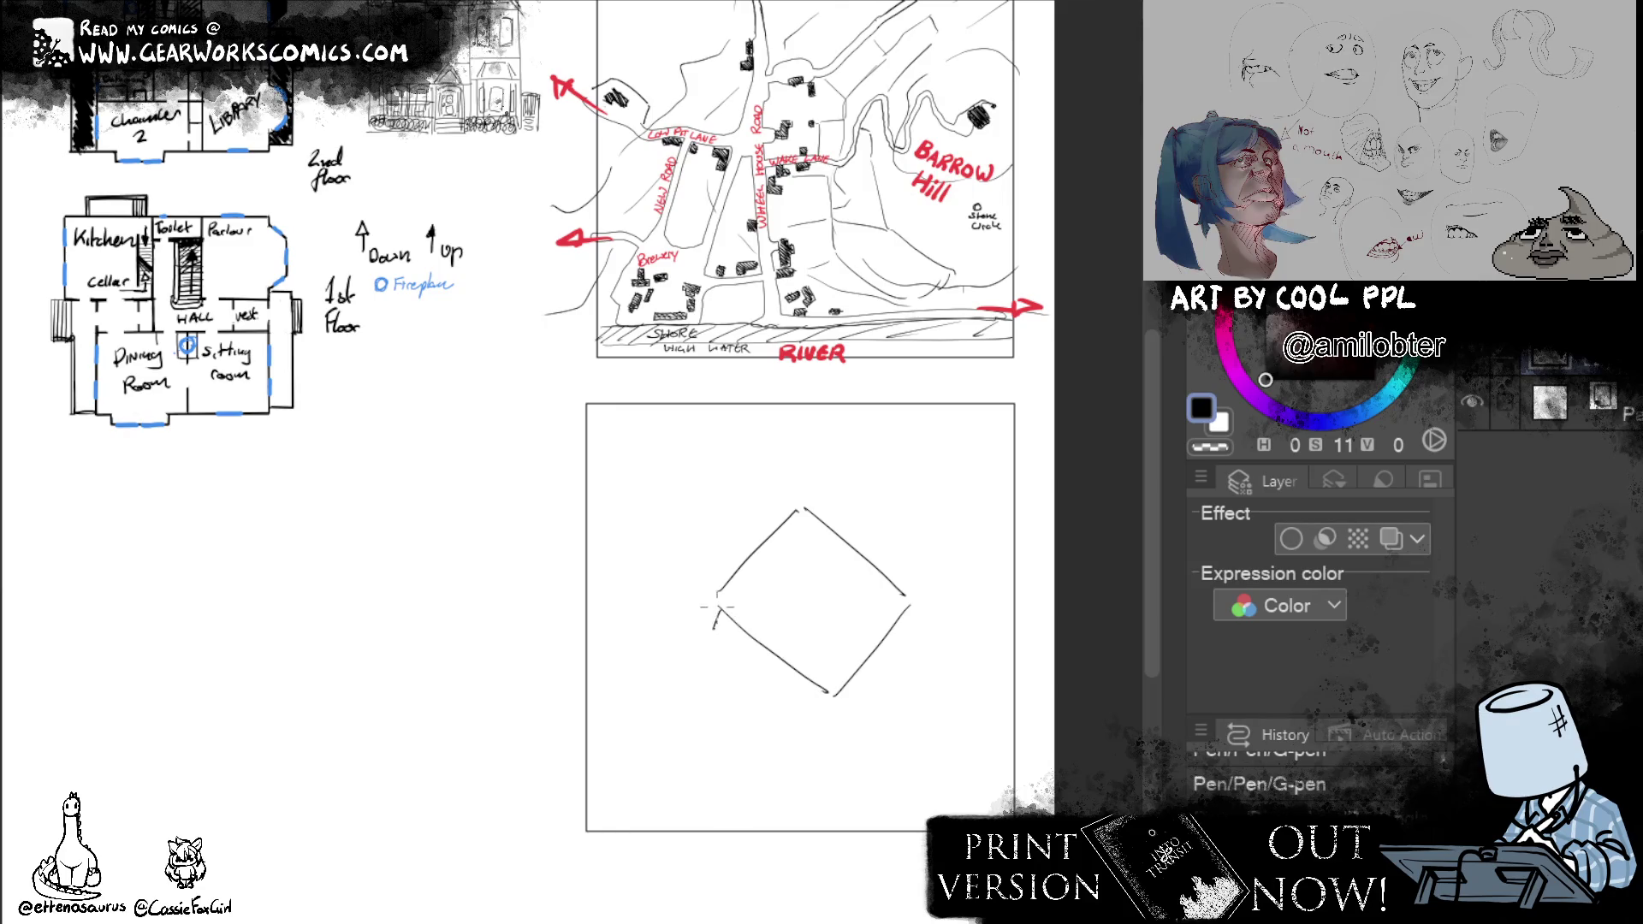
Add a thin rectangle along the diamond's lower-left edge and small marks inside its top.
drag(713, 614, 765, 654)
click(766, 651)
key(ctrl+z)
drag(712, 615, 777, 687)
mouse_move(852, 535)
mouse_down()
mouse_move(850, 553)
mouse_move(880, 544)
mouse_move(909, 605)
mouse_up()
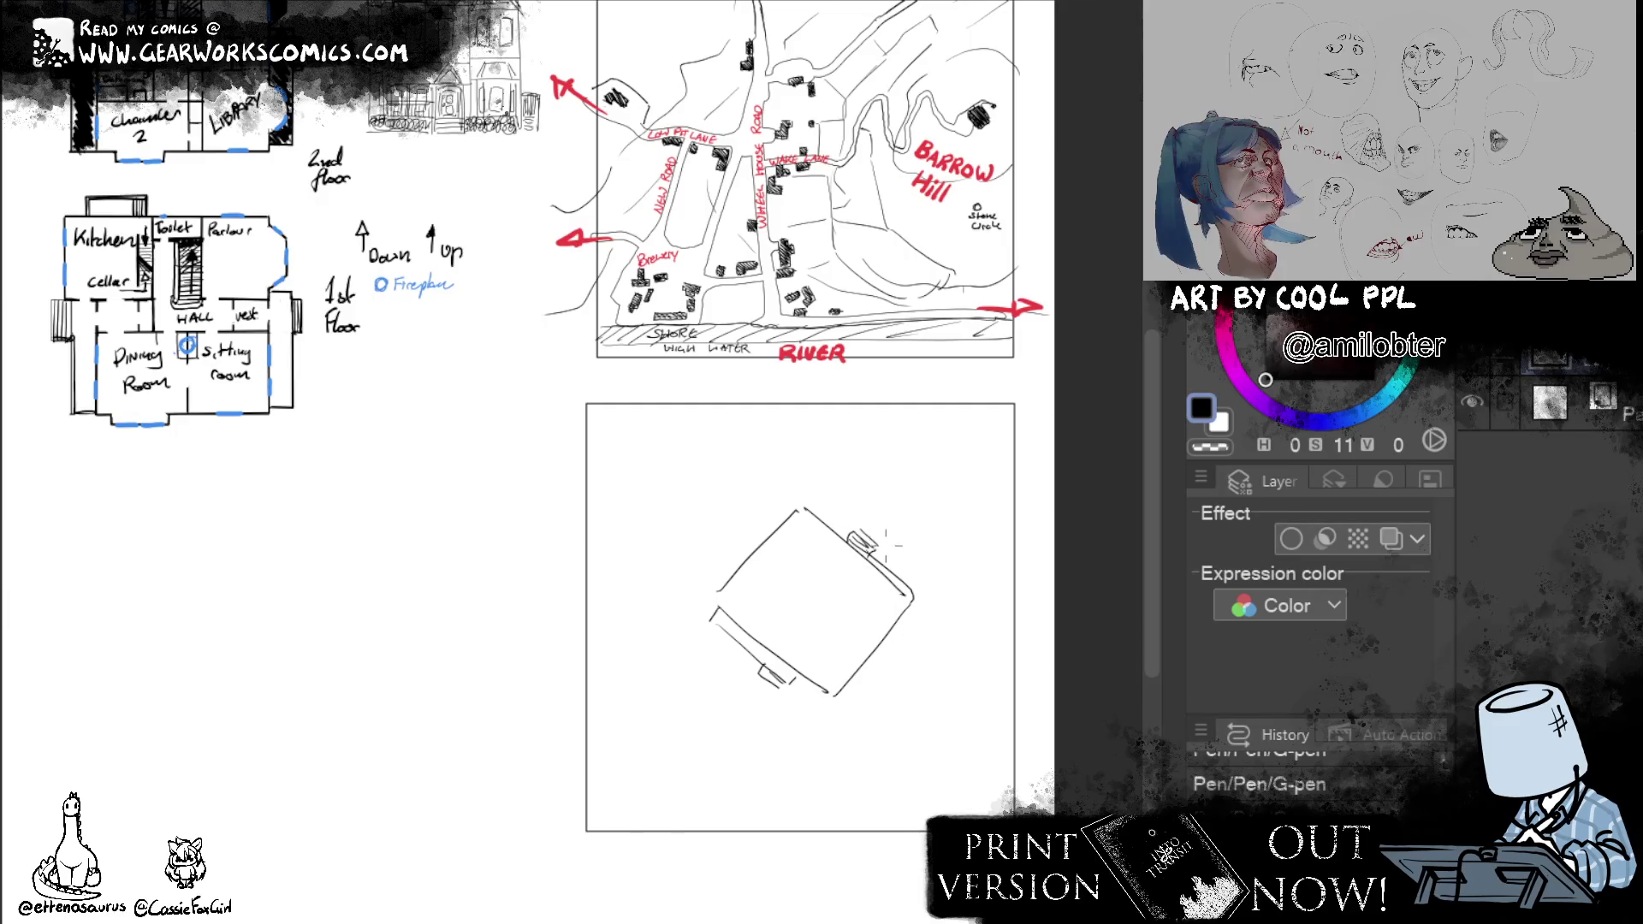
Pen small wings, a curve and a tab onto the diamond's corners and edges.
mouse_move(789, 669)
mouse_down()
mouse_move(793, 689)
mouse_move(826, 694)
mouse_up()
drag(732, 621, 756, 642)
drag(756, 543, 791, 518)
drag(912, 618, 877, 783)
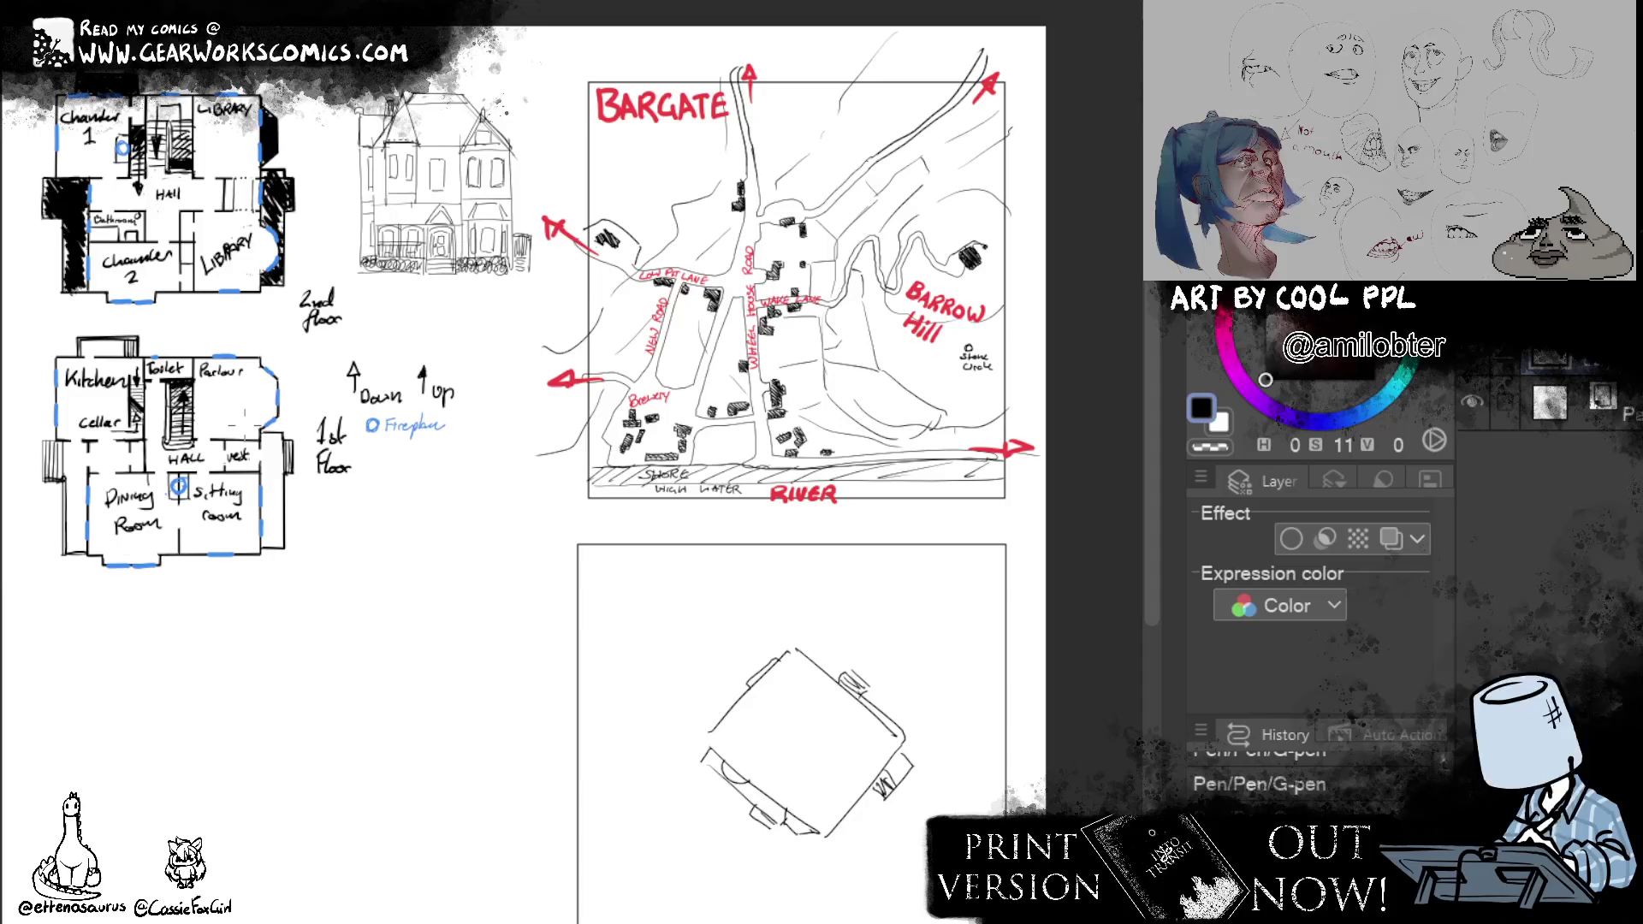
Draw a path rising from the house's top-right corner ending in a small square hut.
drag(245, 426, 227, 327)
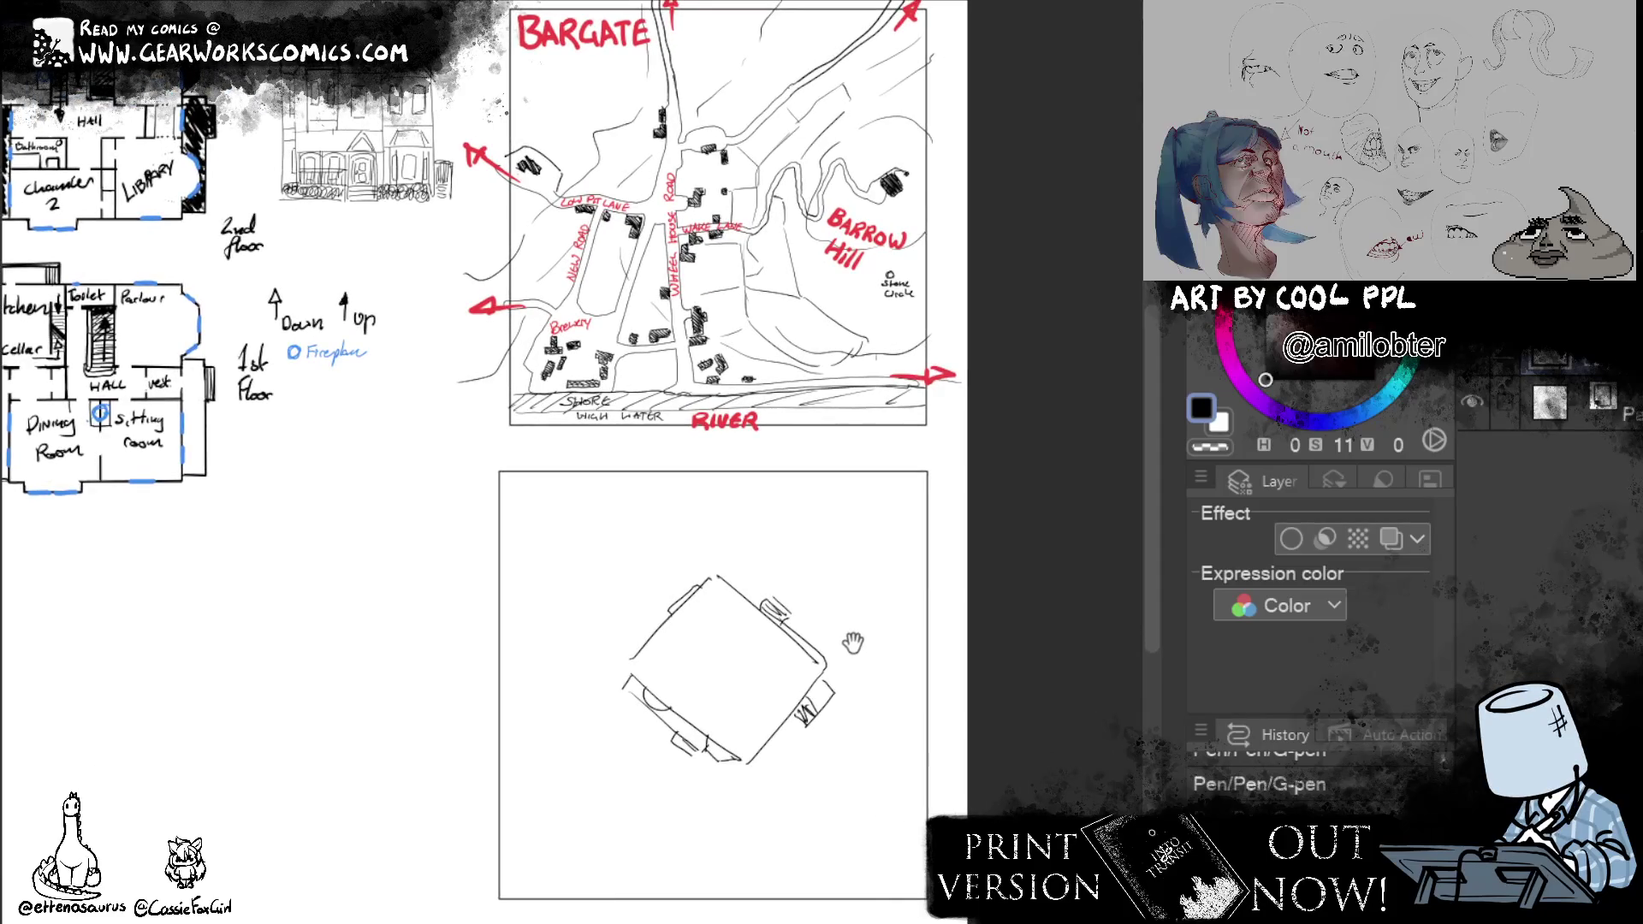
drag(513, 449, 564, 464)
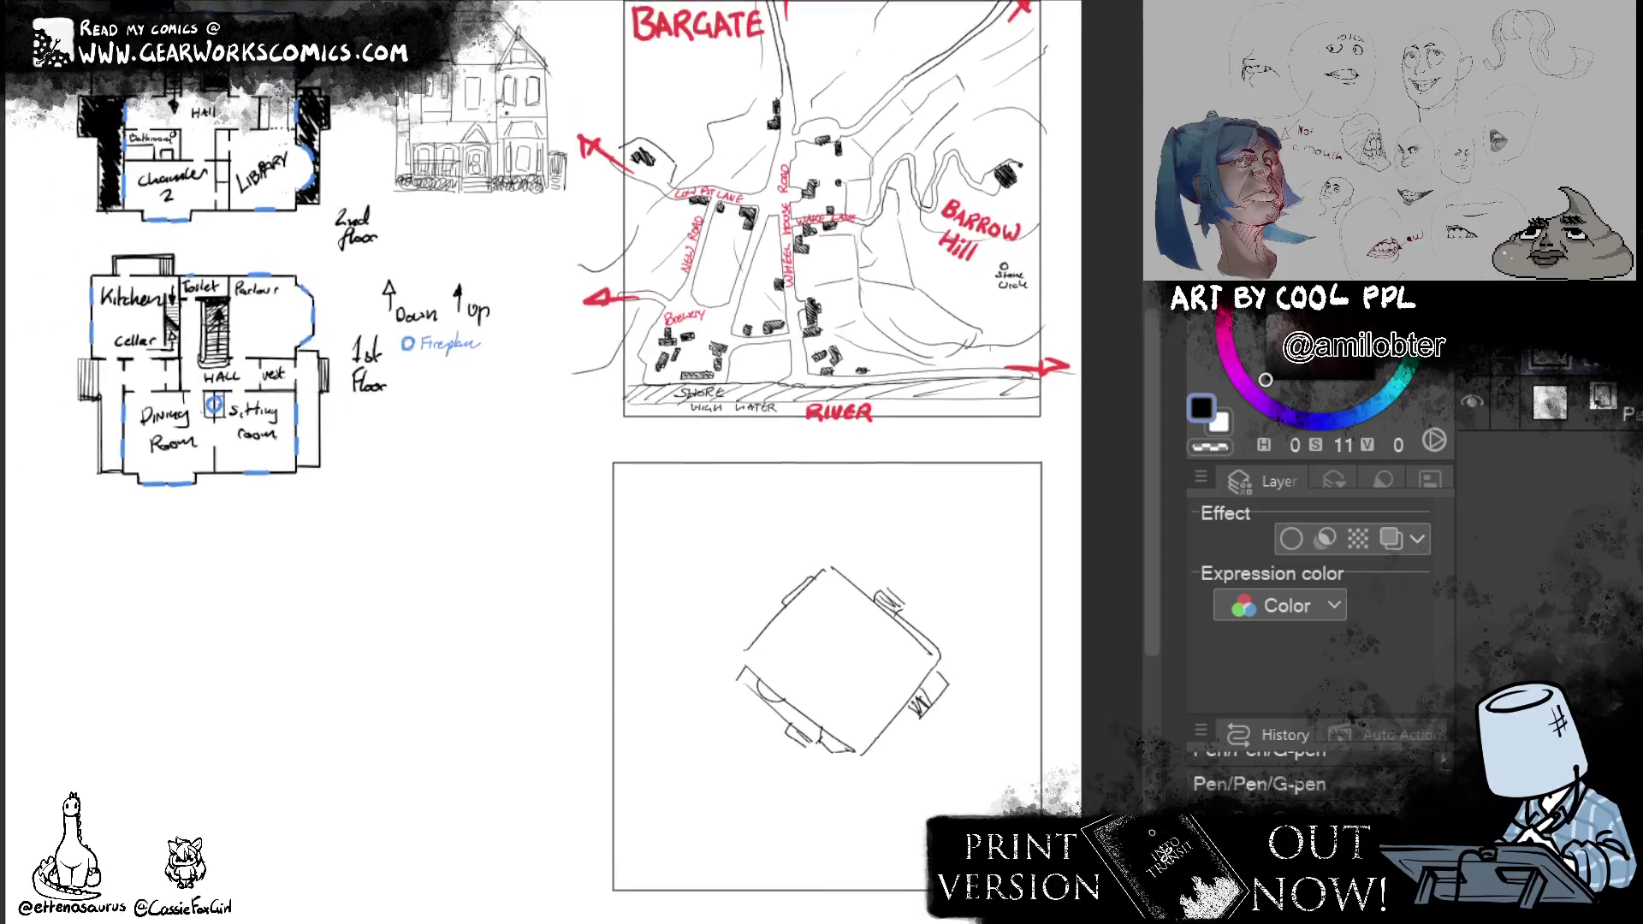
mouse_move(919, 603)
mouse_down()
mouse_move(950, 549)
mouse_move(935, 538)
mouse_move(972, 555)
mouse_move(965, 540)
mouse_move(694, 629)
mouse_up()
key(ctrl+z)
key(ctrl+z)
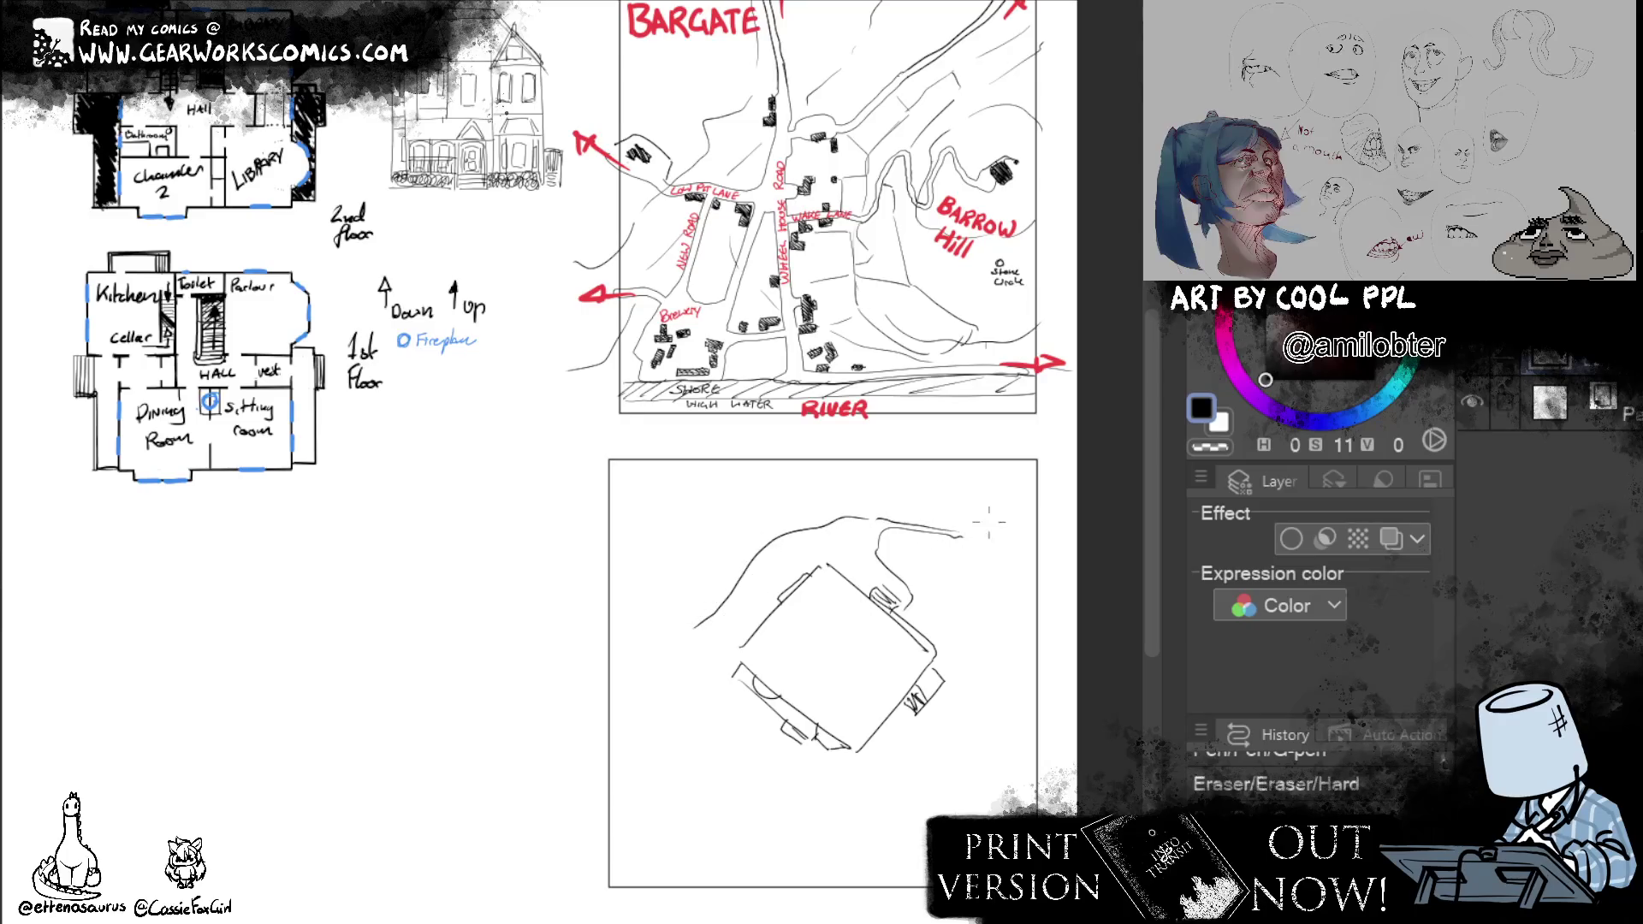
drag(971, 522, 989, 534)
scroll(1059, 500, down, 2)
scroll(1046, 664, down, 1)
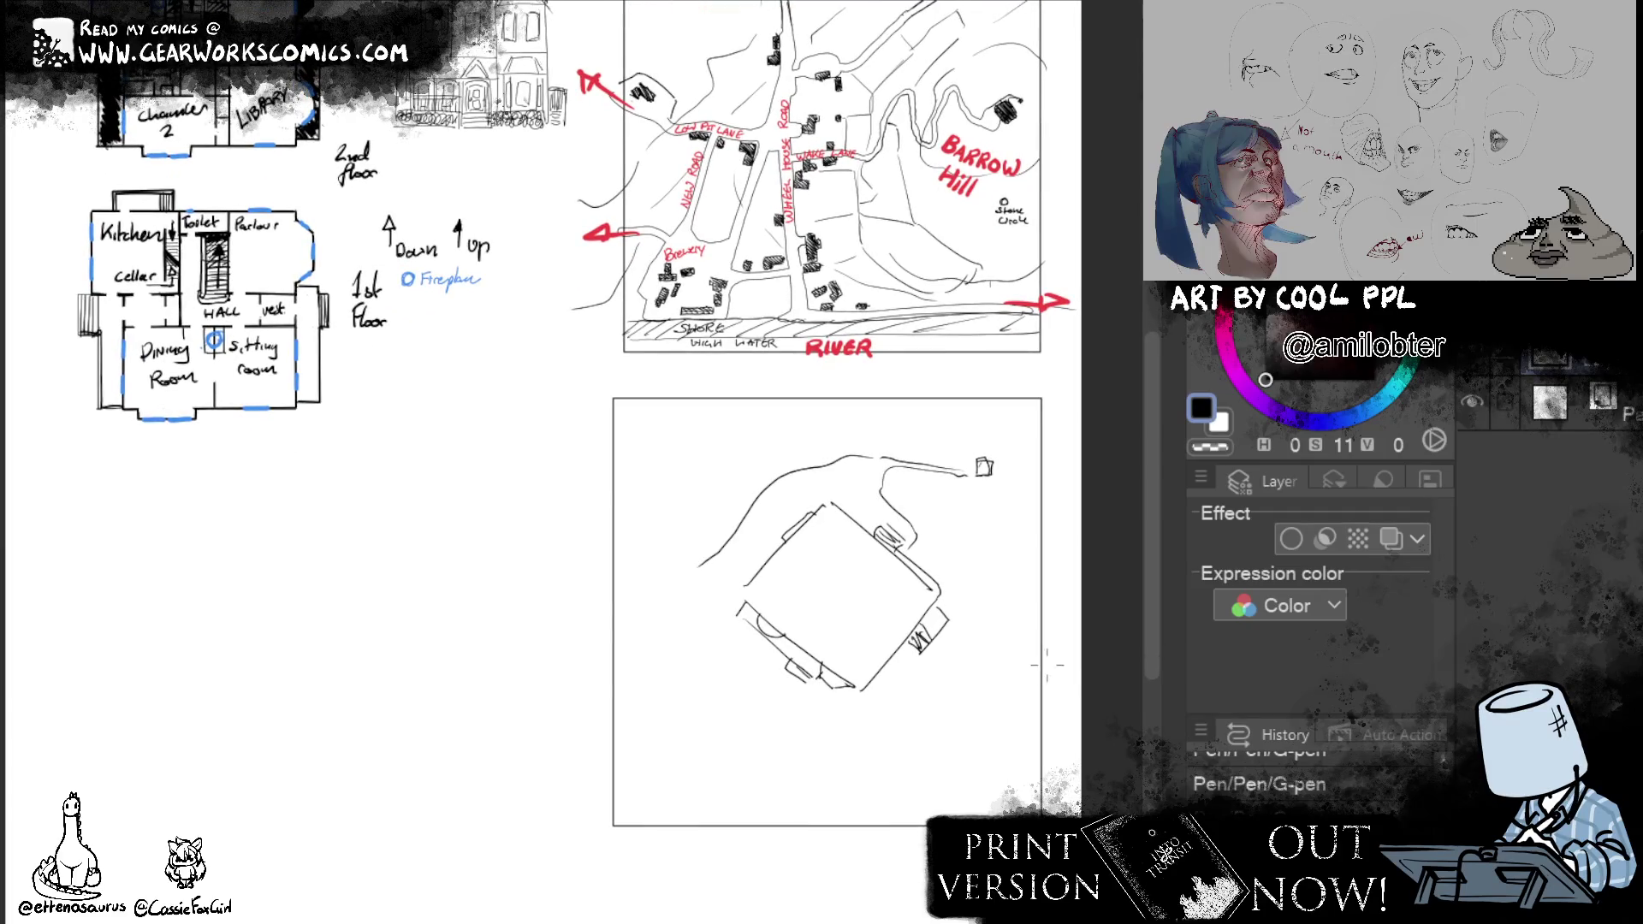
Sketch the curving ground outline around the house out to the frame's edges.
mouse_move(809, 700)
mouse_down()
mouse_move(786, 763)
mouse_move(637, 677)
mouse_up()
mouse_move(699, 566)
mouse_down()
mouse_move(654, 593)
mouse_move(623, 662)
mouse_up()
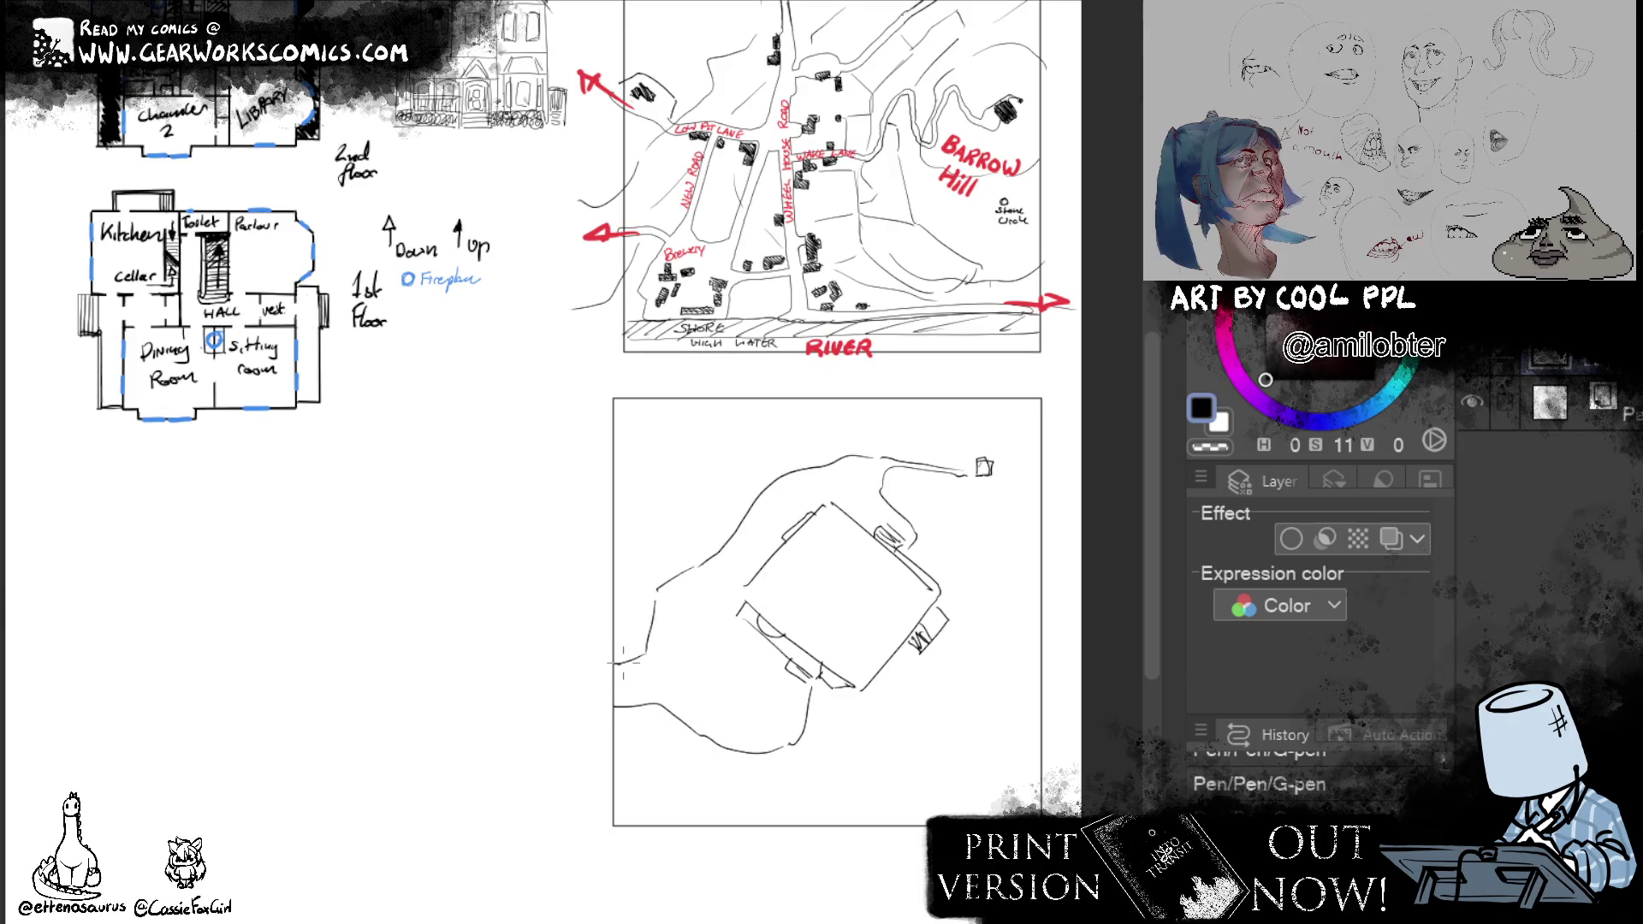
drag(653, 598, 623, 628)
mouse_move(911, 737)
mouse_down()
mouse_move(742, 771)
mouse_move(830, 757)
mouse_move(827, 784)
mouse_move(808, 781)
mouse_move(902, 703)
mouse_up()
Draw and thicken a spiky branching tree figure below the house.
mouse_move(821, 752)
mouse_down()
mouse_move(912, 758)
mouse_move(837, 765)
mouse_move(809, 844)
mouse_up()
drag(811, 780, 768, 833)
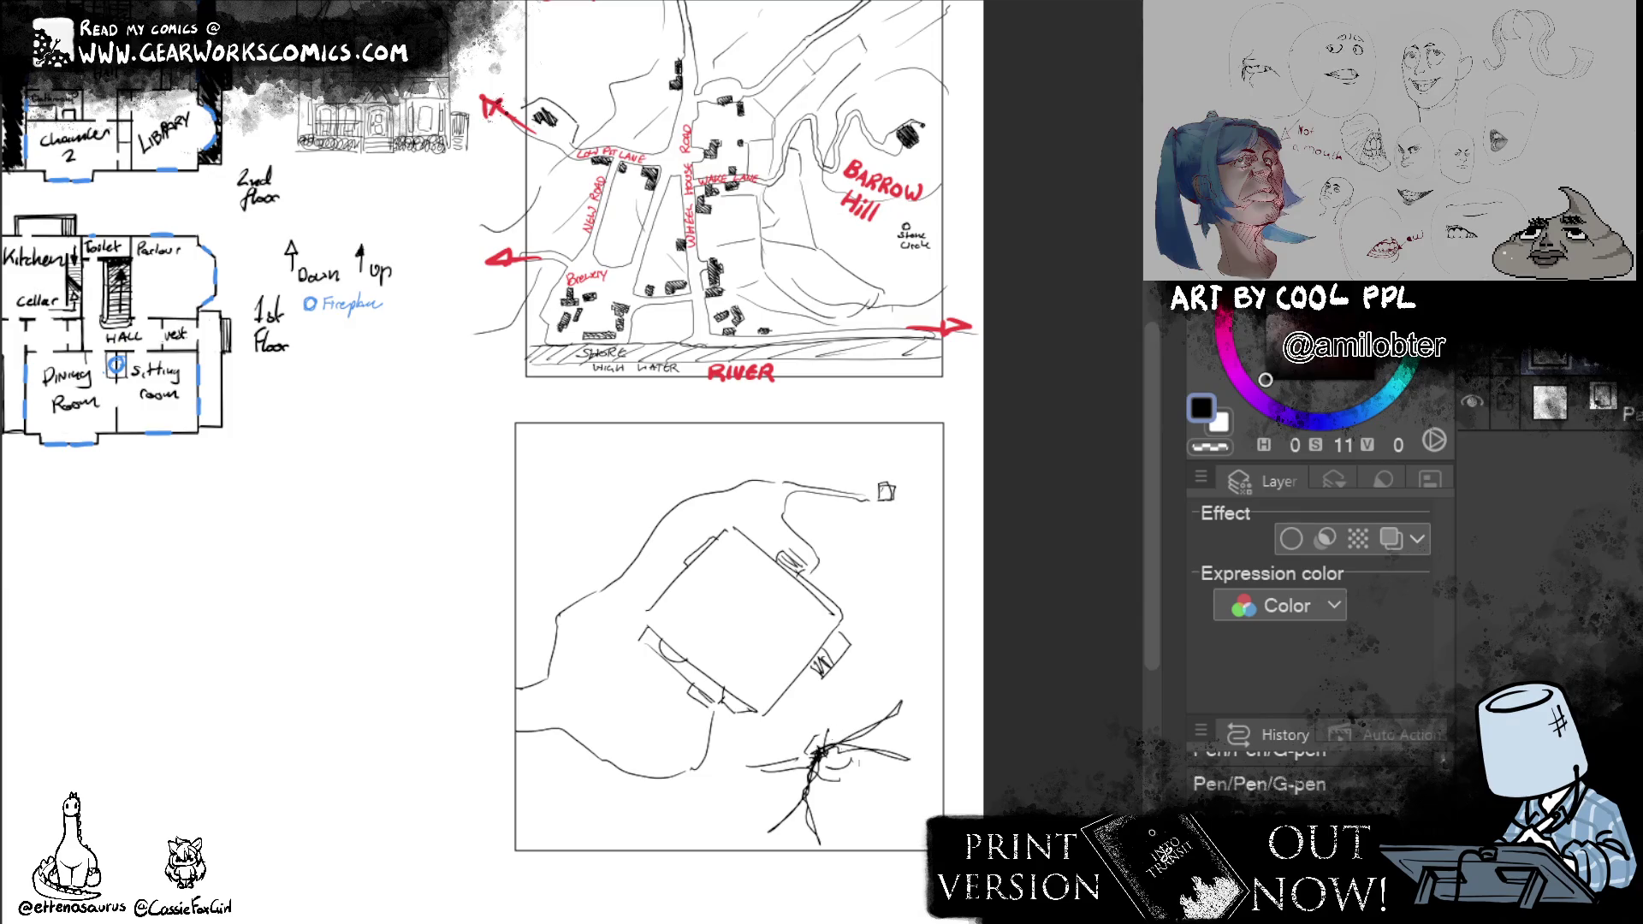
mouse_move(789, 709)
mouse_down()
mouse_move(814, 747)
mouse_move(781, 822)
mouse_up()
drag(862, 750, 909, 796)
mouse_move(827, 746)
mouse_down()
mouse_move(903, 758)
mouse_move(885, 724)
mouse_move(904, 711)
mouse_move(757, 837)
mouse_move(822, 843)
mouse_up()
mouse_move(792, 716)
mouse_down()
mouse_move(812, 763)
mouse_move(866, 639)
mouse_up()
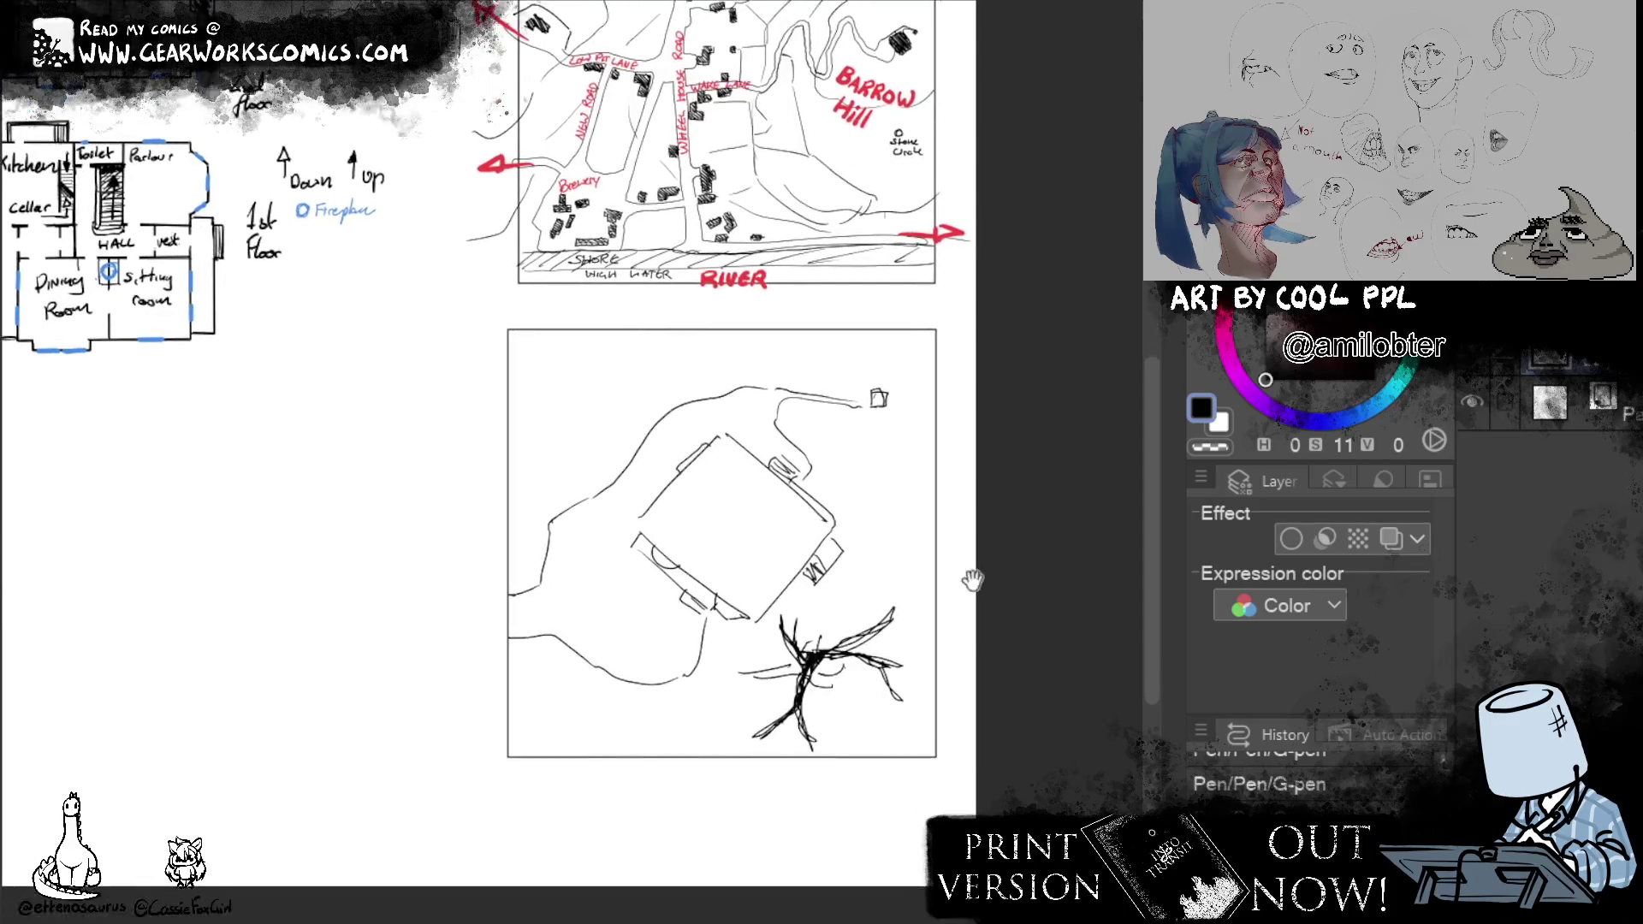
Add a second small branching figure at the frame's upper left and short strokes below the house.
drag(999, 764, 1006, 760)
mouse_move(590, 448)
mouse_down()
mouse_move(613, 462)
mouse_move(598, 466)
mouse_move(593, 439)
mouse_up()
drag(964, 467, 984, 322)
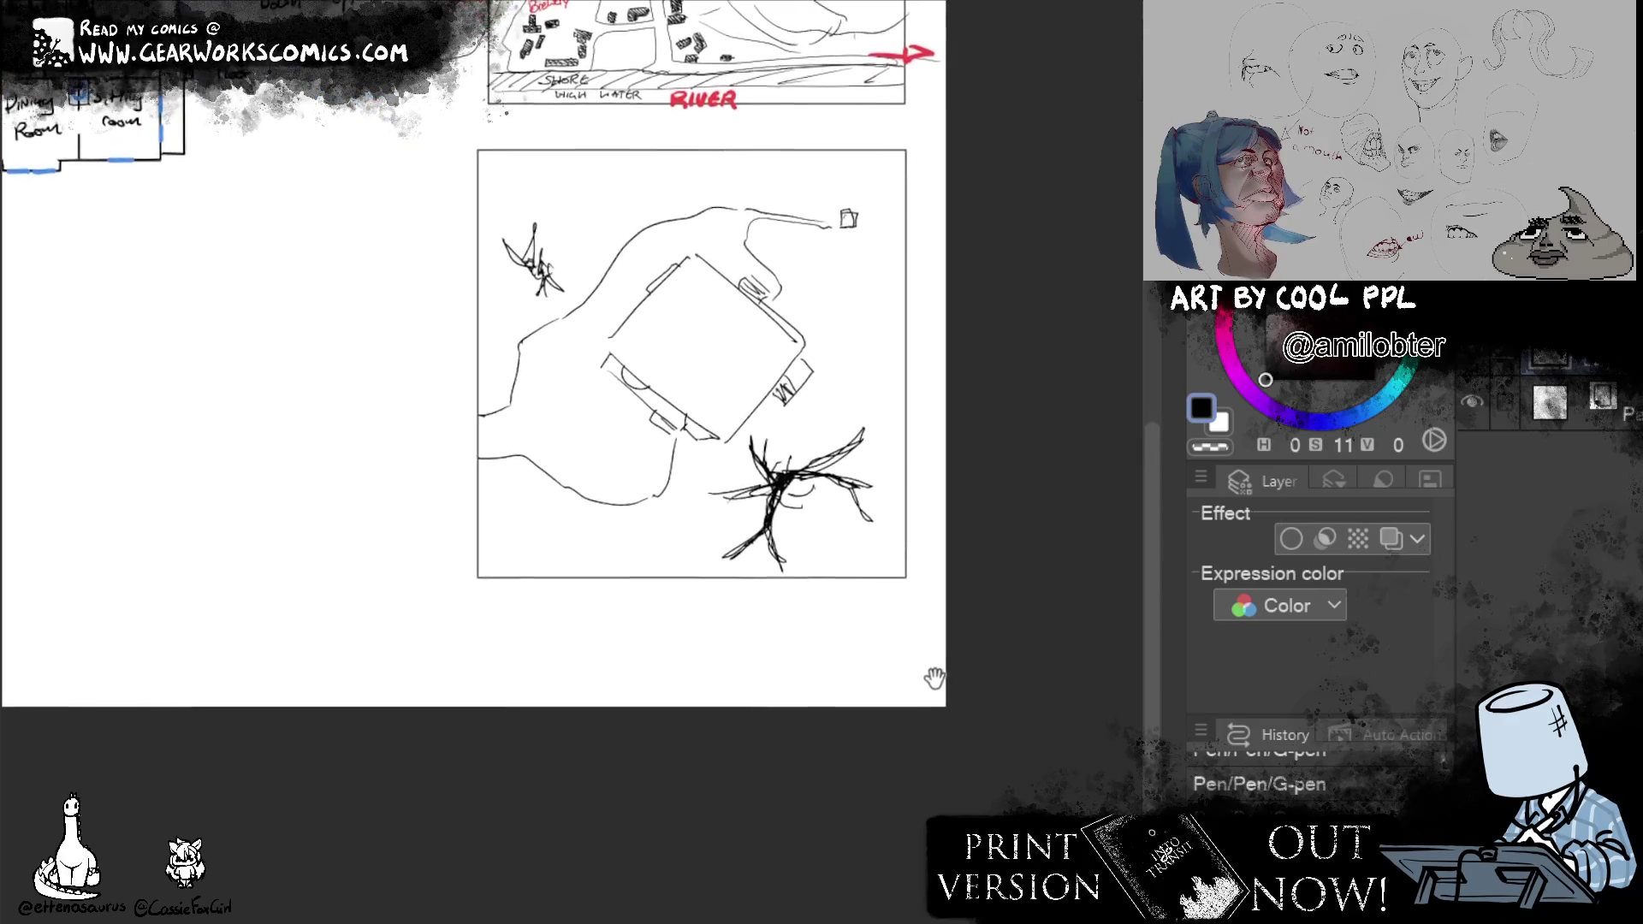
mouse_move(684, 432)
mouse_down()
mouse_move(678, 482)
mouse_move(660, 488)
mouse_up()
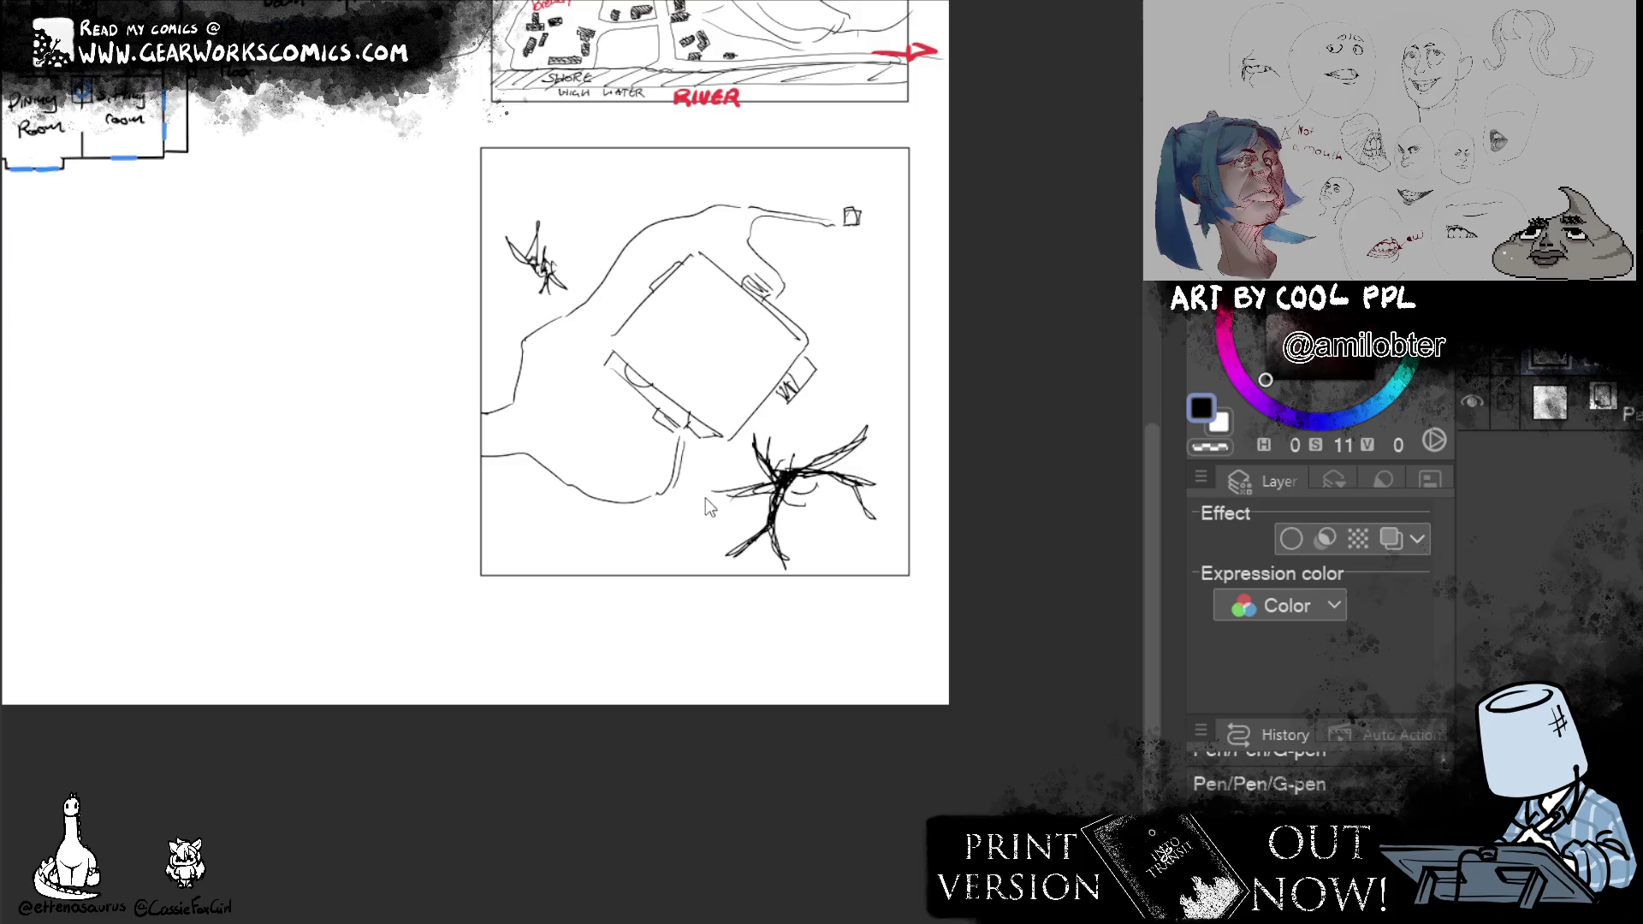
key(ctrl+z)
Draw two small round features at the frame's left edge and beside the house.
drag(493, 381, 518, 463)
drag(895, 730, 924, 743)
mouse_move(628, 437)
mouse_down()
mouse_move(642, 447)
mouse_move(609, 449)
mouse_move(624, 433)
mouse_up()
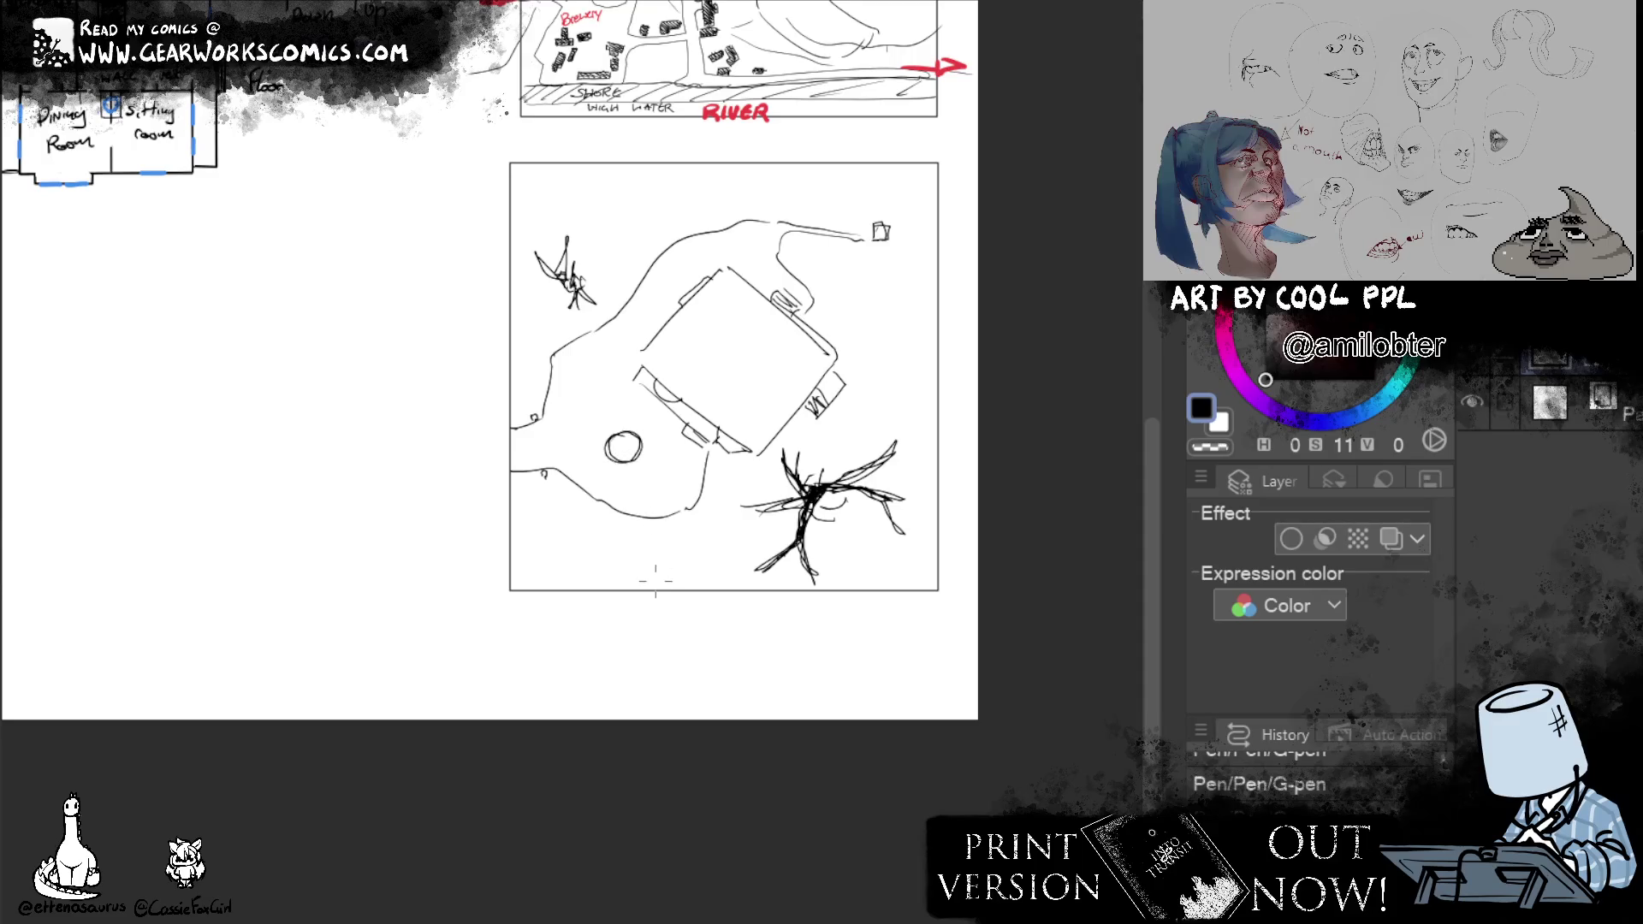
mouse_move(655, 581)
mouse_down()
mouse_move(891, 906)
mouse_move(935, 786)
mouse_up()
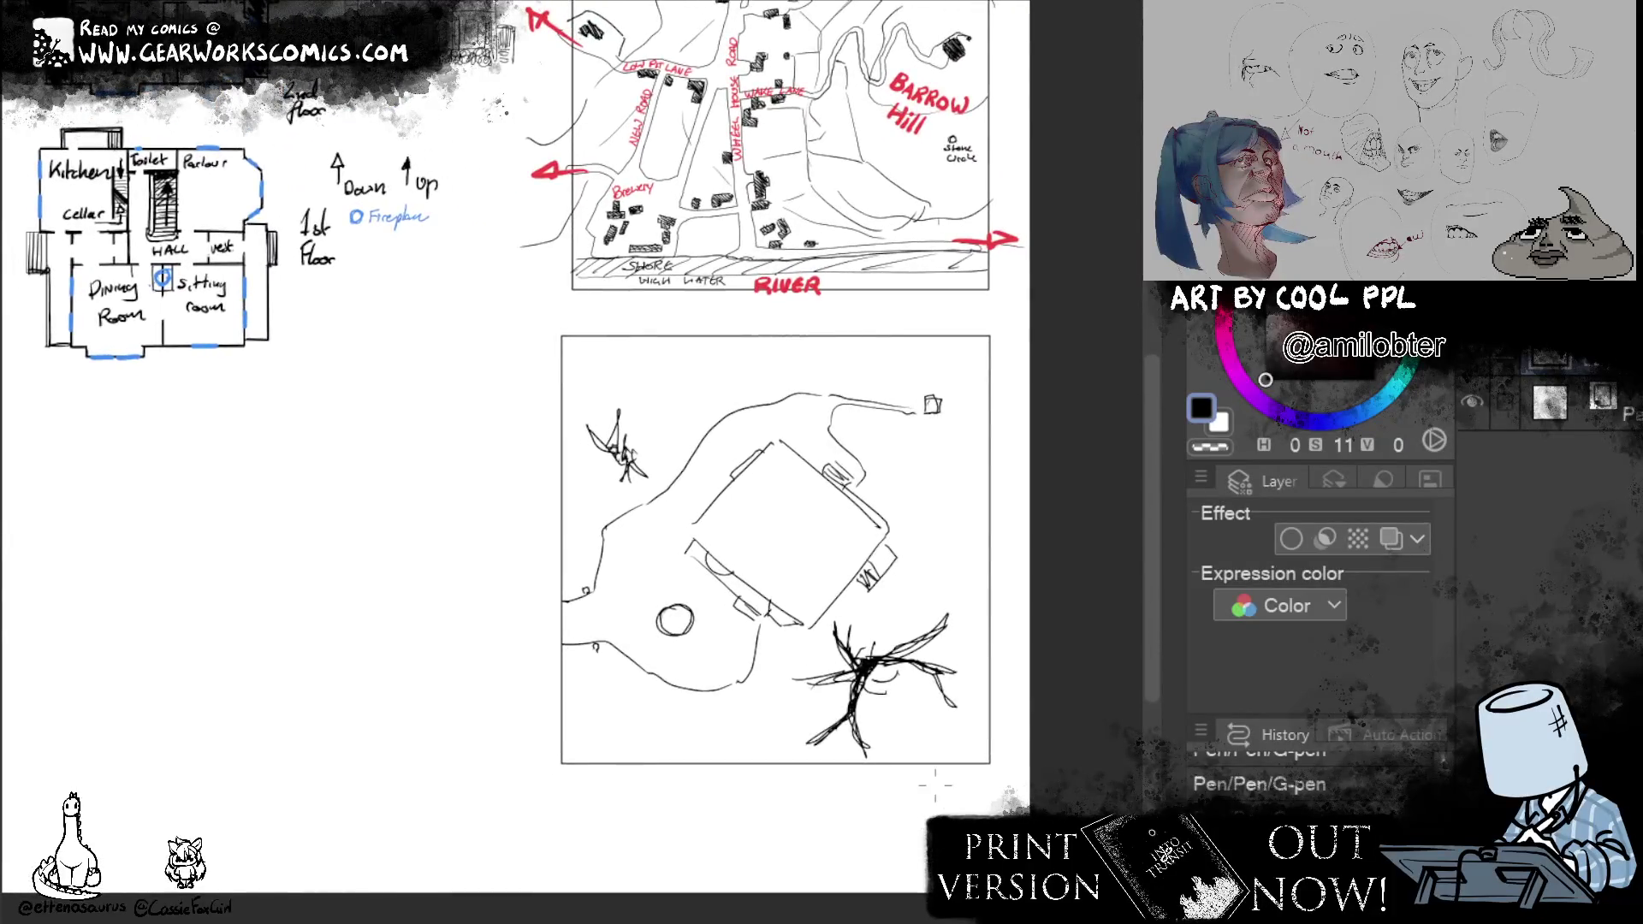
drag(663, 625, 674, 606)
mouse_move(855, 873)
mouse_down()
mouse_move(880, 782)
mouse_move(900, 863)
mouse_move(961, 835)
mouse_move(1010, 839)
mouse_up()
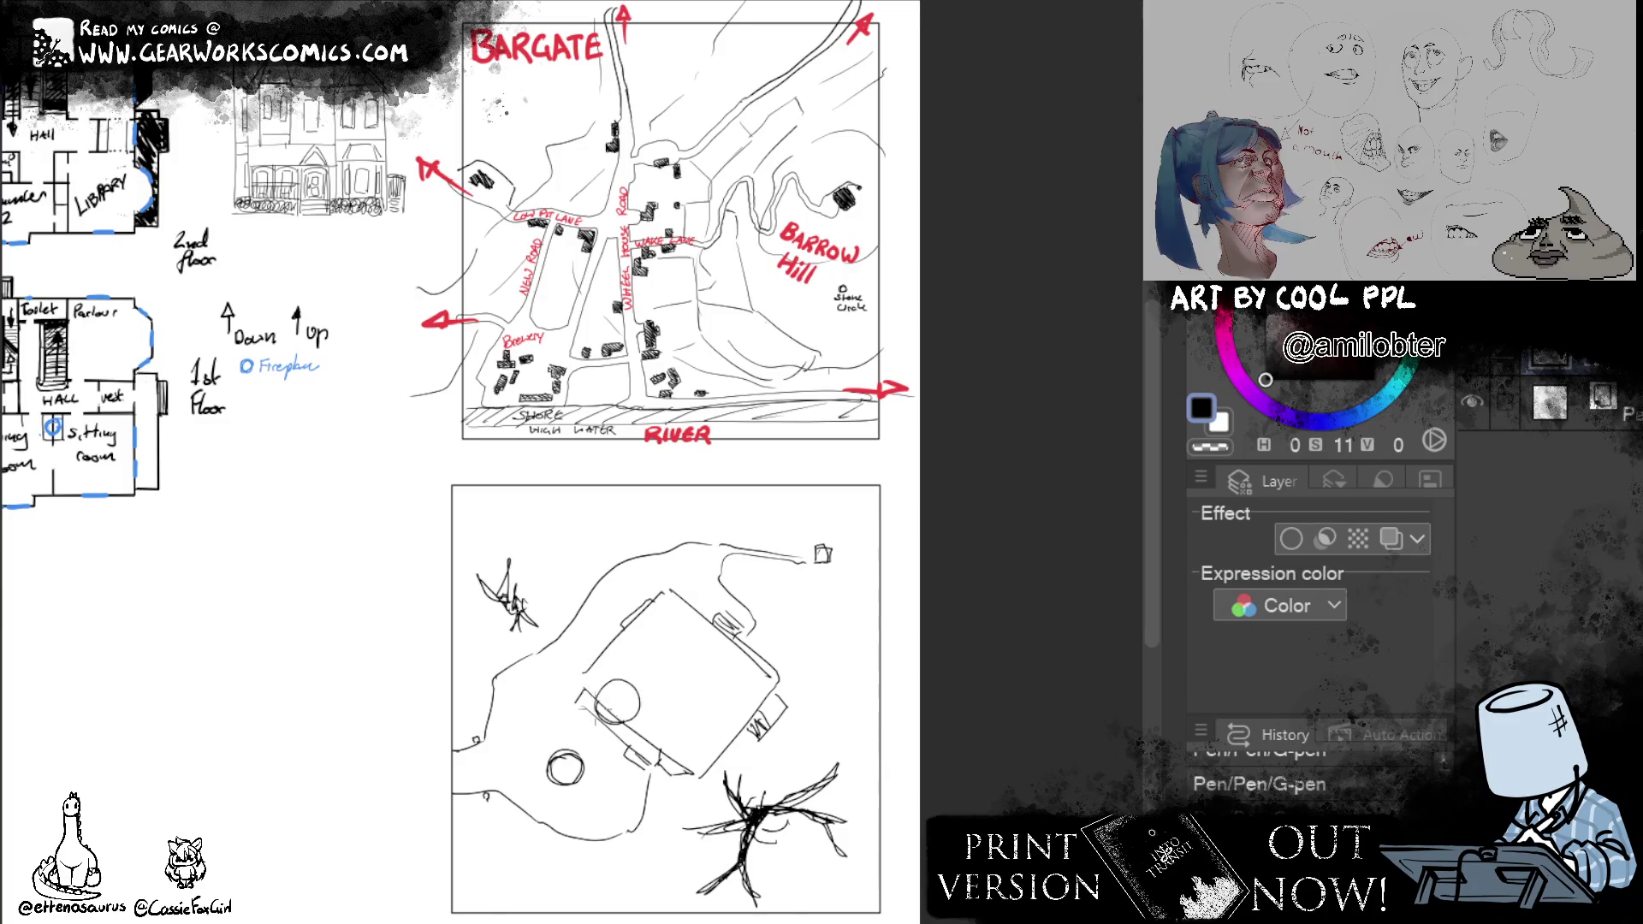
mouse_move(616, 699)
mouse_down()
mouse_move(805, 802)
mouse_move(615, 640)
mouse_up()
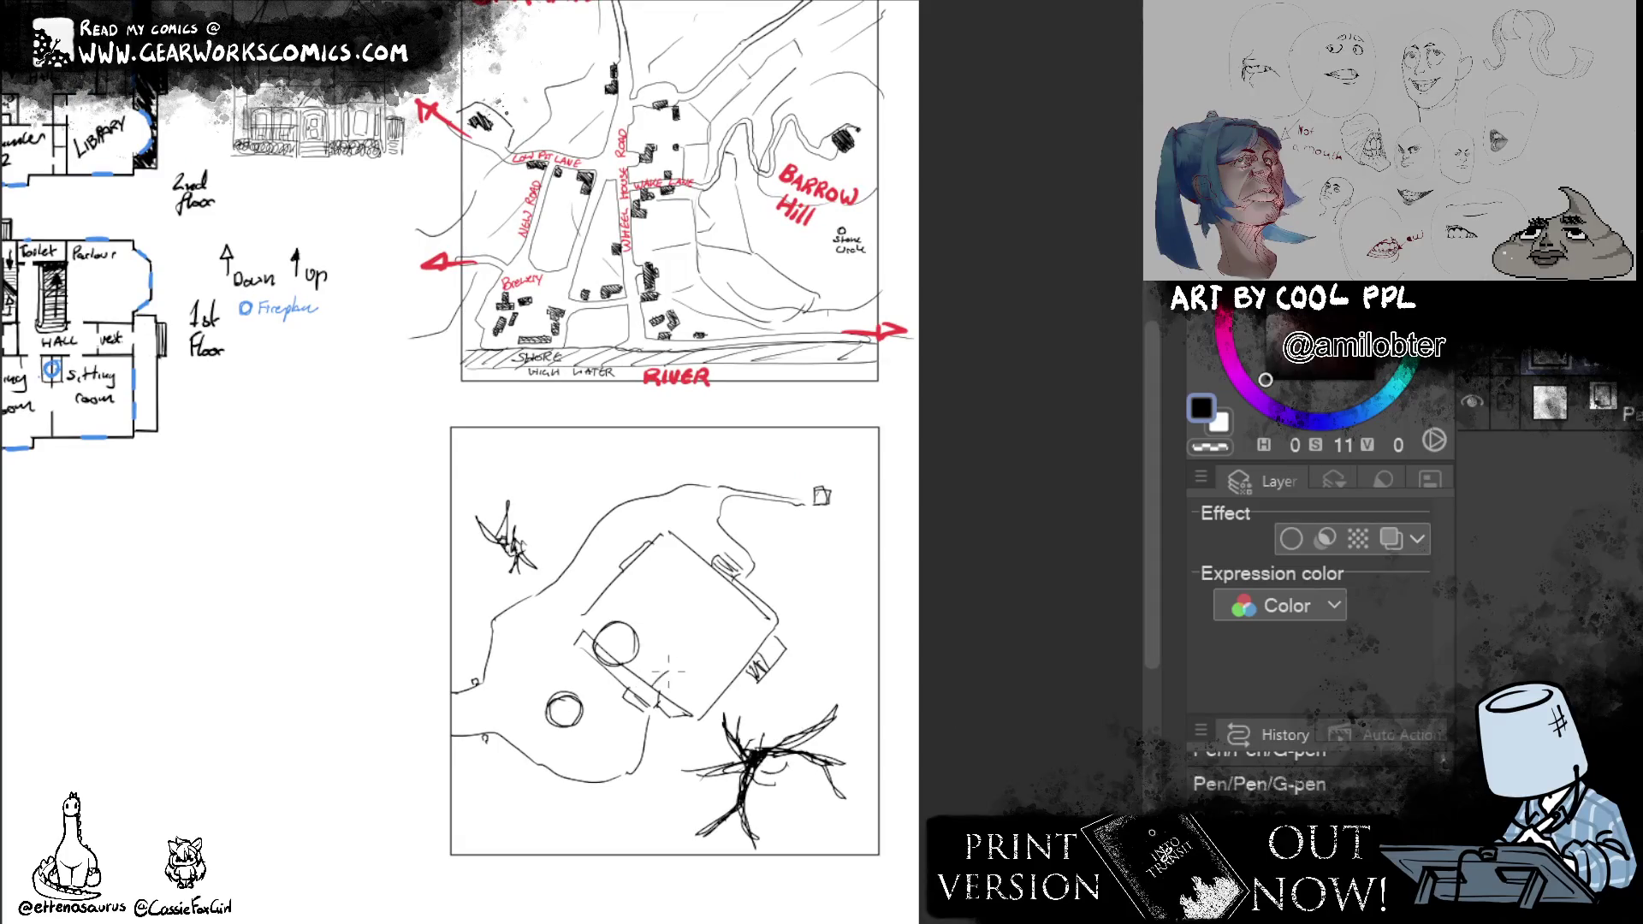
Add roof lines, a slanted roof edge and wall detail to the building, undoing stray strokes.
mouse_move(654, 677)
mouse_down()
mouse_move(701, 662)
mouse_move(707, 709)
mouse_move(701, 664)
mouse_up()
drag(770, 511, 796, 560)
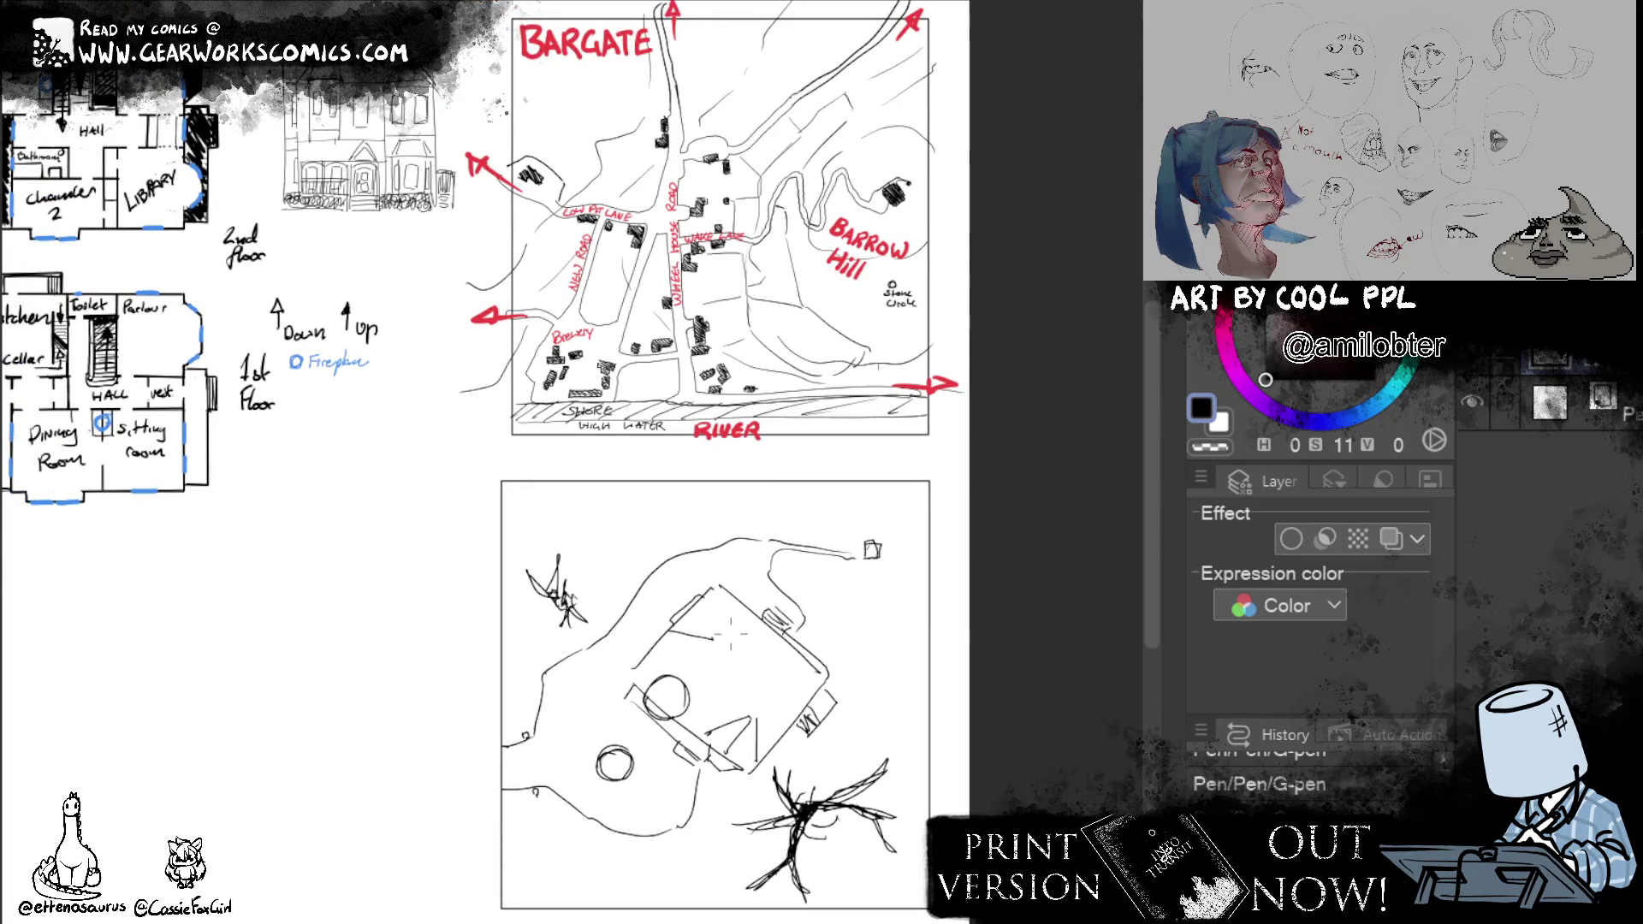
key(ctrl+z)
mouse_move(661, 634)
mouse_down()
mouse_move(720, 634)
mouse_move(717, 589)
mouse_up()
mouse_move(729, 639)
mouse_down()
mouse_move(778, 683)
mouse_move(775, 740)
mouse_up()
drag(787, 677, 841, 666)
drag(717, 641, 657, 649)
drag(721, 590, 739, 724)
key(ctrl+z)
key(ctrl+z)
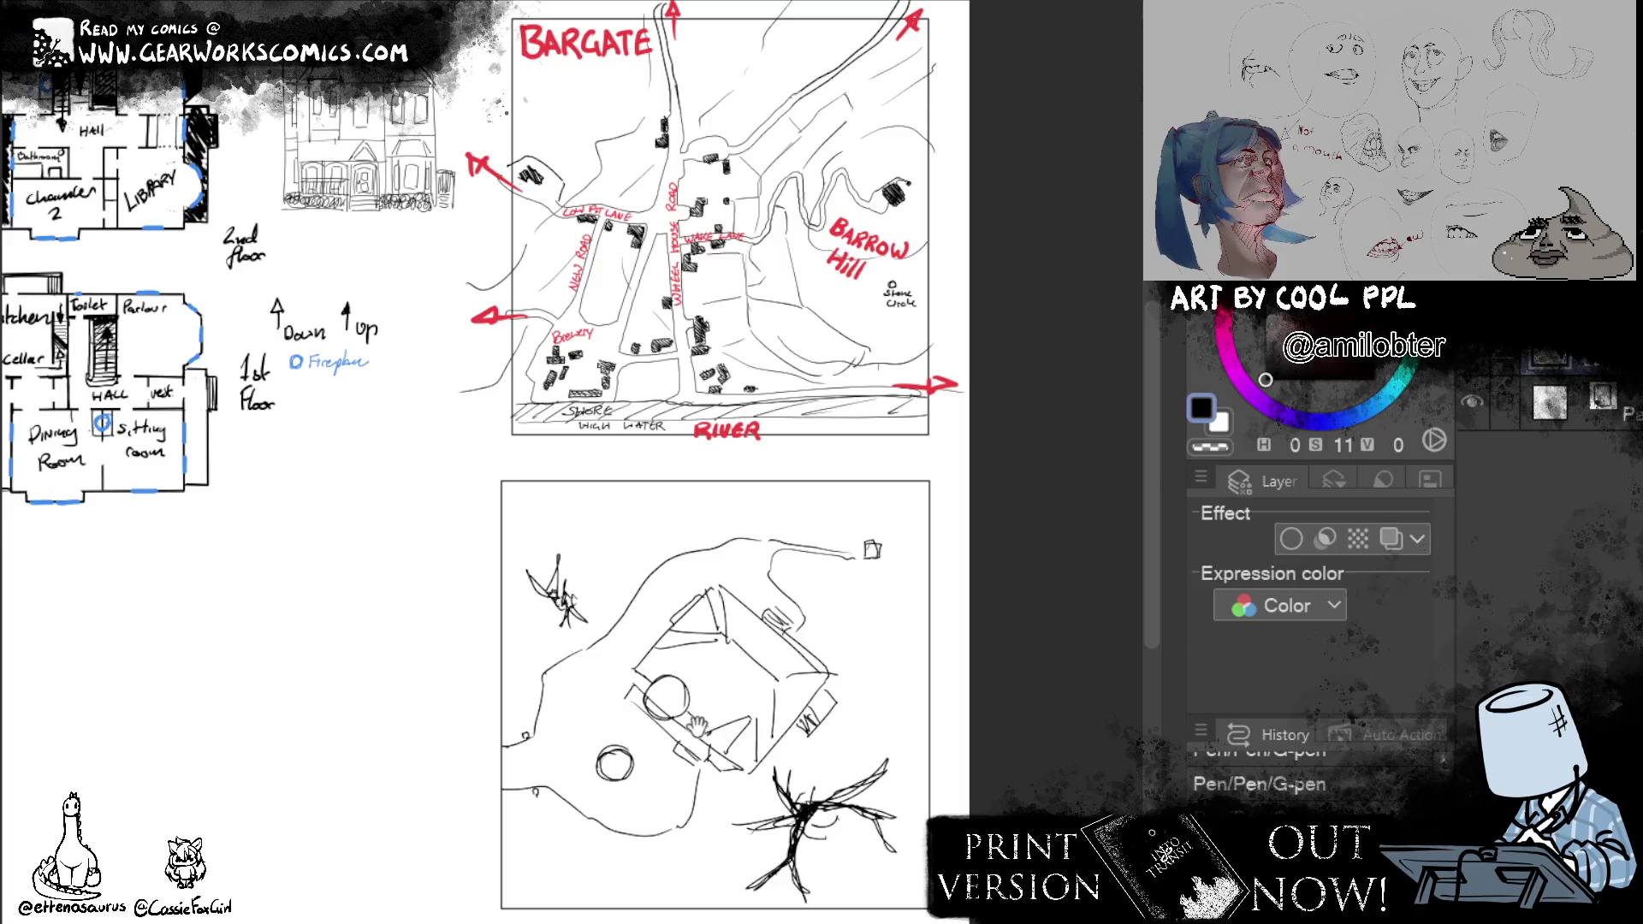
Add a line inside the triangular roof and erase small stray lines on the sketch.
drag(693, 724, 821, 741)
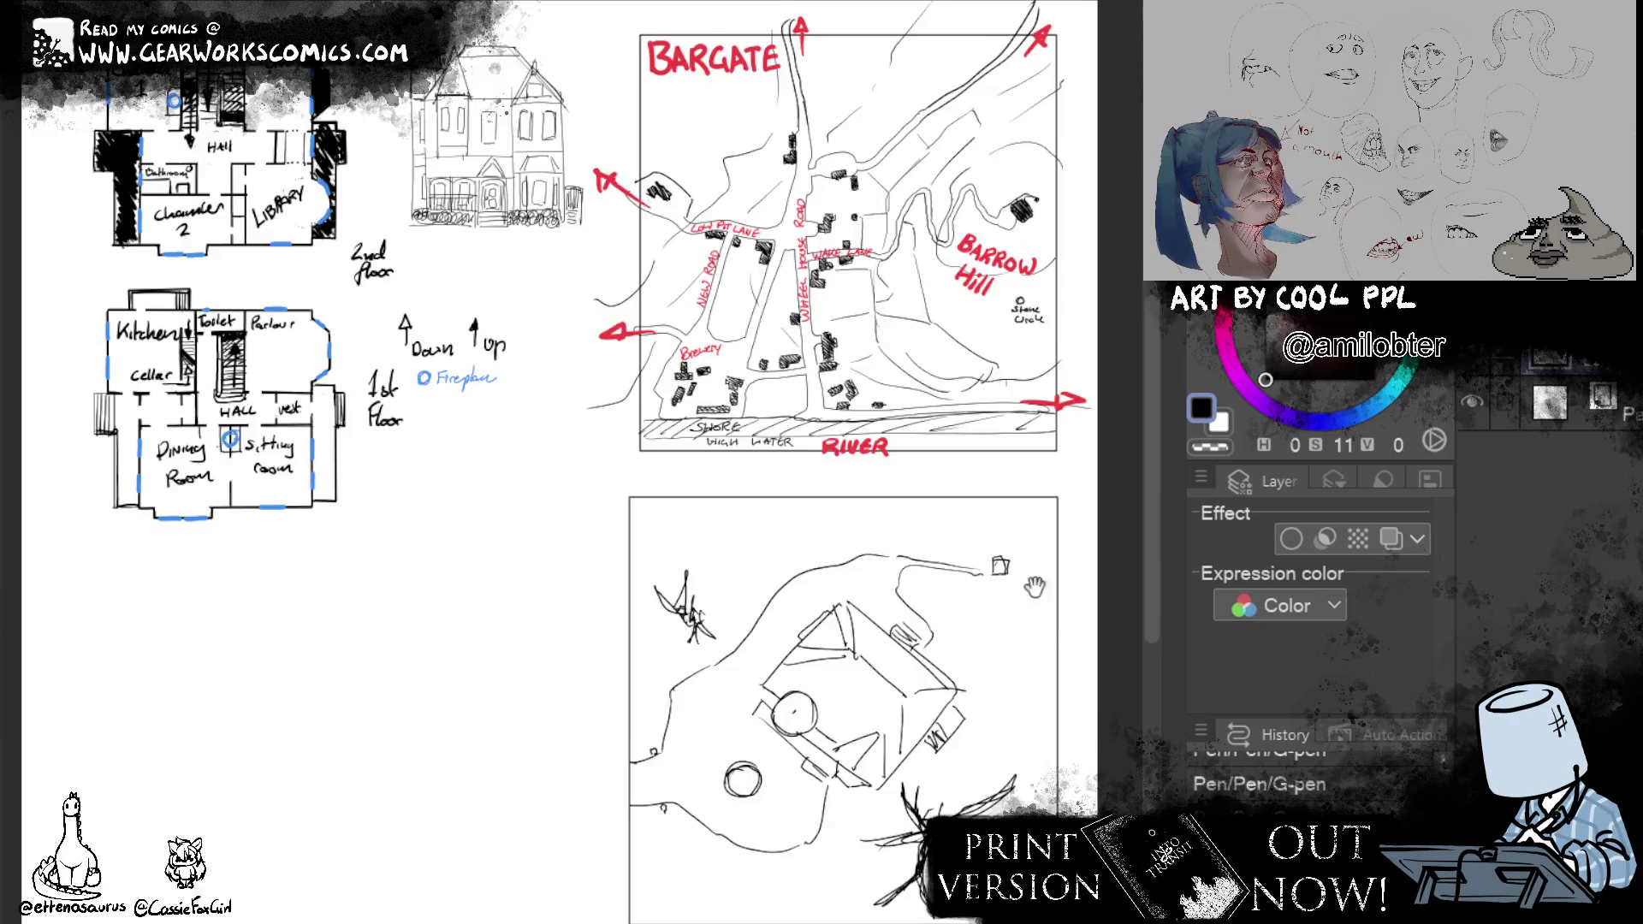
drag(1045, 607, 979, 589)
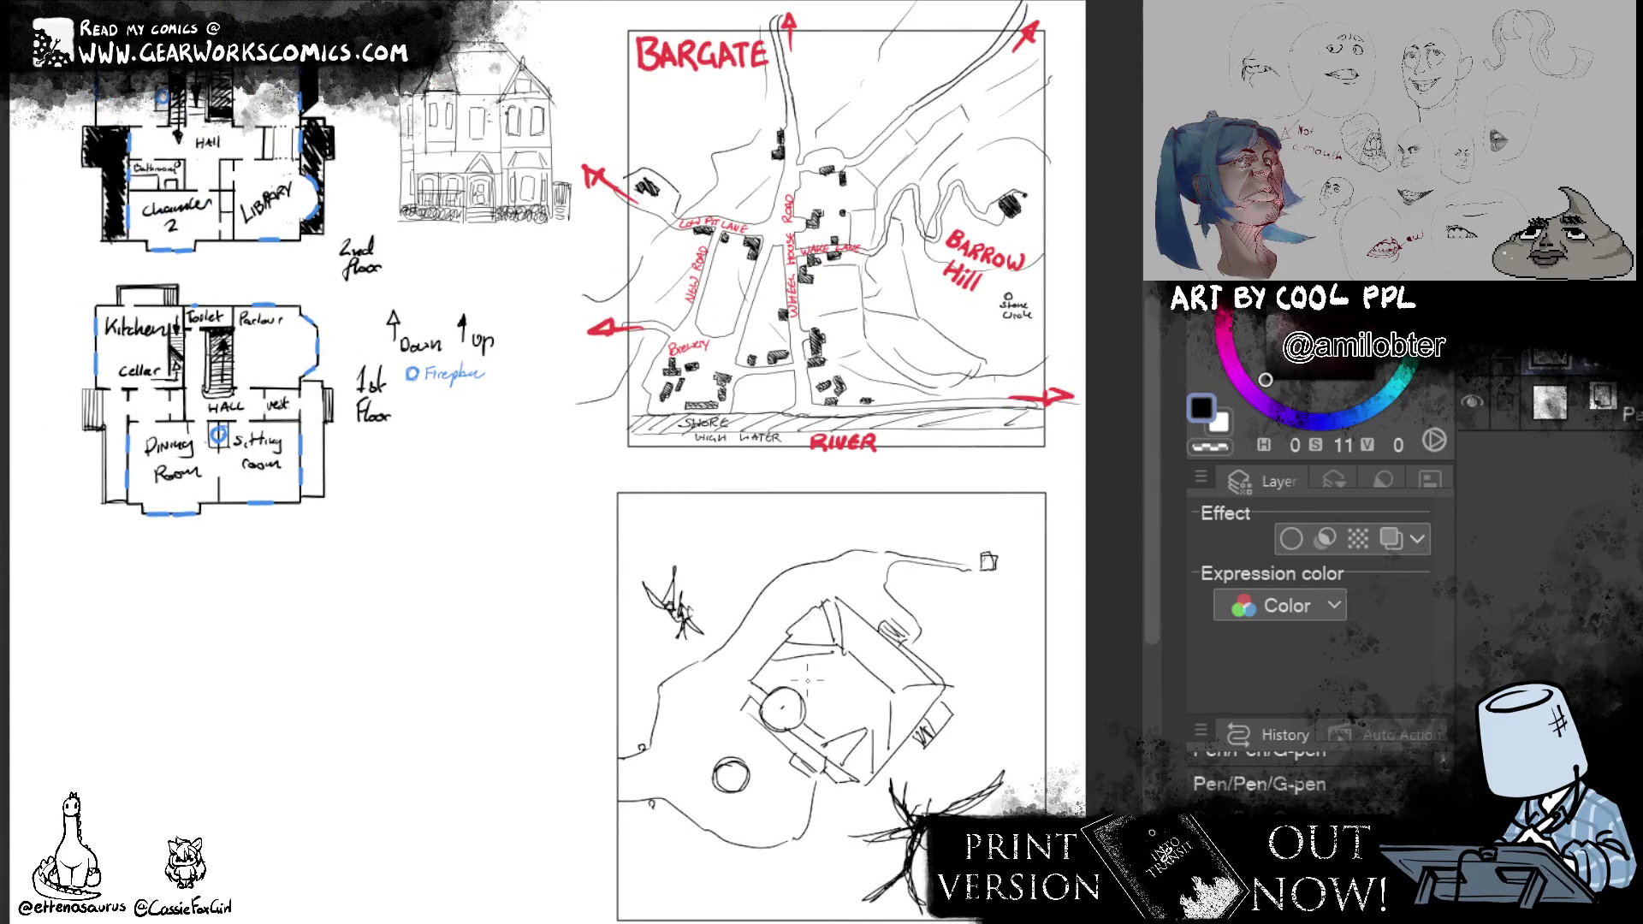
drag(830, 618, 809, 646)
drag(1020, 712, 1075, 780)
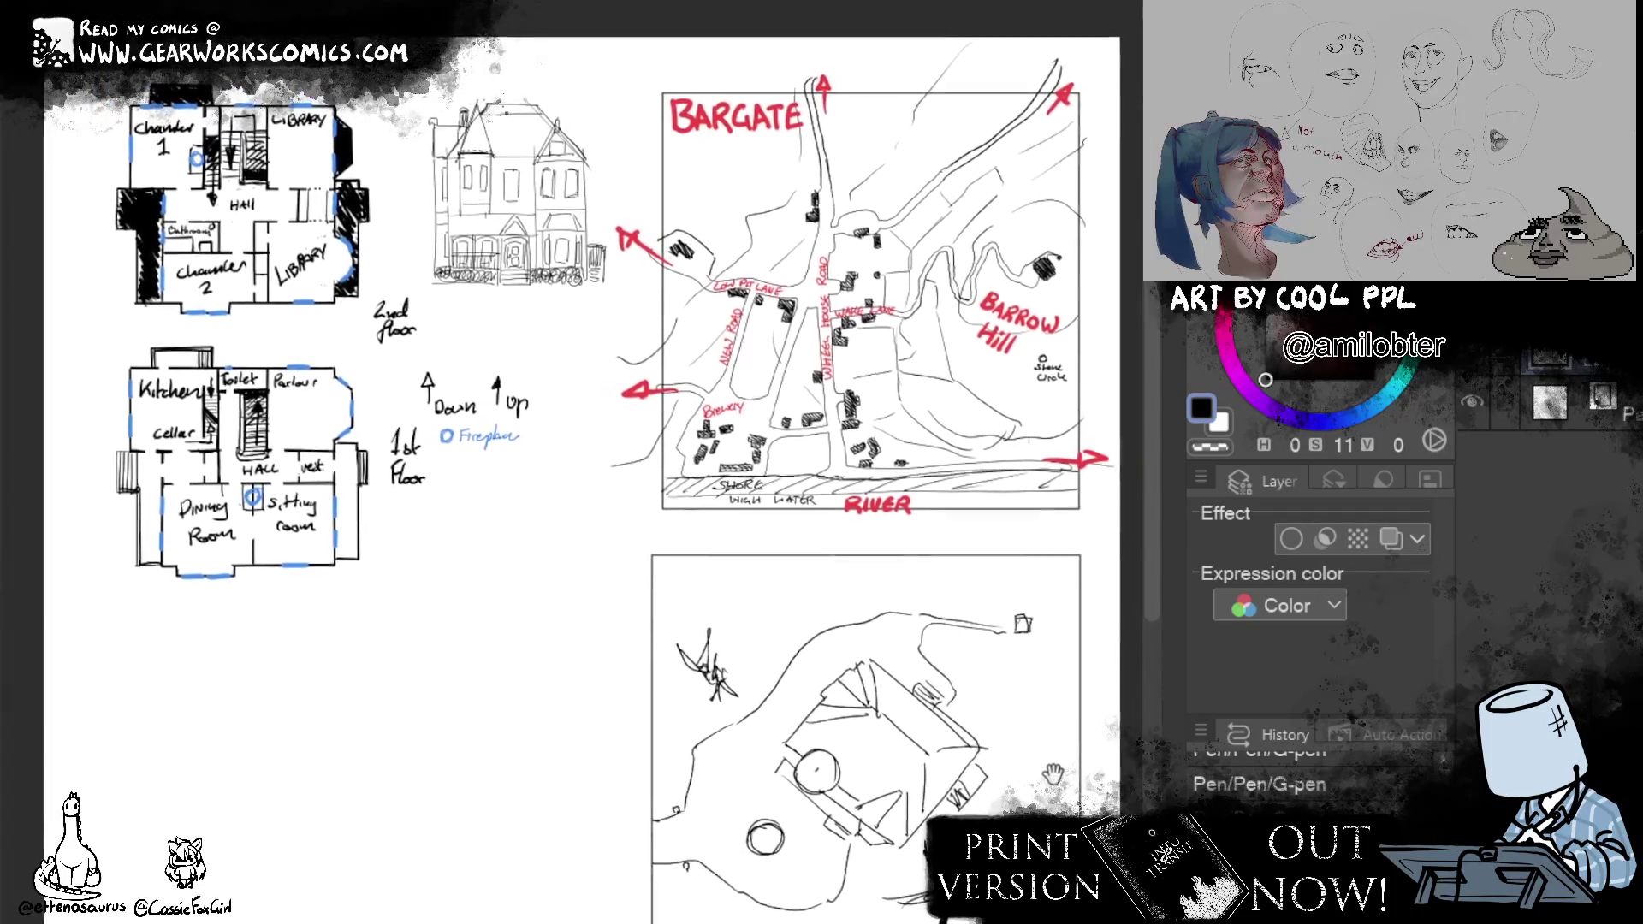
drag(1059, 774, 983, 704)
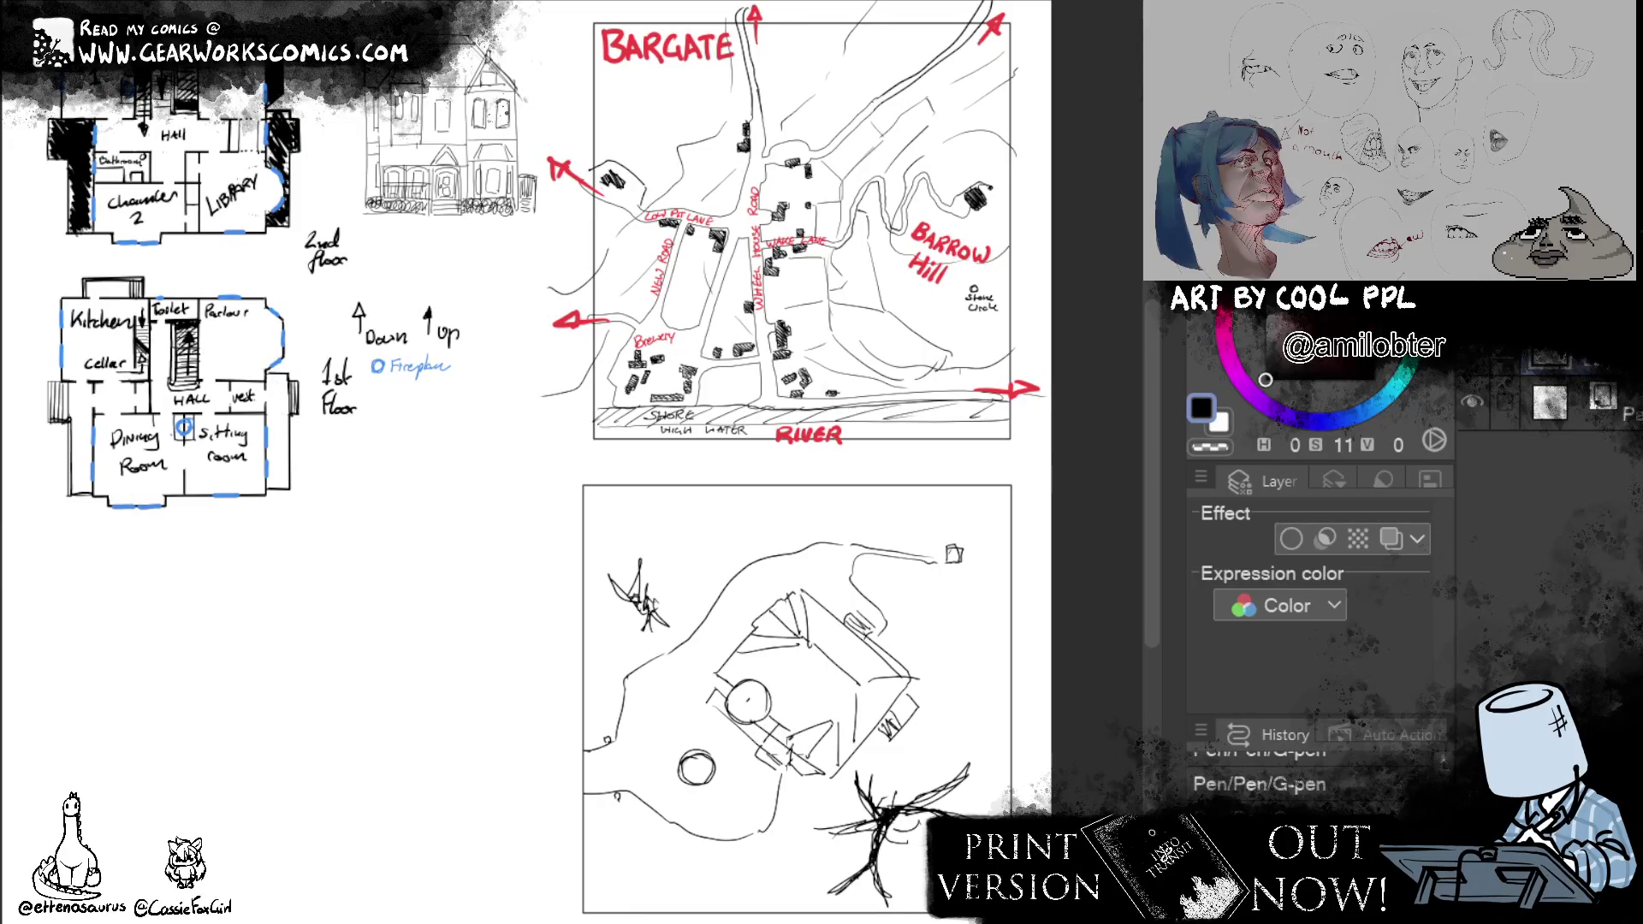
drag(768, 736, 783, 748)
Touch up the house roof lines with the pen and erase a stray roof mark.
key(p)
drag(768, 730, 788, 750)
drag(822, 599, 876, 646)
key(ctrl+z)
key(ctrl+z)
mouse_move(845, 612)
mouse_down()
mouse_move(911, 684)
mouse_move(901, 670)
mouse_up()
mouse_move(677, 801)
mouse_down()
mouse_move(664, 714)
mouse_move(602, 818)
mouse_up()
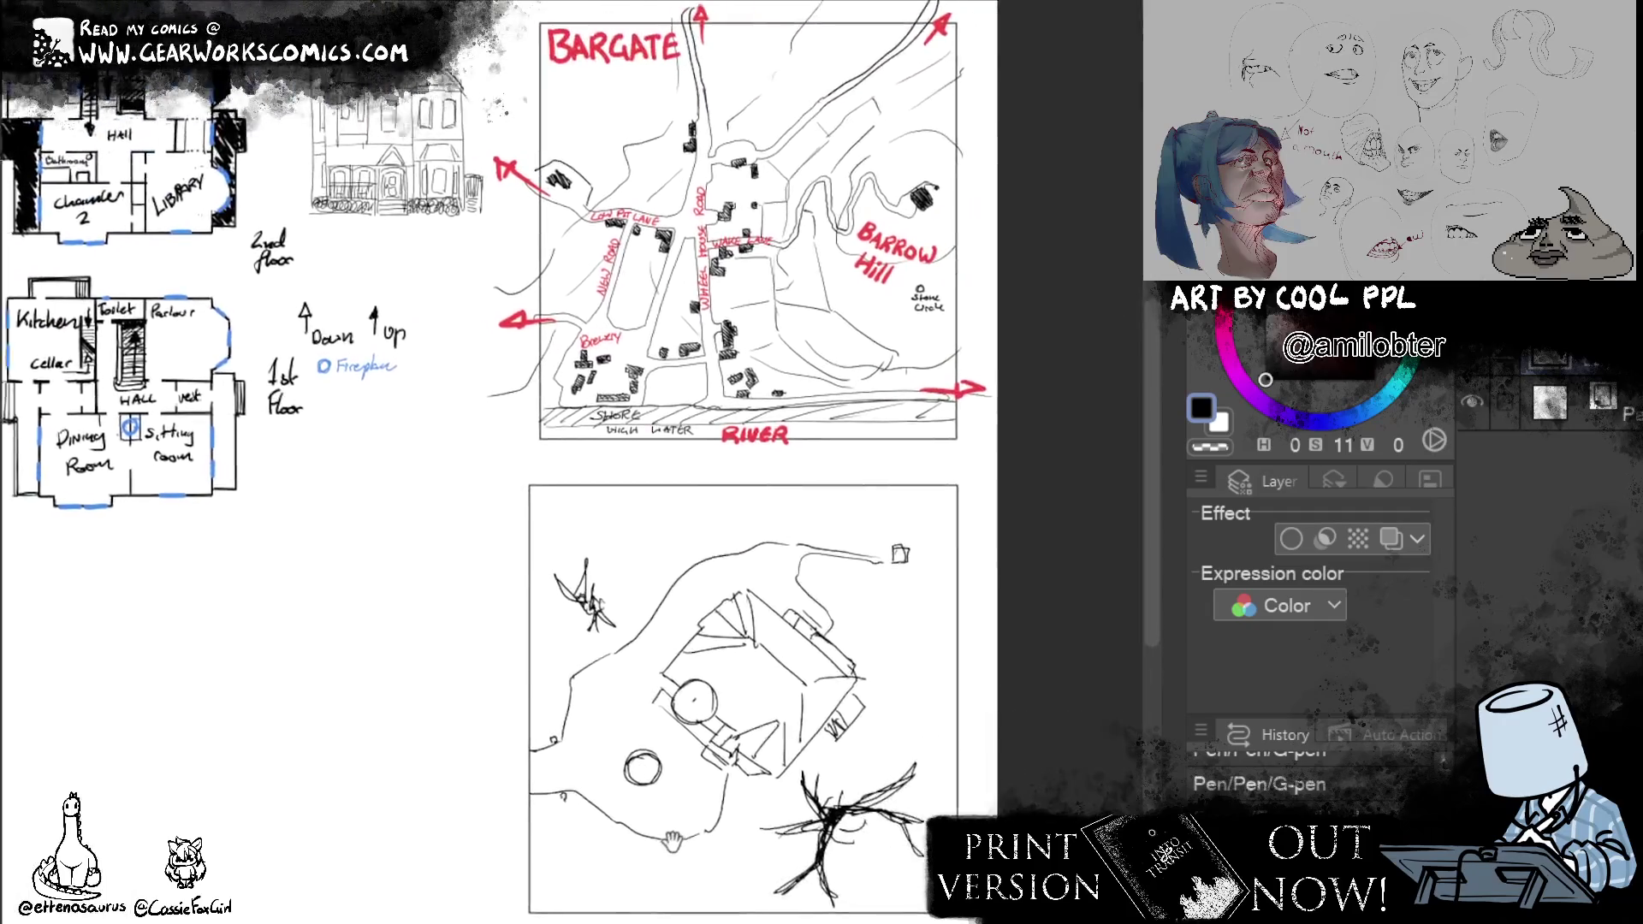
mouse_move(601, 818)
mouse_down()
mouse_move(750, 857)
mouse_move(694, 864)
mouse_move(648, 828)
mouse_up()
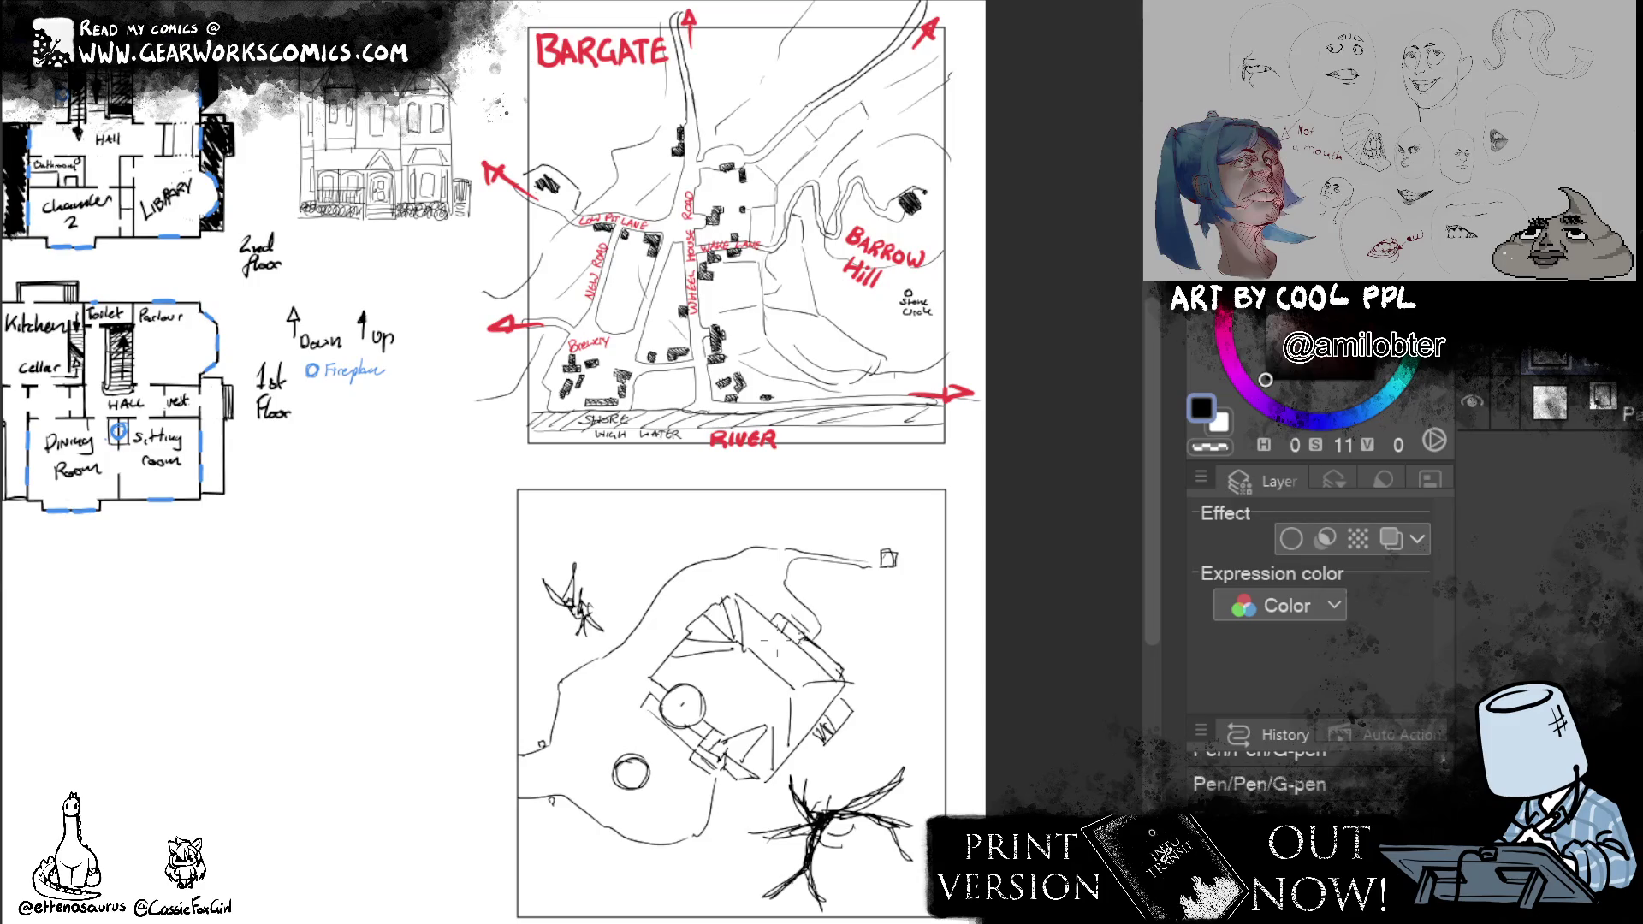
Fill in the small dot beside the building solid.
key(e)
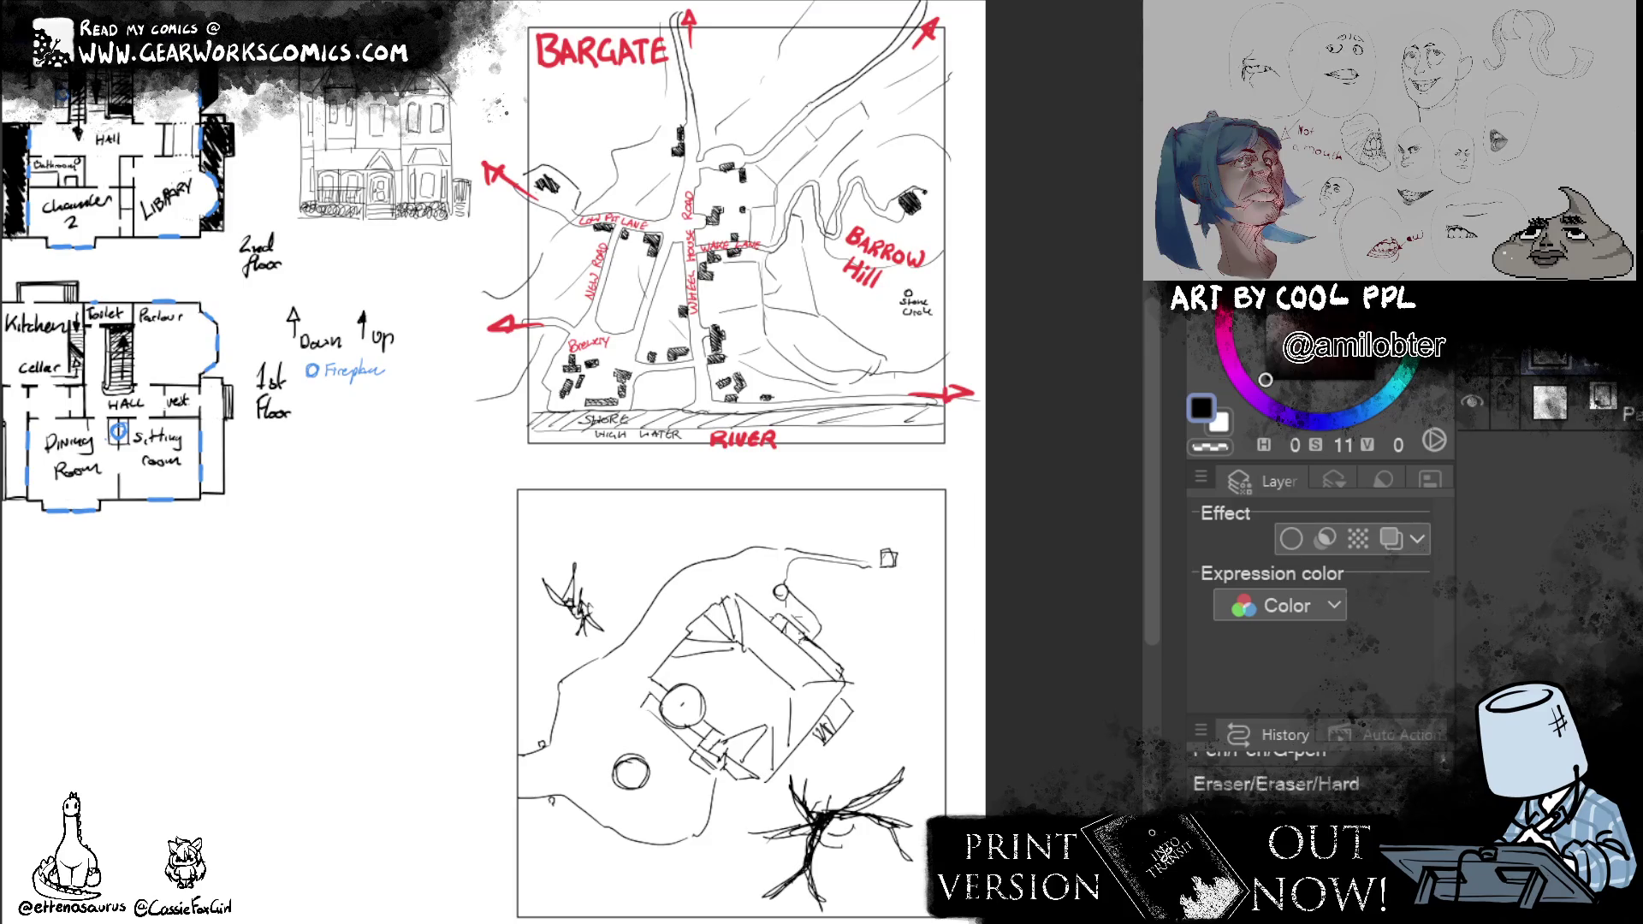
mouse_move(1036, 568)
mouse_down()
mouse_move(1101, 750)
mouse_move(1108, 697)
mouse_up()
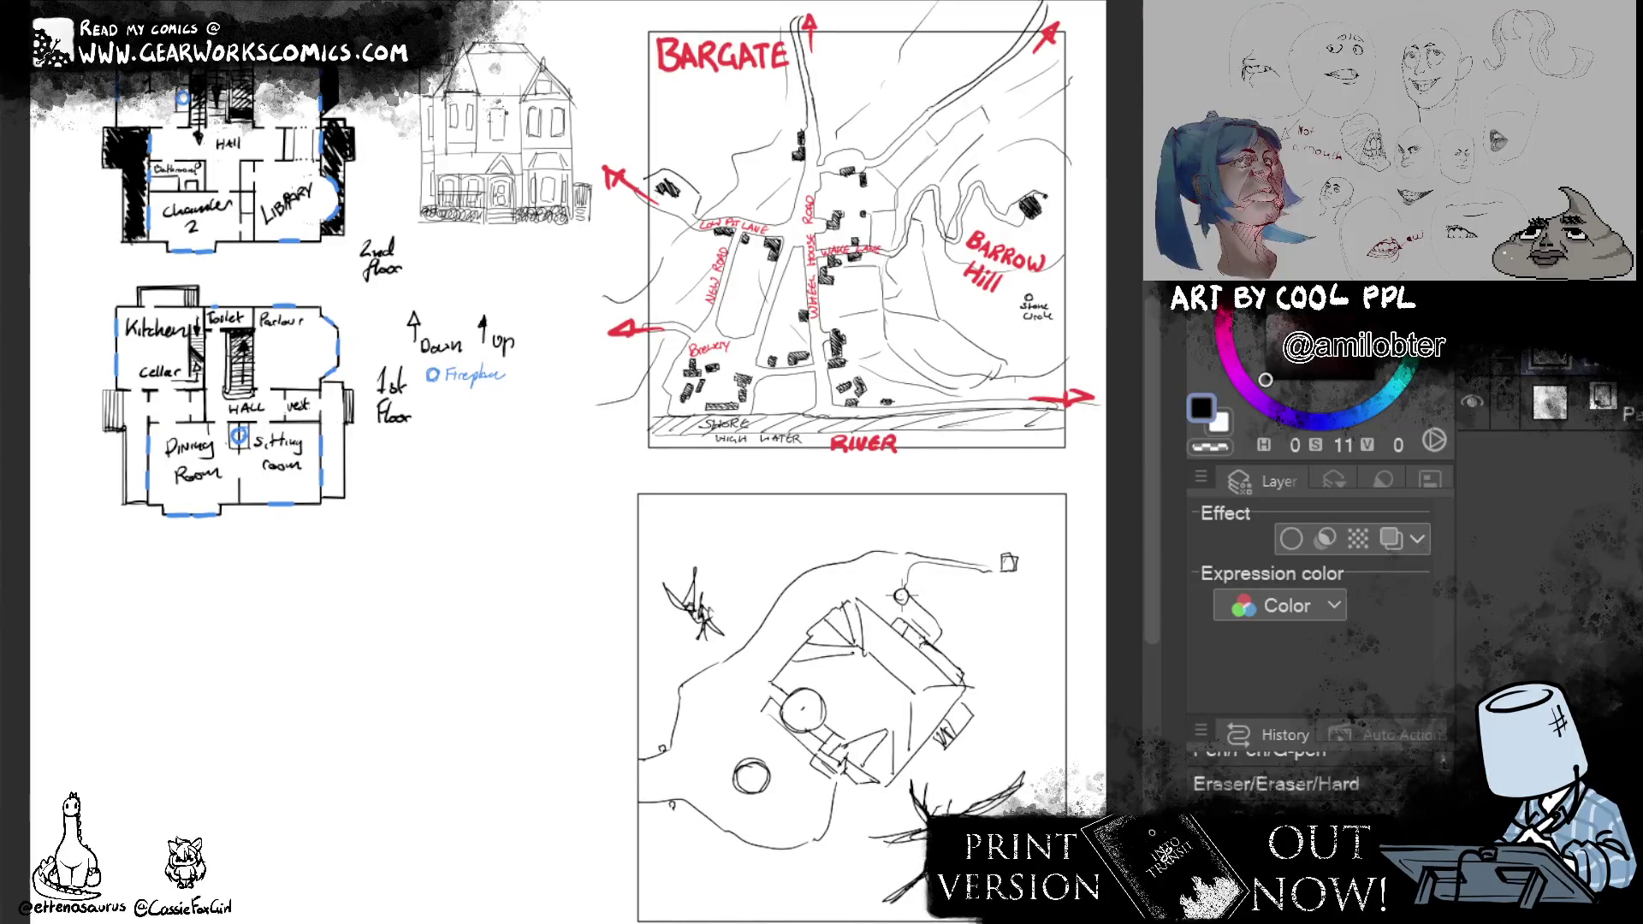
drag(892, 591, 906, 601)
mouse_move(1021, 554)
mouse_down()
mouse_move(858, 515)
mouse_move(1053, 668)
mouse_move(1038, 666)
mouse_up()
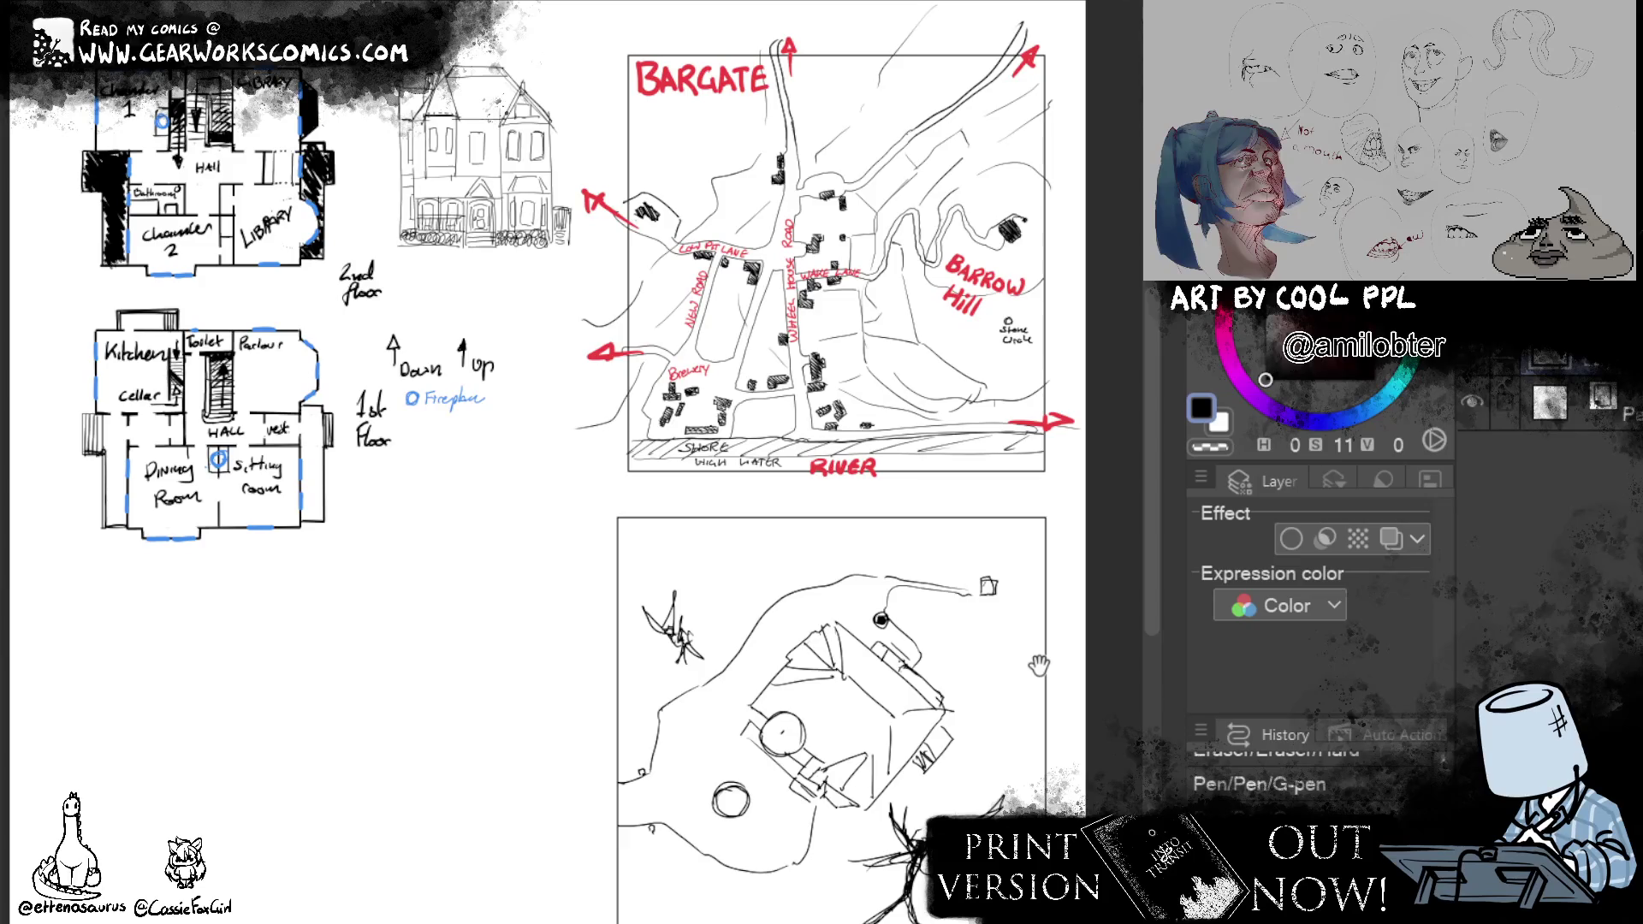
drag(1038, 665, 987, 596)
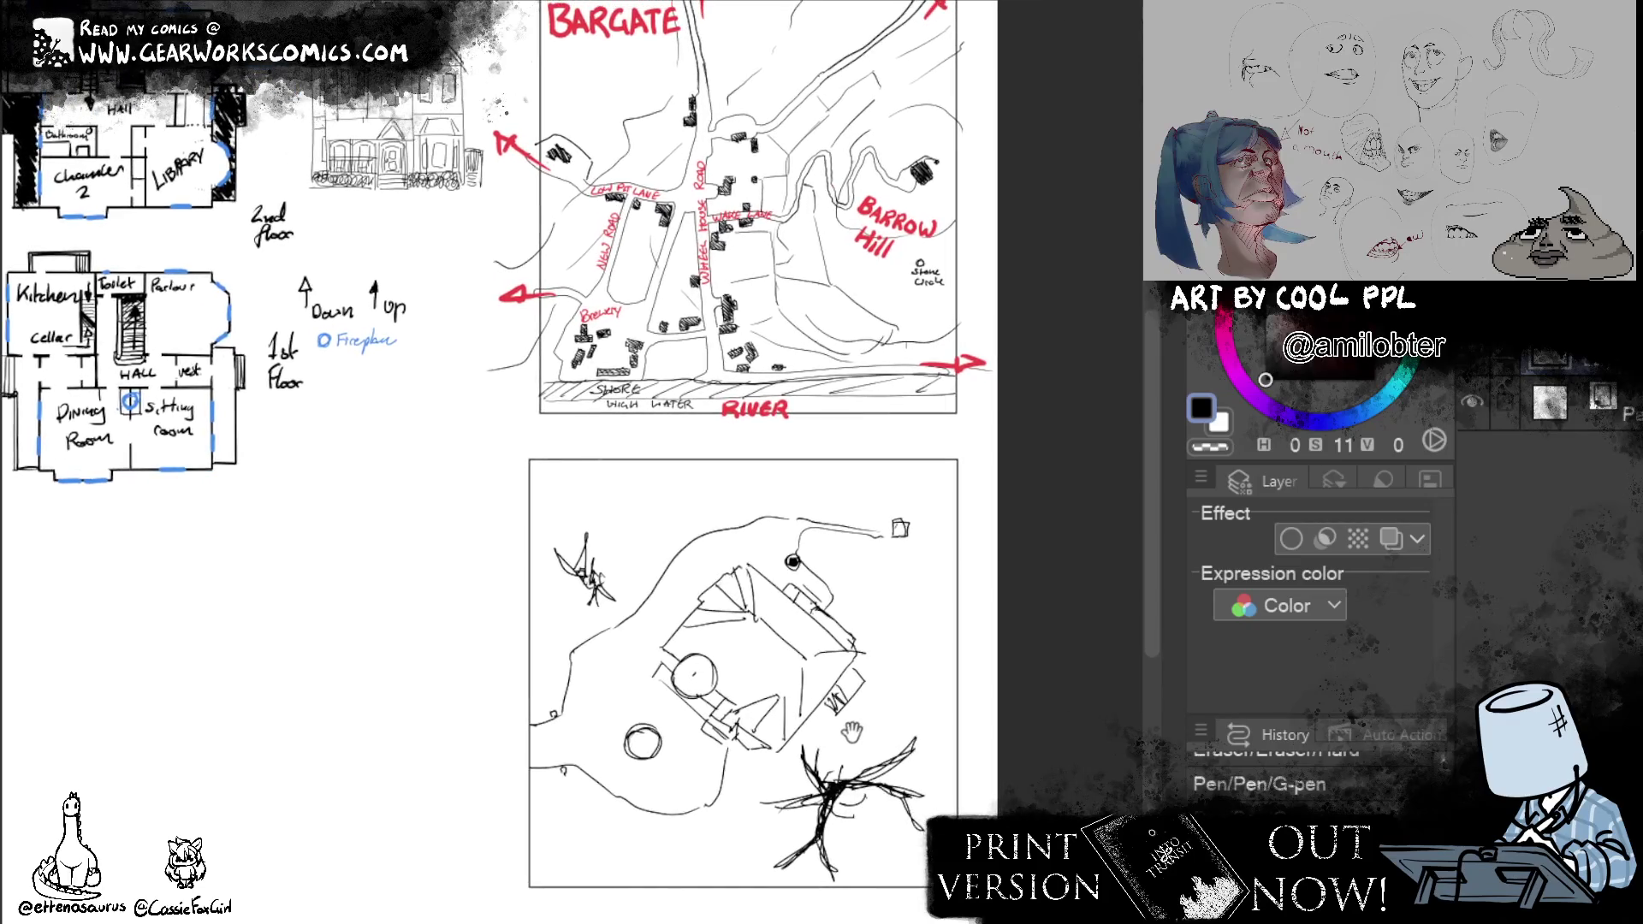
drag(1031, 764, 1043, 759)
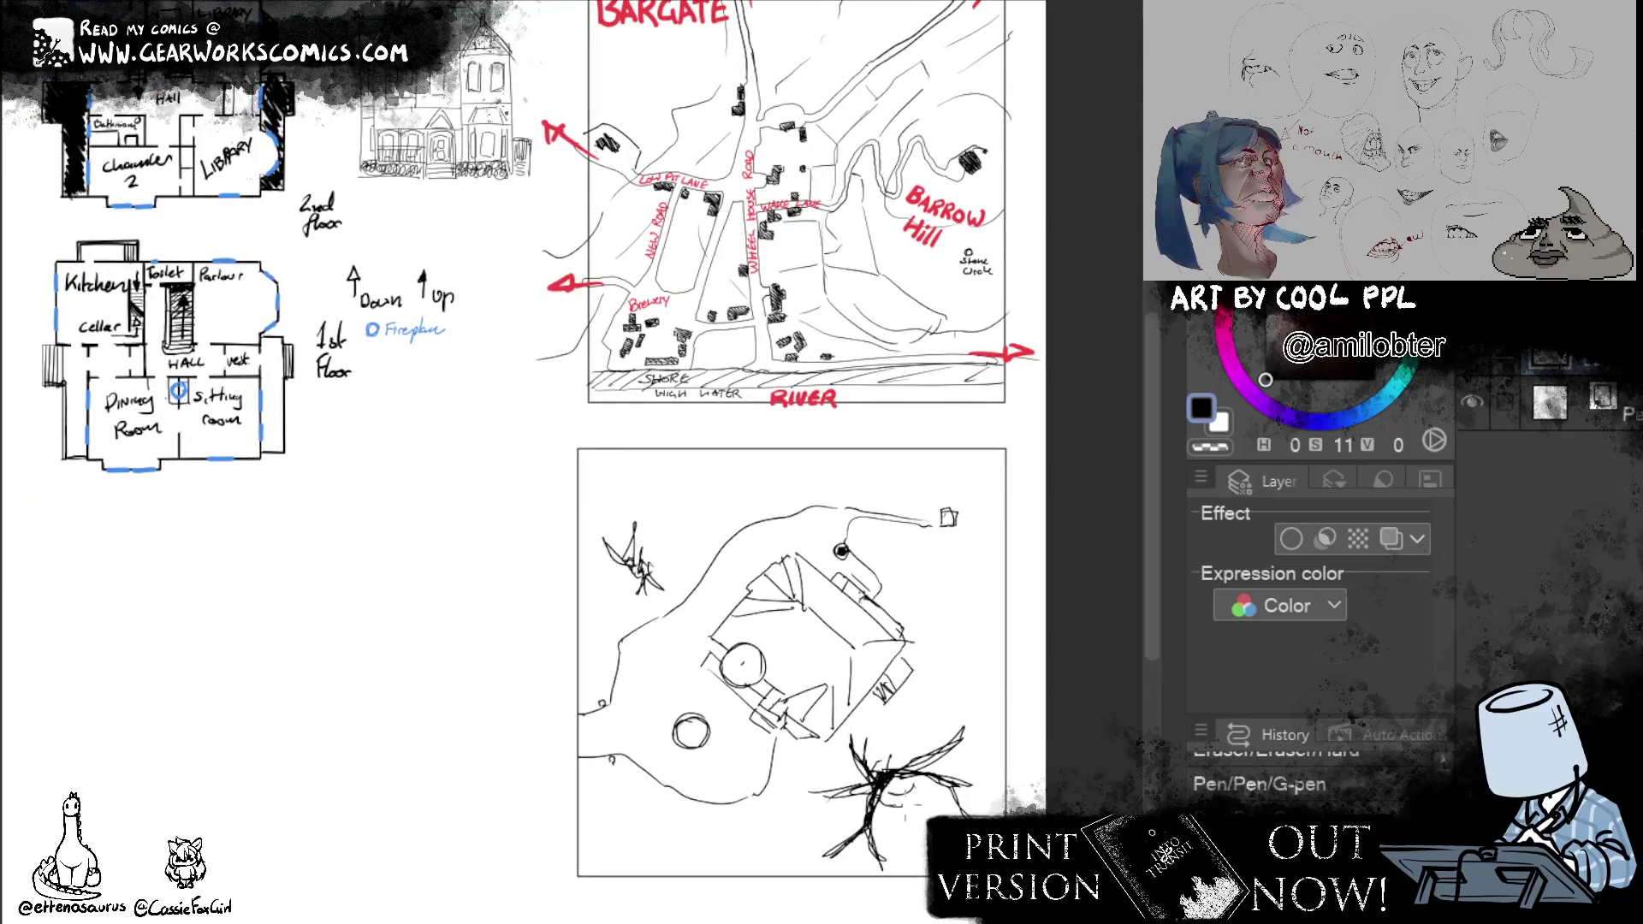
mouse_move(691, 778)
mouse_down()
mouse_move(635, 822)
mouse_move(689, 805)
mouse_up()
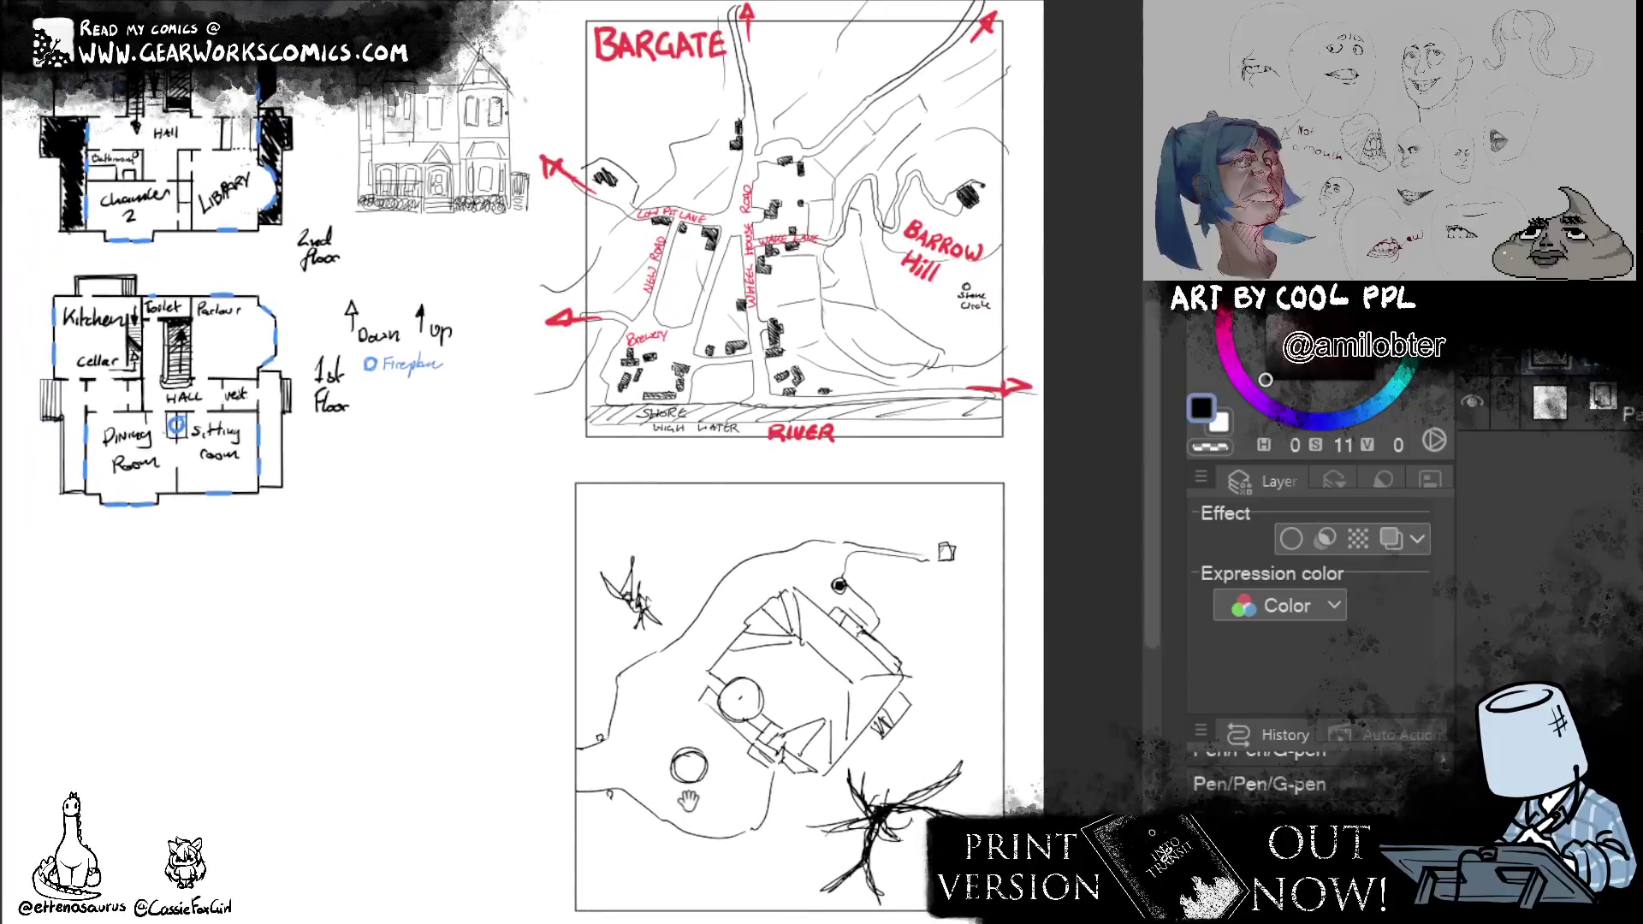
scroll(979, 415, down, 3)
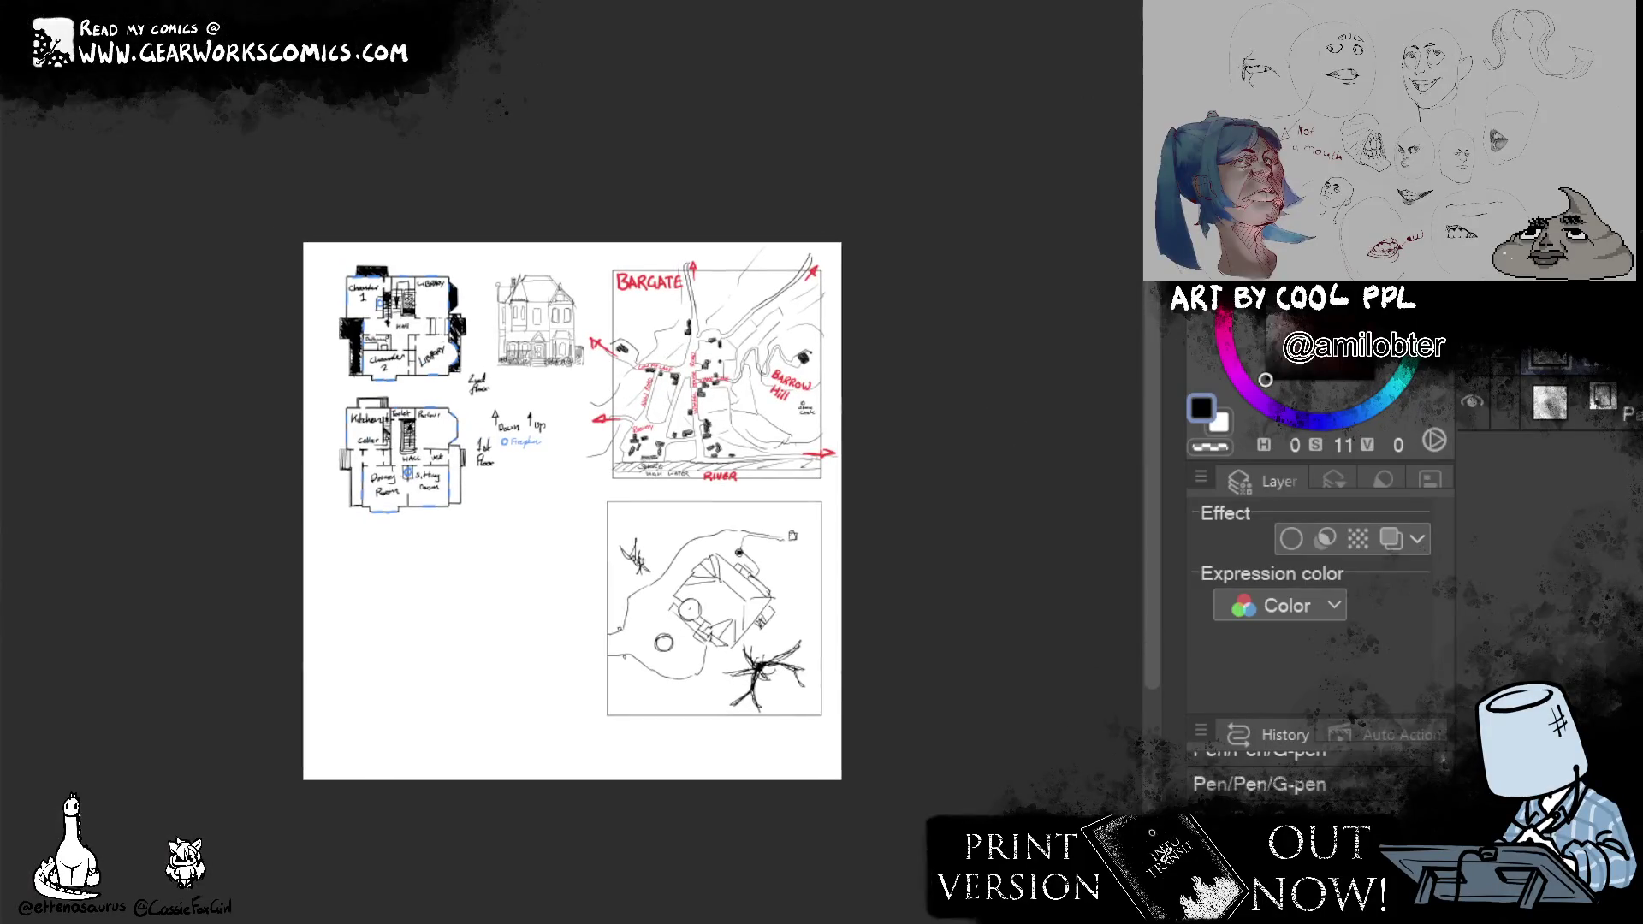
scroll(980, 415, up, 3)
drag(971, 662, 1050, 549)
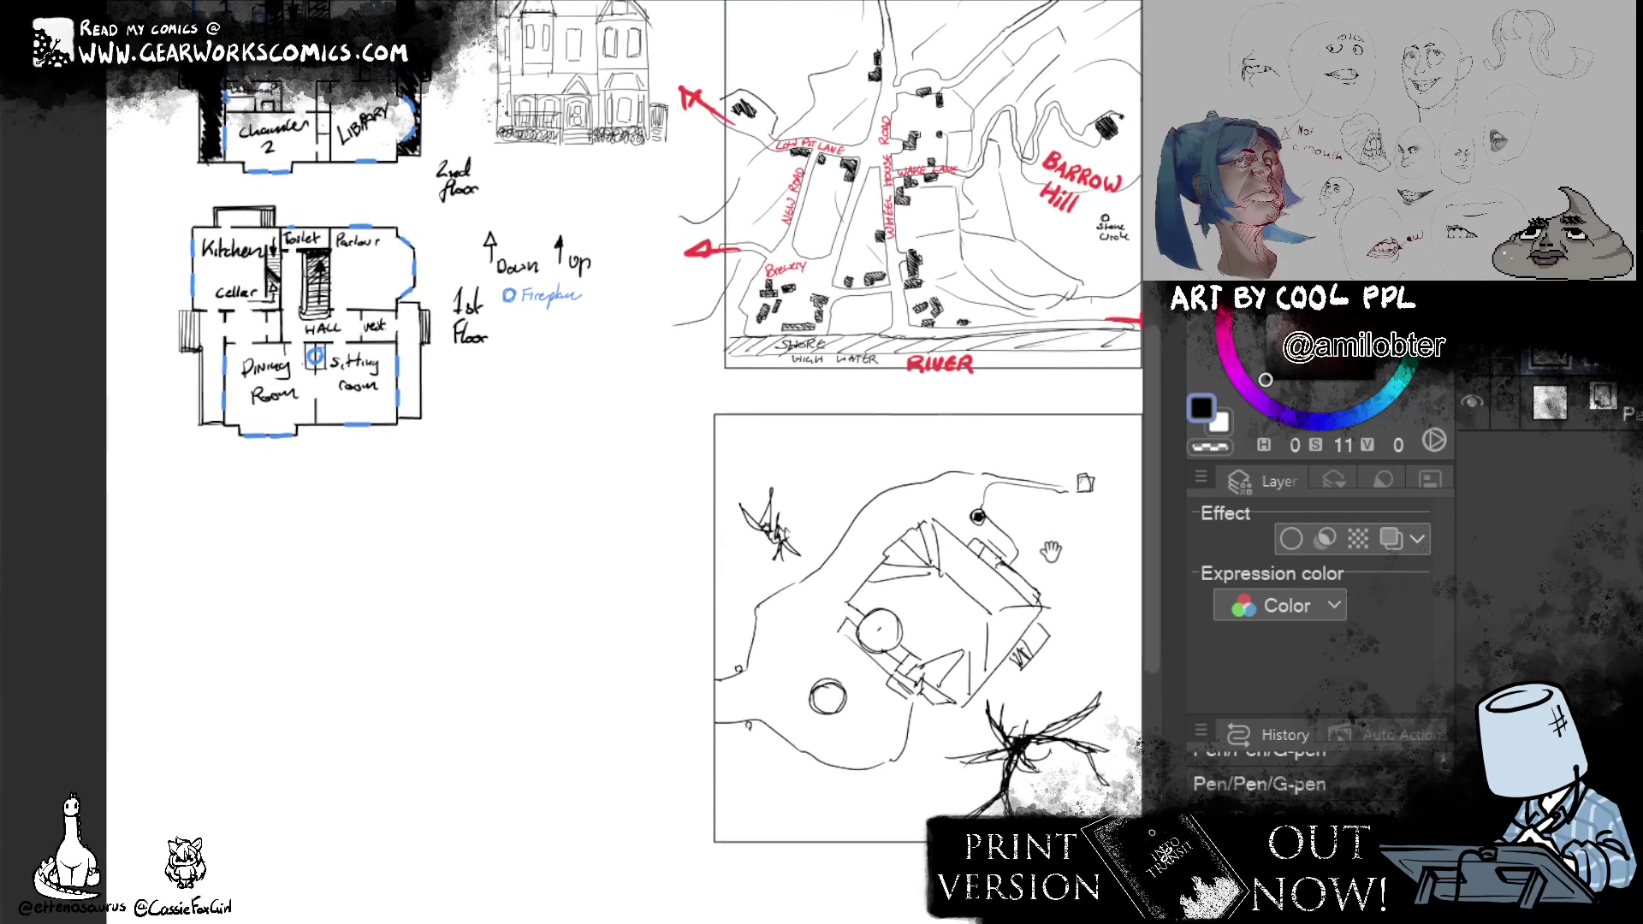
drag(1049, 550, 1052, 542)
mouse_move(441, 693)
mouse_down()
mouse_move(563, 644)
mouse_move(685, 632)
mouse_up()
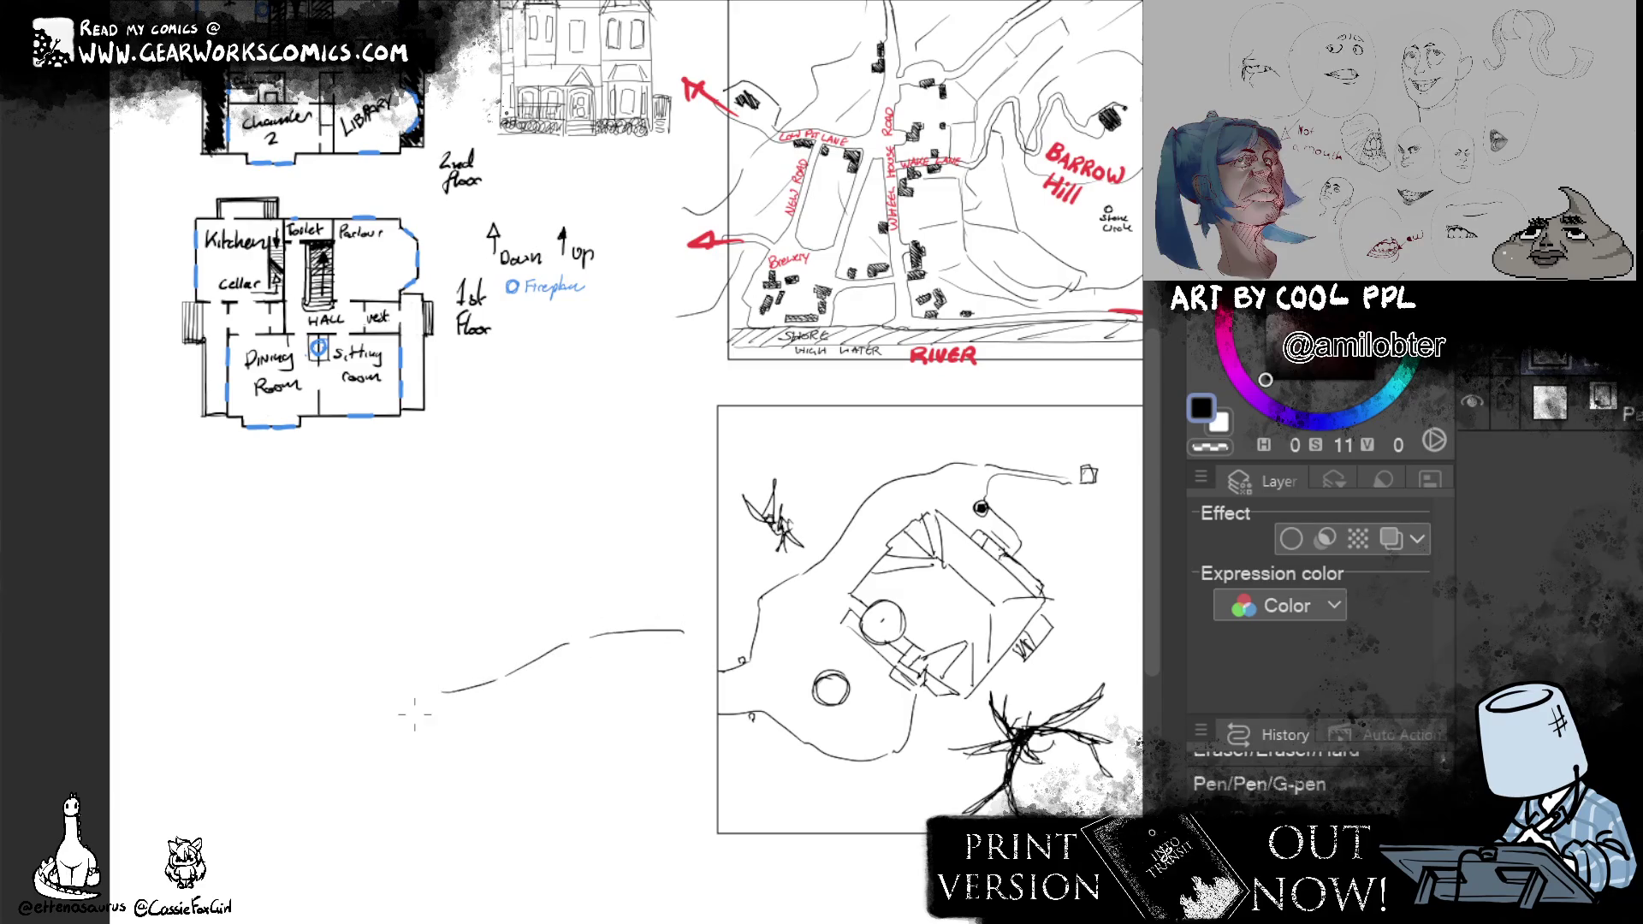
drag(376, 693, 129, 636)
key(ctrl+z)
drag(367, 697, 110, 638)
scroll(763, 771, down, 1)
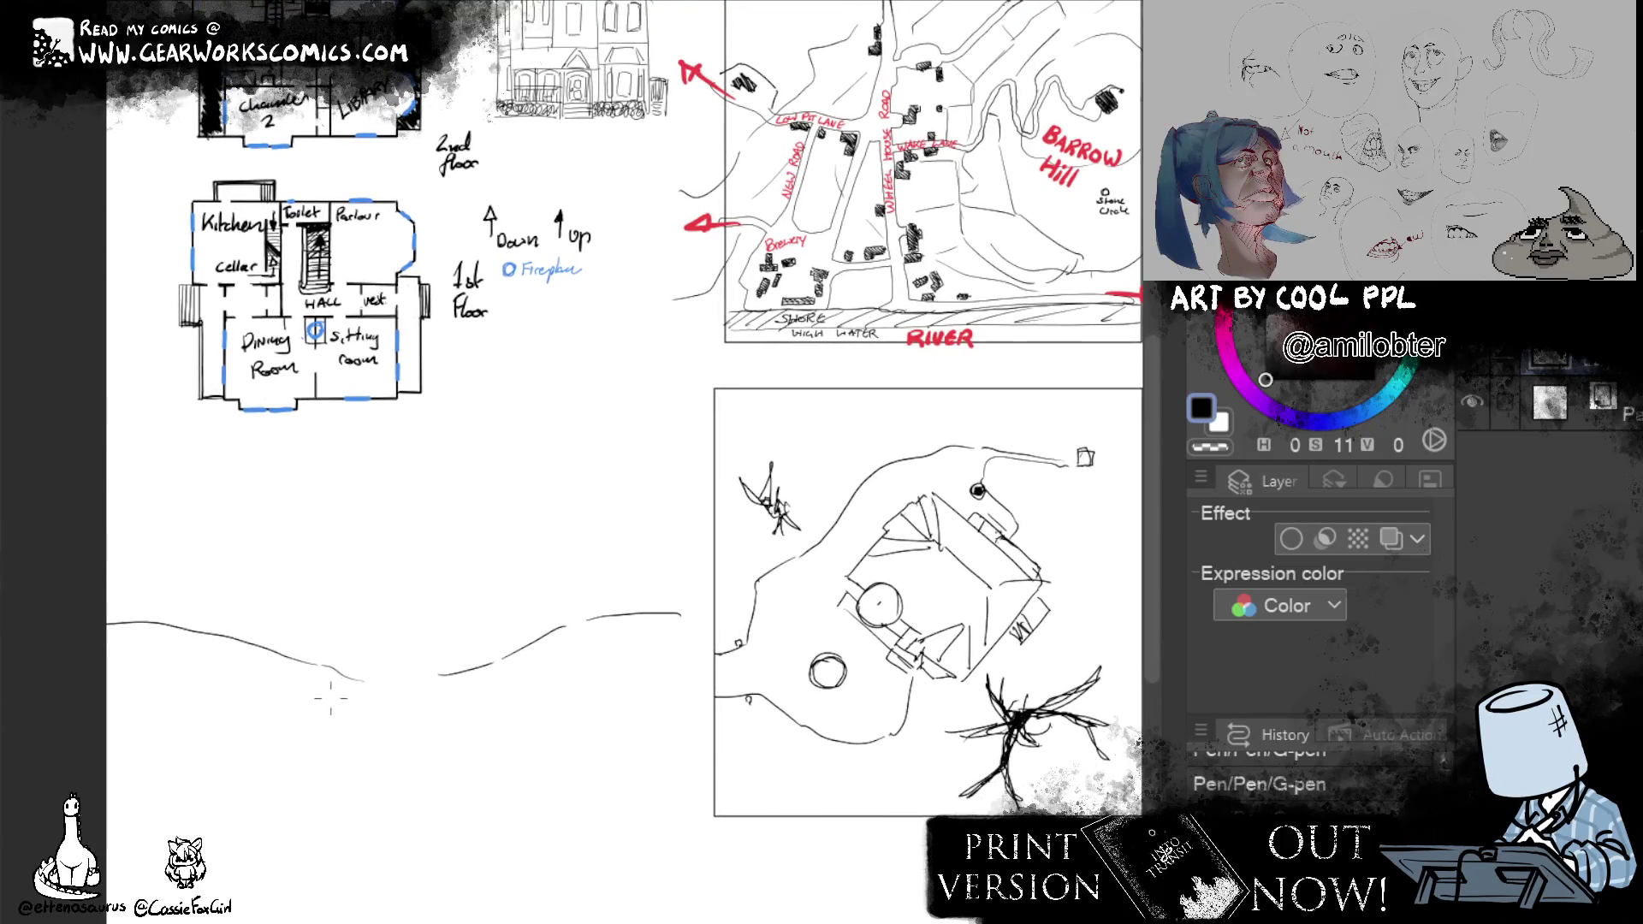
mouse_move(332, 708)
mouse_down()
mouse_move(336, 725)
mouse_move(349, 700)
mouse_up()
scroll(411, 703, up, 1)
scroll(411, 704, up, 1)
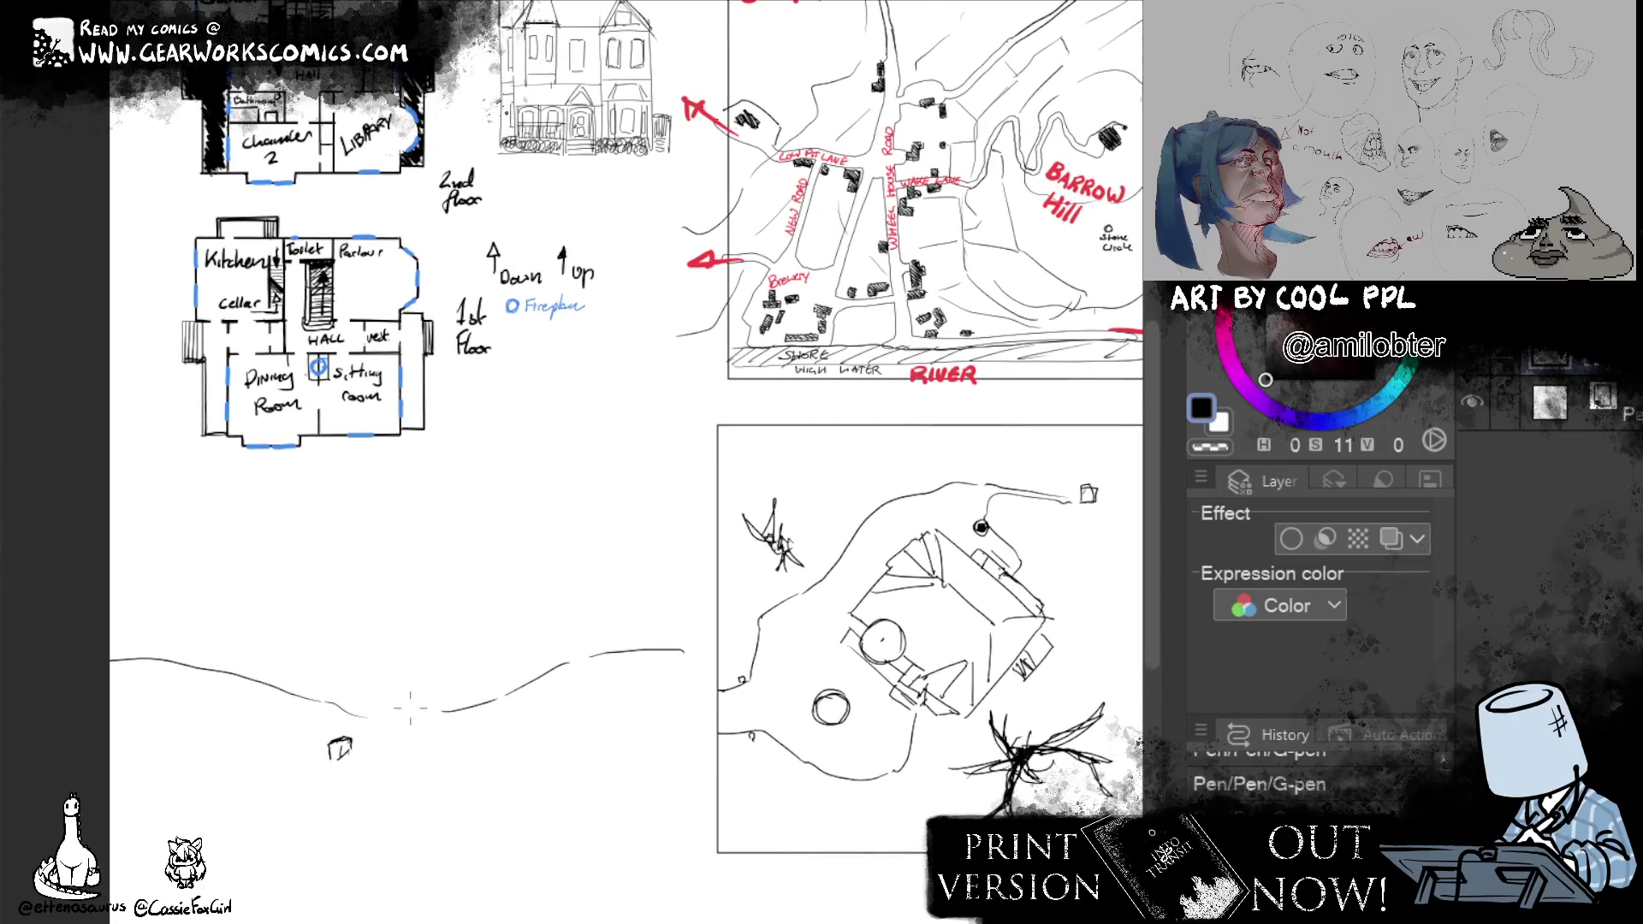
mouse_move(393, 723)
mouse_down()
mouse_move(362, 754)
mouse_move(498, 704)
mouse_up()
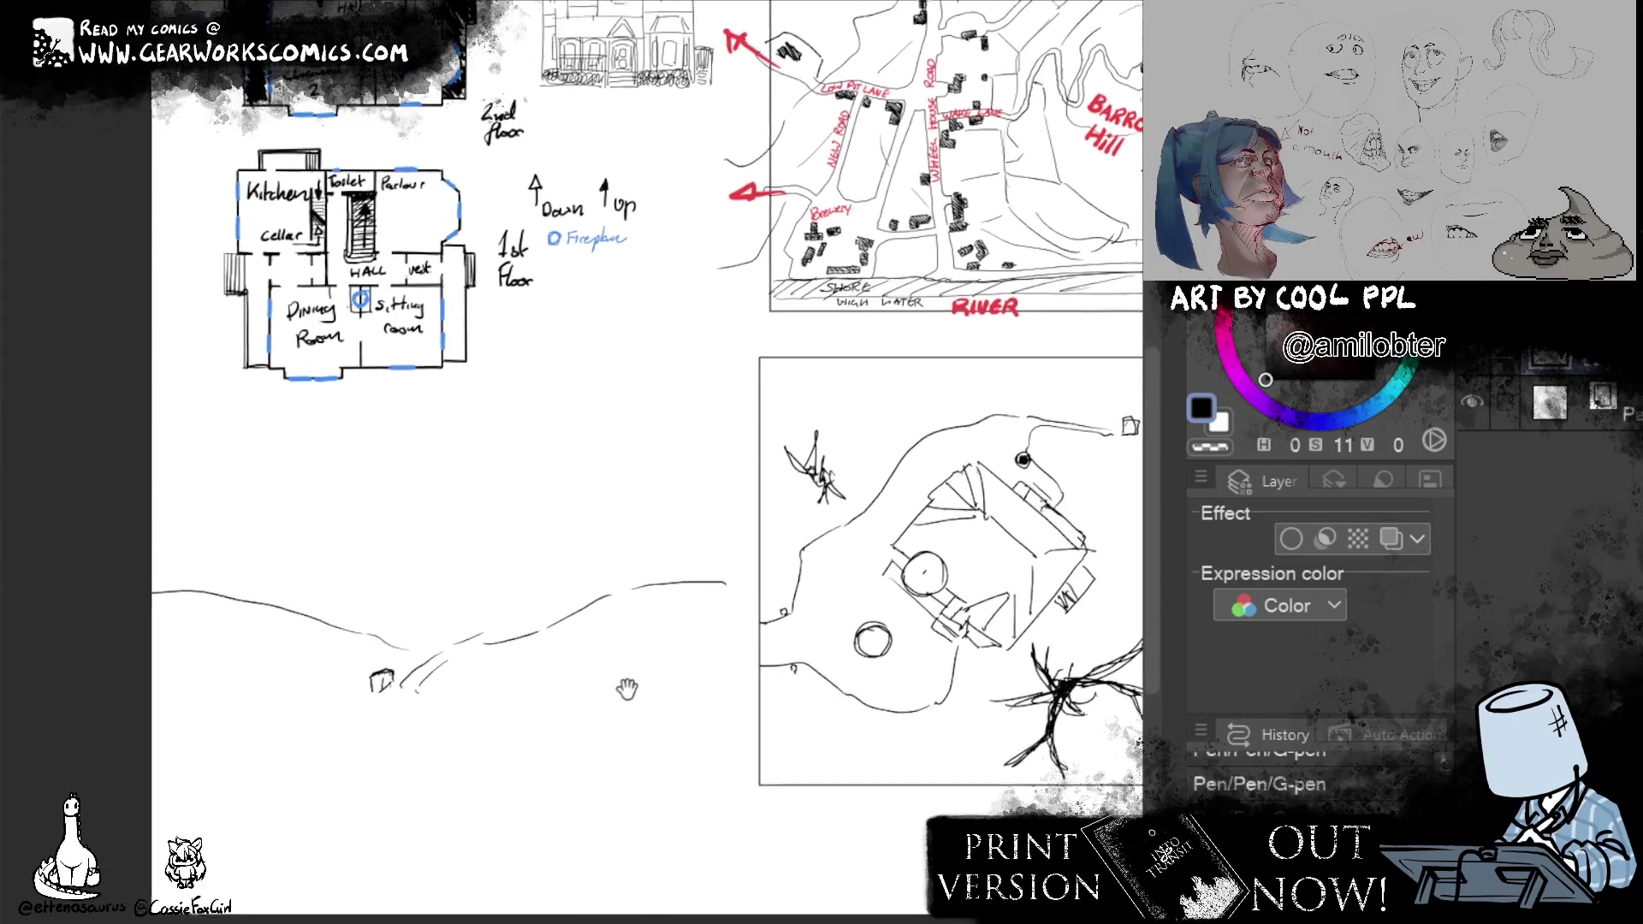
drag(377, 641, 573, 603)
drag(400, 626, 335, 630)
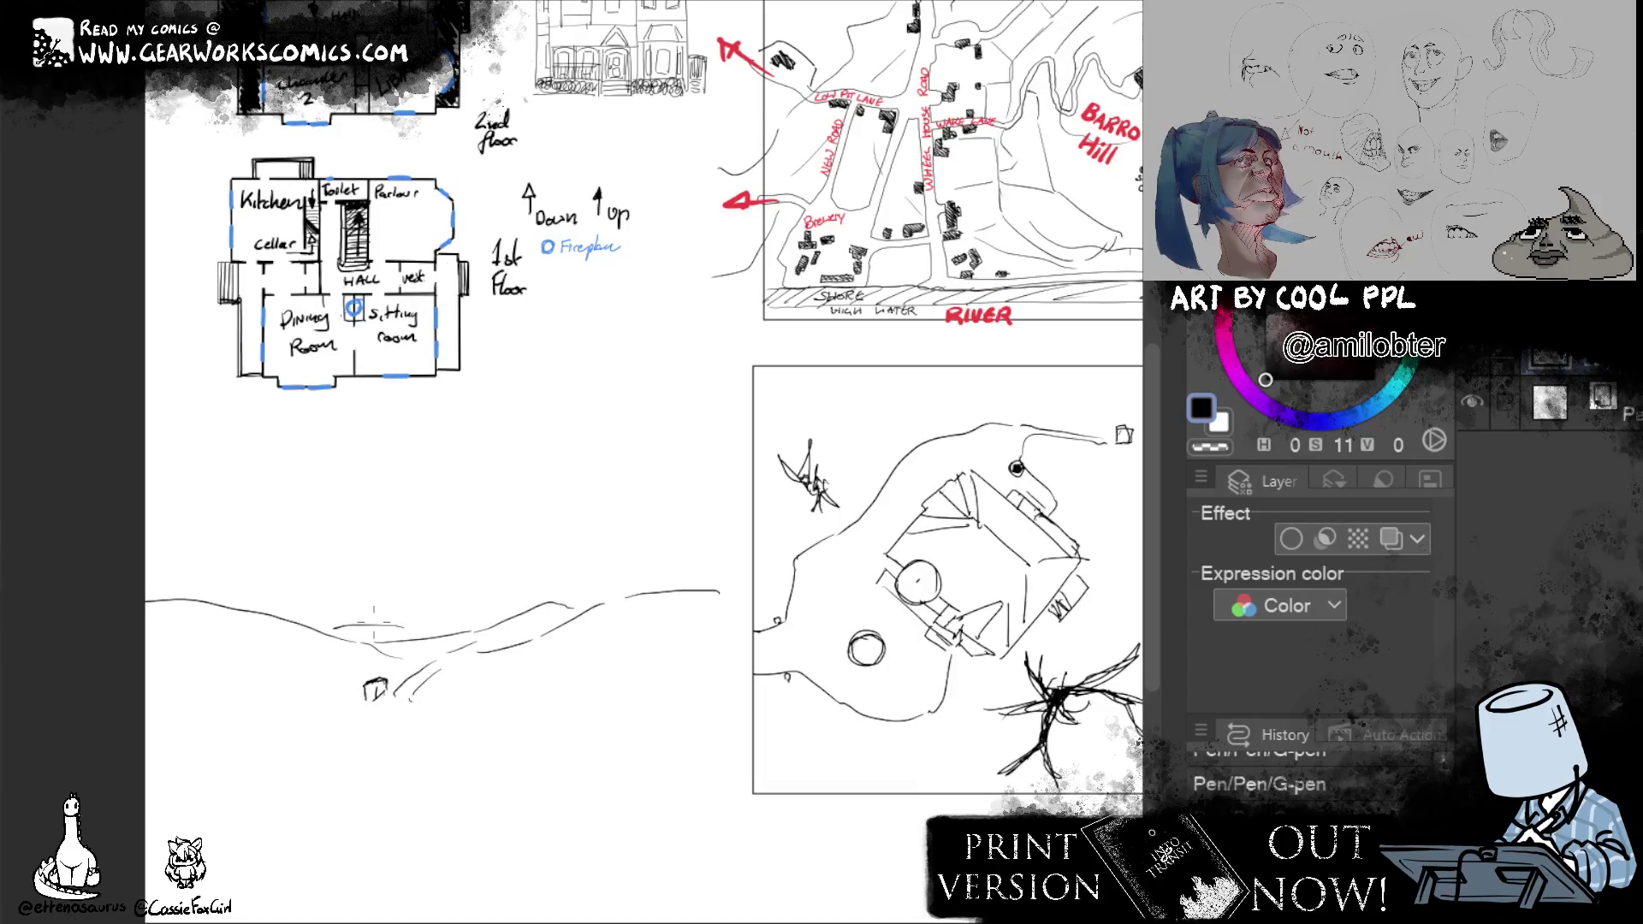
drag(775, 689, 585, 596)
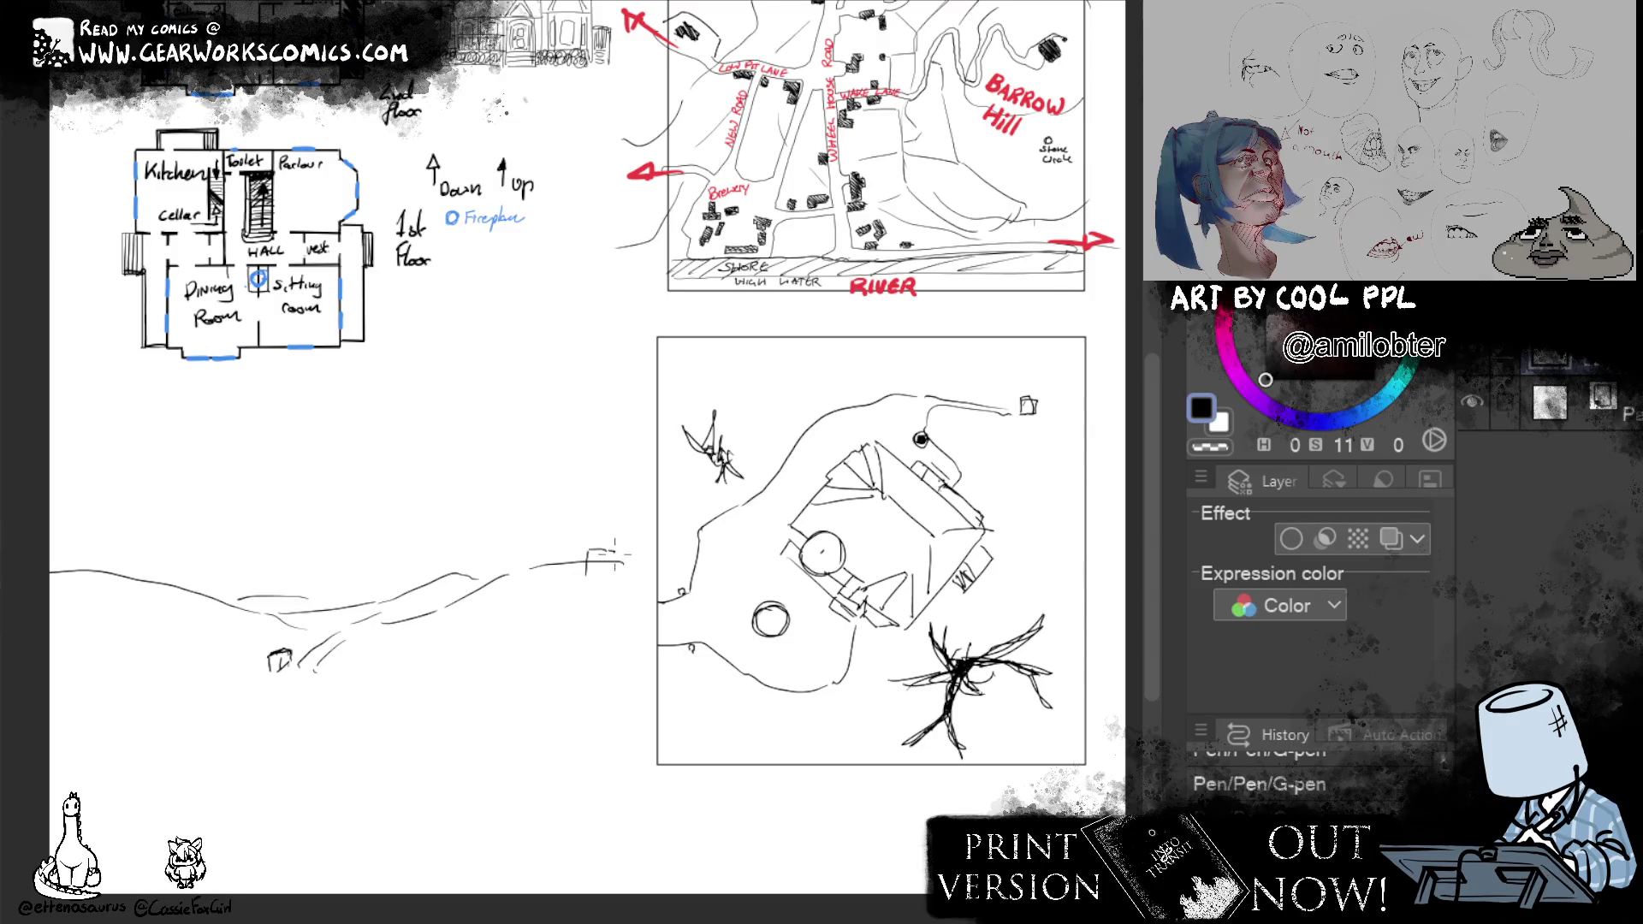
drag(588, 579, 609, 577)
key(ctrl+z)
drag(613, 570, 635, 581)
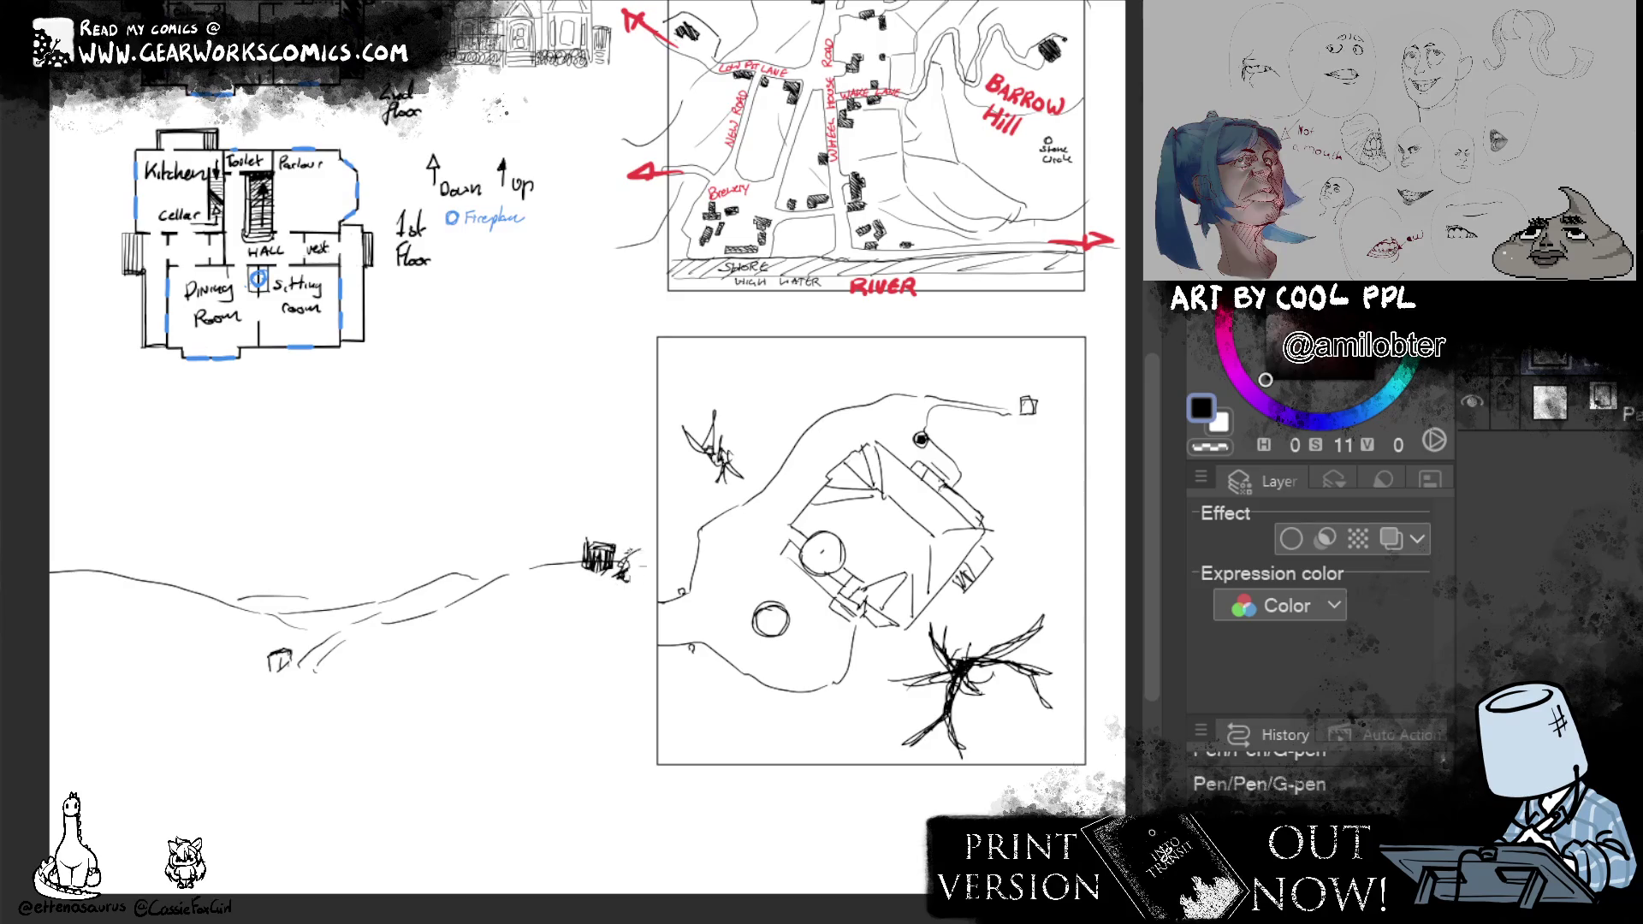
drag(450, 653, 486, 664)
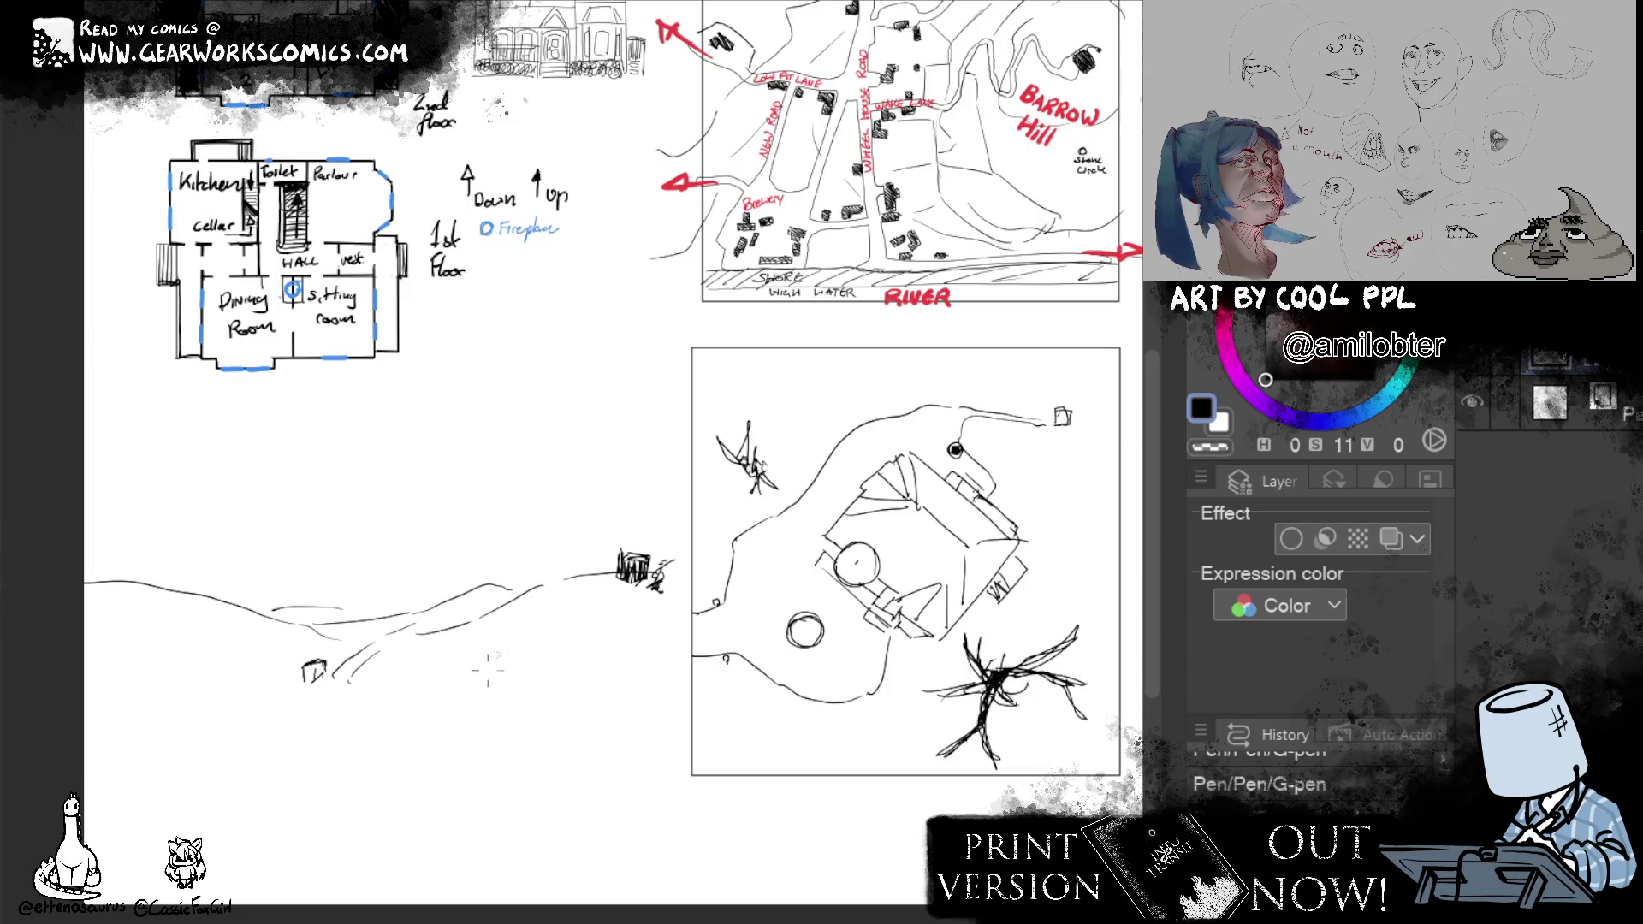
mouse_move(524, 602)
mouse_down()
mouse_move(562, 585)
mouse_move(573, 652)
mouse_move(508, 632)
mouse_move(570, 666)
mouse_up()
mouse_move(518, 667)
mouse_down()
mouse_move(562, 647)
mouse_move(509, 678)
mouse_move(588, 654)
mouse_move(438, 727)
mouse_move(568, 714)
mouse_move(586, 670)
mouse_up()
mouse_move(516, 726)
mouse_down()
mouse_move(539, 700)
mouse_move(558, 724)
mouse_move(474, 714)
mouse_move(504, 697)
mouse_move(559, 722)
mouse_move(536, 726)
mouse_up()
key(ctrl+z)
drag(507, 693, 526, 711)
drag(514, 703, 521, 724)
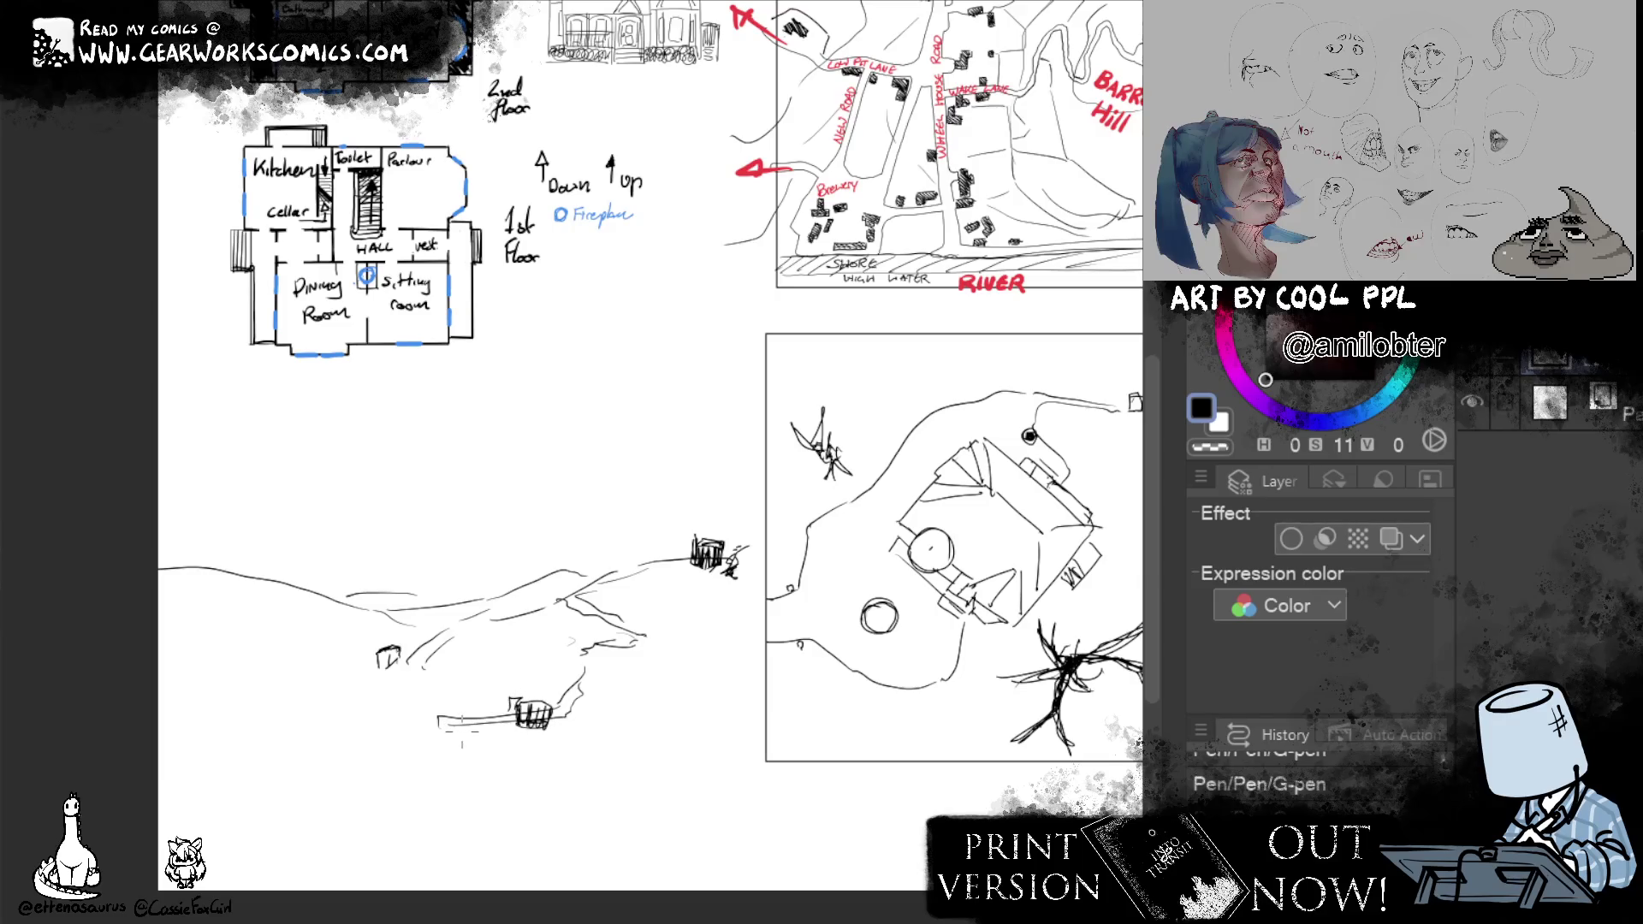
key(ctrl+z)
key(ctrl+z)
key(ctrl+z)
key(ctrl+z)
key(ctrl+z)
key(ctrl+z)
key(ctrl+z)
key(ctrl+z)
key(ctrl+z)
key(ctrl+z)
key(ctrl+z)
key(ctrl+z)
key(ctrl+z)
key(ctrl+z)
key(ctrl+z)
key(ctrl+z)
key(ctrl+z)
key(ctrl+y)
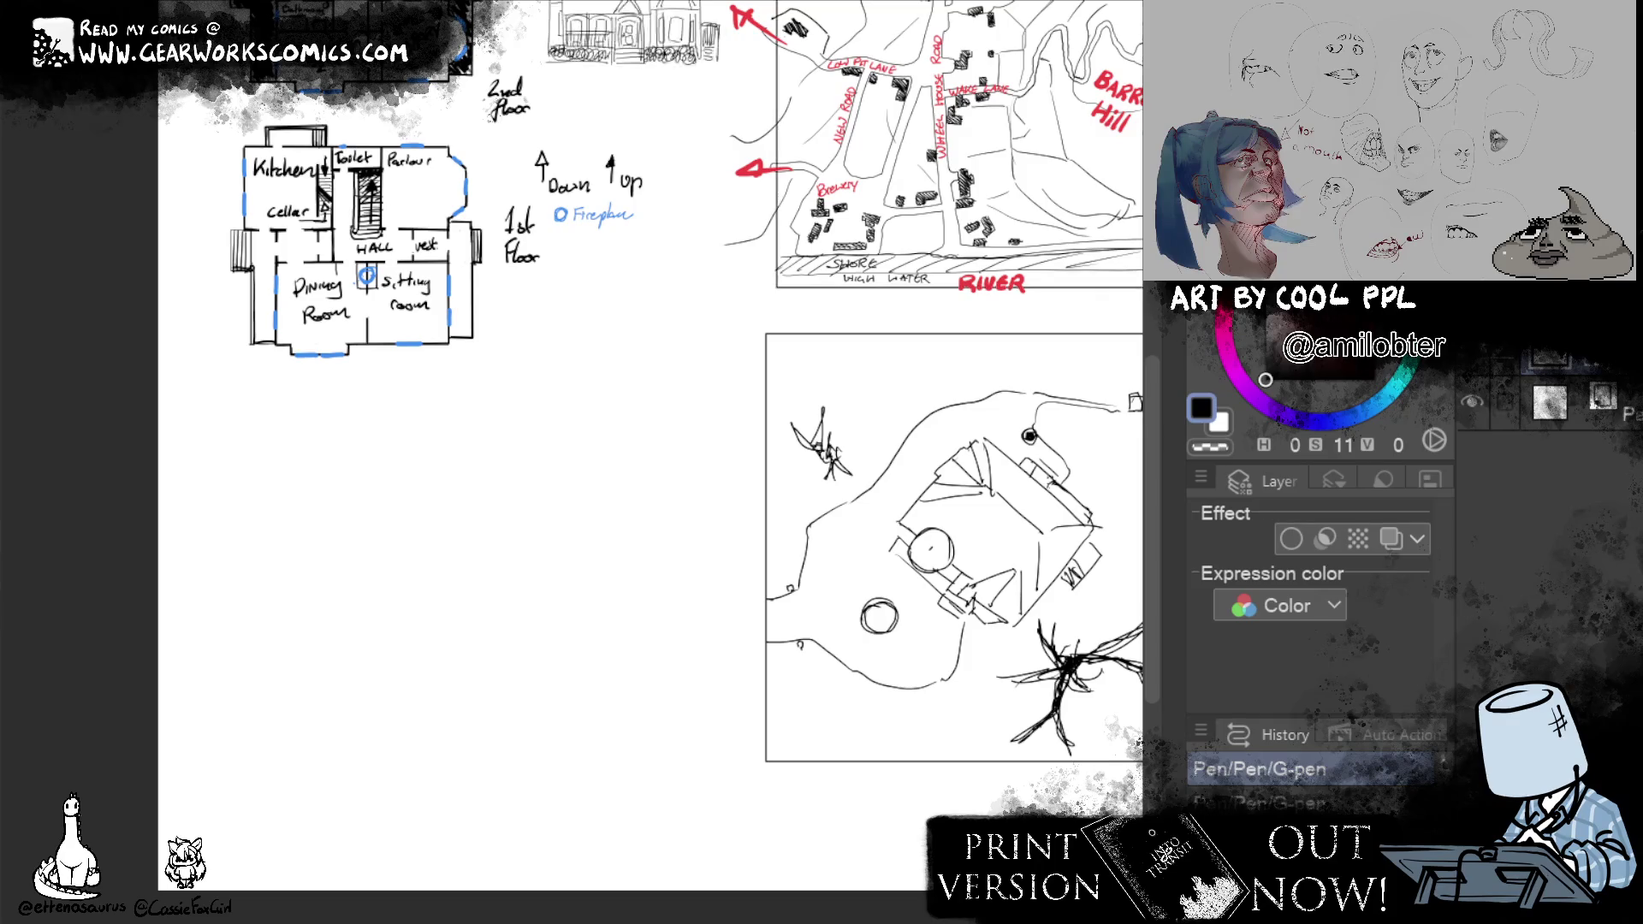
key(ctrl+z)
Free Transform the lower map copy: move it left, skew and flatten it into a perspective view, and commit.
key(ctrl+y)
key(ctrl+y)
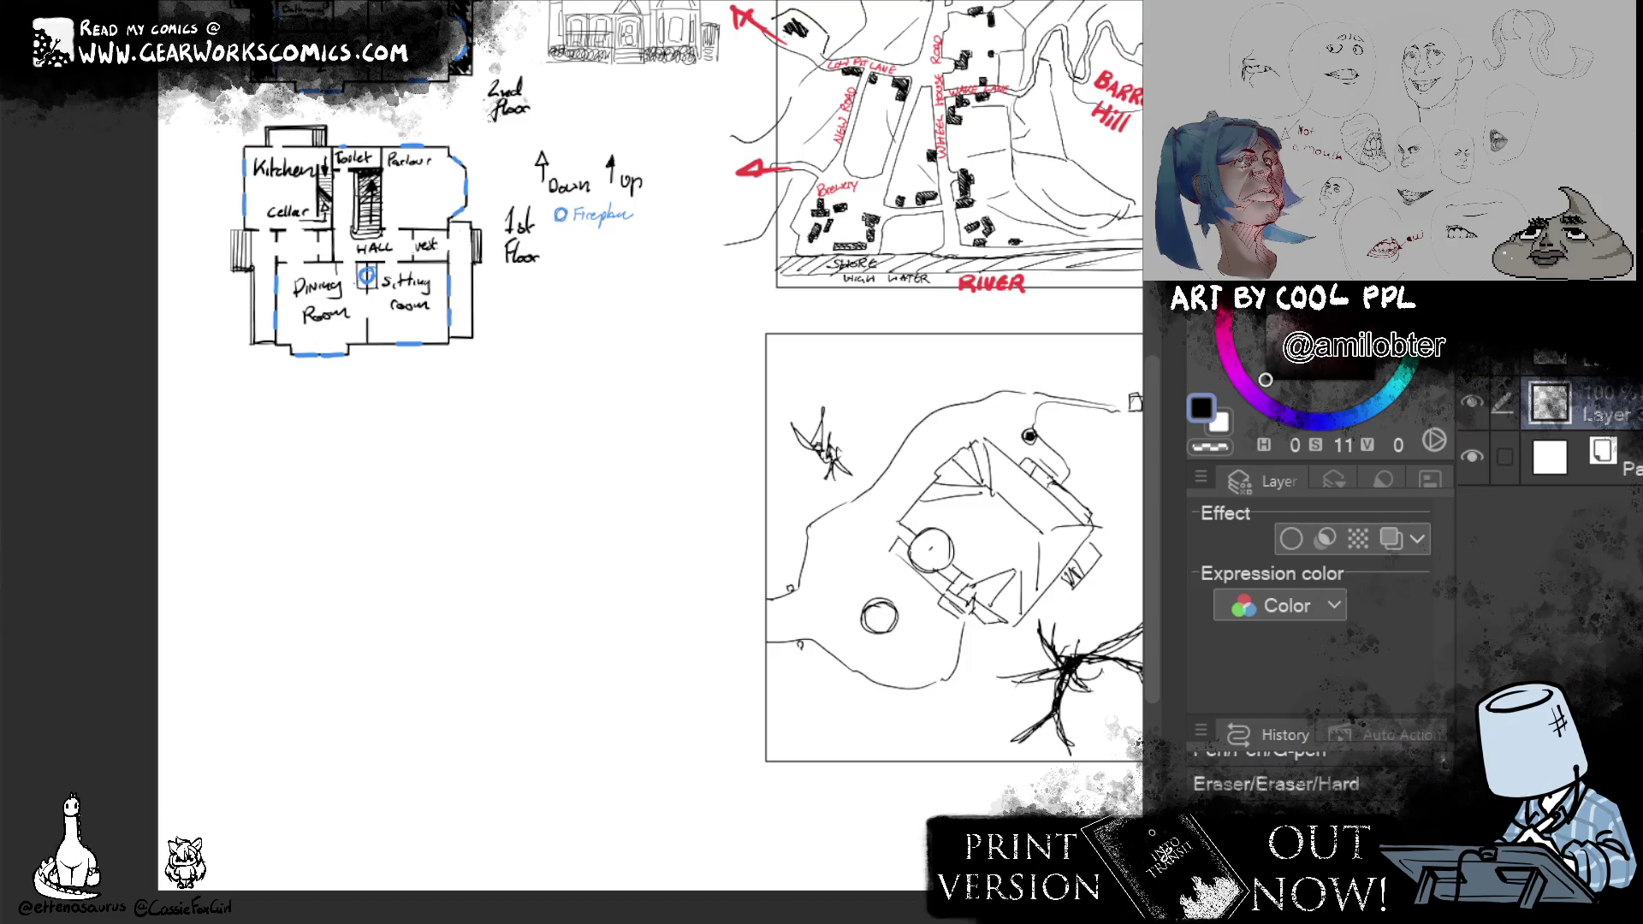
key(ctrl+t)
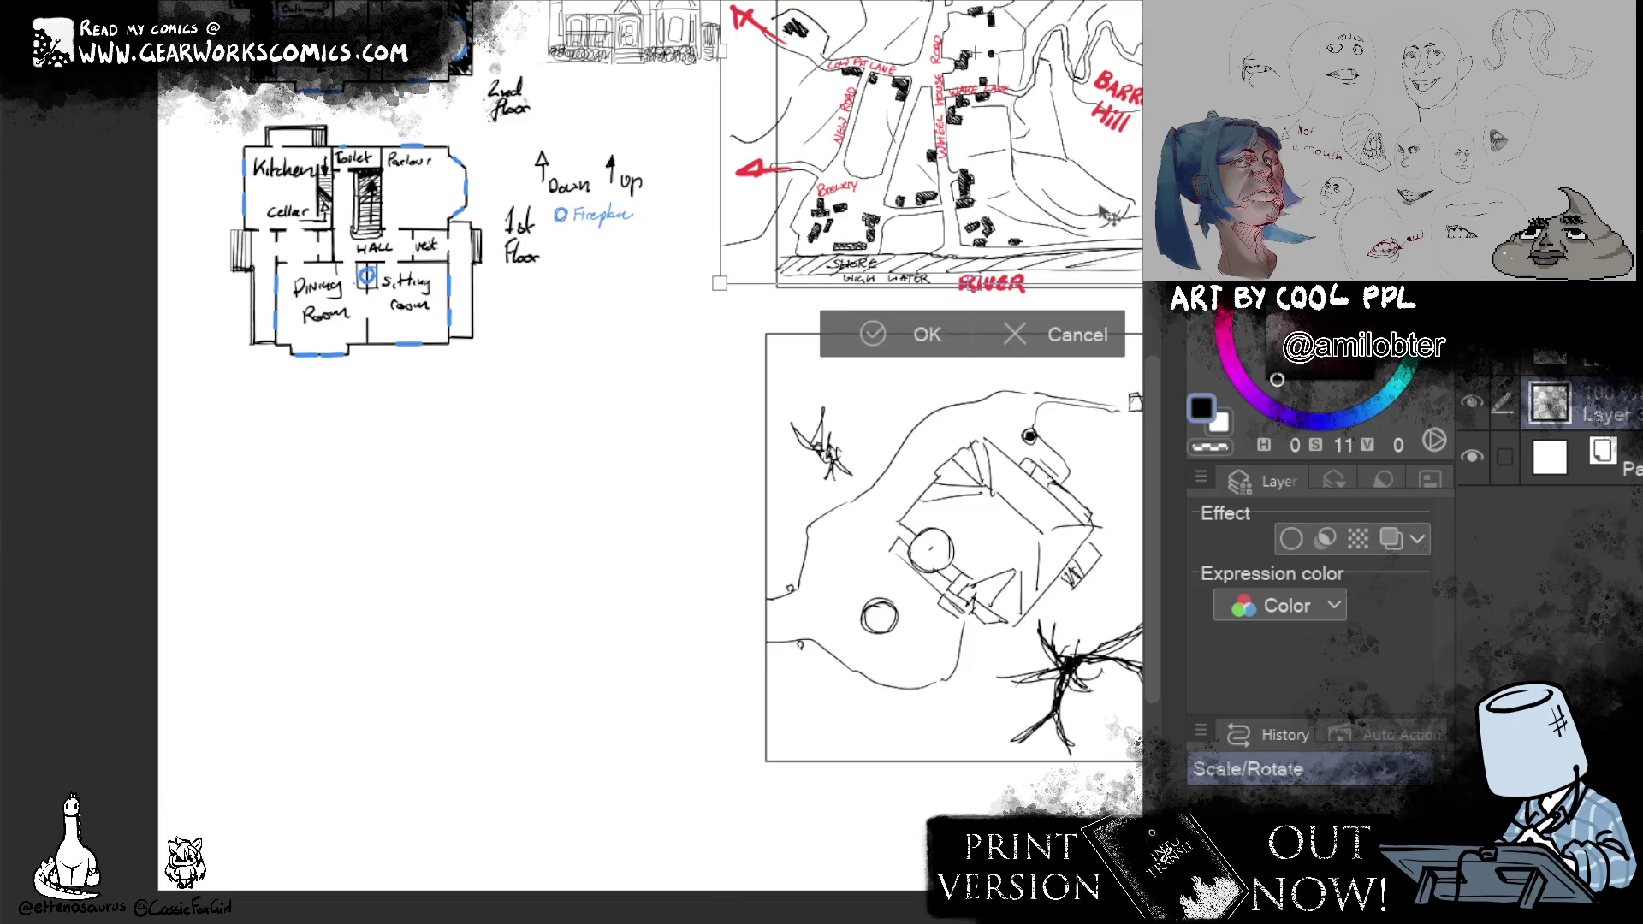
drag(1097, 219, 610, 742)
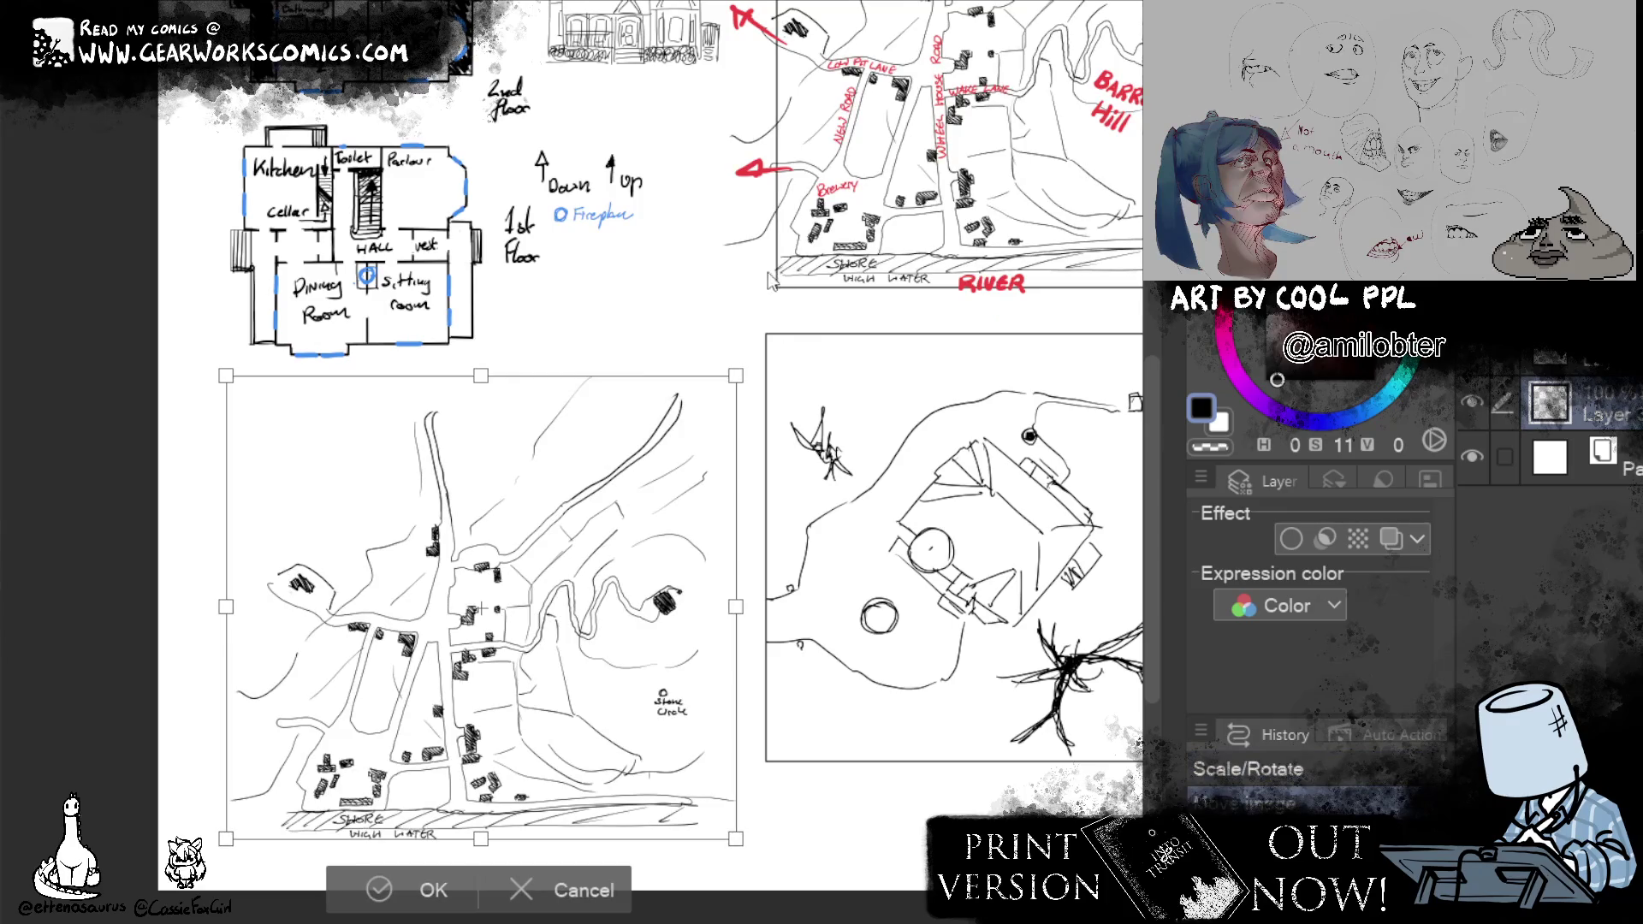
drag(481, 382, 486, 654)
mouse_move(732, 658)
mouse_down()
mouse_move(712, 587)
mouse_move(593, 590)
mouse_up()
key(Return)
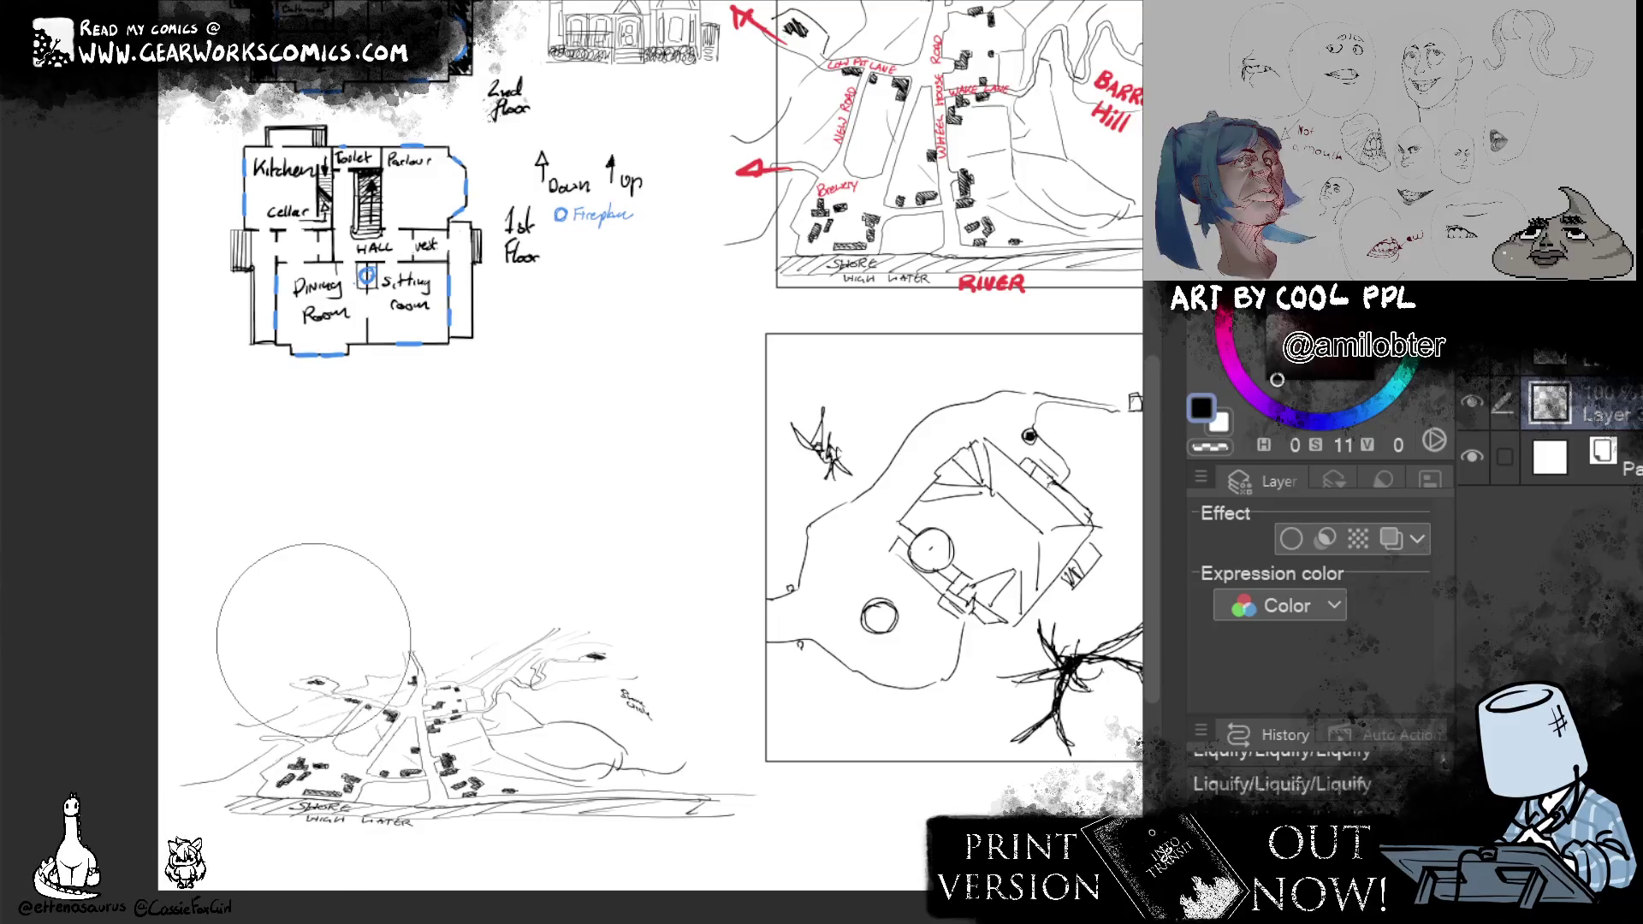
scroll(578, 515, up, 3)
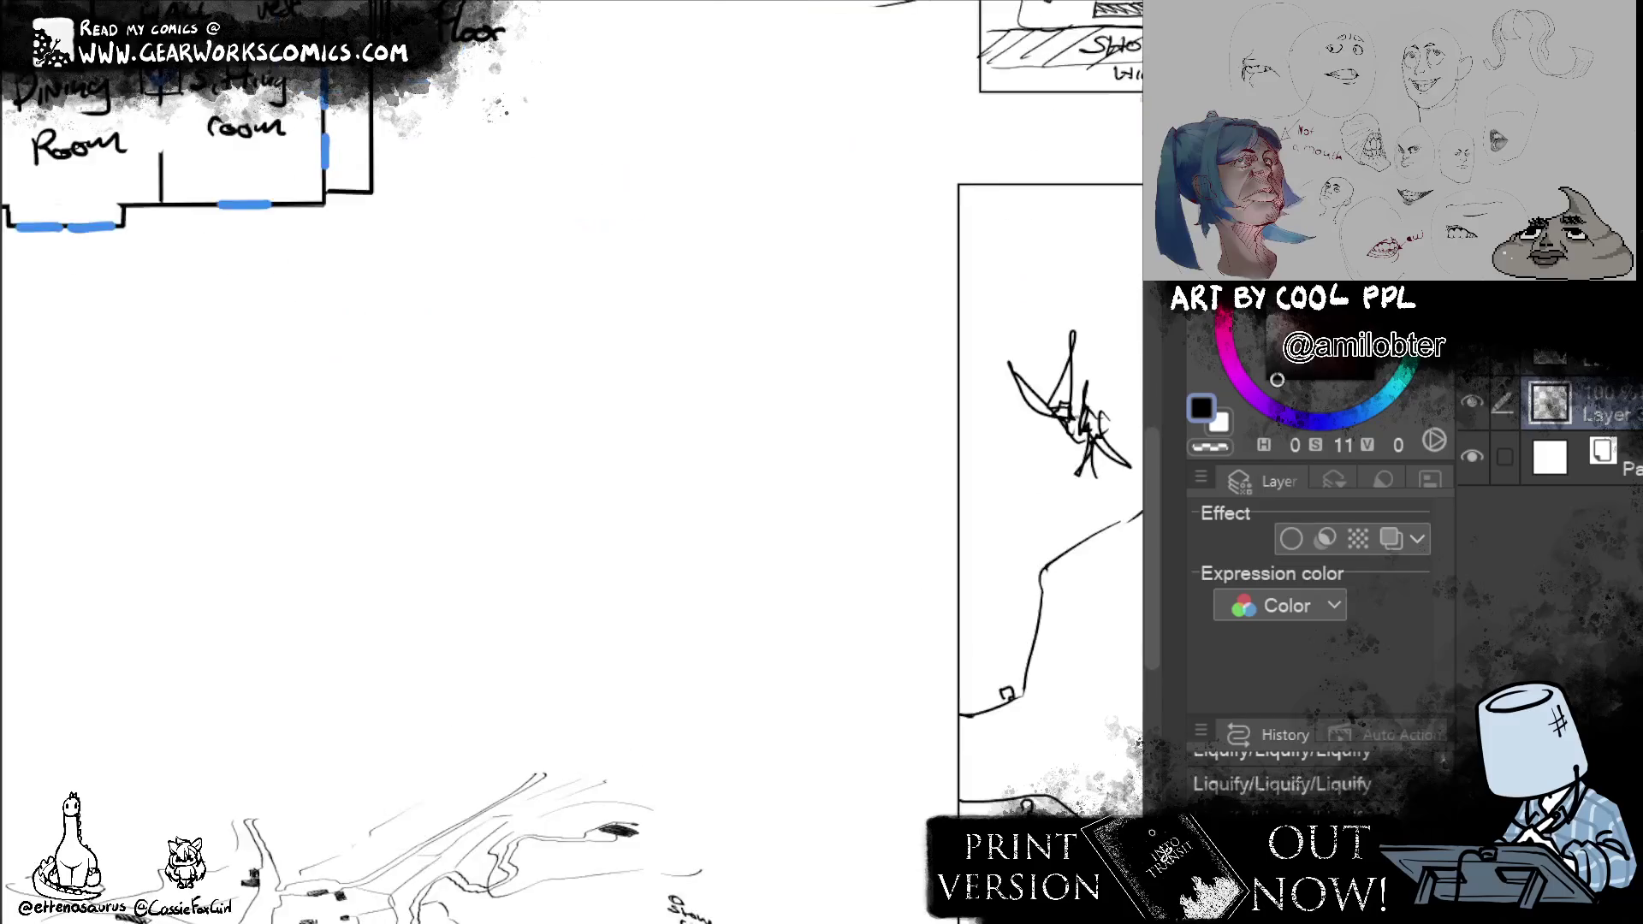
Blacken the hilltop building and hatch several town-centre buildings, erasing a stray mark.
drag(969, 654, 967, 338)
mouse_move(763, 496)
mouse_down()
mouse_move(760, 530)
mouse_move(801, 531)
mouse_move(776, 514)
mouse_move(770, 529)
mouse_move(785, 532)
mouse_move(779, 501)
mouse_move(793, 500)
mouse_move(775, 511)
mouse_move(794, 543)
mouse_move(758, 538)
mouse_move(801, 549)
mouse_move(826, 511)
mouse_move(814, 544)
mouse_up()
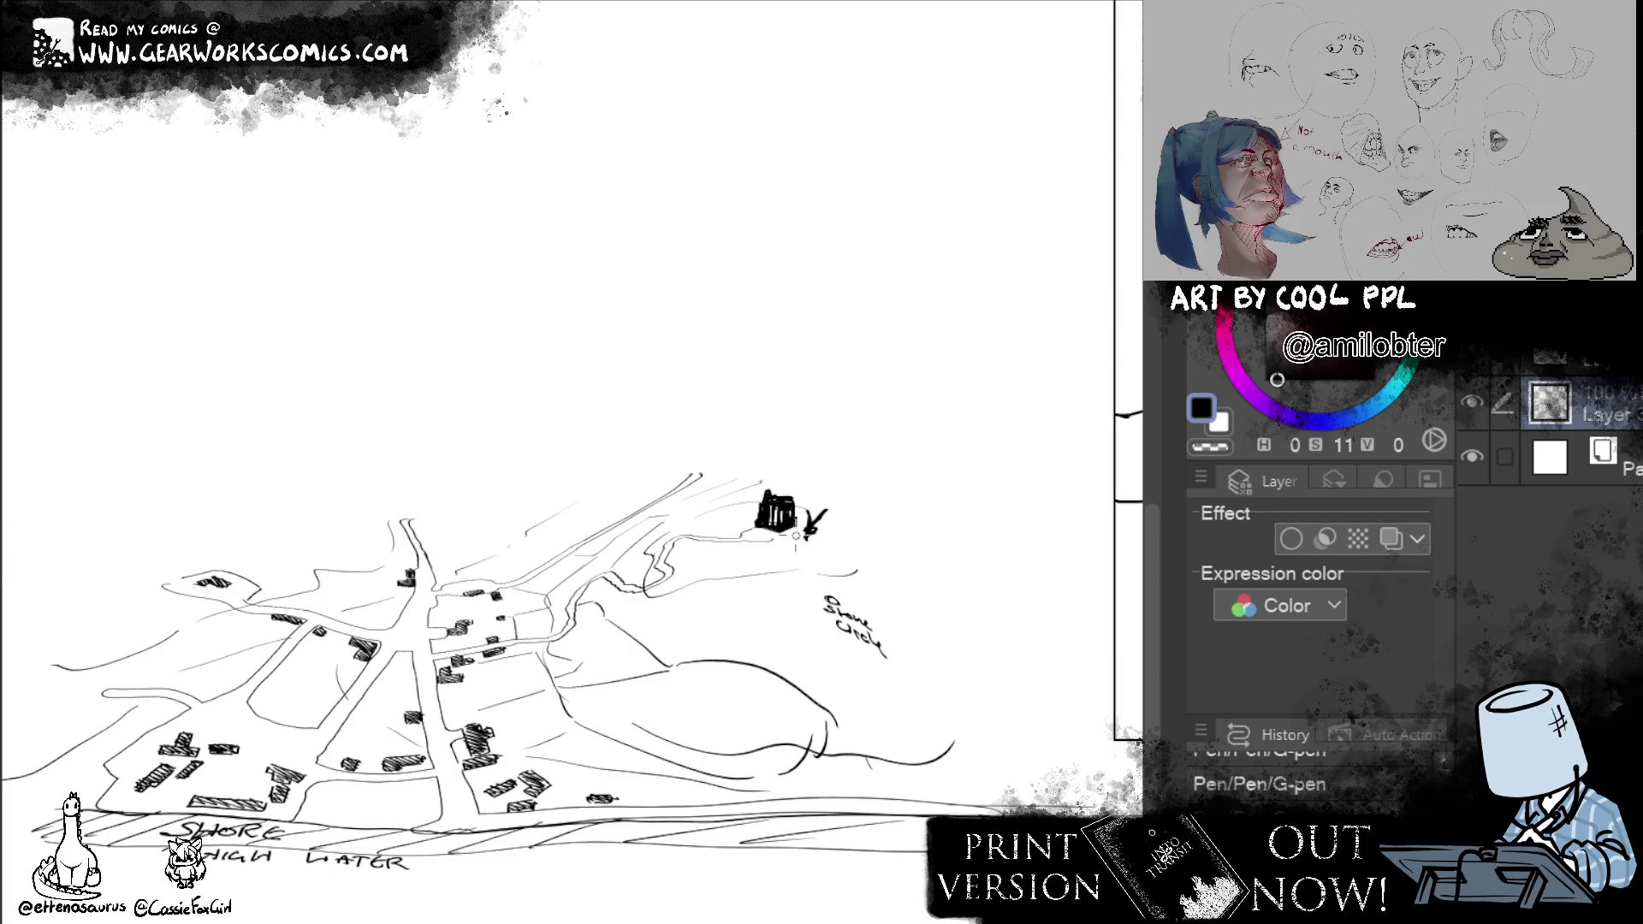
mouse_move(483, 629)
mouse_down()
mouse_move(485, 665)
mouse_move(519, 651)
mouse_move(455, 667)
mouse_move(479, 662)
mouse_up()
drag(447, 631, 455, 657)
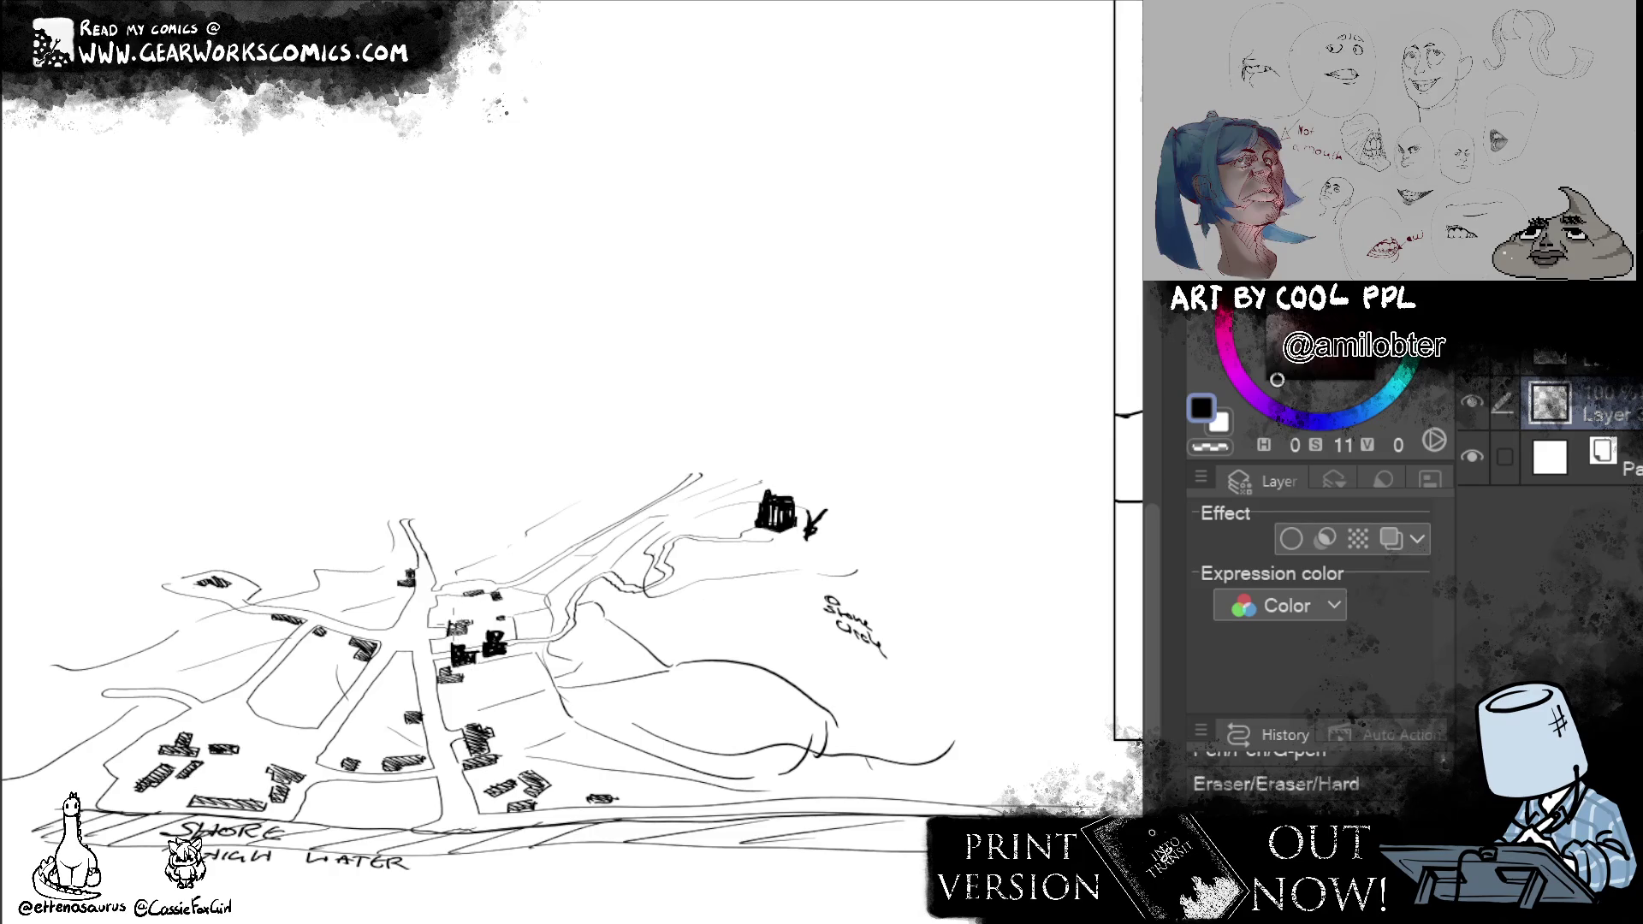
drag(461, 619, 488, 633)
mouse_move(472, 576)
mouse_down()
mouse_move(467, 605)
mouse_move(503, 617)
mouse_up()
Fill the small buildings along the town's bottom and lower-middle streets solid black.
mouse_move(514, 771)
mouse_down()
mouse_move(528, 759)
mouse_move(542, 775)
mouse_move(503, 801)
mouse_move(514, 786)
mouse_move(612, 803)
mouse_up()
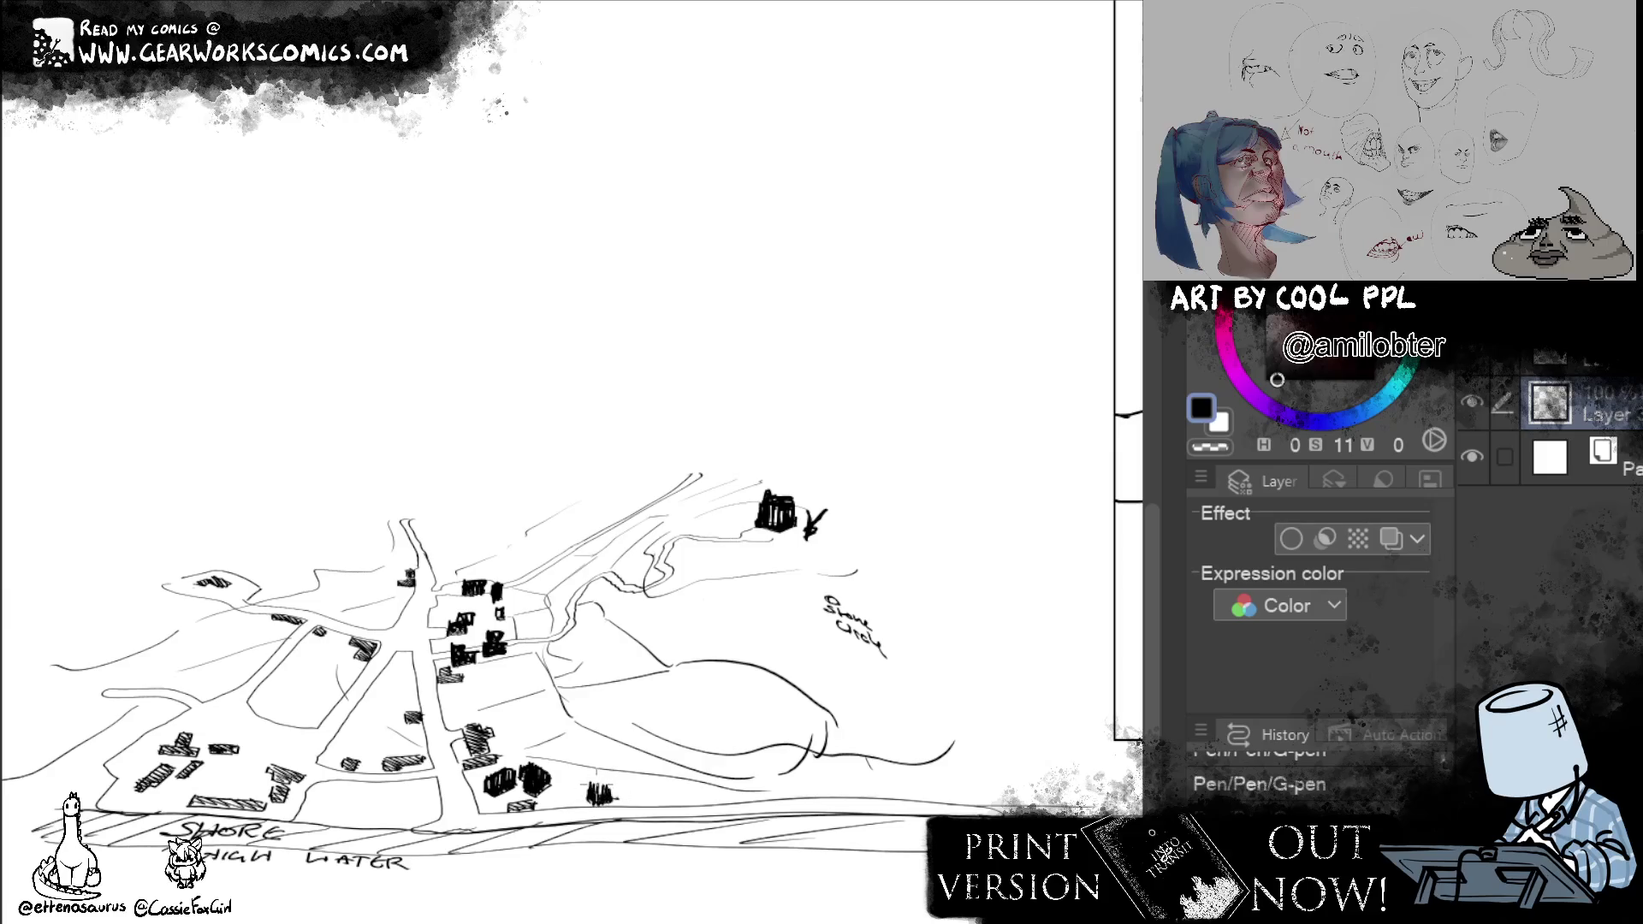
mouse_move(500, 788)
mouse_down()
mouse_move(526, 821)
mouse_move(549, 811)
mouse_move(540, 802)
mouse_up()
mouse_move(462, 708)
mouse_down()
mouse_move(482, 755)
mouse_move(493, 731)
mouse_up()
mouse_move(403, 702)
mouse_down()
mouse_move(411, 737)
mouse_move(424, 729)
mouse_up()
Black in the buildings along the middle, upper and left streets, out to the far-left building.
mouse_move(434, 657)
mouse_down()
mouse_move(441, 688)
mouse_move(476, 686)
mouse_up()
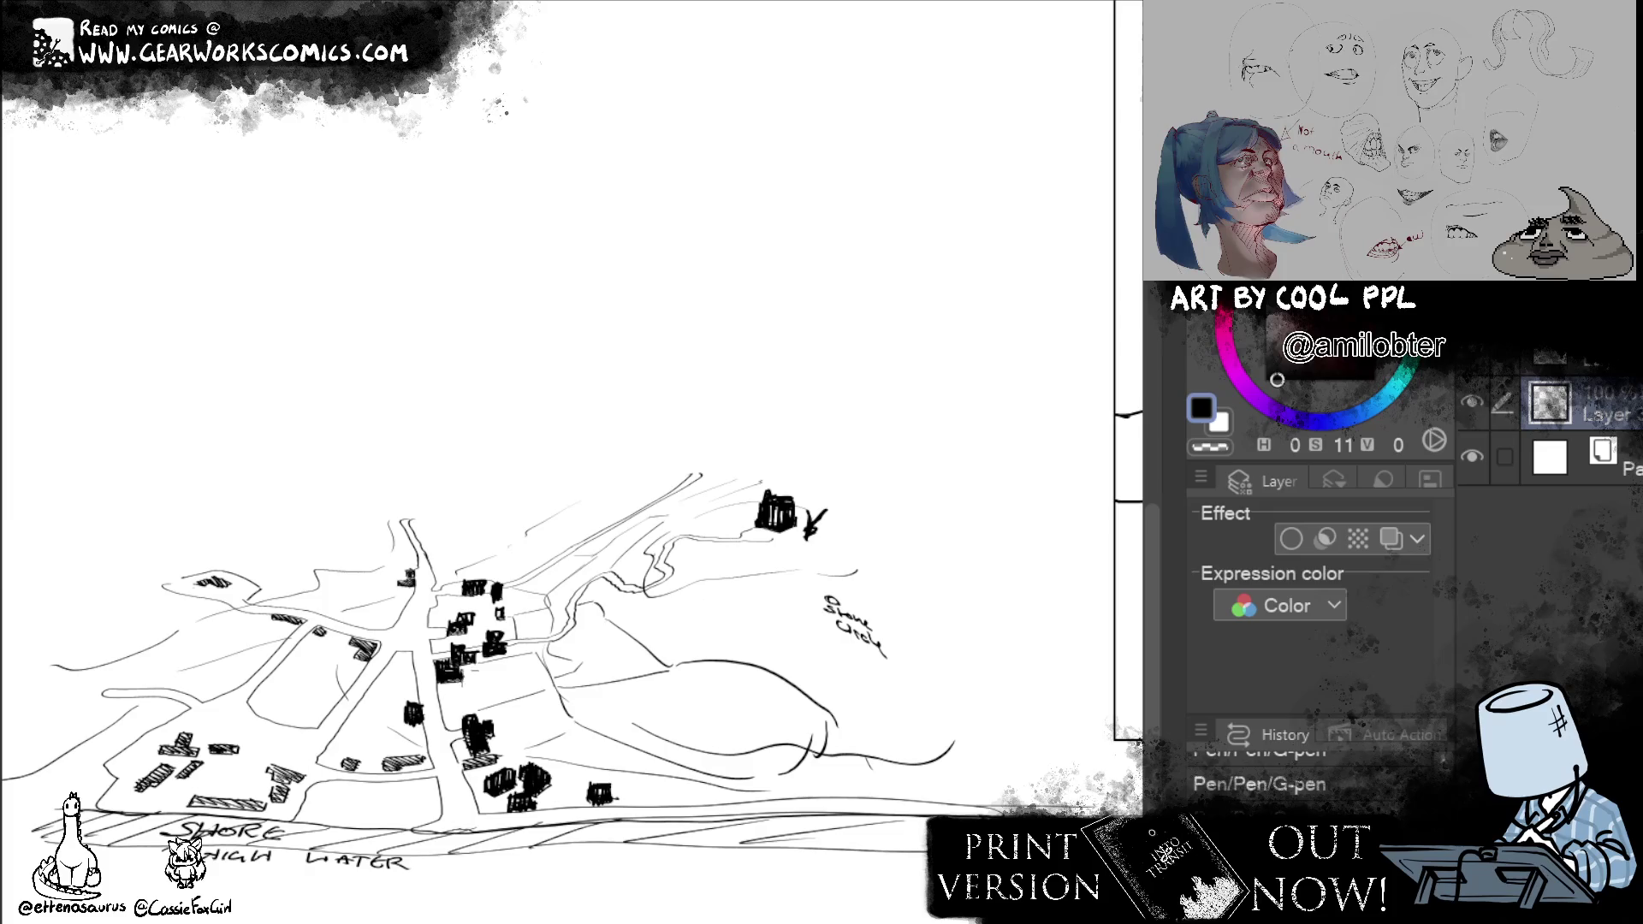
mouse_move(348, 624)
mouse_down()
mouse_move(390, 657)
mouse_move(373, 664)
mouse_up()
drag(392, 562, 413, 591)
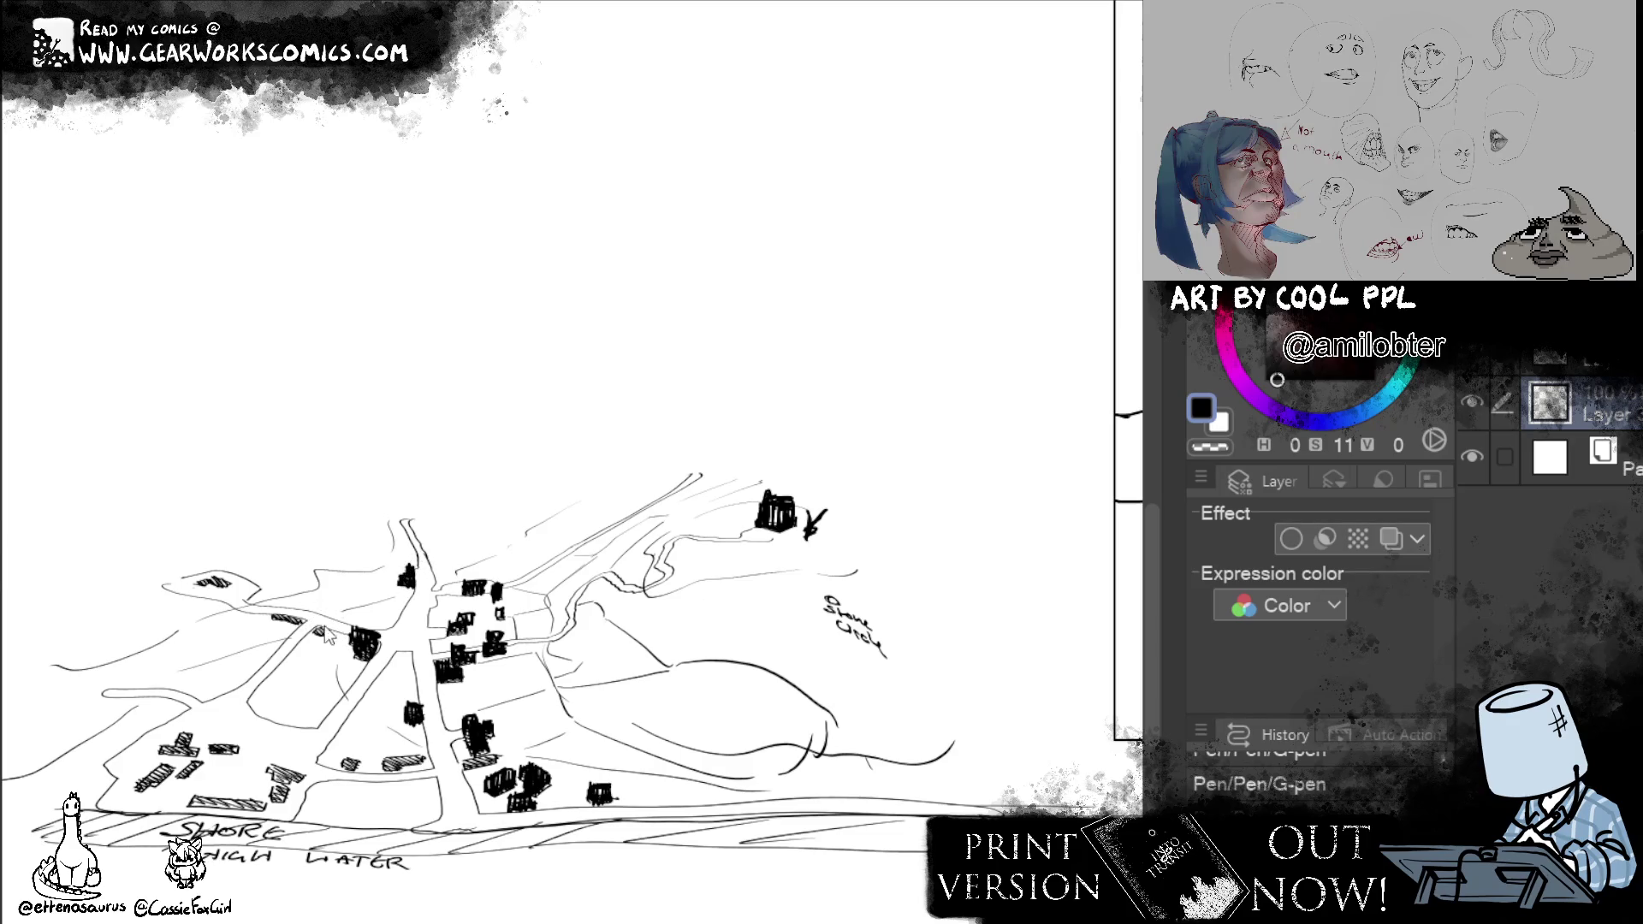
mouse_move(318, 627)
mouse_down()
mouse_move(324, 612)
mouse_move(290, 624)
mouse_move(308, 630)
mouse_up()
drag(195, 564, 228, 593)
Hatch the lower-left buildings just above the SHORE label solid black.
mouse_move(129, 785)
mouse_down()
mouse_move(187, 737)
mouse_move(214, 739)
mouse_up()
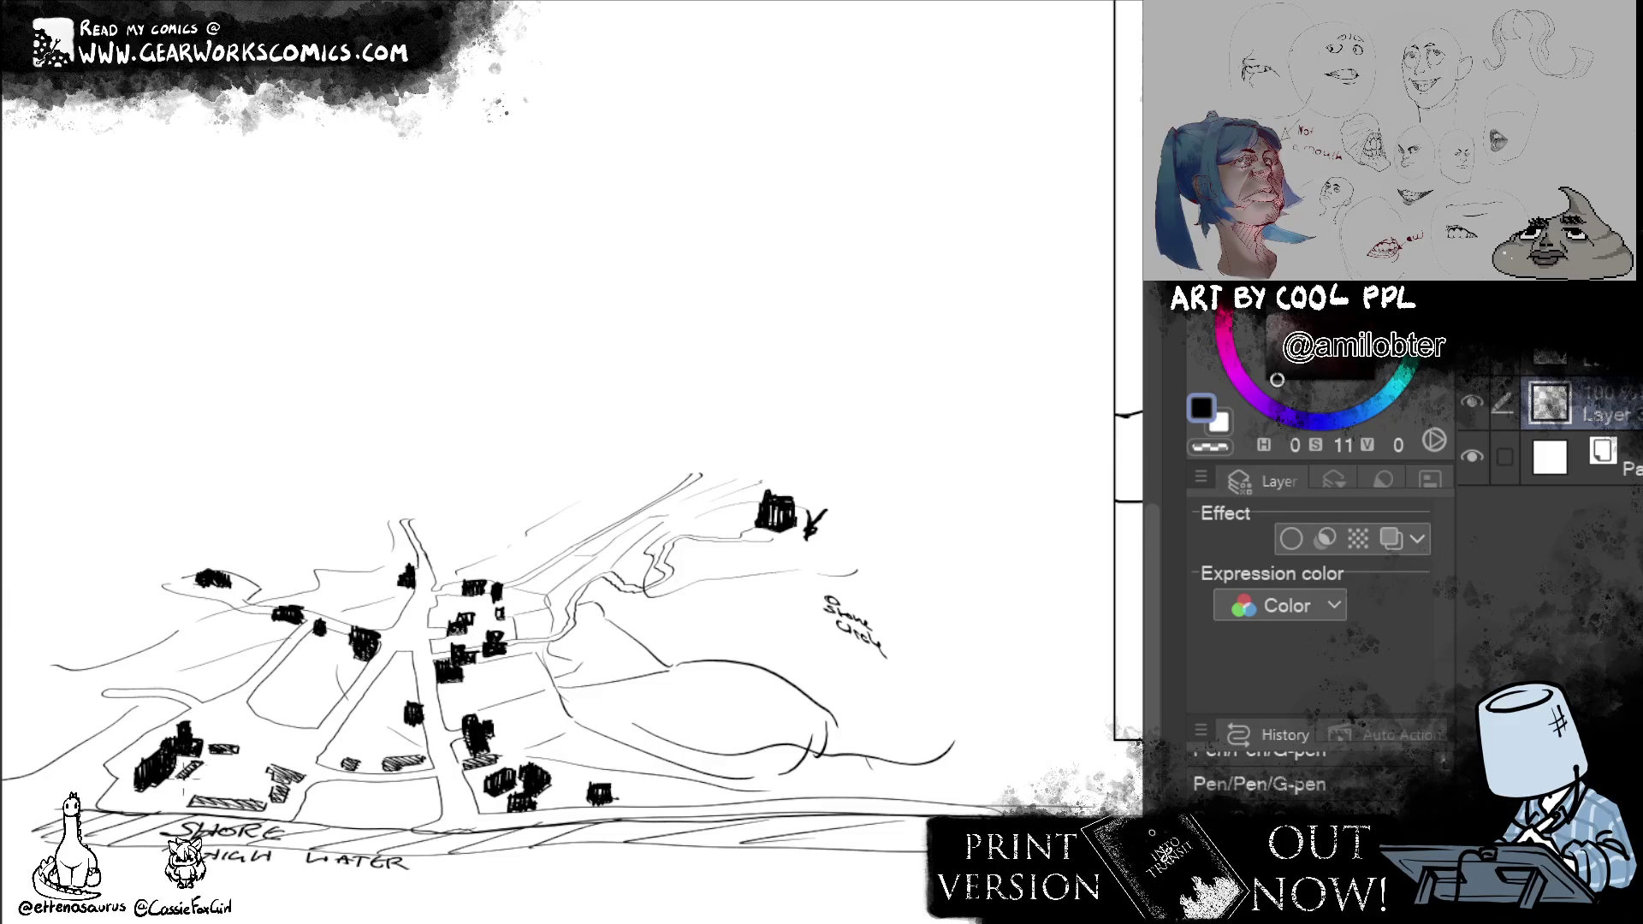
mouse_move(174, 786)
mouse_down()
mouse_move(210, 742)
mouse_move(196, 740)
mouse_move(243, 727)
mouse_up()
mouse_move(190, 809)
mouse_down()
mouse_move(208, 778)
mouse_move(271, 772)
mouse_up()
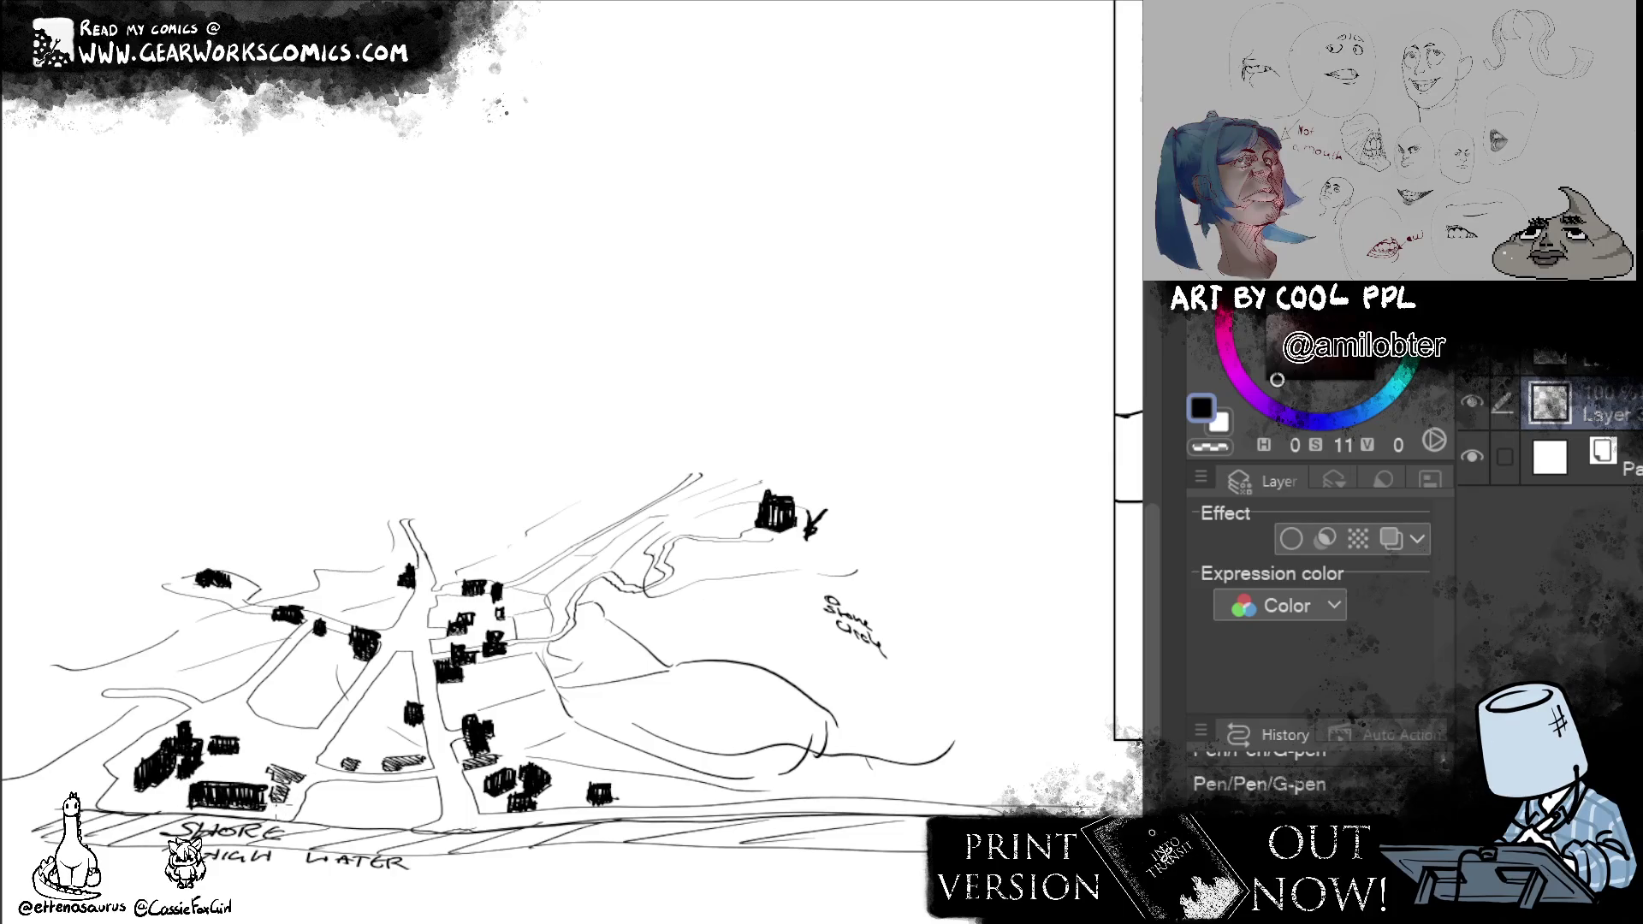
mouse_move(285, 811)
mouse_down()
mouse_move(277, 750)
mouse_move(308, 758)
mouse_up()
Black in the buildings below the road junction and beside the road.
drag(844, 839, 847, 782)
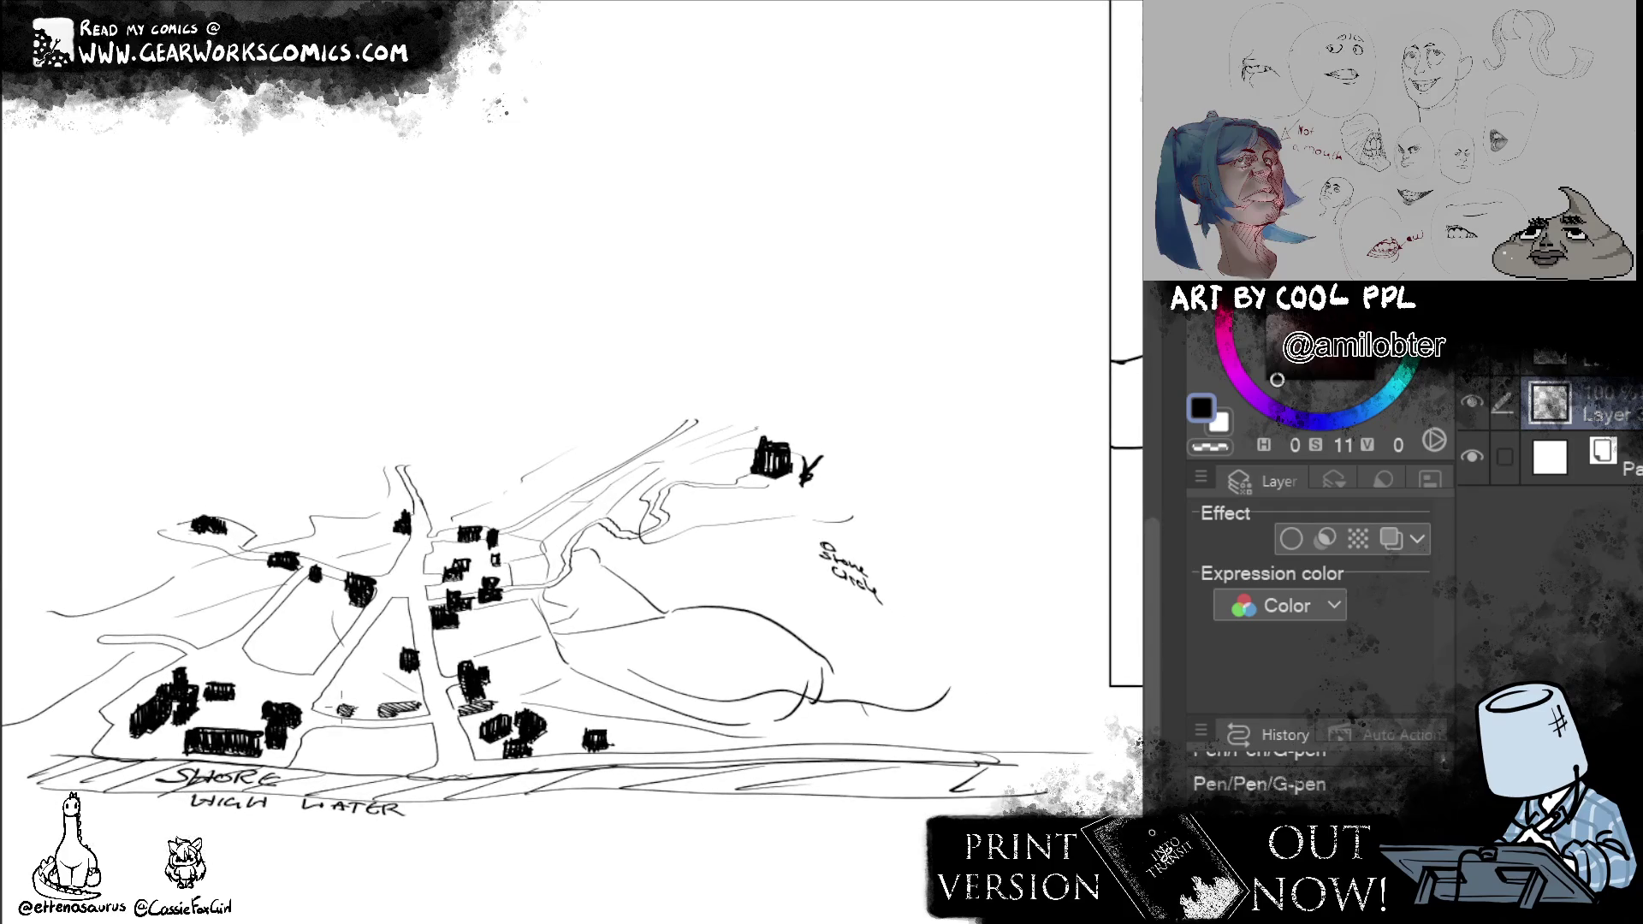
drag(339, 693, 355, 713)
drag(370, 723, 421, 690)
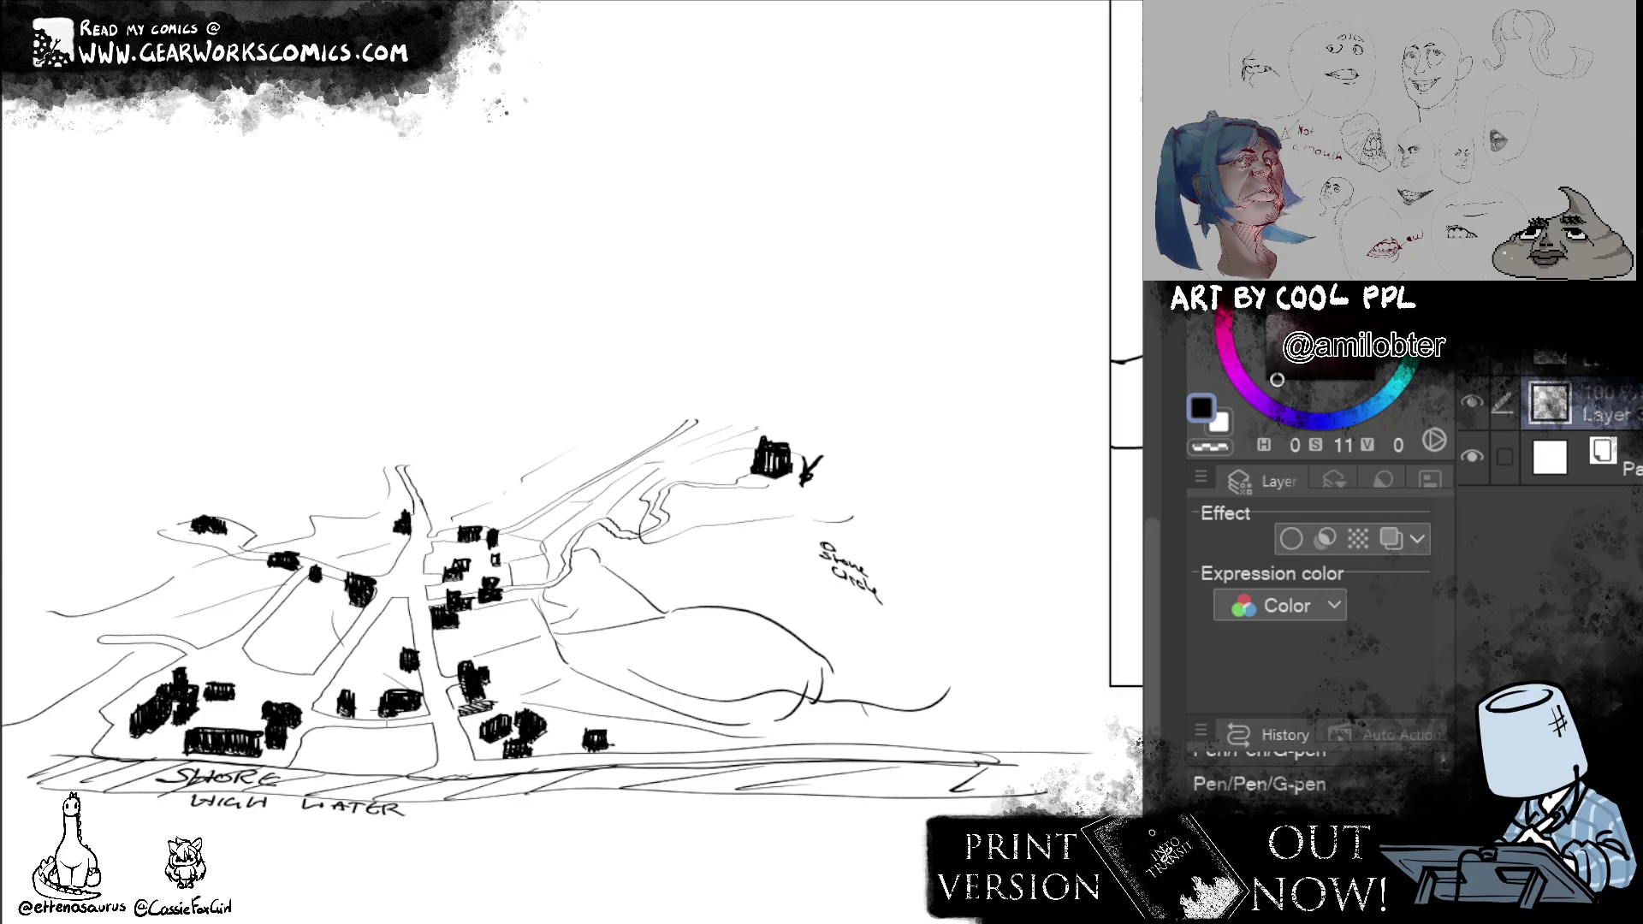
scroll(895, 714, down, 1)
mouse_move(451, 701)
mouse_down()
mouse_move(472, 670)
mouse_move(509, 665)
mouse_up()
scroll(1038, 612, down, 1)
mouse_move(1039, 613)
mouse_down()
mouse_move(1024, 551)
mouse_move(965, 569)
mouse_move(1038, 698)
mouse_up()
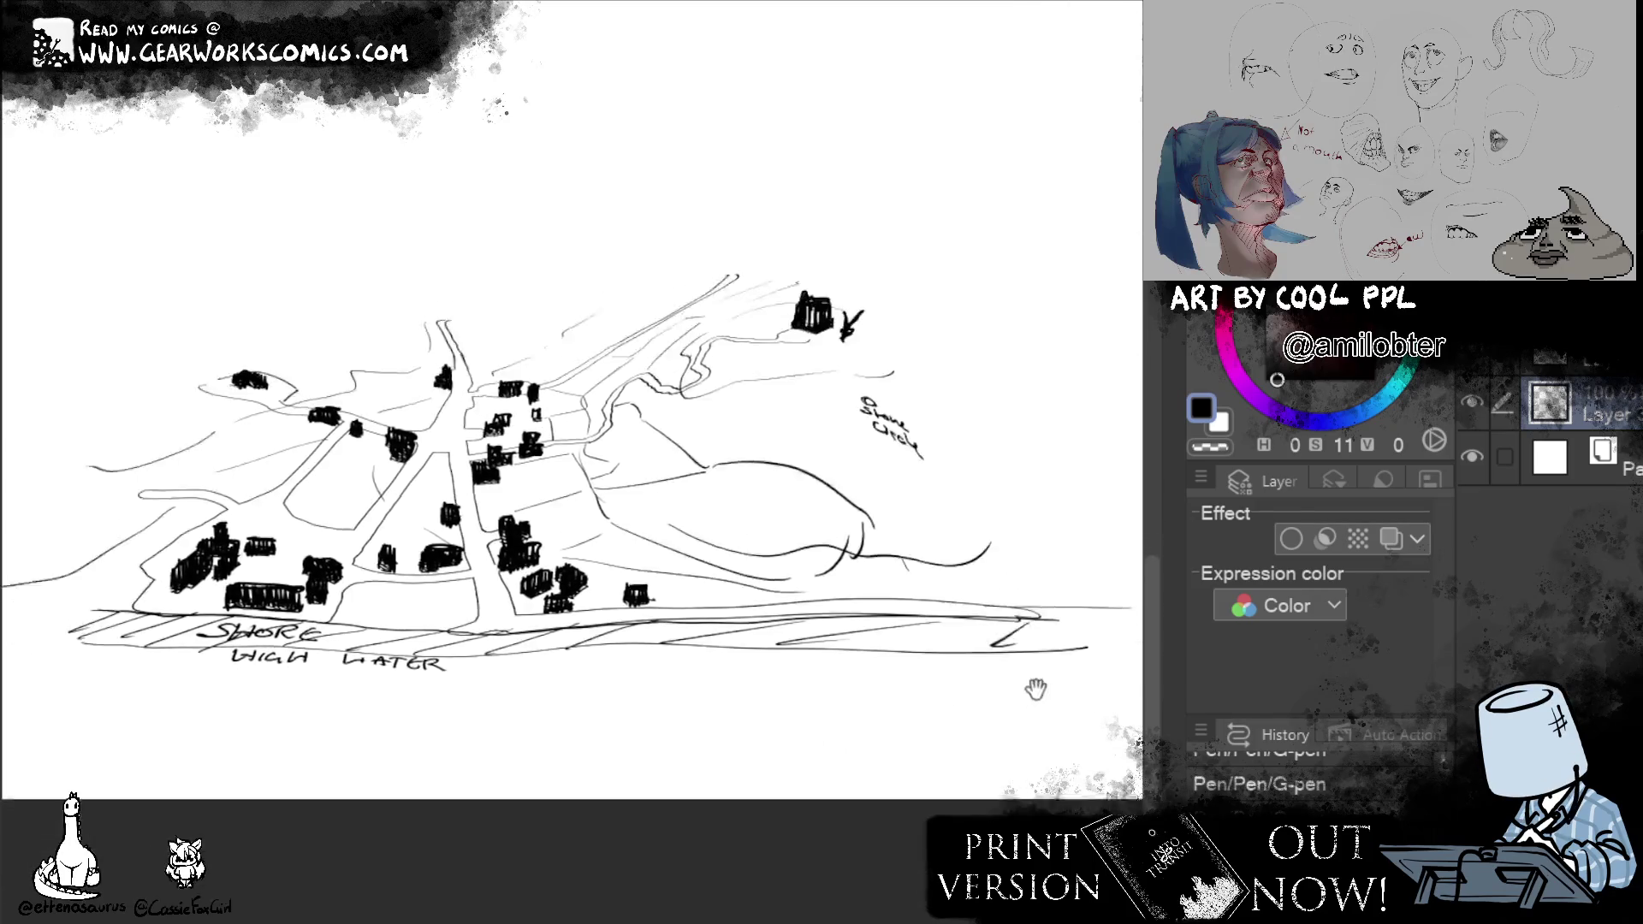
Draw bold dark lines along the upper road curving toward the hilltop, retrying the curve.
drag(919, 317, 739, 397)
drag(970, 312, 629, 470)
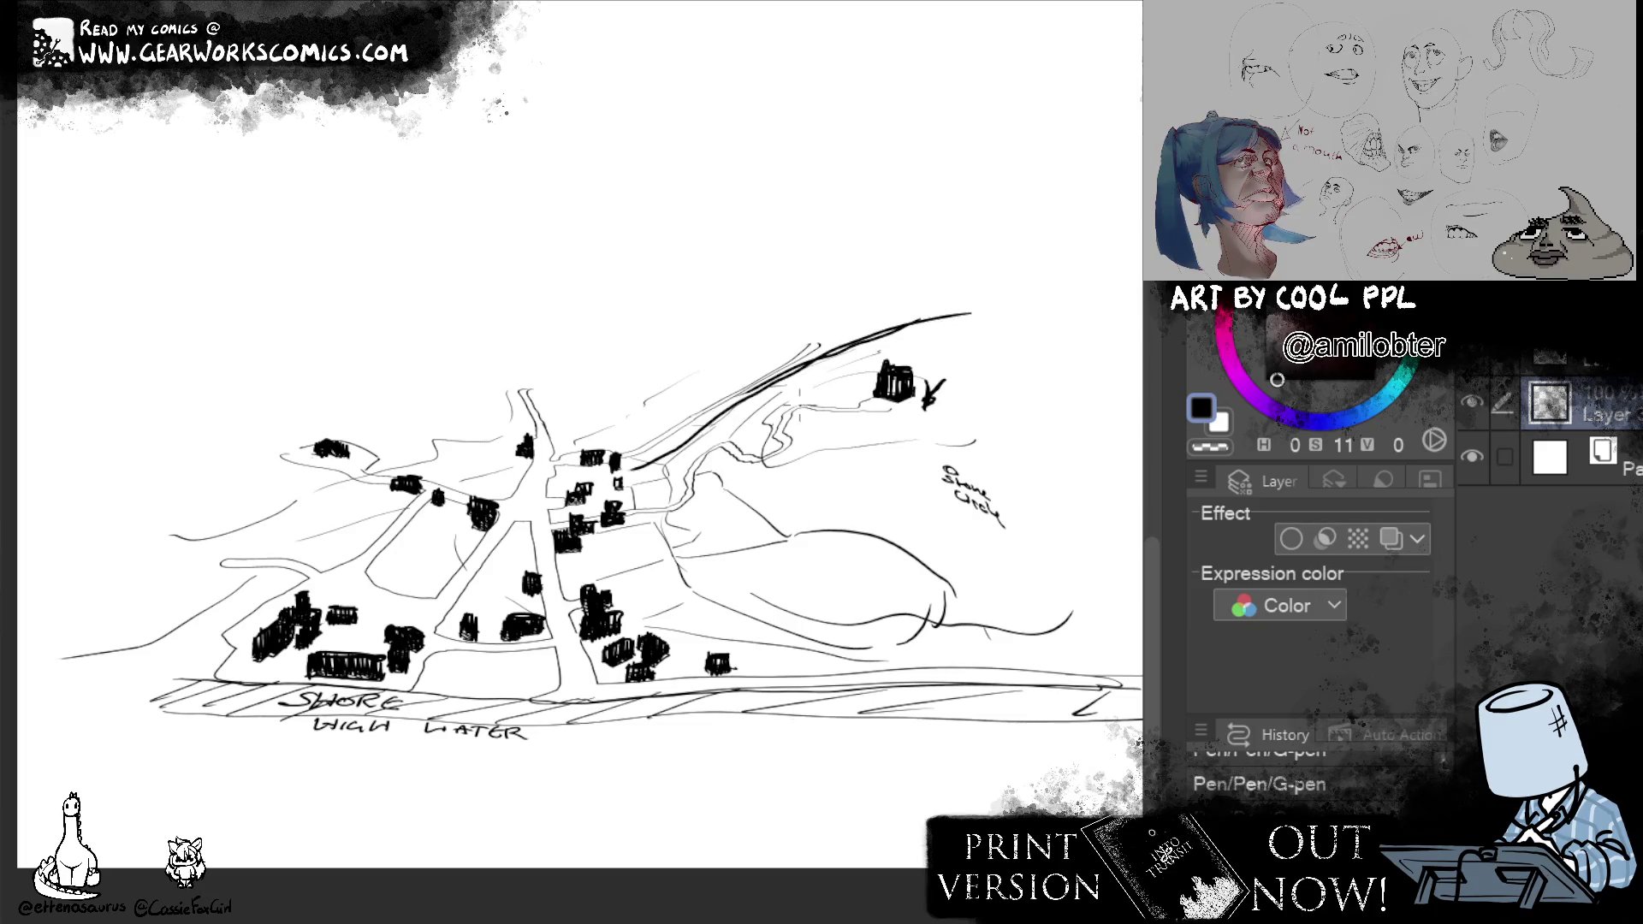
drag(744, 407, 667, 455)
drag(753, 434, 811, 358)
key(ctrl+z)
key(ctrl+z)
key(ctrl+z)
drag(743, 430, 974, 338)
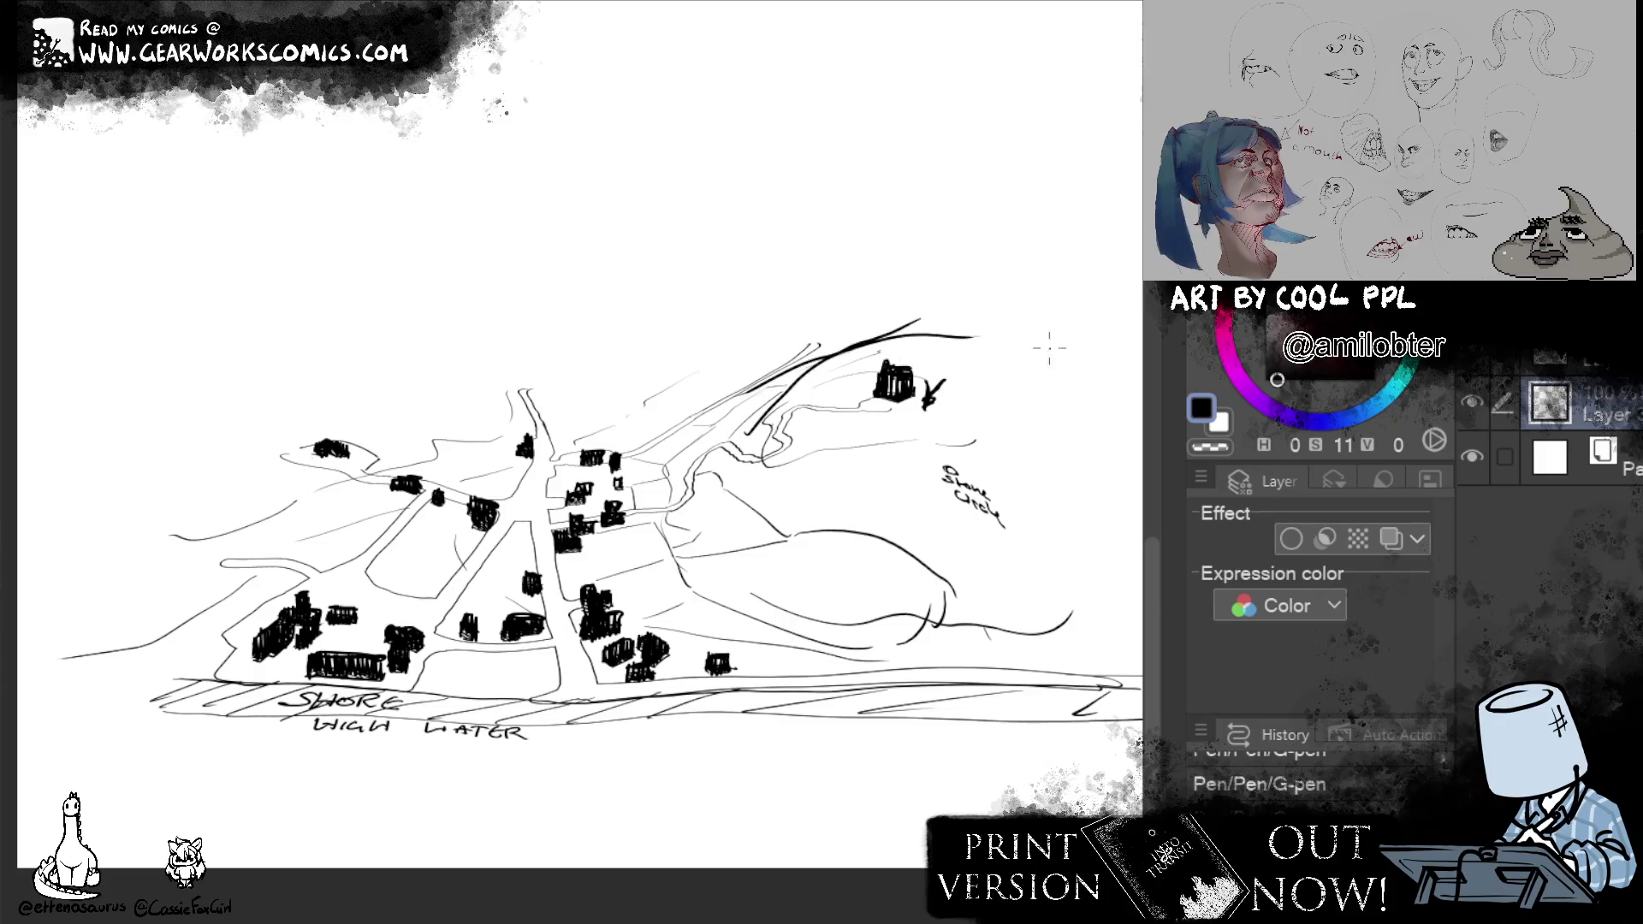
mouse_move(777, 403)
mouse_down()
mouse_move(694, 440)
mouse_move(631, 495)
mouse_move(776, 415)
mouse_up()
key(ctrl+z)
mouse_move(698, 449)
mouse_down()
mouse_move(683, 500)
mouse_move(757, 471)
mouse_move(796, 485)
mouse_move(832, 403)
mouse_up()
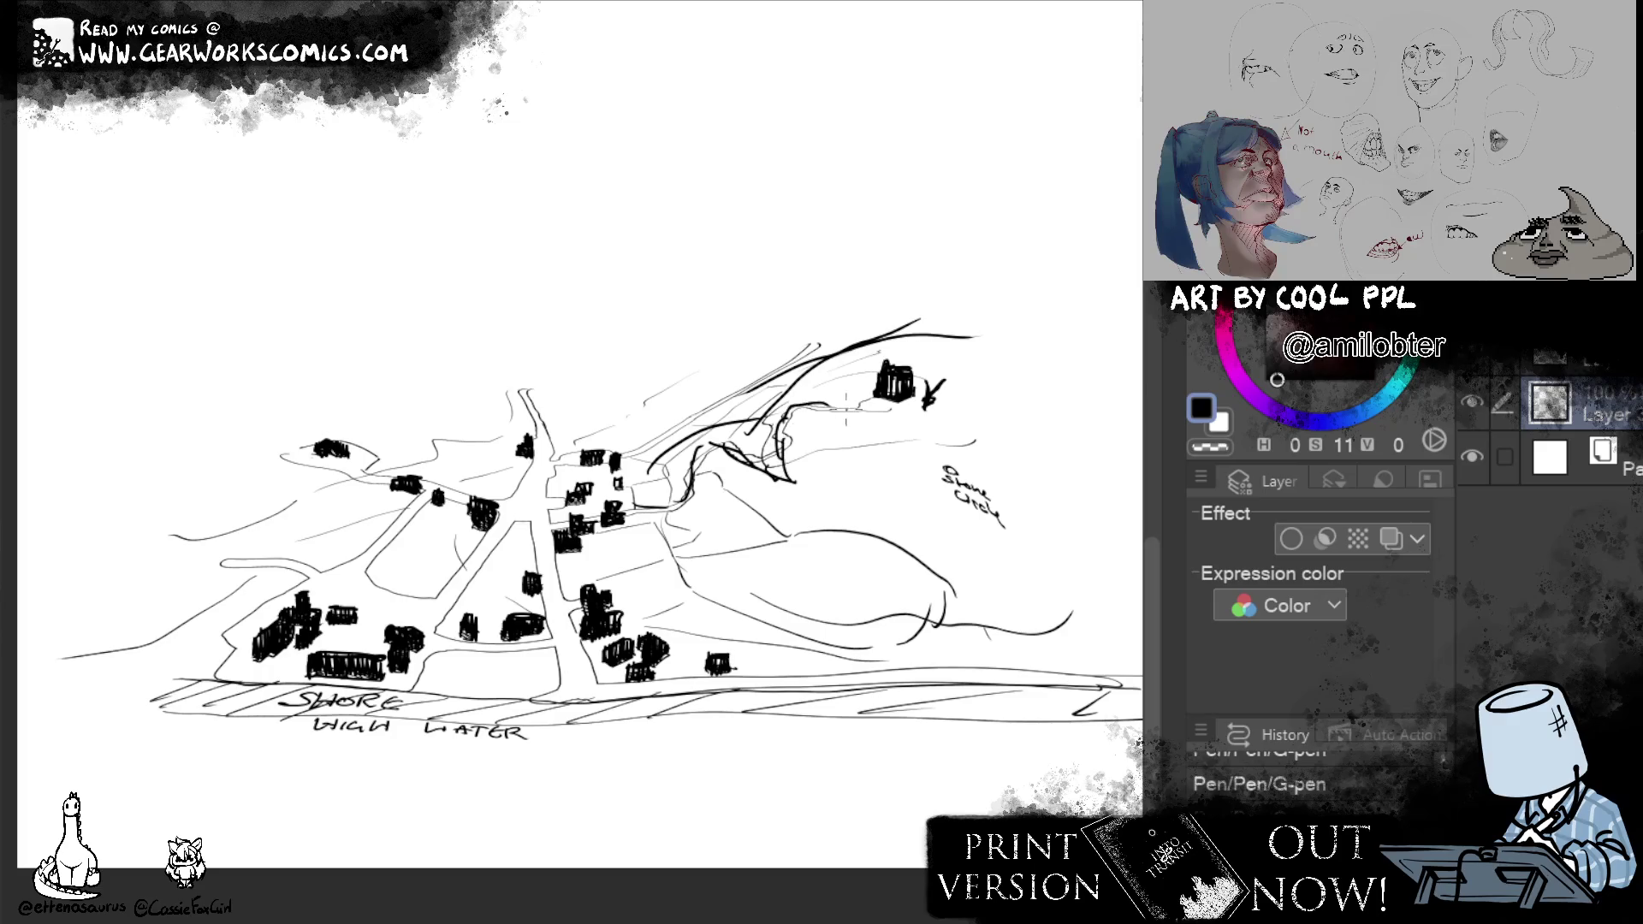
key(ctrl+z)
key(ctrl+z)
key(ctrl+z)
key(ctrl+z)
key(ctrl+z)
key(ctrl+z)
key(ctrl+z)
key(ctrl+z)
Rework the road strokes near the junction into a flatter line and clear the dark stroke below the ruin.
key(ctrl+y)
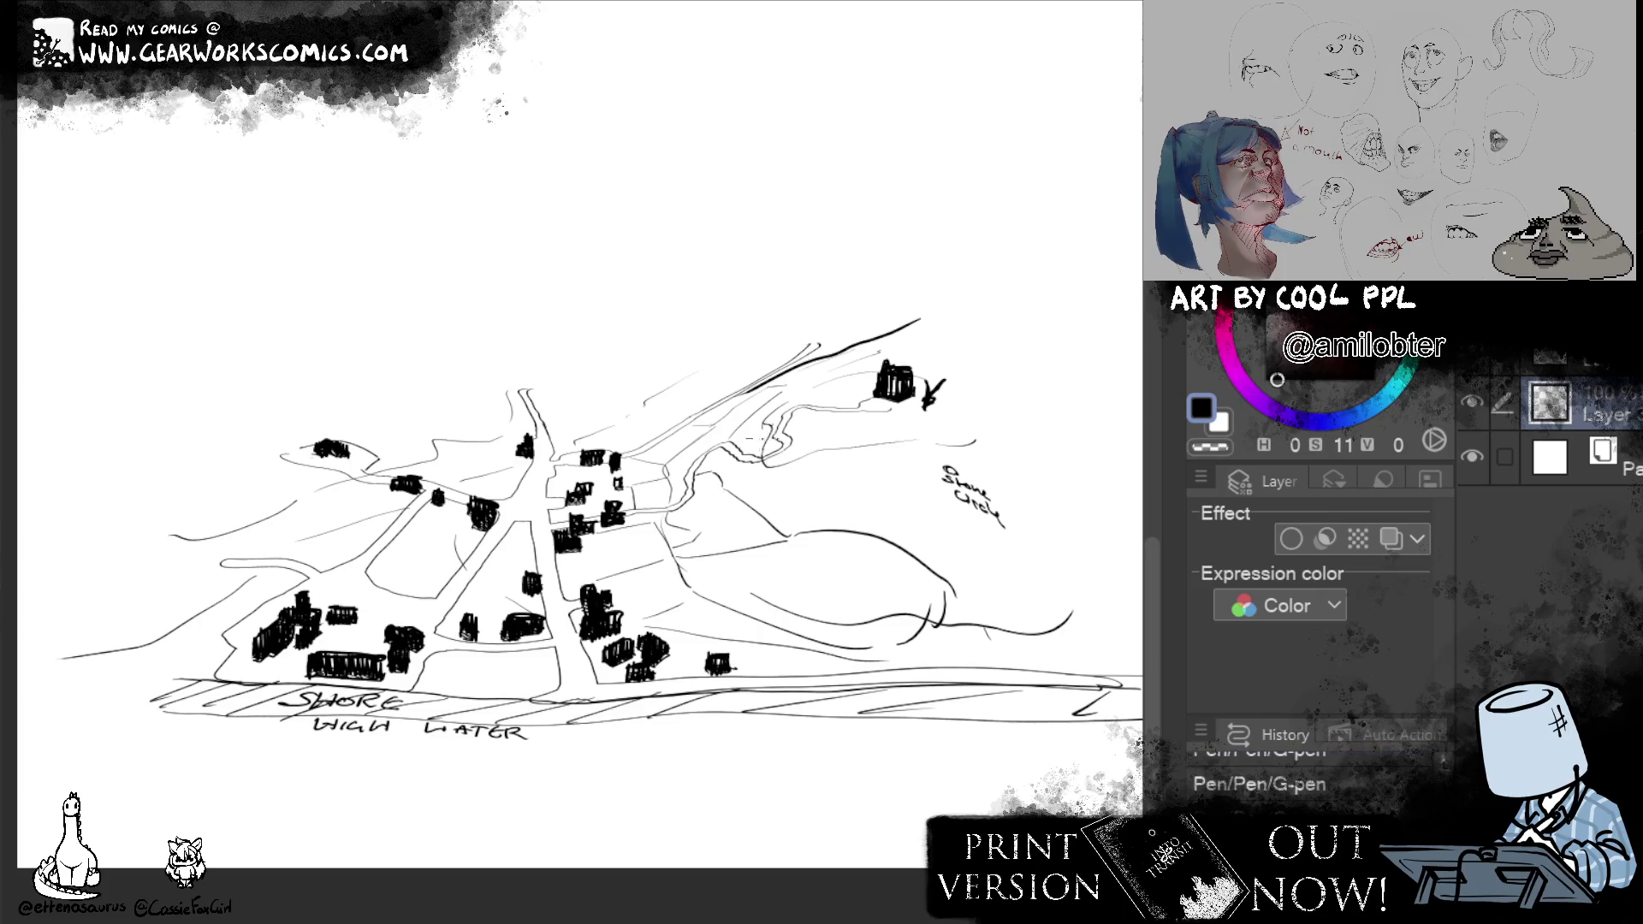
drag(765, 421, 875, 372)
key(ctrl+z)
mouse_move(759, 421)
mouse_down()
mouse_move(858, 384)
mouse_move(1097, 473)
mouse_up()
drag(719, 434, 638, 485)
key(ctrl+z)
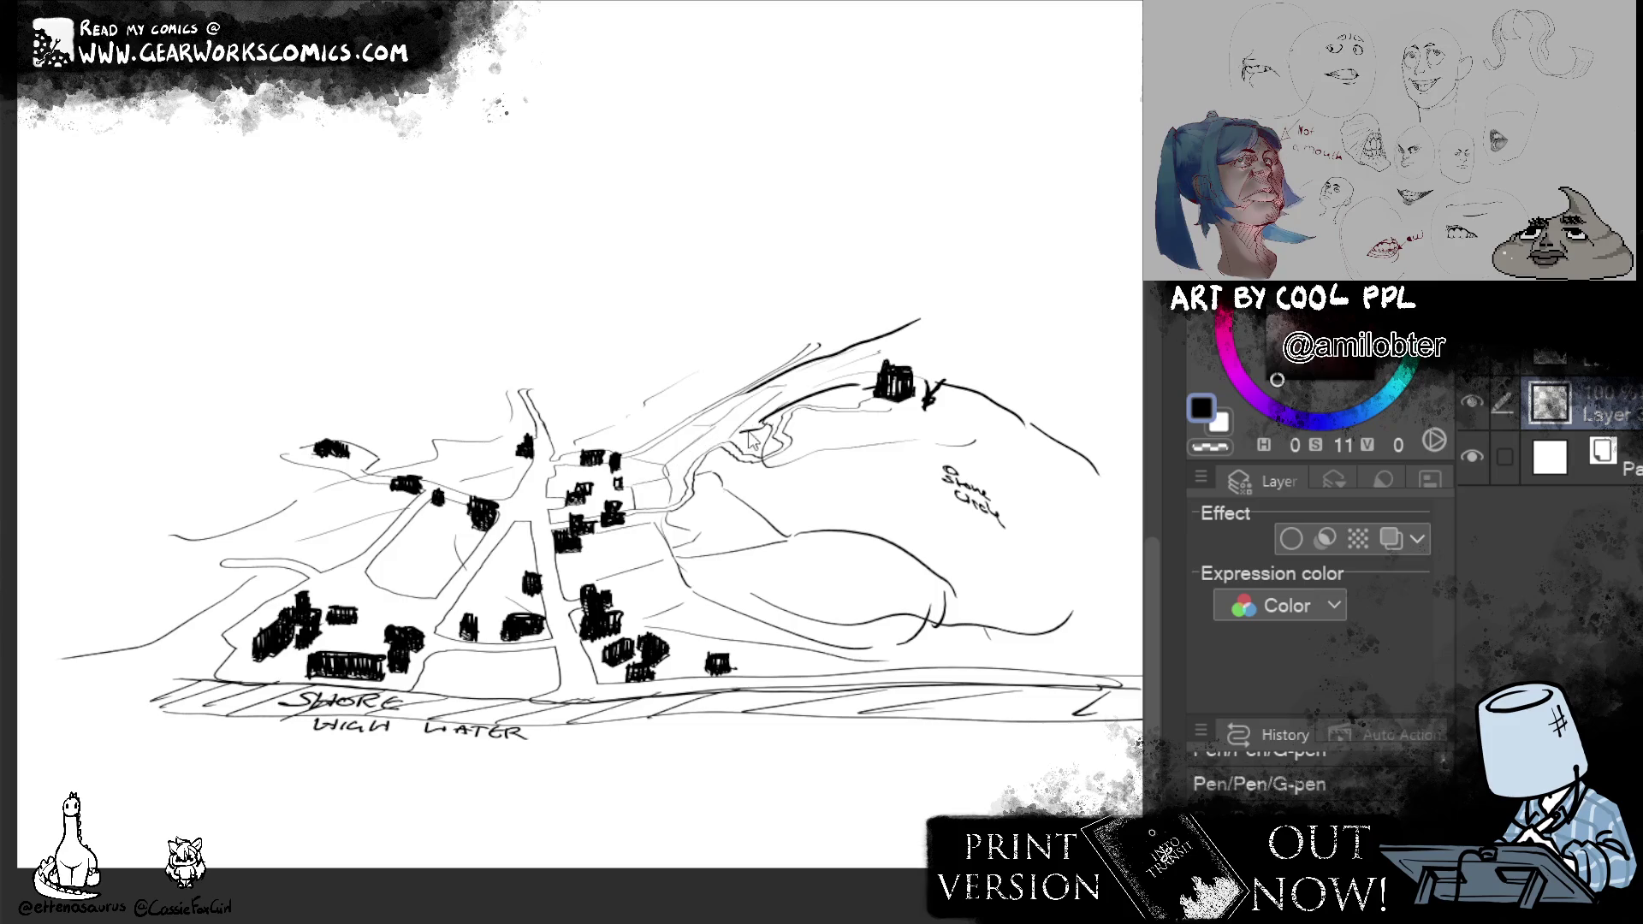
drag(757, 434, 634, 470)
mouse_move(770, 405)
mouse_down()
mouse_move(827, 354)
mouse_move(927, 313)
mouse_up()
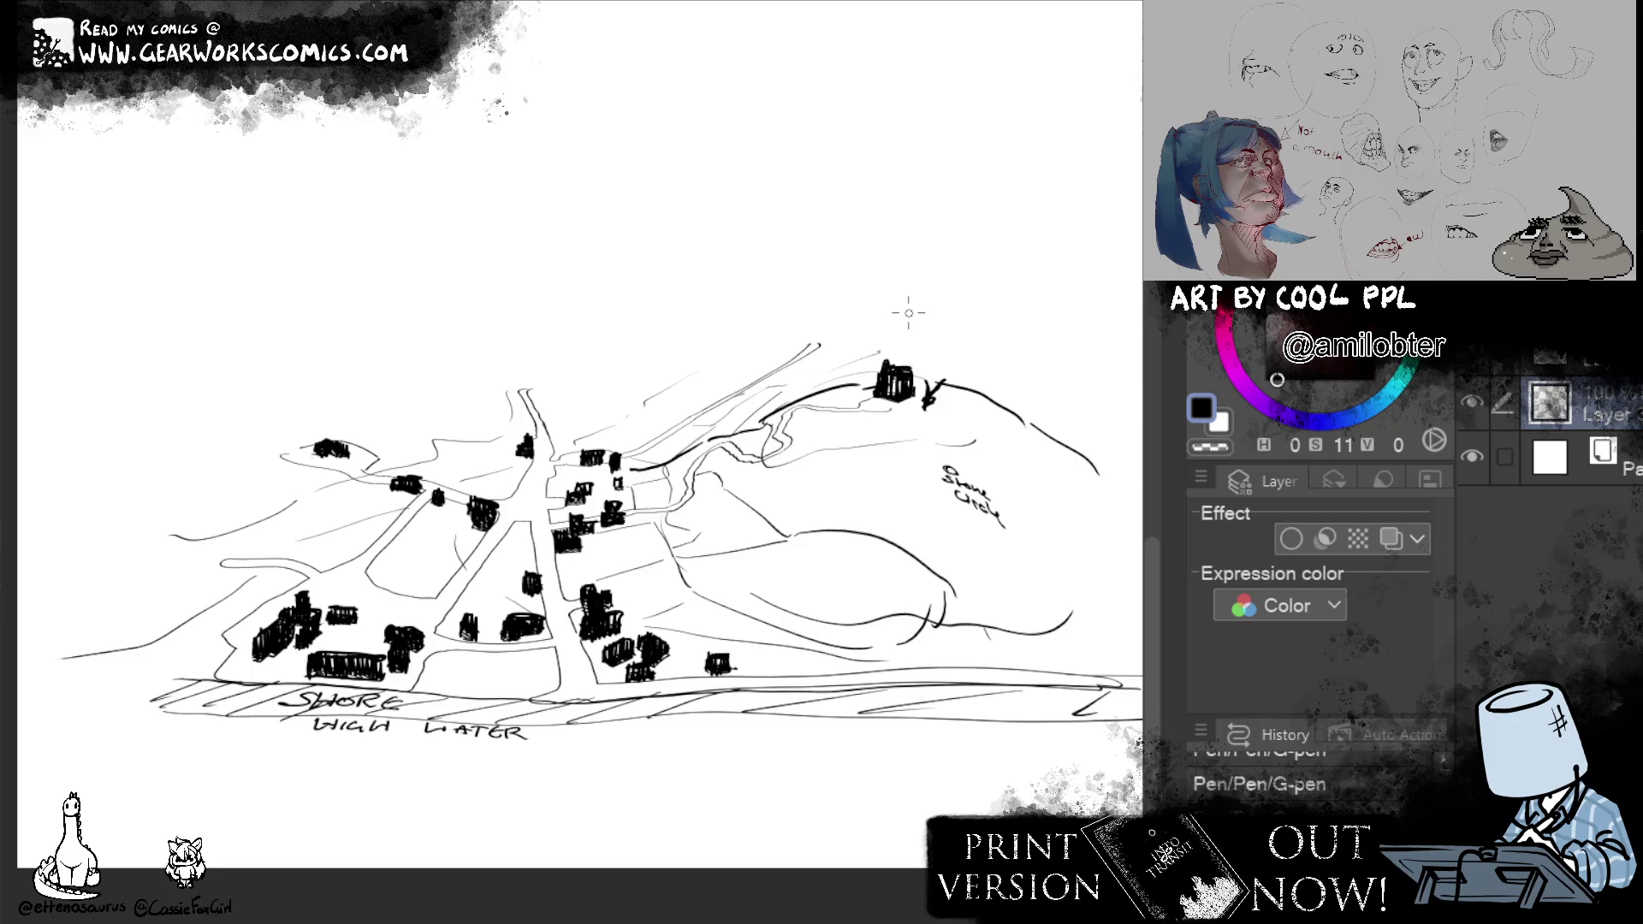
Draw an arching hill outline over the ruin and extend it across to the left and right edges.
drag(586, 409, 1035, 314)
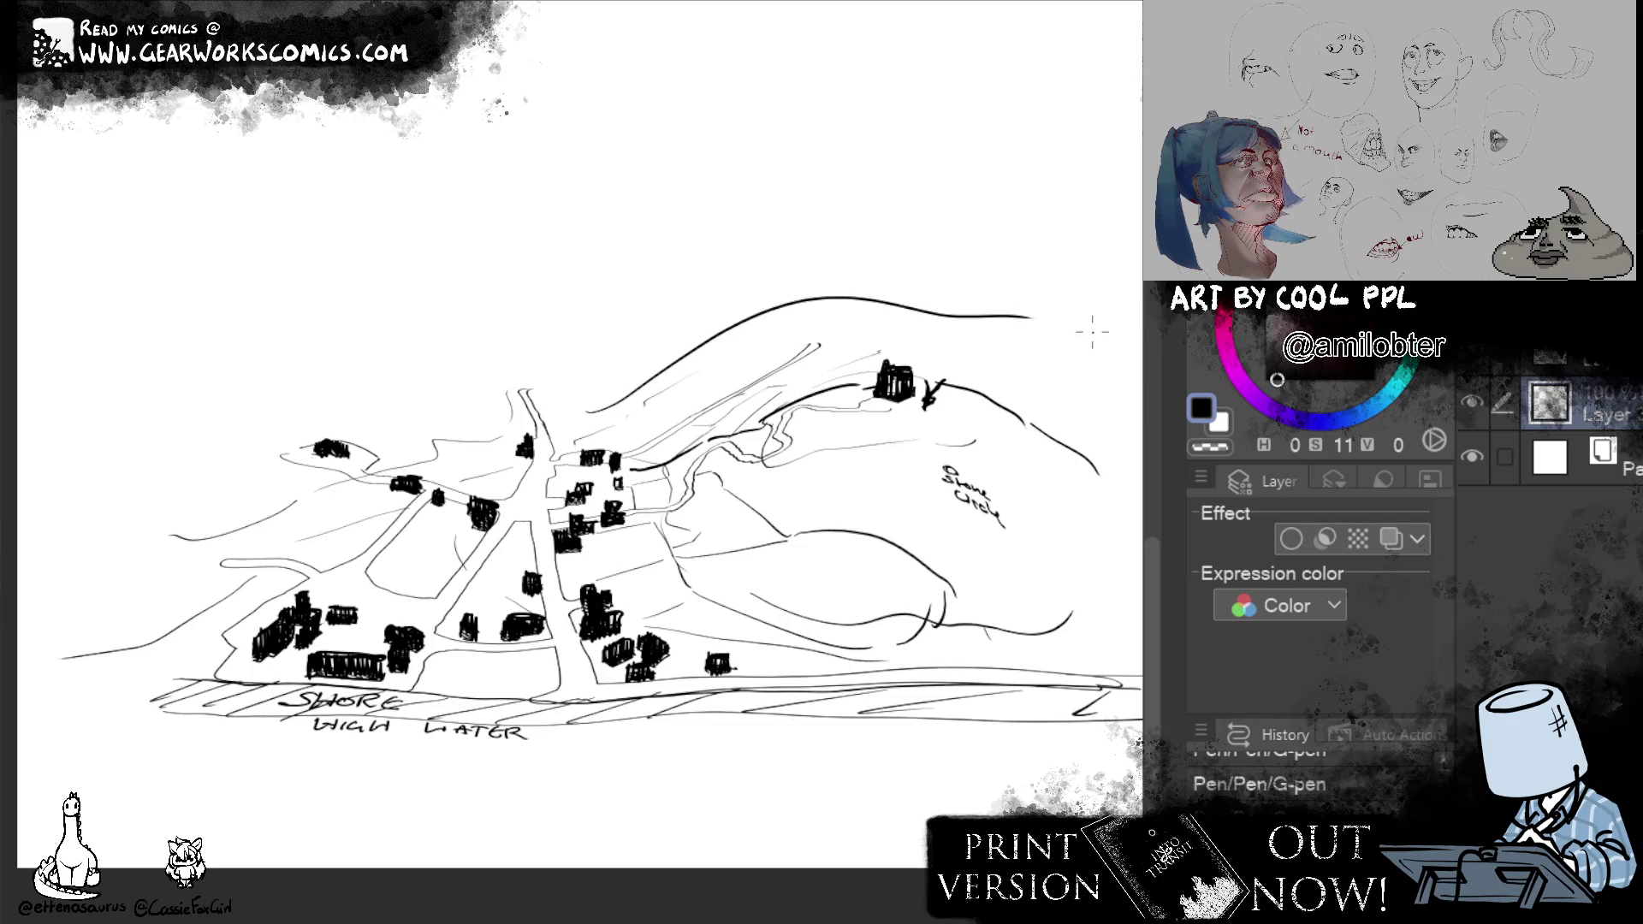
key(ctrl+z)
drag(608, 421, 821, 320)
drag(850, 314, 1124, 375)
drag(1022, 344, 1117, 340)
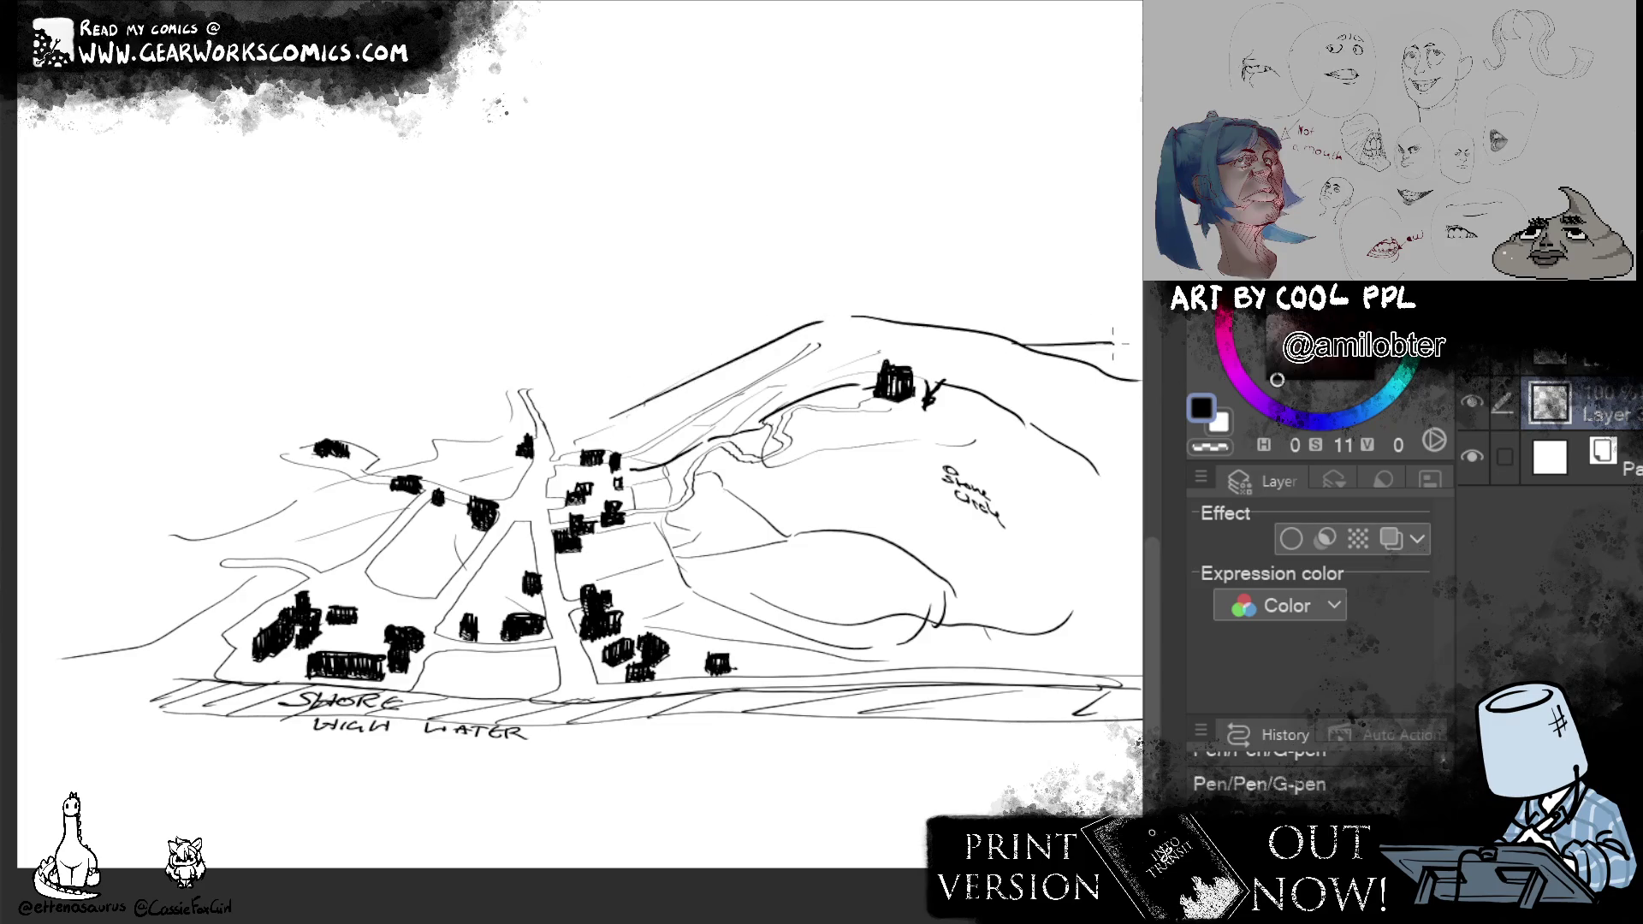
mouse_move(626, 408)
mouse_down()
mouse_move(557, 418)
mouse_move(431, 380)
mouse_move(331, 386)
mouse_up()
drag(283, 386, 90, 404)
key(ctrl+z)
mouse_move(388, 418)
mouse_down()
mouse_move(207, 380)
mouse_move(18, 382)
mouse_up()
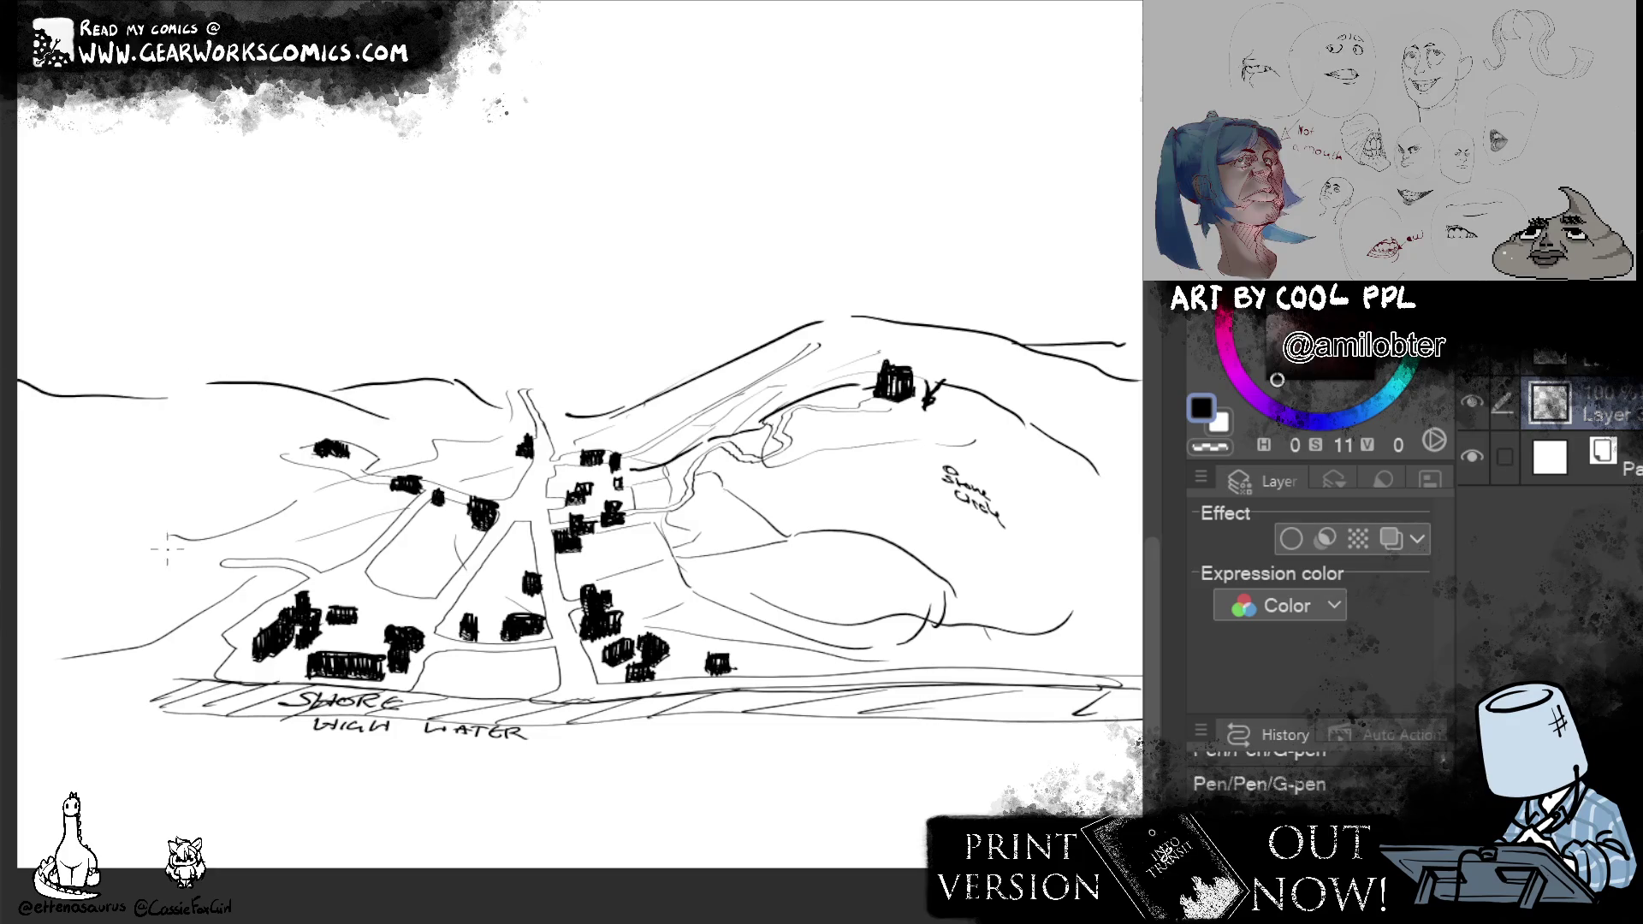
Add curves on the left hillside and carry the right hill outline down to the canvas edge.
drag(552, 644, 716, 696)
drag(418, 613, 295, 589)
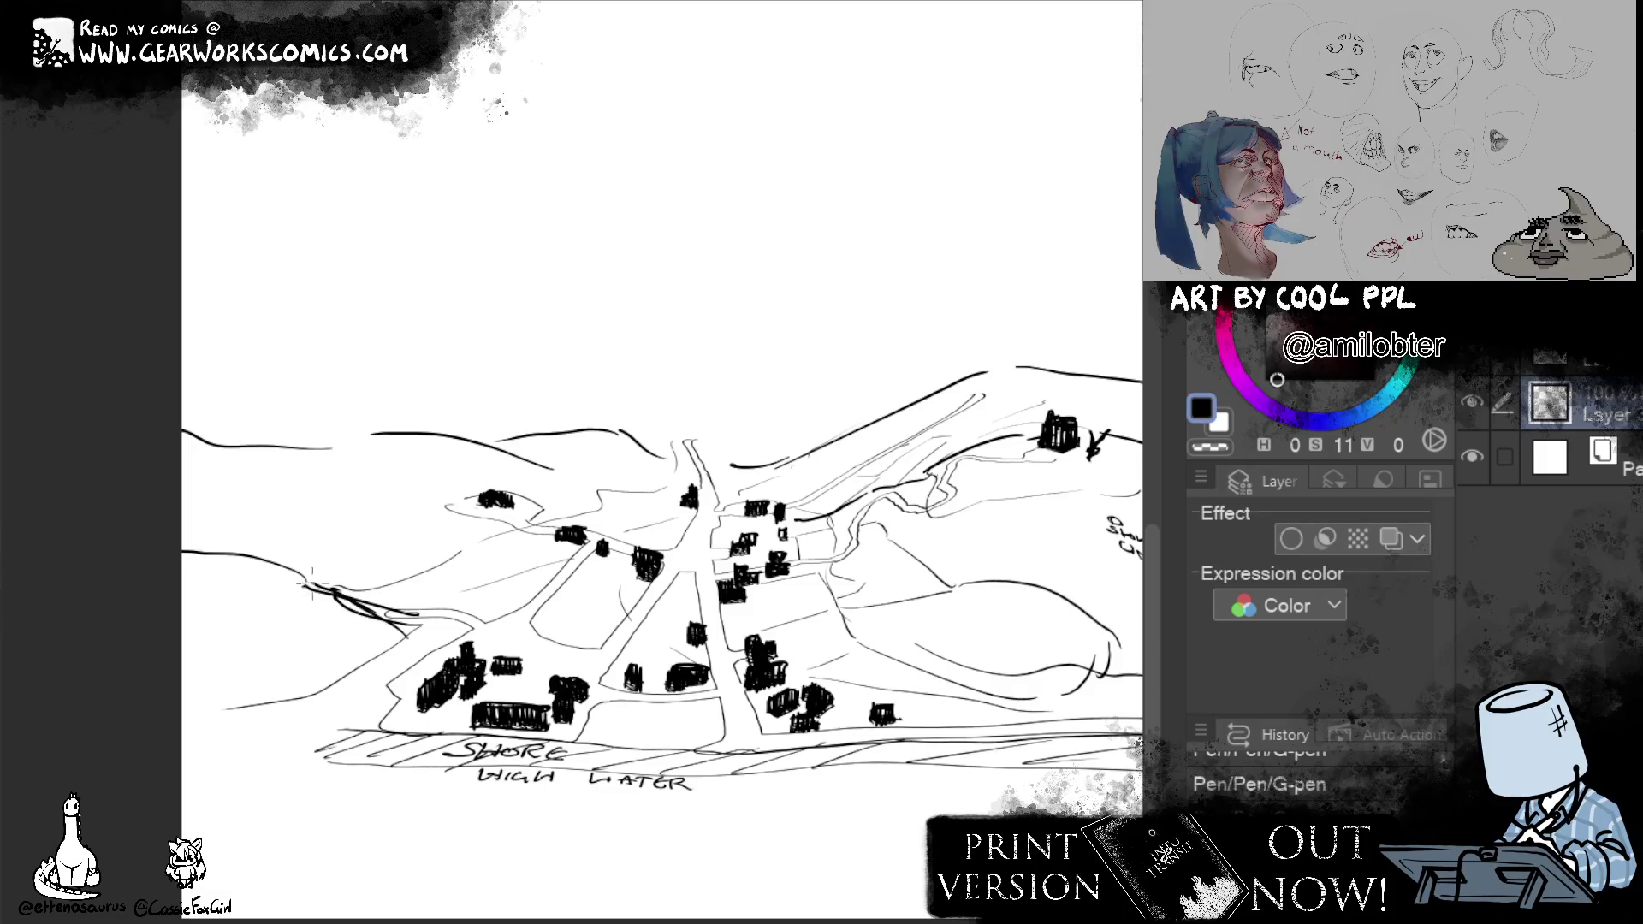
drag(924, 819, 671, 783)
drag(1019, 491, 1128, 534)
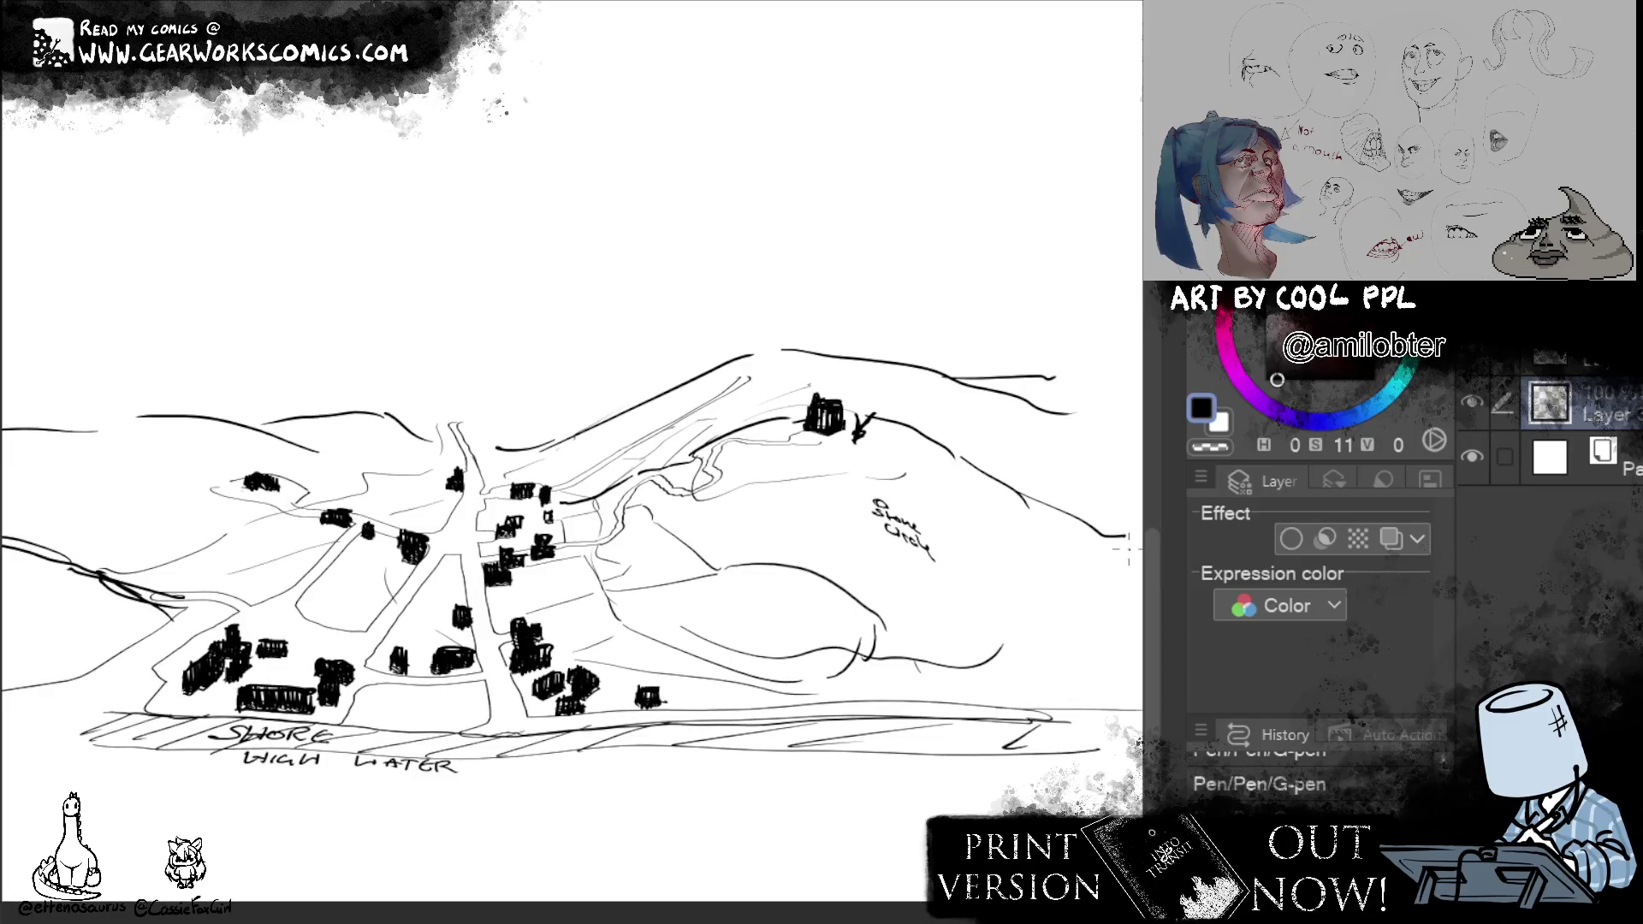
drag(1020, 492, 1137, 471)
drag(1110, 559, 1137, 575)
Draw distant ridge lines across the top-left hills, redoing the first attempts.
mouse_move(790, 790)
mouse_down()
mouse_move(943, 794)
mouse_move(931, 815)
mouse_up()
mouse_move(85, 389)
mouse_down()
mouse_move(584, 427)
mouse_move(779, 407)
mouse_up()
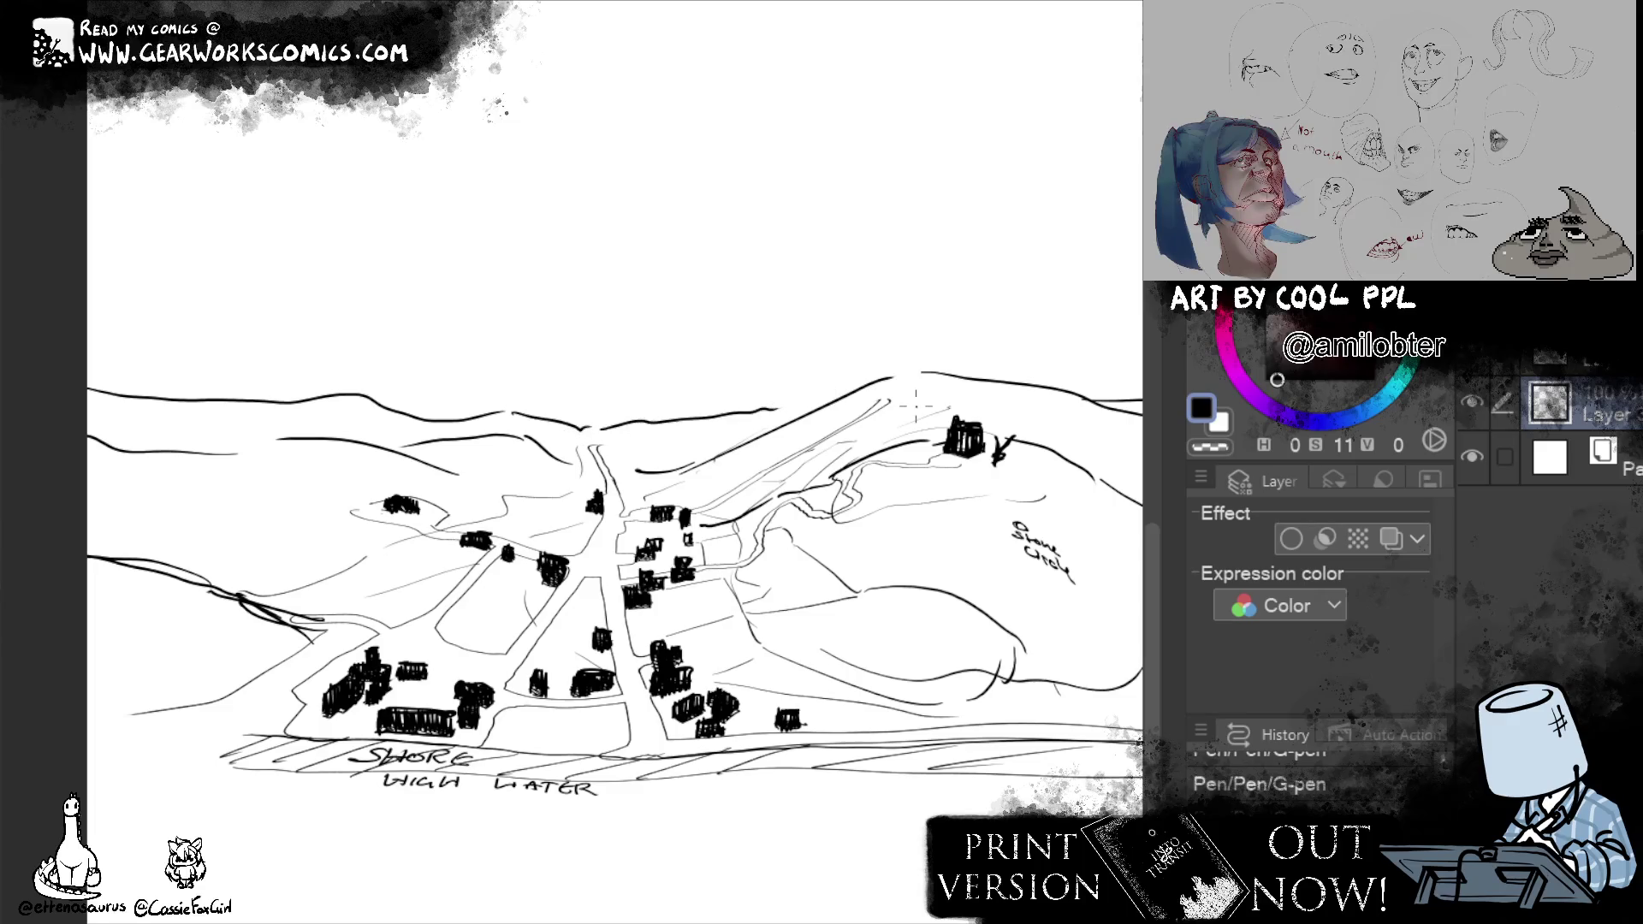
mouse_move(1075, 711)
mouse_down()
mouse_move(1004, 683)
mouse_move(1016, 689)
mouse_up()
key(ctrl+z)
key(ctrl+z)
key(ctrl+z)
drag(28, 343, 698, 367)
key(ctrl+z)
key(ctrl+z)
mouse_move(129, 349)
mouse_down()
mouse_move(586, 374)
mouse_move(688, 362)
mouse_move(783, 385)
mouse_up()
mouse_move(167, 321)
mouse_down()
mouse_move(220, 373)
mouse_move(527, 366)
mouse_move(790, 385)
mouse_up()
drag(624, 391, 82, 366)
drag(983, 758, 1039, 748)
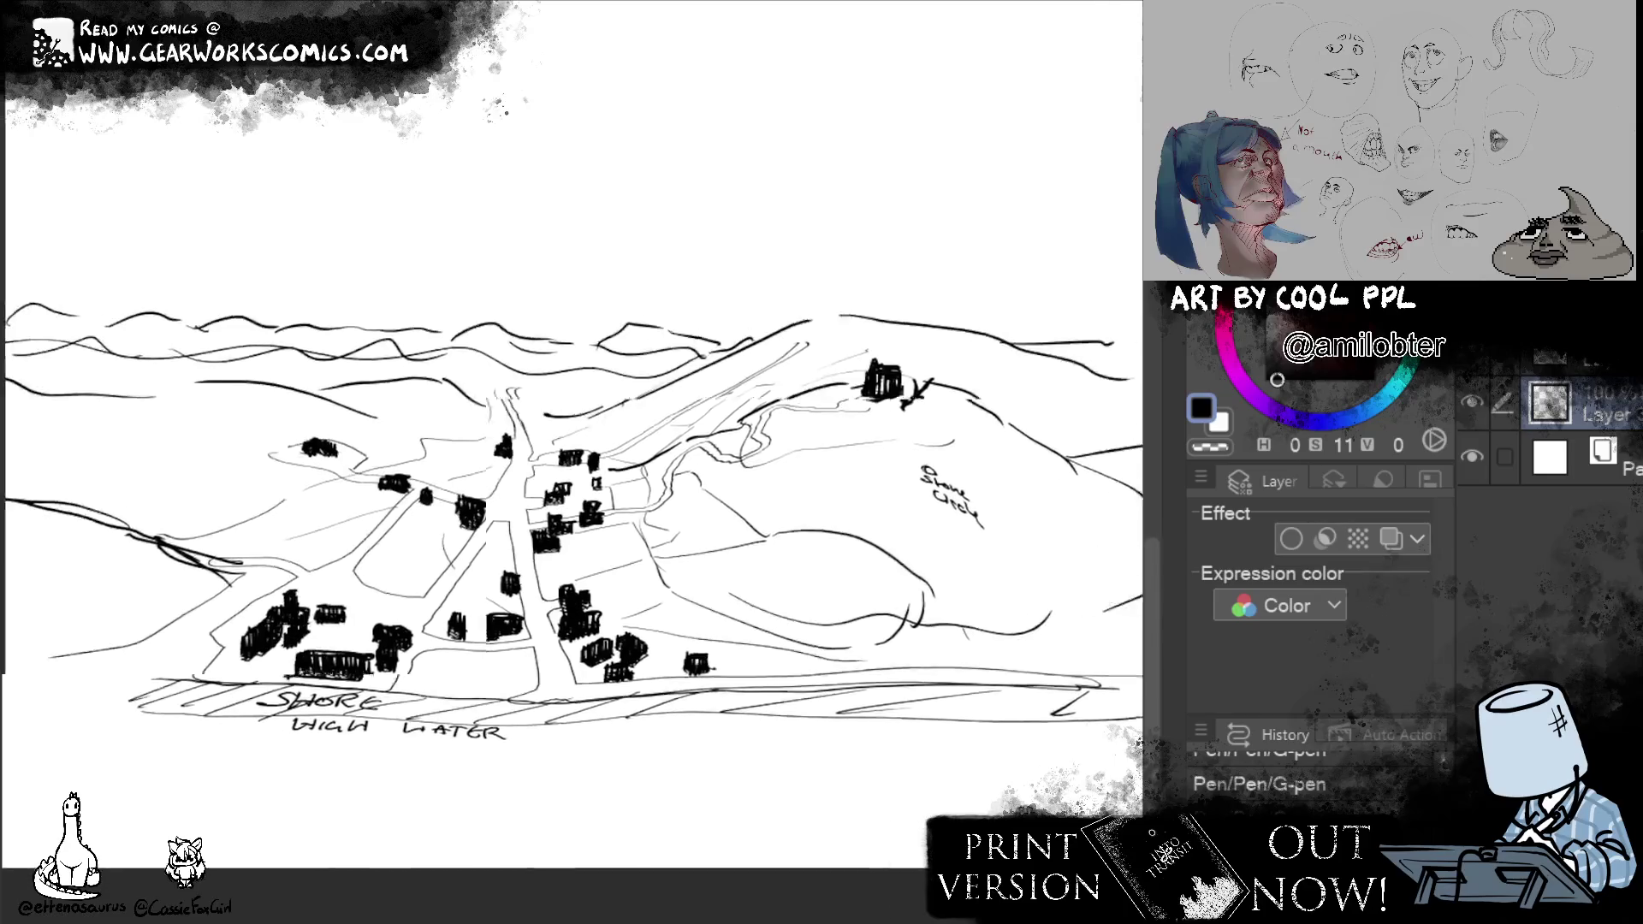
Reshape the arch over the central hill and join it with strokes to the left hills.
drag(596, 372, 733, 374)
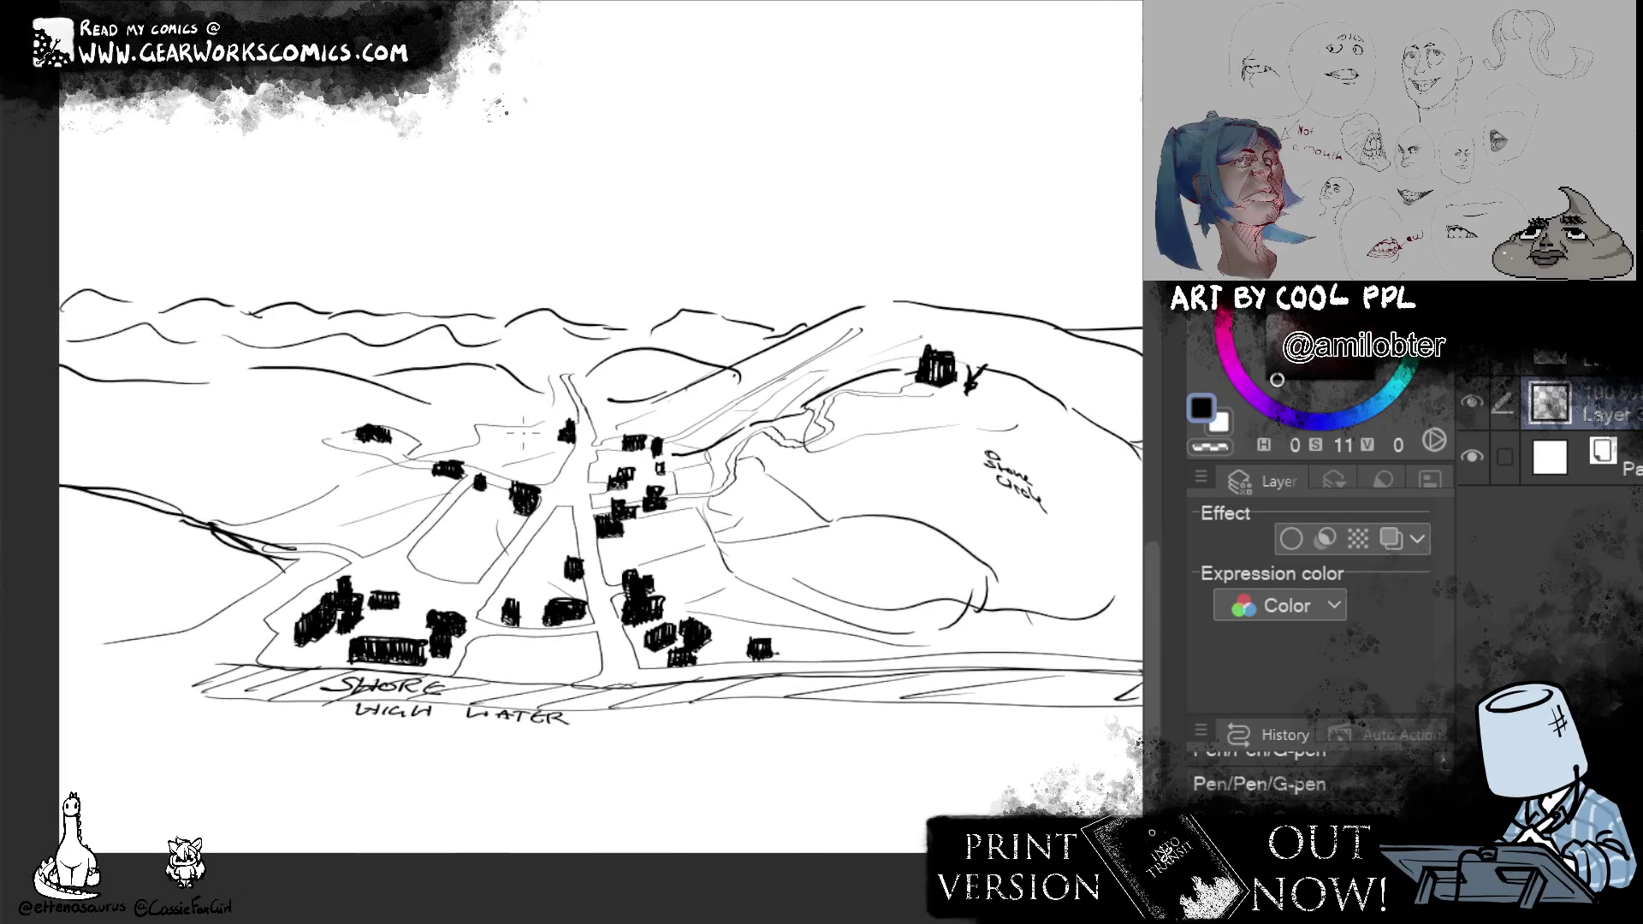
key(ctrl+z)
drag(577, 378, 712, 354)
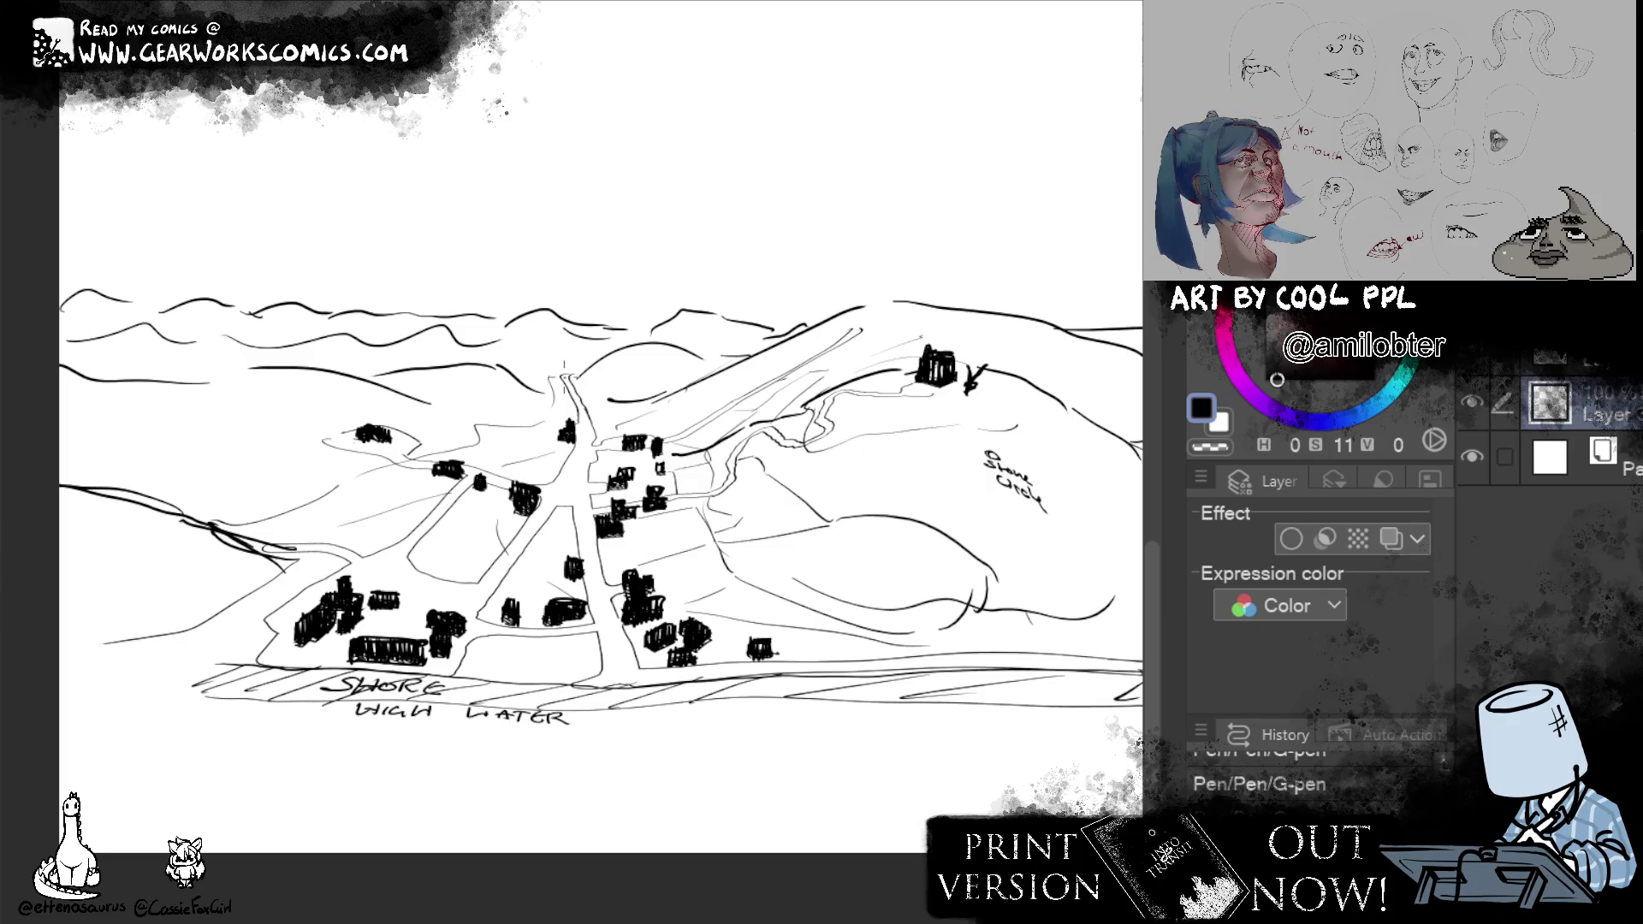
drag(563, 362, 341, 346)
mouse_move(205, 325)
mouse_down()
mouse_move(278, 373)
mouse_move(86, 361)
mouse_move(0, 403)
mouse_up()
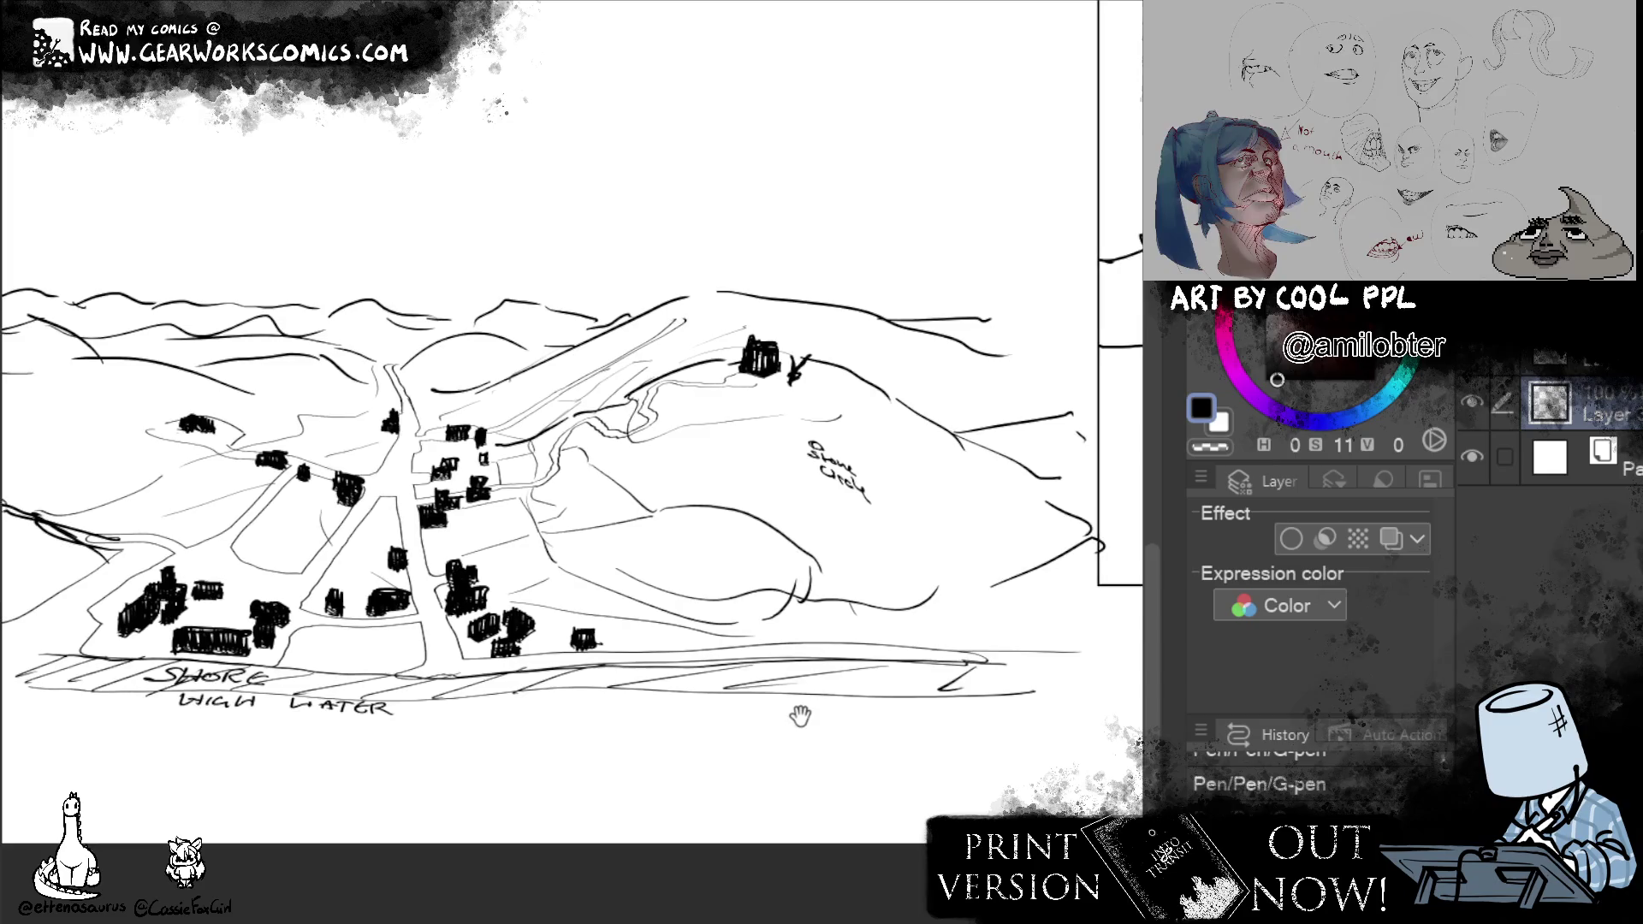
Draw a long shoreline below the town and hatch the water beneath it.
mouse_move(1104, 382)
mouse_down()
mouse_move(883, 414)
mouse_move(1302, 450)
mouse_up()
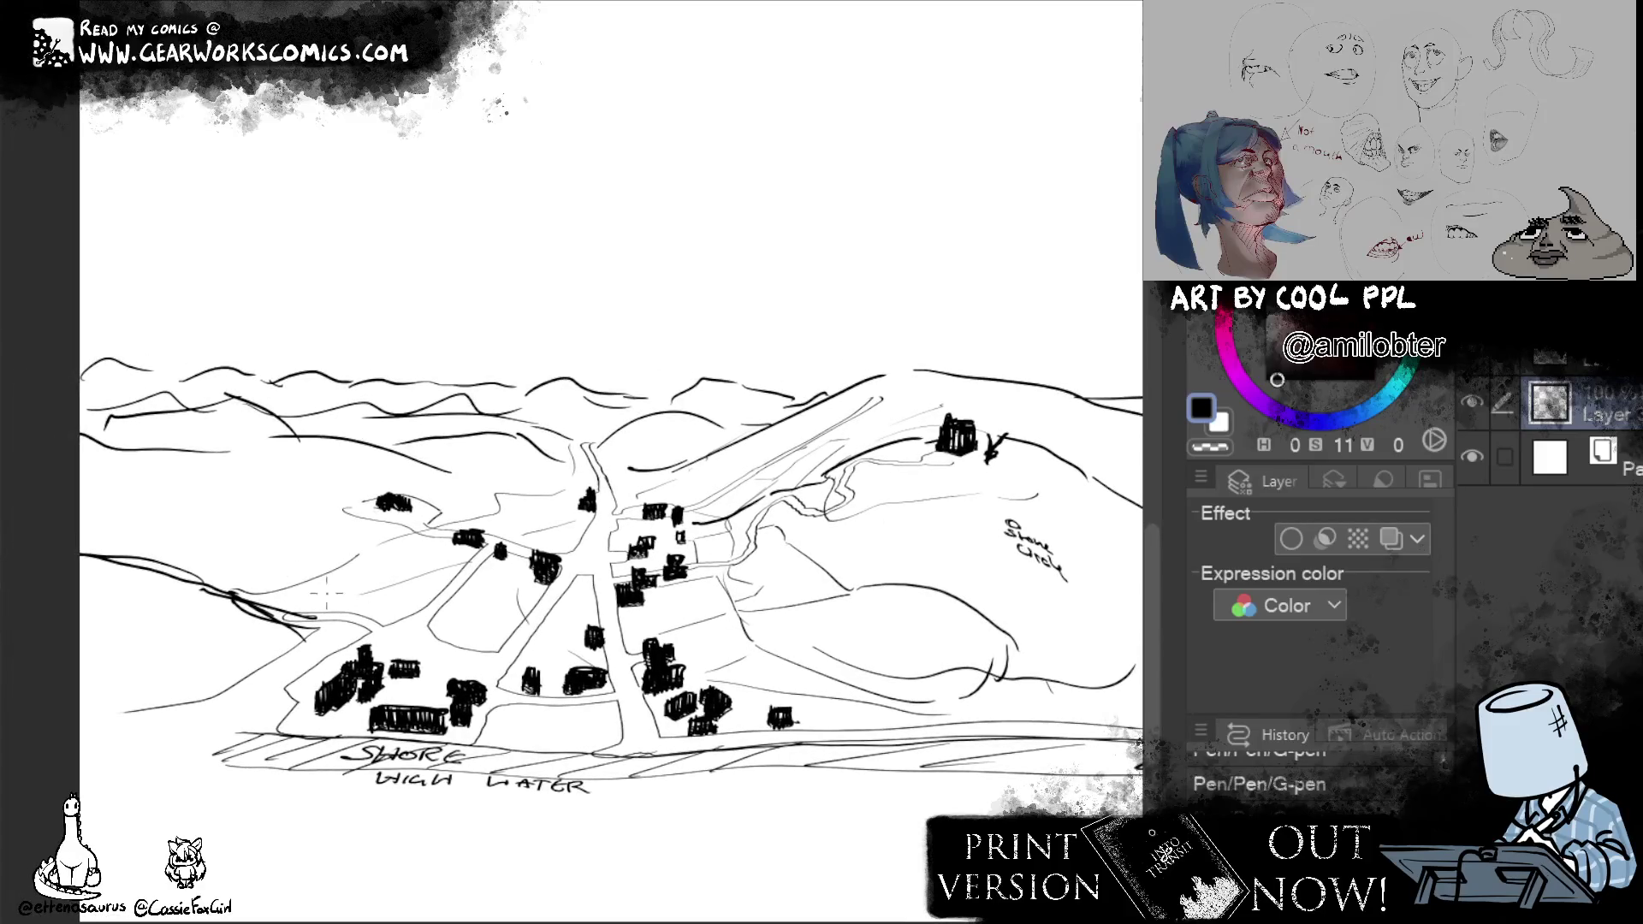
mouse_move(328, 589)
mouse_down()
mouse_move(218, 581)
mouse_move(361, 589)
mouse_up()
mouse_move(994, 853)
mouse_down()
mouse_move(807, 864)
mouse_move(880, 888)
mouse_move(1052, 723)
mouse_up()
mouse_move(203, 603)
mouse_down()
mouse_move(755, 627)
mouse_move(1014, 614)
mouse_move(854, 644)
mouse_up()
drag(926, 724, 983, 672)
mouse_move(174, 601)
mouse_down()
mouse_move(245, 650)
mouse_move(283, 585)
mouse_move(348, 661)
mouse_move(406, 593)
mouse_move(428, 668)
mouse_move(498, 610)
mouse_move(546, 675)
mouse_move(611, 664)
mouse_move(657, 614)
mouse_move(753, 675)
mouse_move(981, 660)
mouse_move(842, 686)
mouse_move(873, 630)
mouse_move(1008, 689)
mouse_move(1116, 620)
mouse_up()
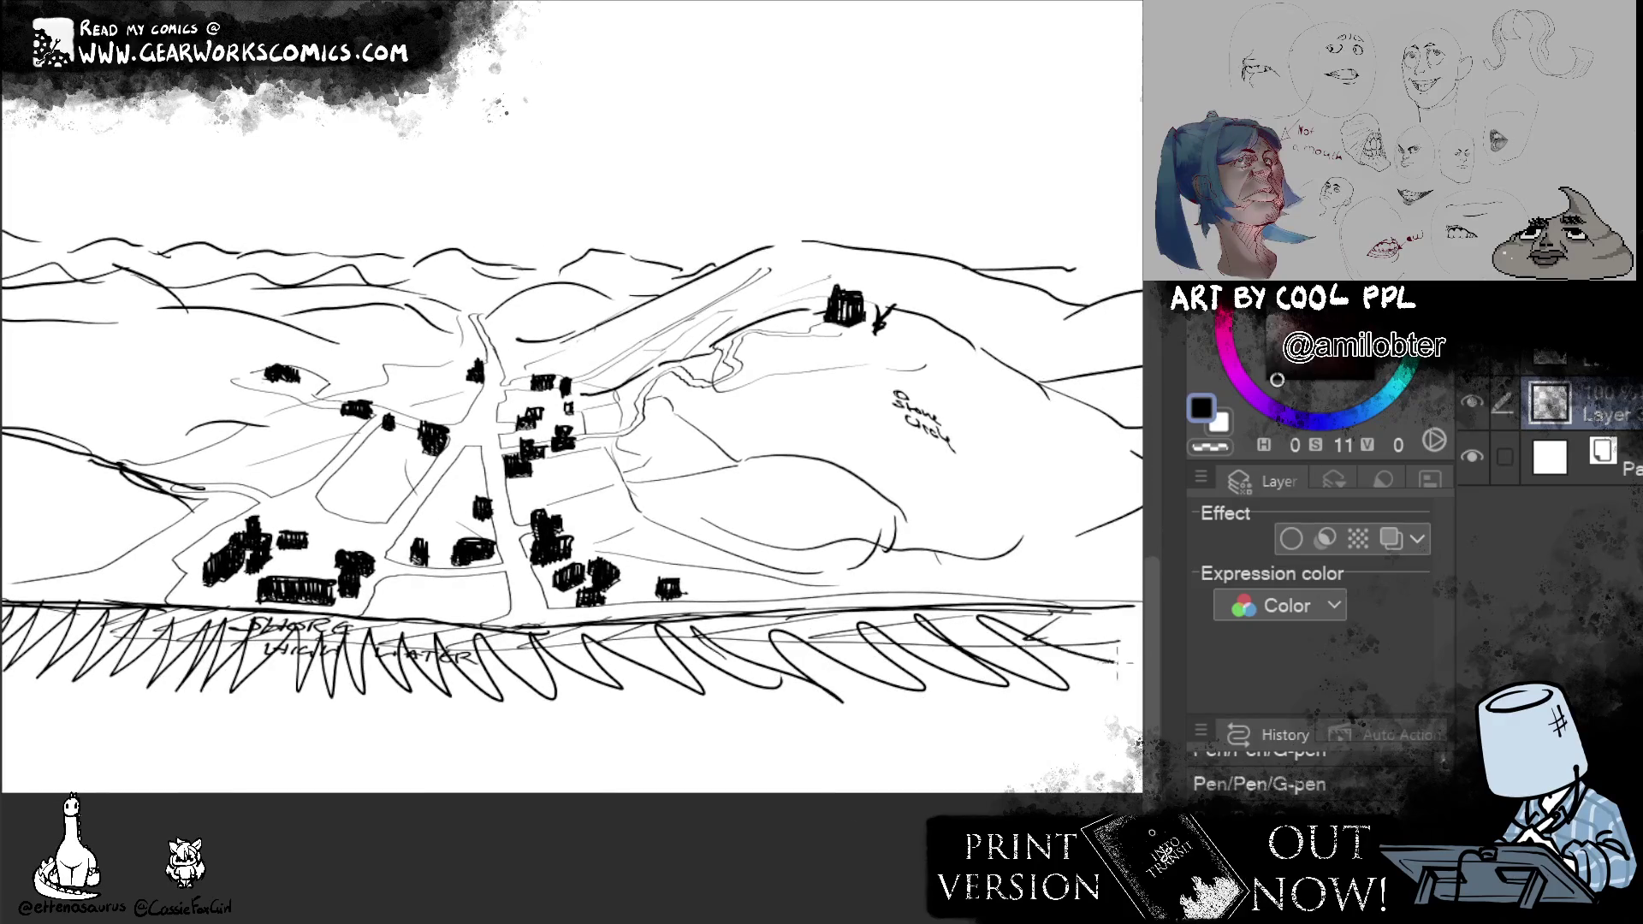
drag(976, 742, 1062, 731)
mouse_move(52, 684)
mouse_down()
mouse_move(752, 708)
mouse_move(1141, 692)
mouse_move(918, 685)
mouse_up()
mouse_move(539, 734)
mouse_down()
mouse_move(1027, 730)
mouse_move(300, 728)
mouse_up()
drag(424, 739, 754, 709)
drag(195, 694, 660, 718)
mouse_move(899, 742)
mouse_down()
mouse_move(212, 730)
mouse_move(1136, 748)
mouse_up()
drag(771, 745, 486, 767)
drag(700, 745, 1117, 739)
drag(1136, 758, 983, 768)
drag(864, 775, 938, 785)
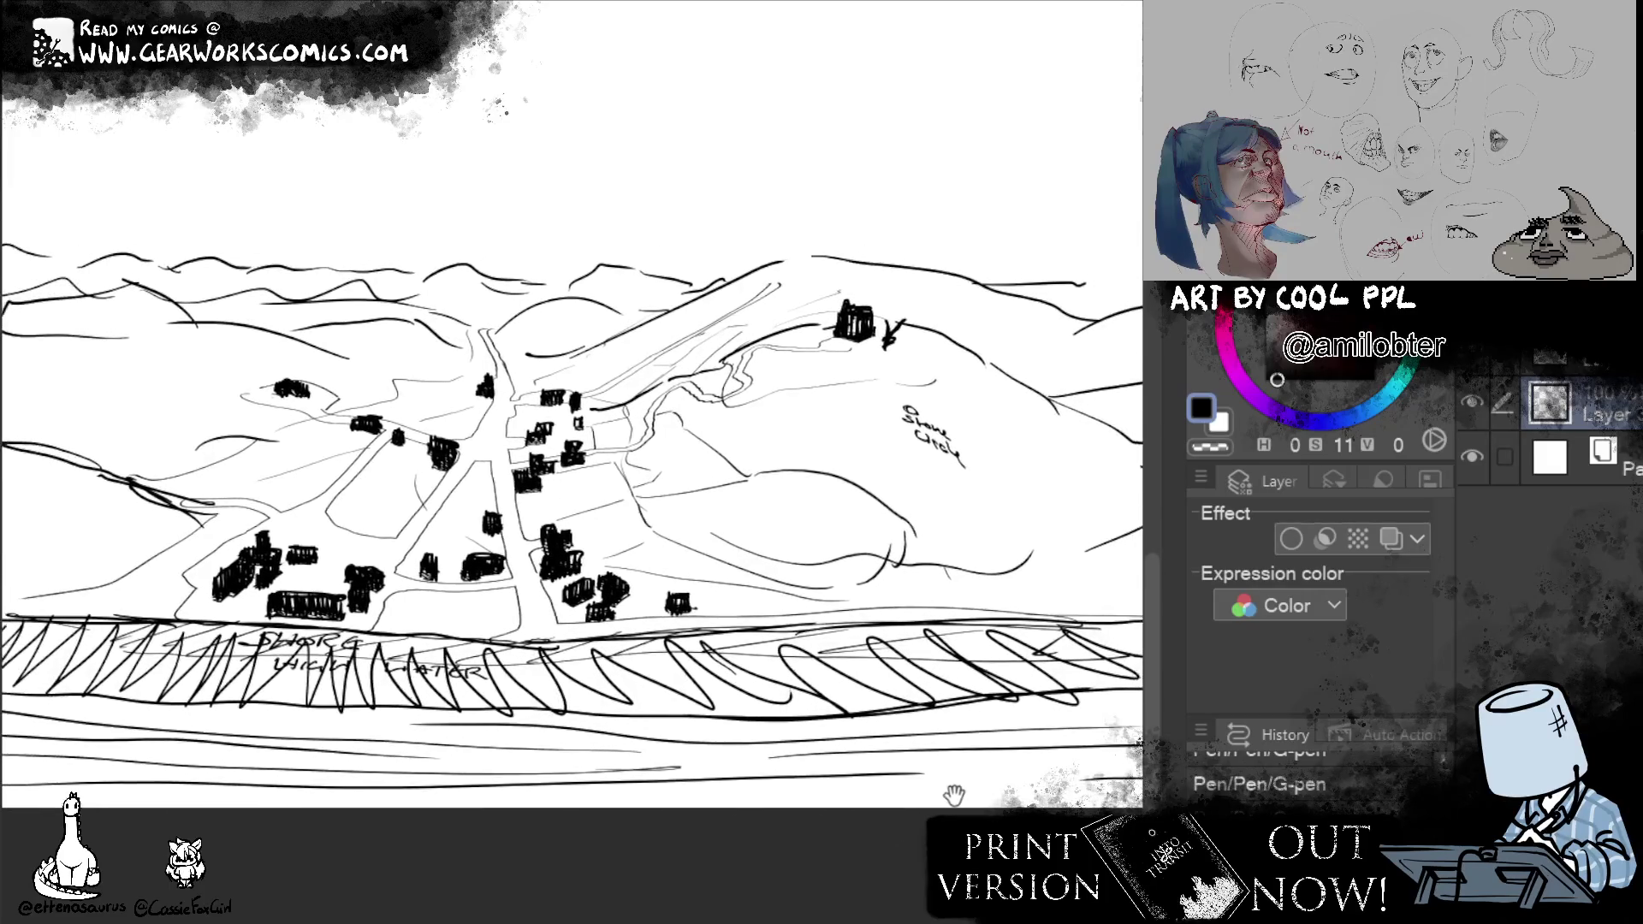
key(e)
mouse_move(579, 691)
mouse_down()
mouse_move(546, 642)
mouse_move(573, 704)
mouse_up()
drag(545, 632, 583, 688)
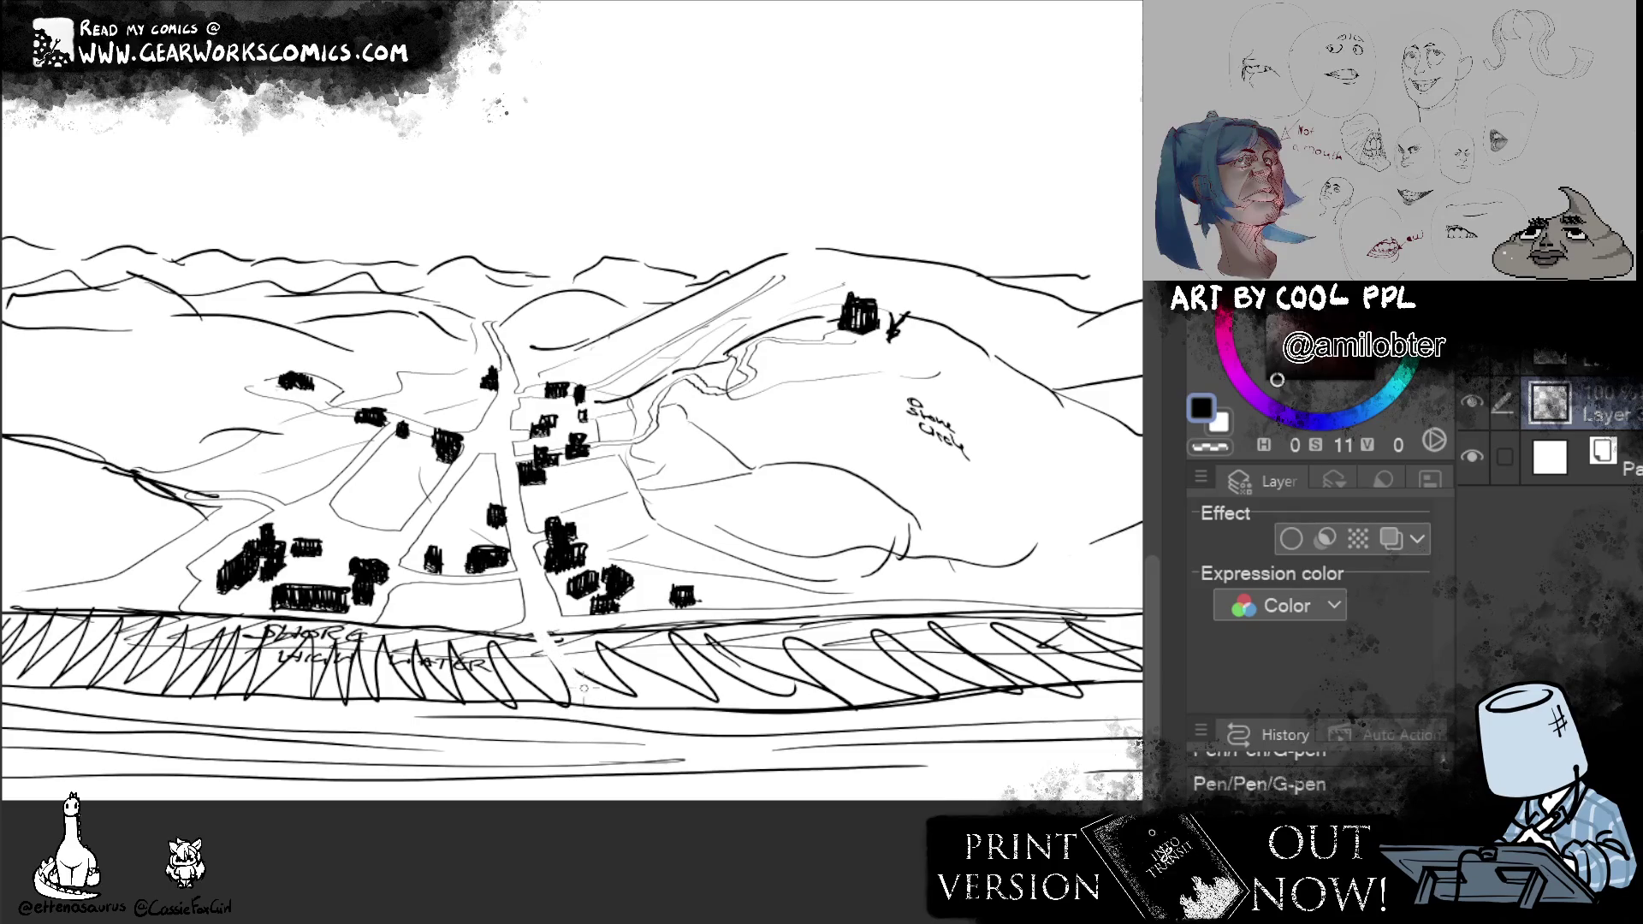
drag(534, 636, 590, 704)
drag(536, 633, 602, 710)
mouse_move(552, 650)
mouse_down()
mouse_move(603, 715)
mouse_move(657, 729)
mouse_up()
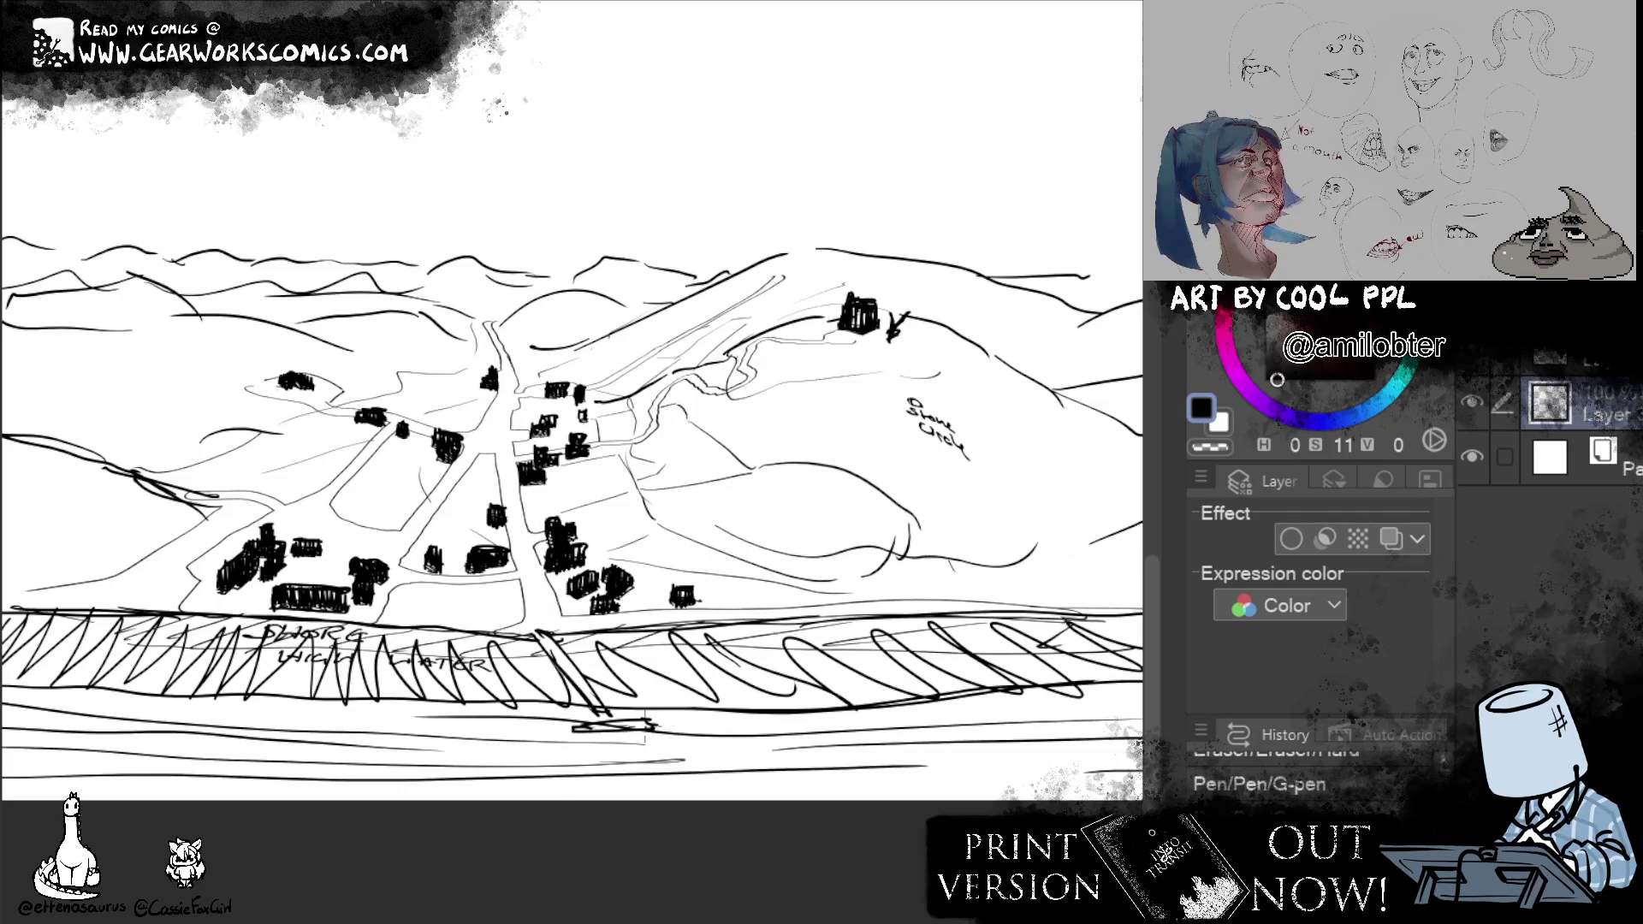
key(ctrl+z)
key(ctrl+z)
key(ctrl+z)
key(ctrl+z)
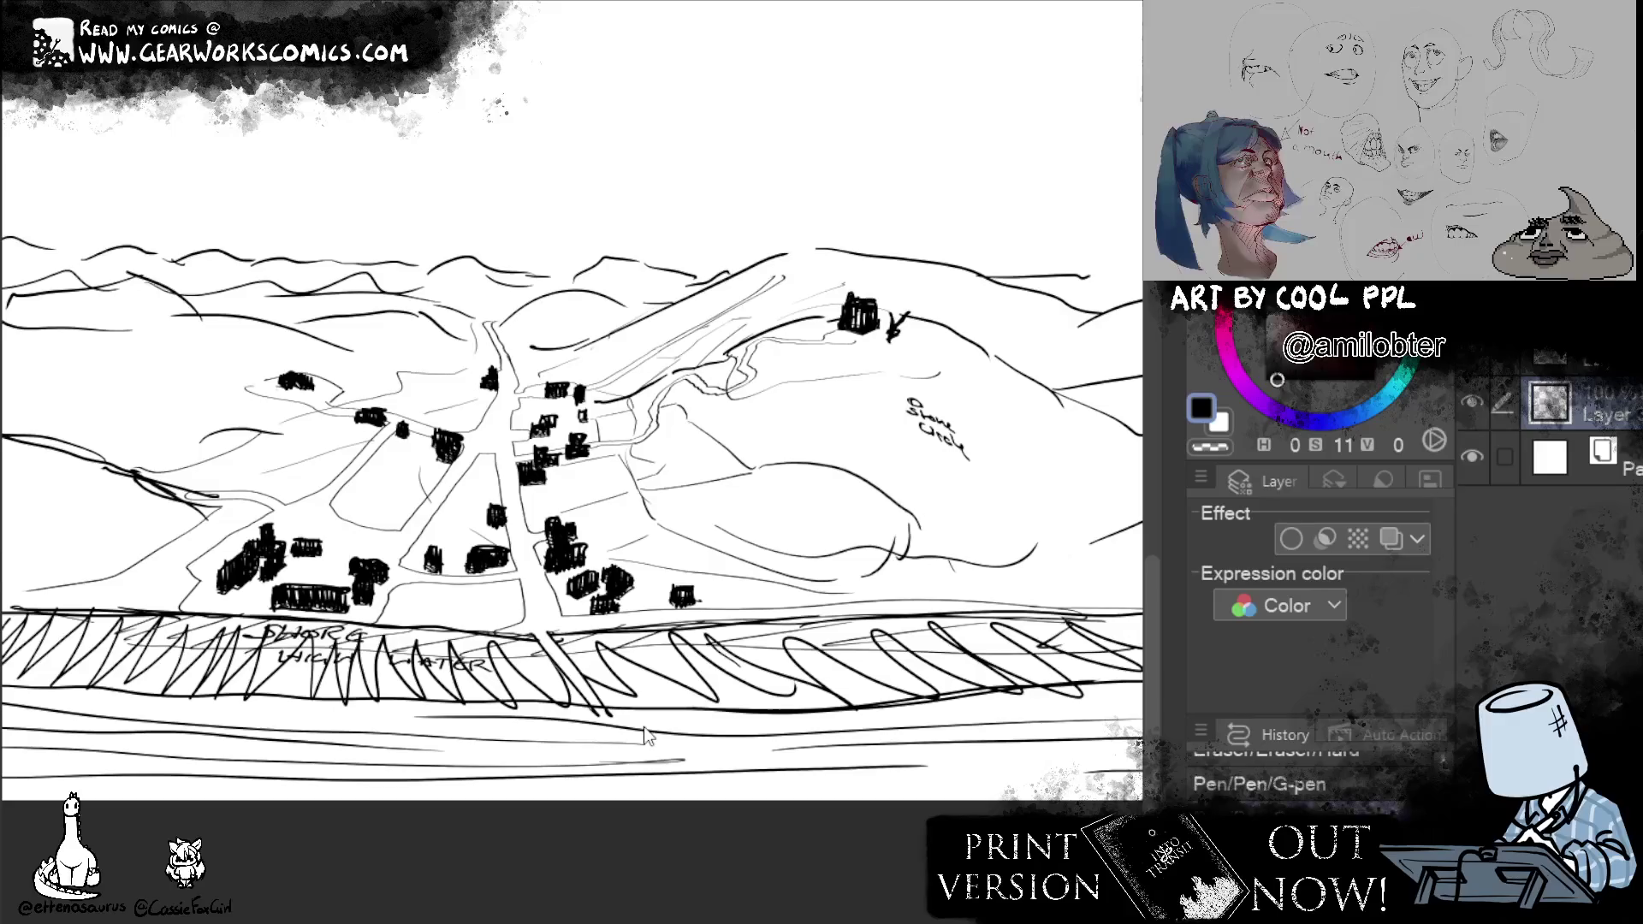
key(ctrl+z)
key(ctrl+z)
key(ctrl+y)
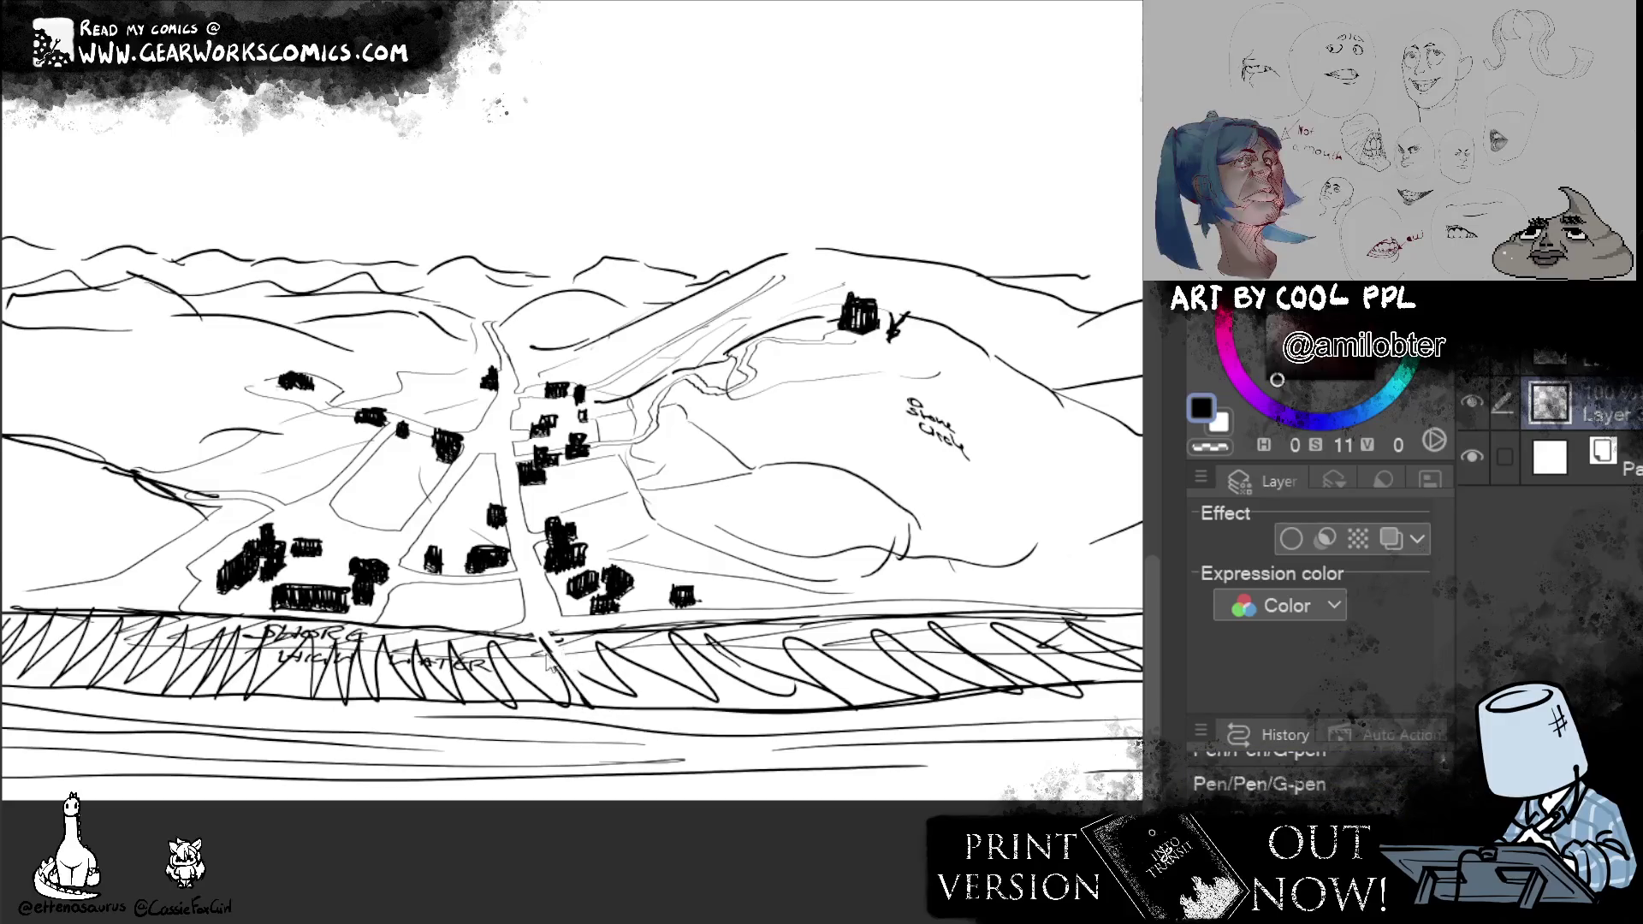
drag(561, 680, 721, 703)
key(ctrl+z)
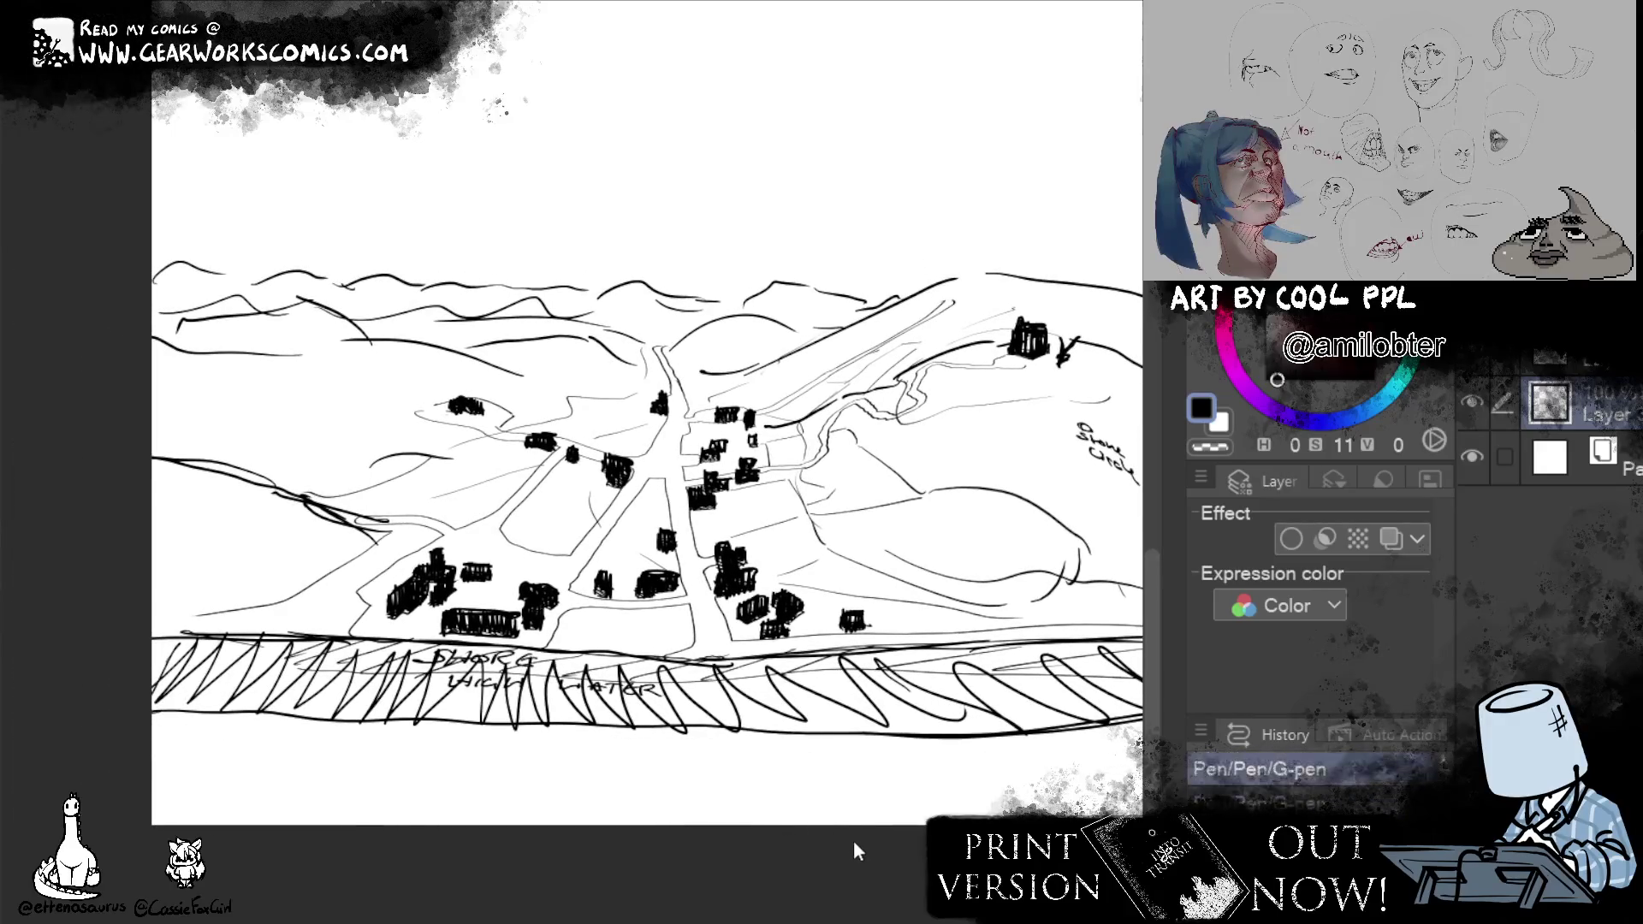
Swap the large zigzag shore hatching for finer hatching running the full shoreline.
key(ctrl+y)
key(ctrl+y)
key(ctrl+y)
key(ctrl+y)
key(ctrl+z)
mouse_move(156, 652)
mouse_down()
mouse_move(1027, 672)
mouse_move(814, 748)
mouse_up()
drag(673, 693, 1142, 704)
drag(944, 747, 1004, 734)
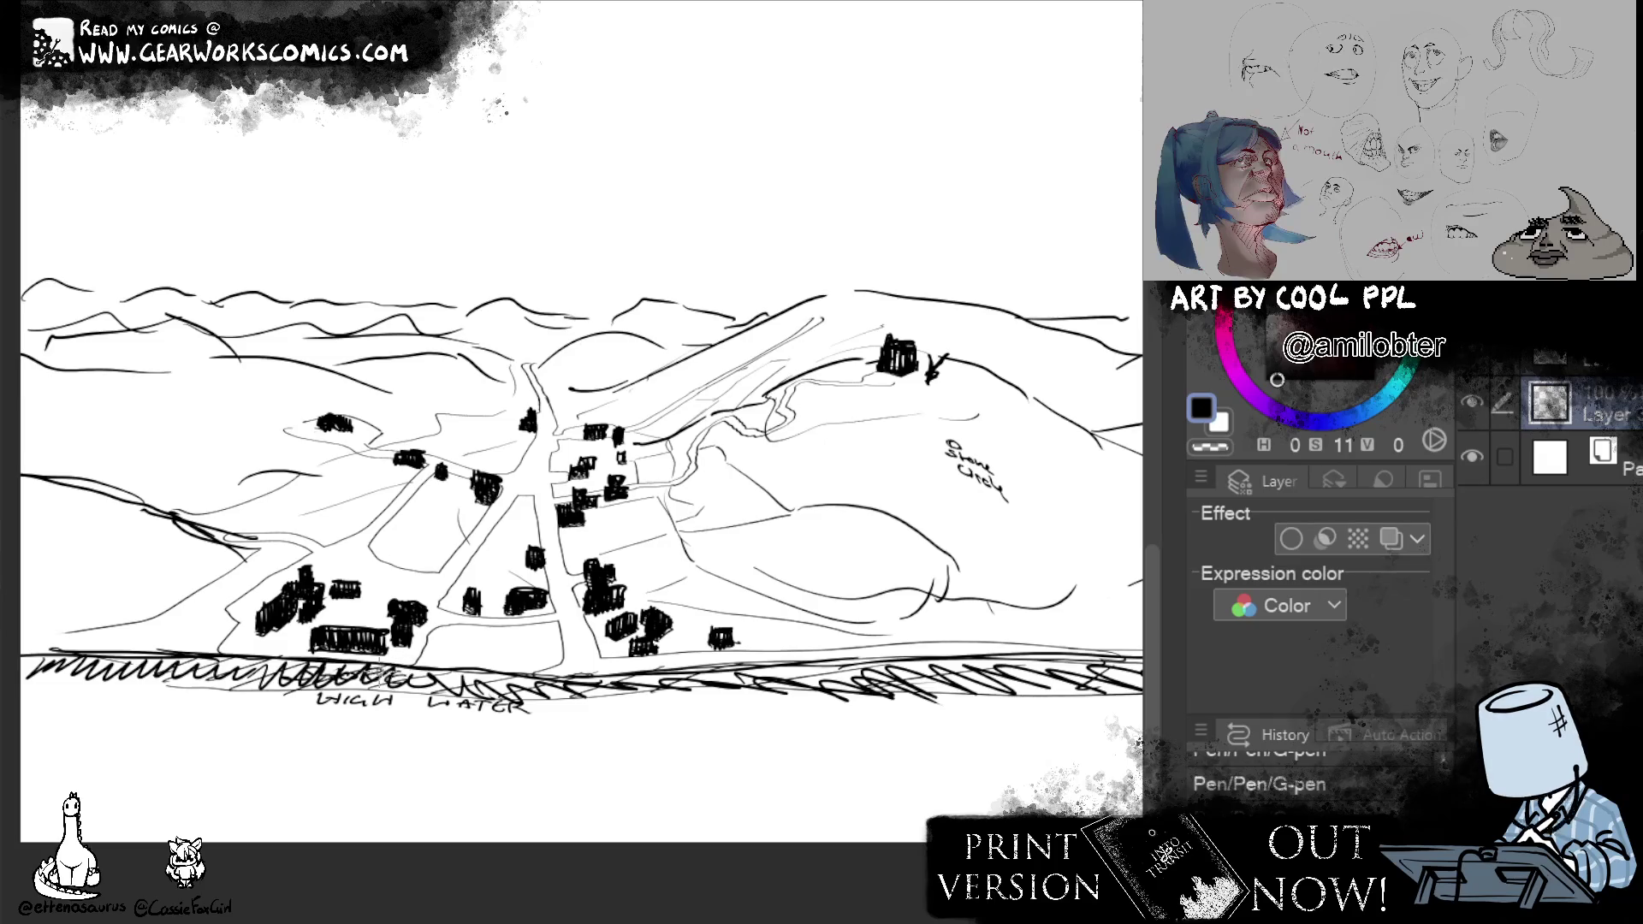
Cut a gap in the hatching for a post where the road meets the water and restore the SHORE lettering.
mouse_move(370, 667)
mouse_down()
mouse_move(344, 701)
mouse_move(398, 668)
mouse_move(354, 700)
mouse_move(380, 674)
mouse_up()
drag(586, 702, 578, 657)
mouse_move(594, 669)
mouse_down()
mouse_move(595, 716)
mouse_move(617, 726)
mouse_move(582, 704)
mouse_up()
key(e)
key(p)
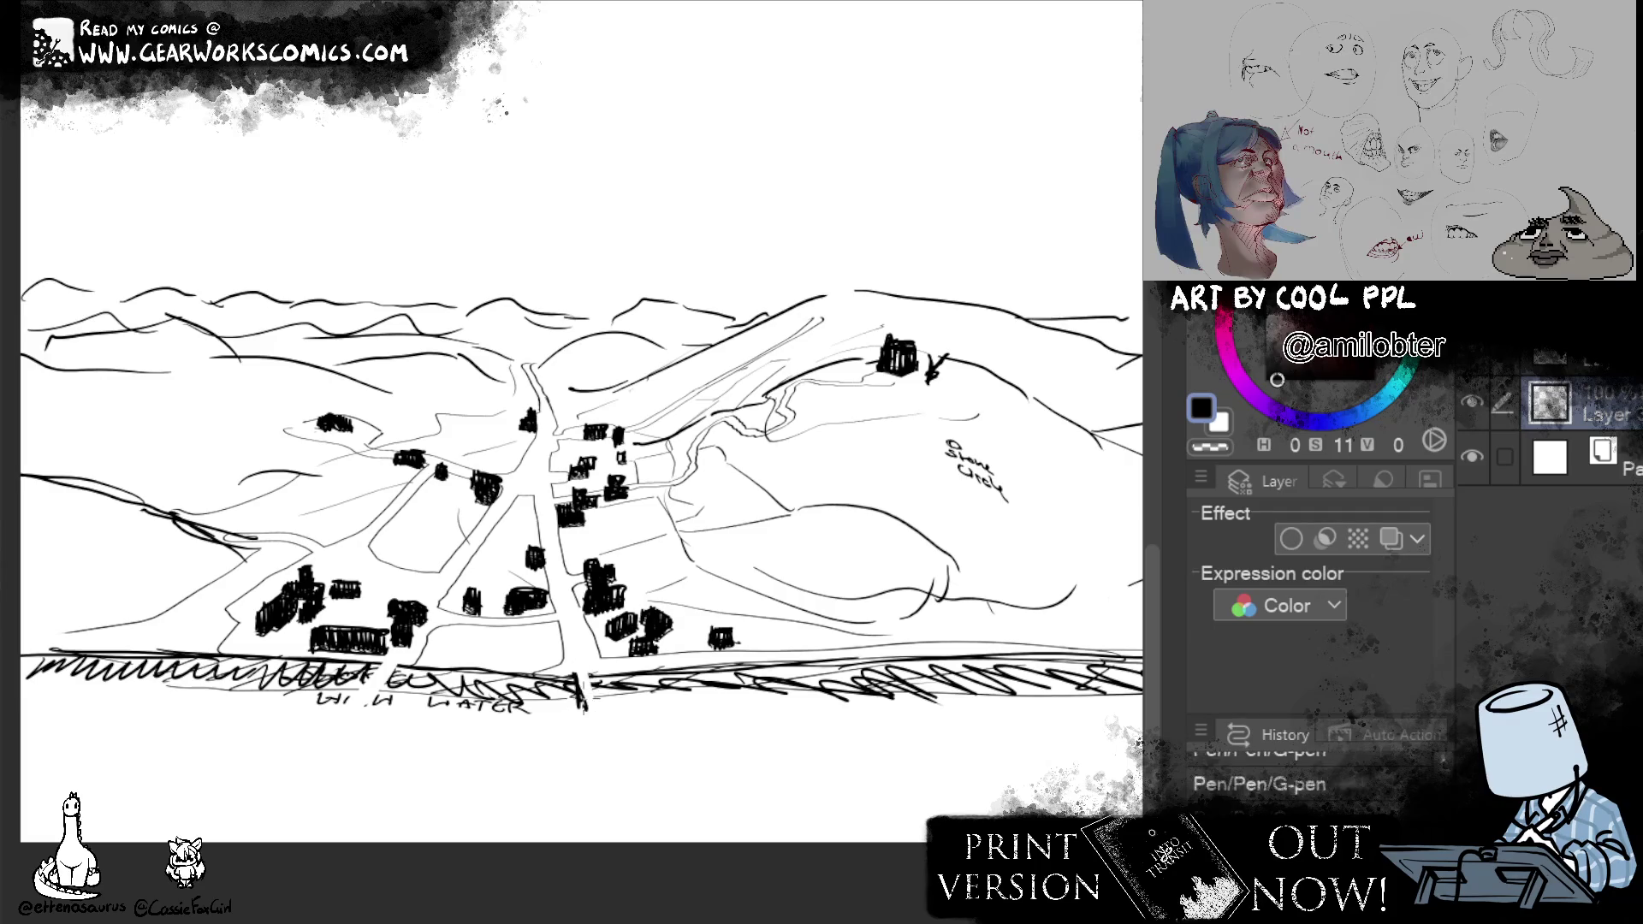
key(e)
drag(585, 721, 615, 735)
key(p)
mouse_move(359, 680)
mouse_down()
mouse_move(380, 680)
mouse_move(371, 707)
mouse_move(299, 707)
mouse_up()
Rebalance the hatching under the shore buildings with lighter and darker strokes and a stroke by the post.
drag(776, 721, 795, 723)
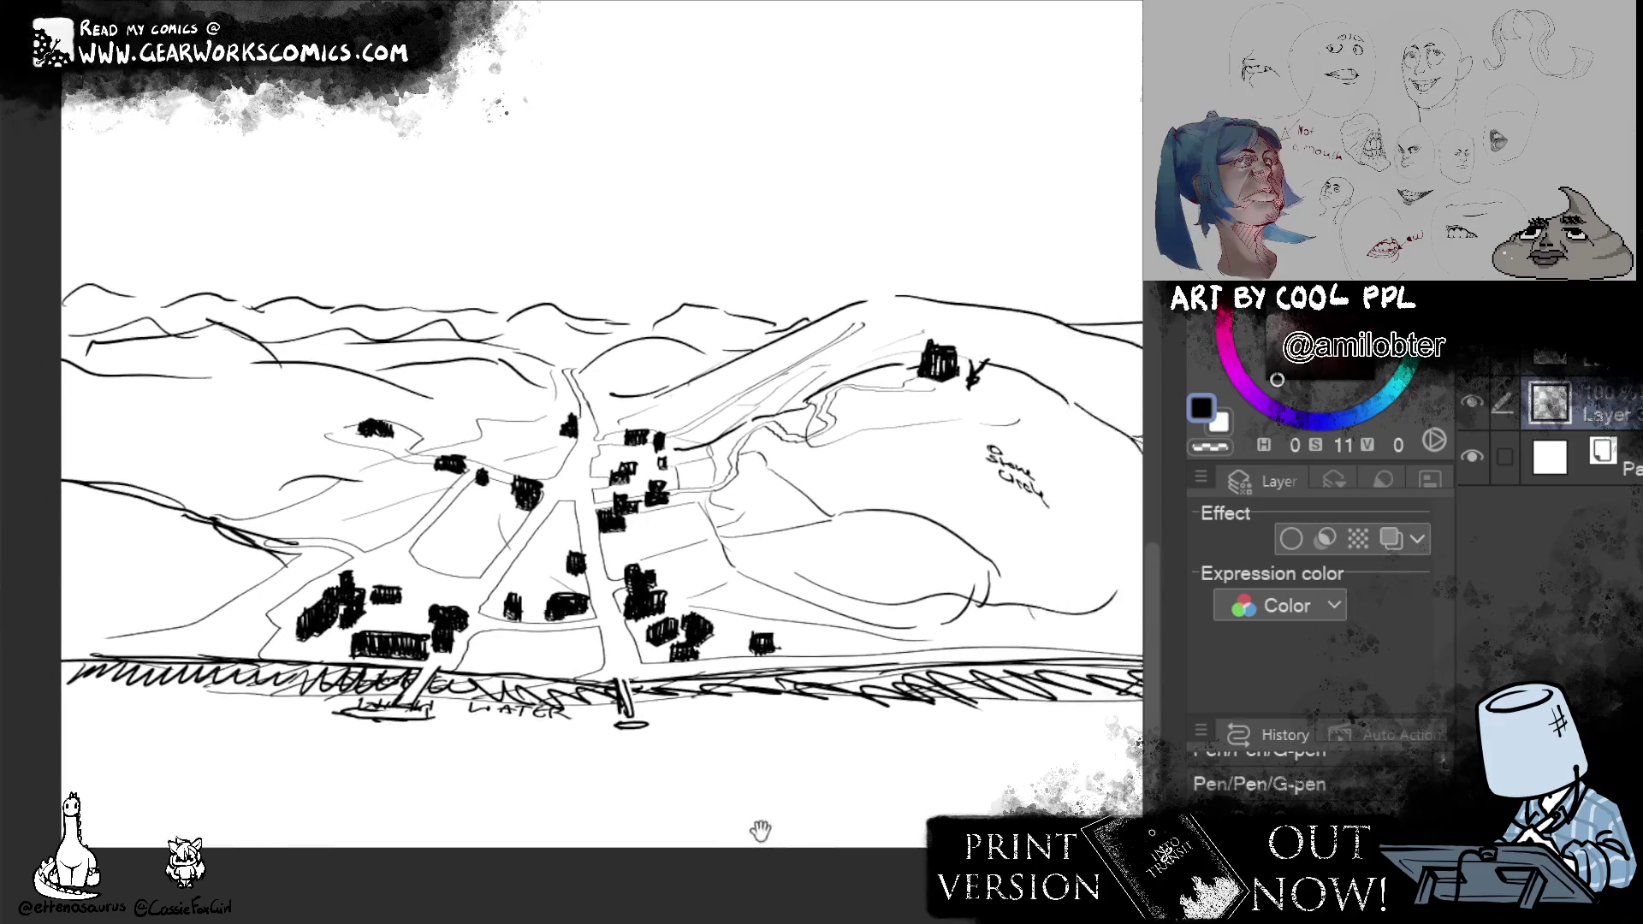
mouse_move(441, 763)
mouse_down()
mouse_move(960, 772)
mouse_move(964, 753)
mouse_move(1014, 795)
mouse_up()
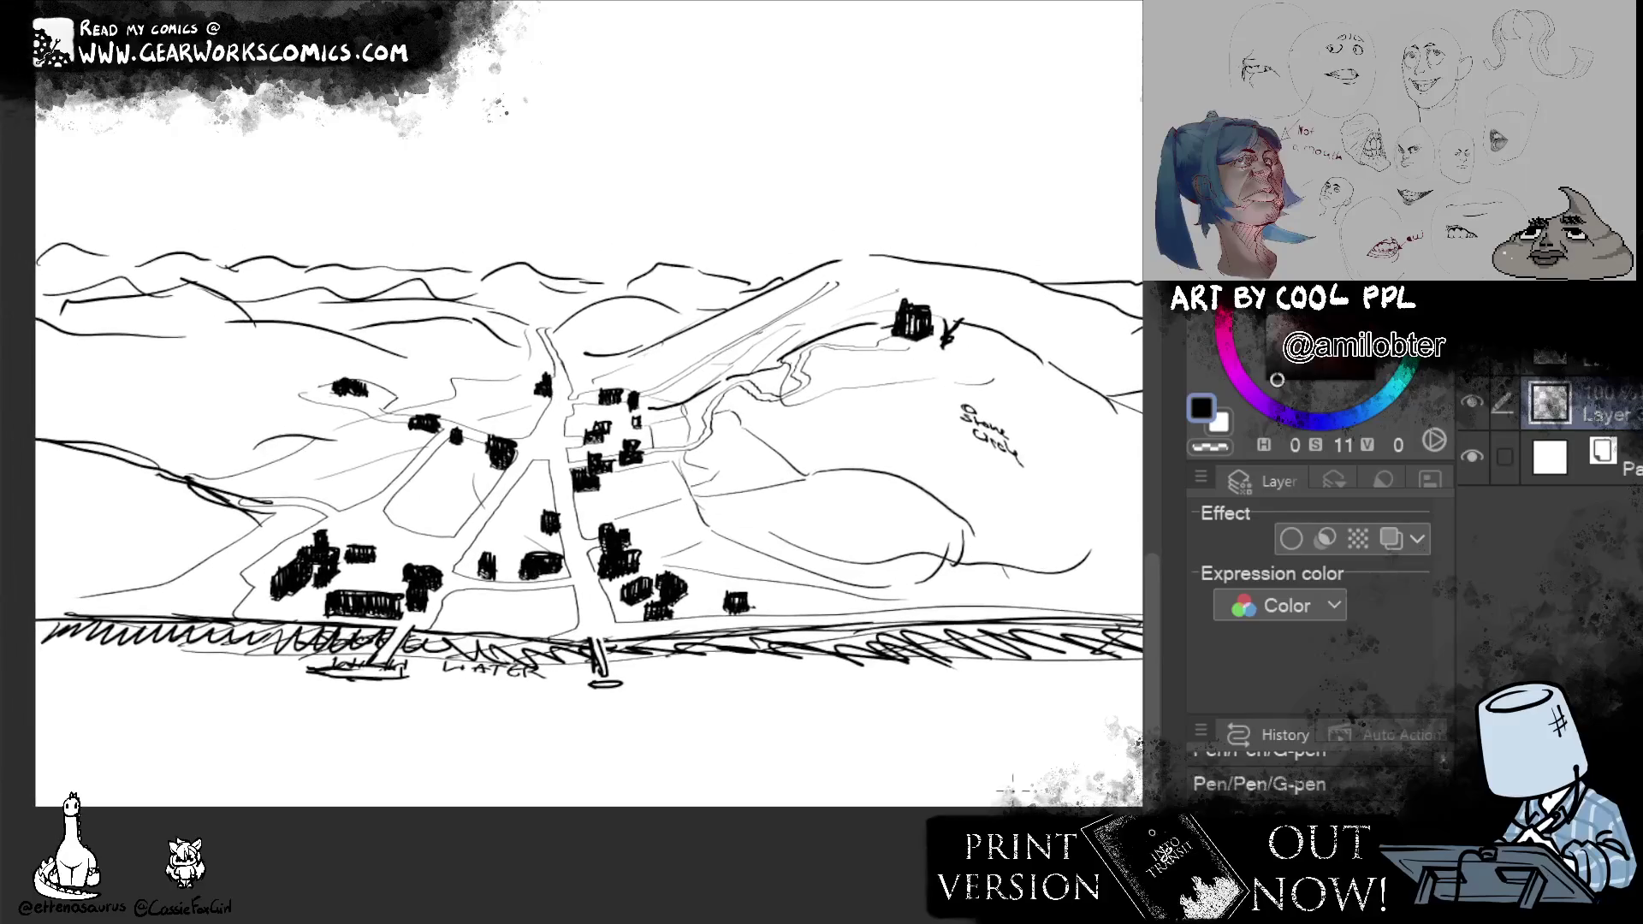
key(ctrl+z)
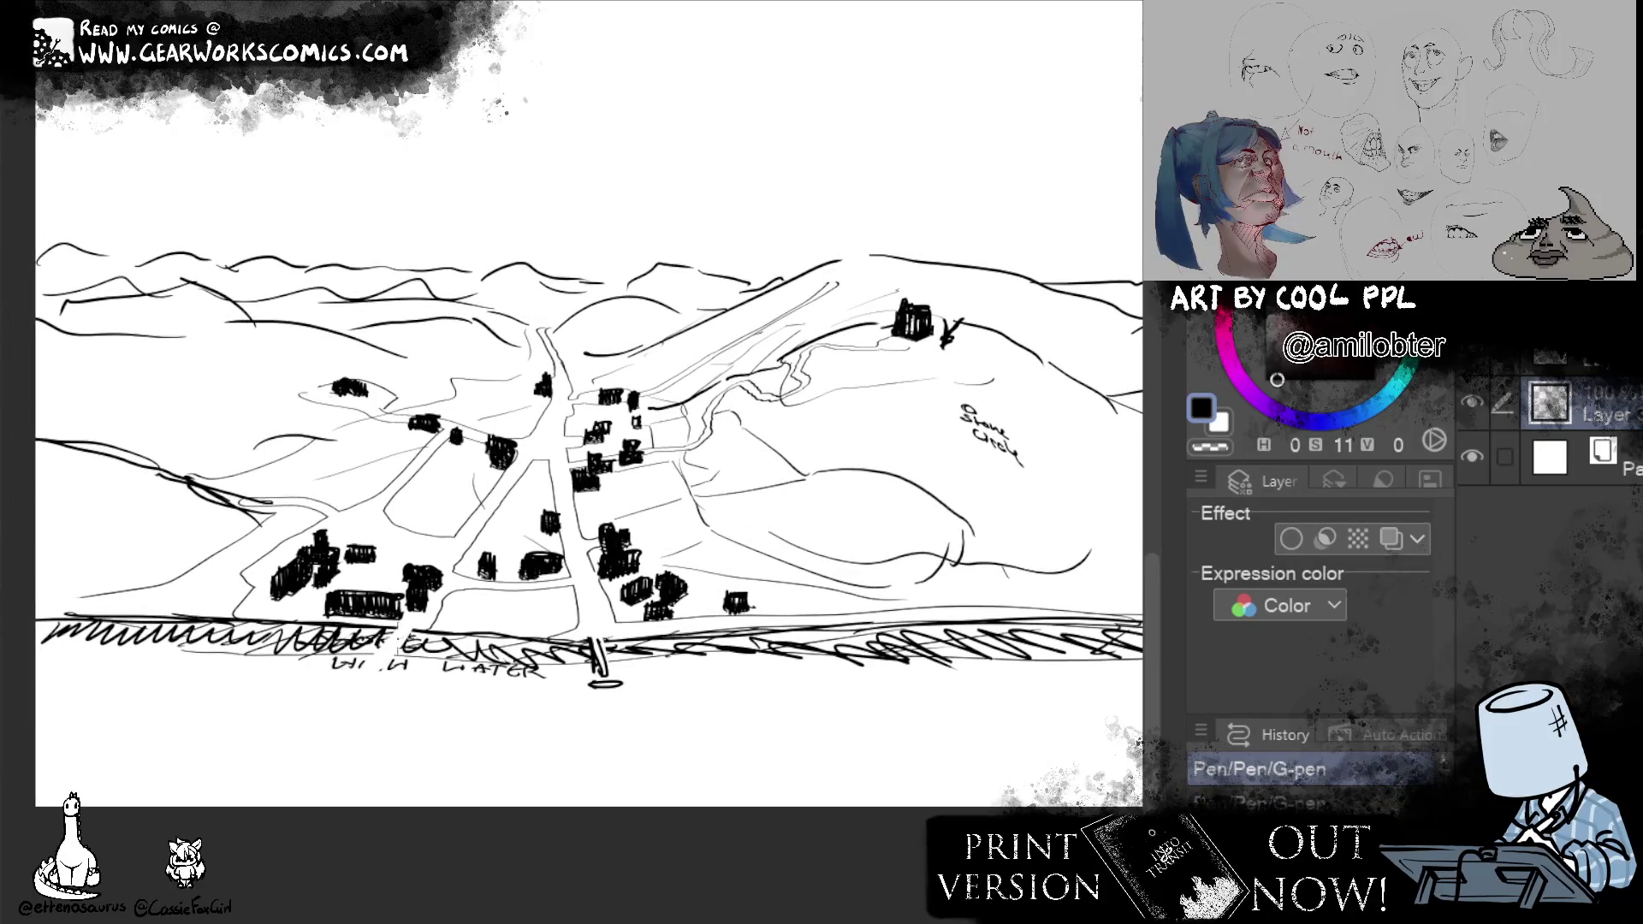
drag(380, 629, 419, 643)
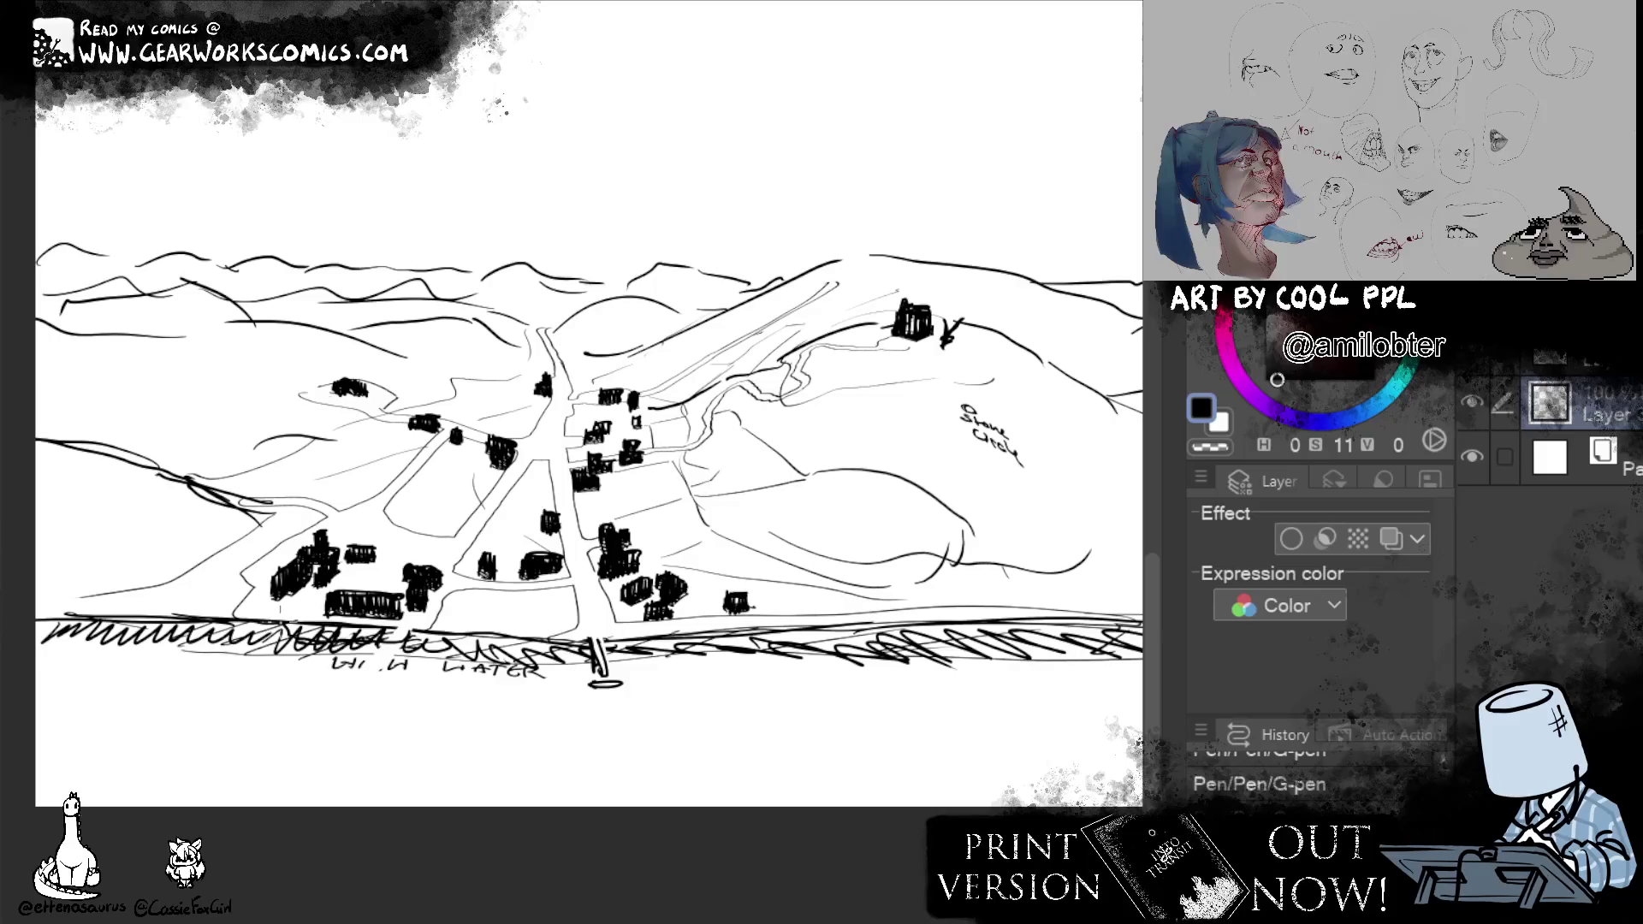
mouse_move(334, 622)
mouse_down()
mouse_move(315, 634)
mouse_move(389, 622)
mouse_up()
mouse_move(282, 621)
mouse_down()
mouse_move(301, 649)
mouse_move(357, 652)
mouse_move(249, 669)
mouse_move(275, 668)
mouse_move(262, 662)
mouse_up()
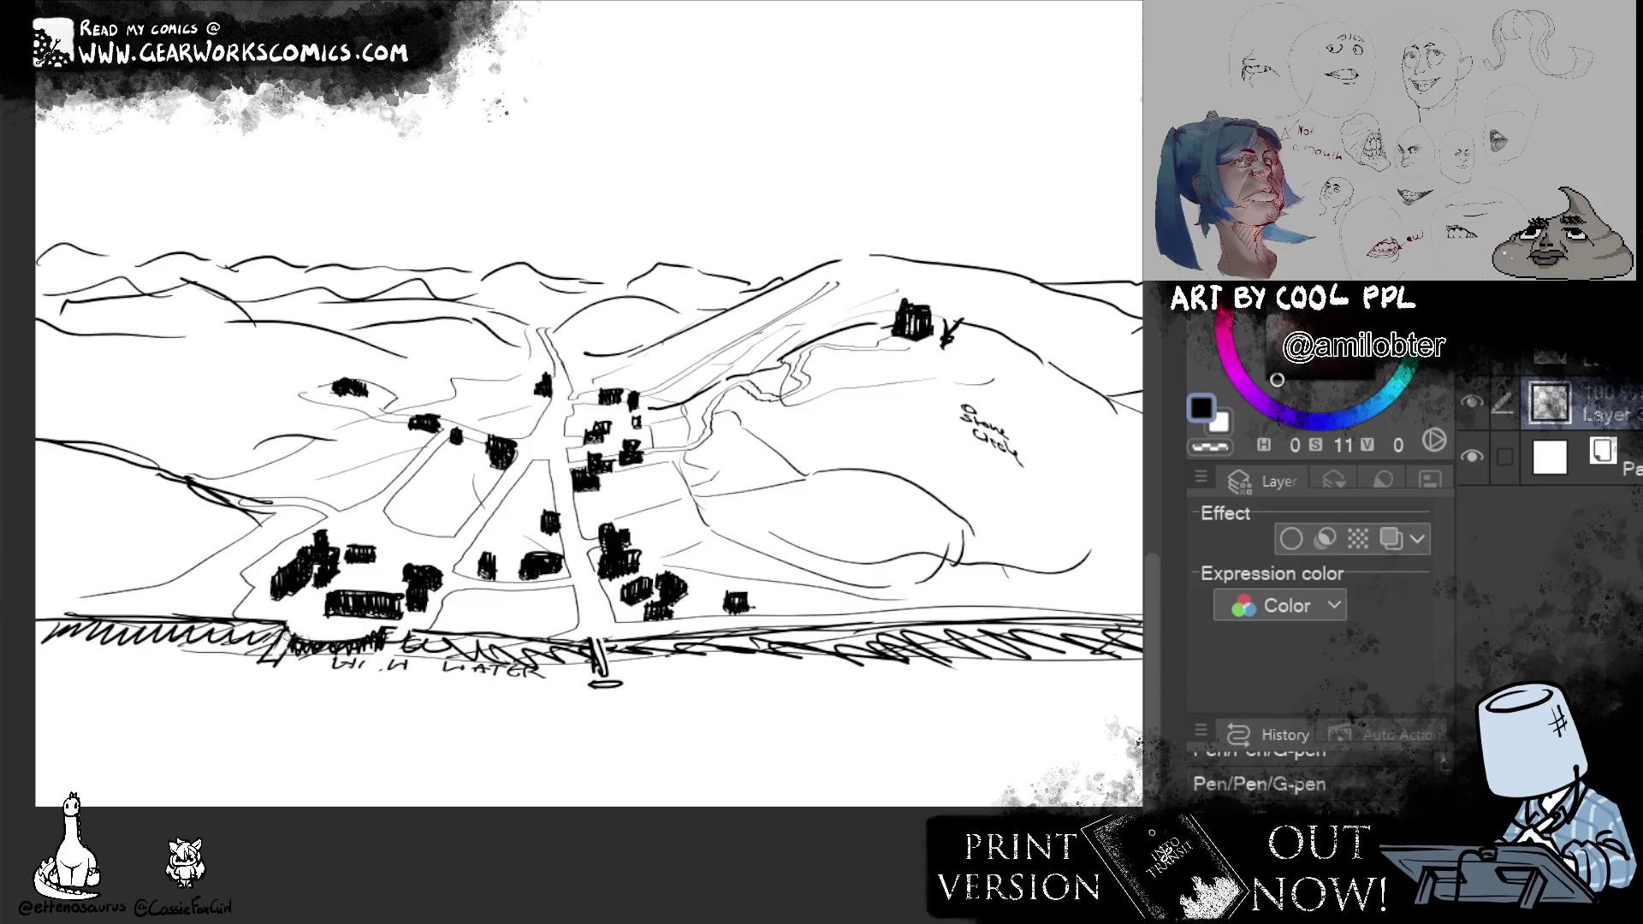
drag(289, 638, 314, 664)
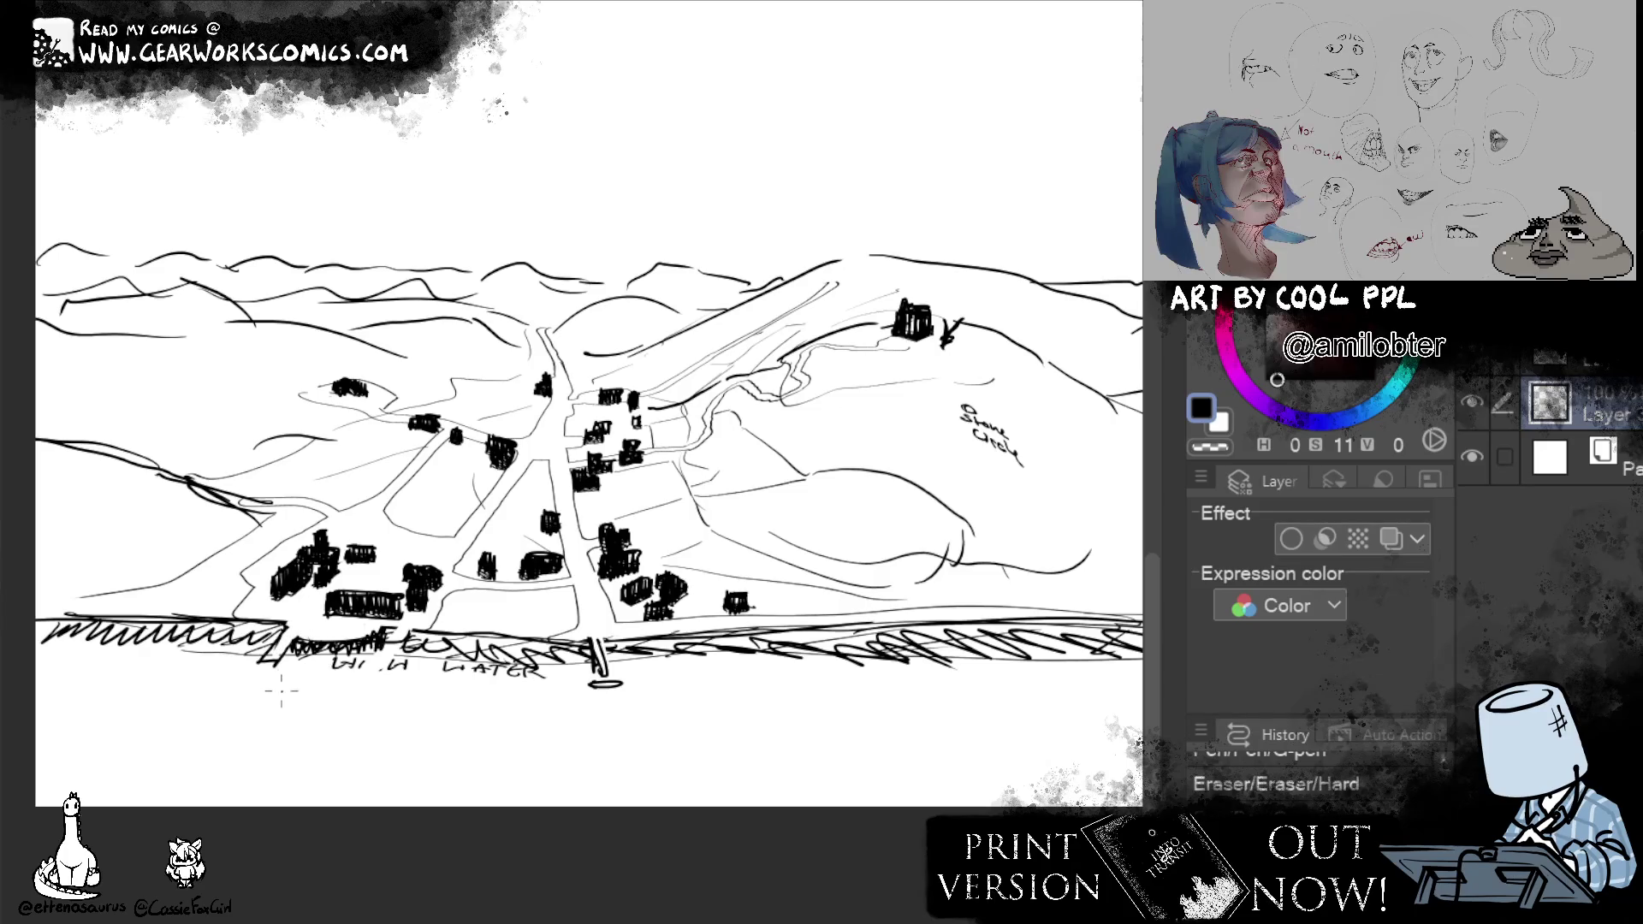
drag(293, 639, 273, 672)
drag(595, 644, 606, 683)
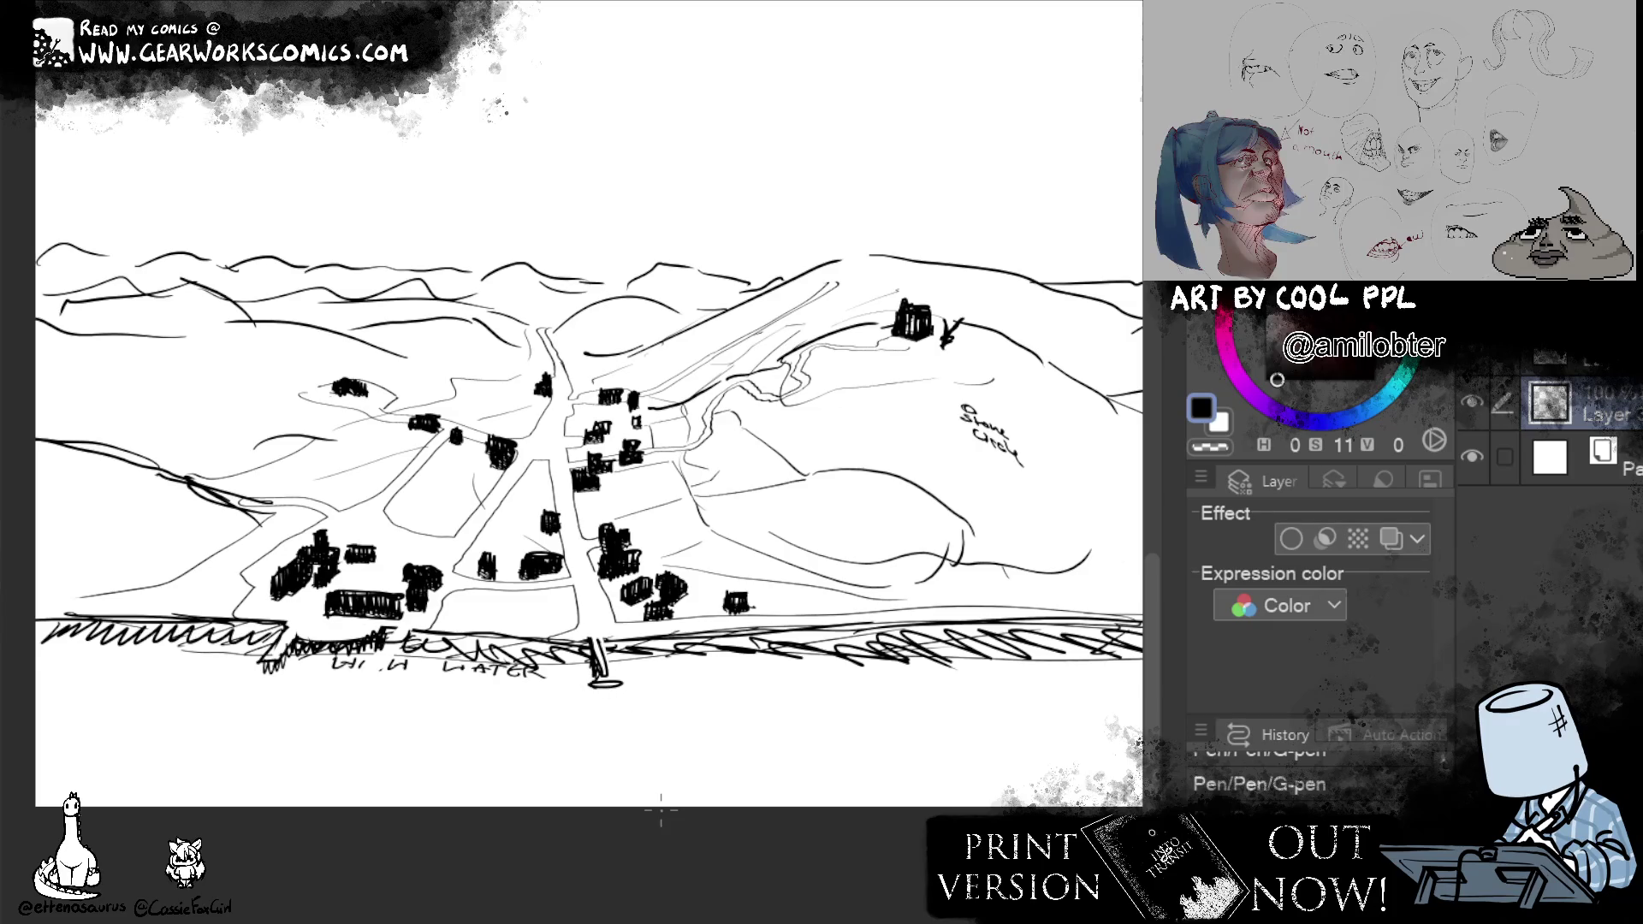
Extend the road edge down to the shore and hatch the right side of the shoreline.
drag(947, 770, 886, 827)
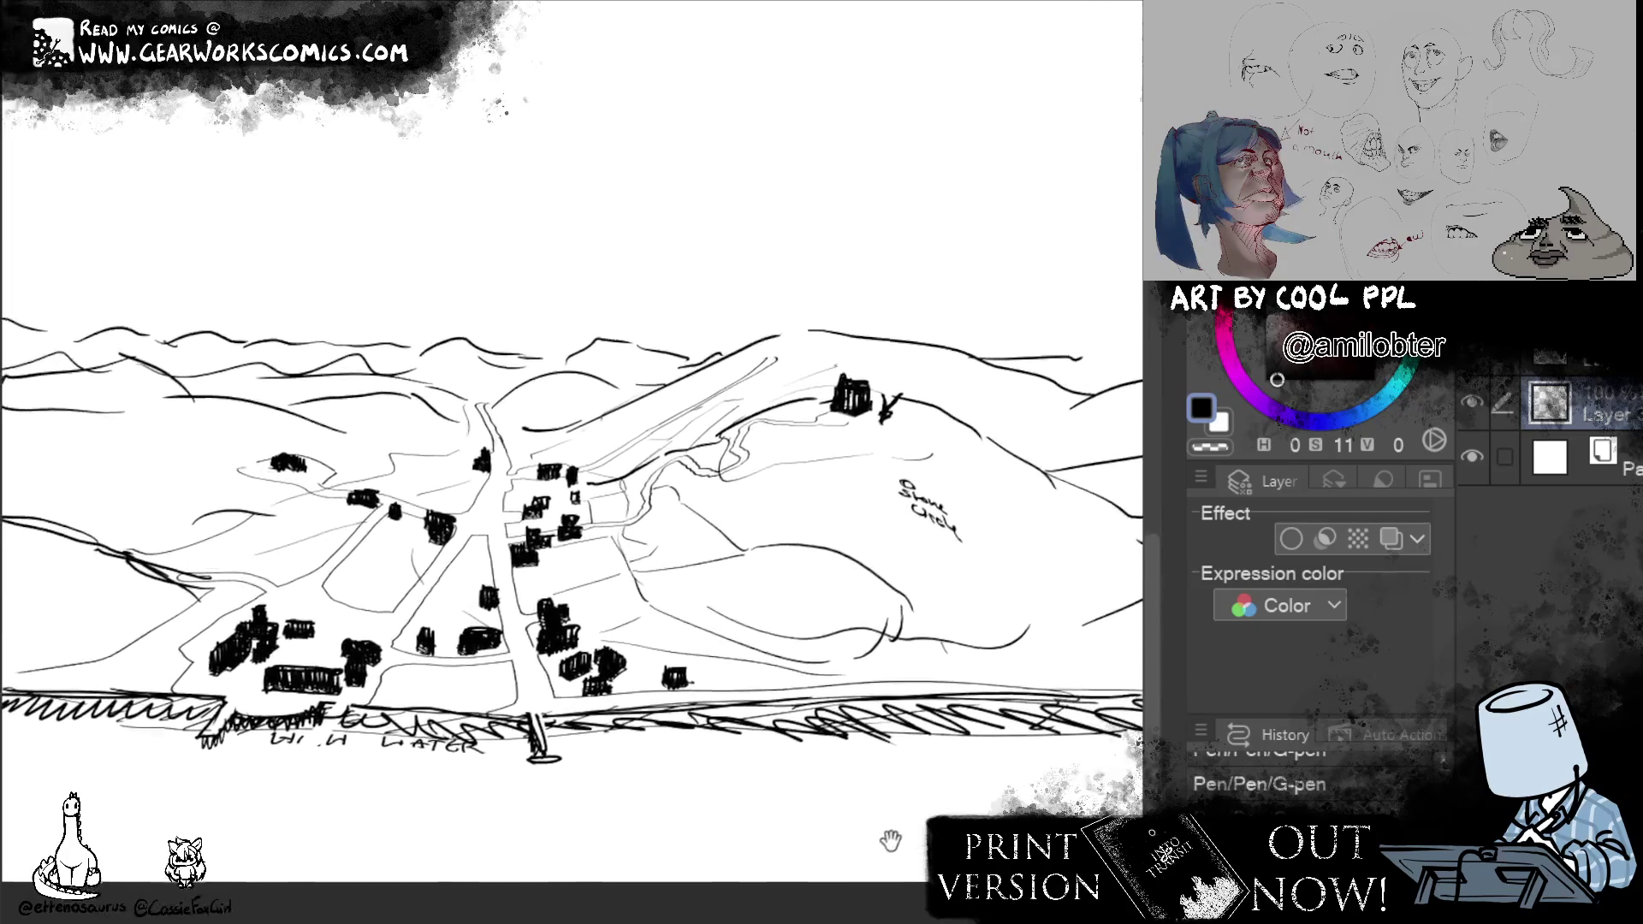
drag(497, 682, 521, 708)
drag(516, 695, 531, 700)
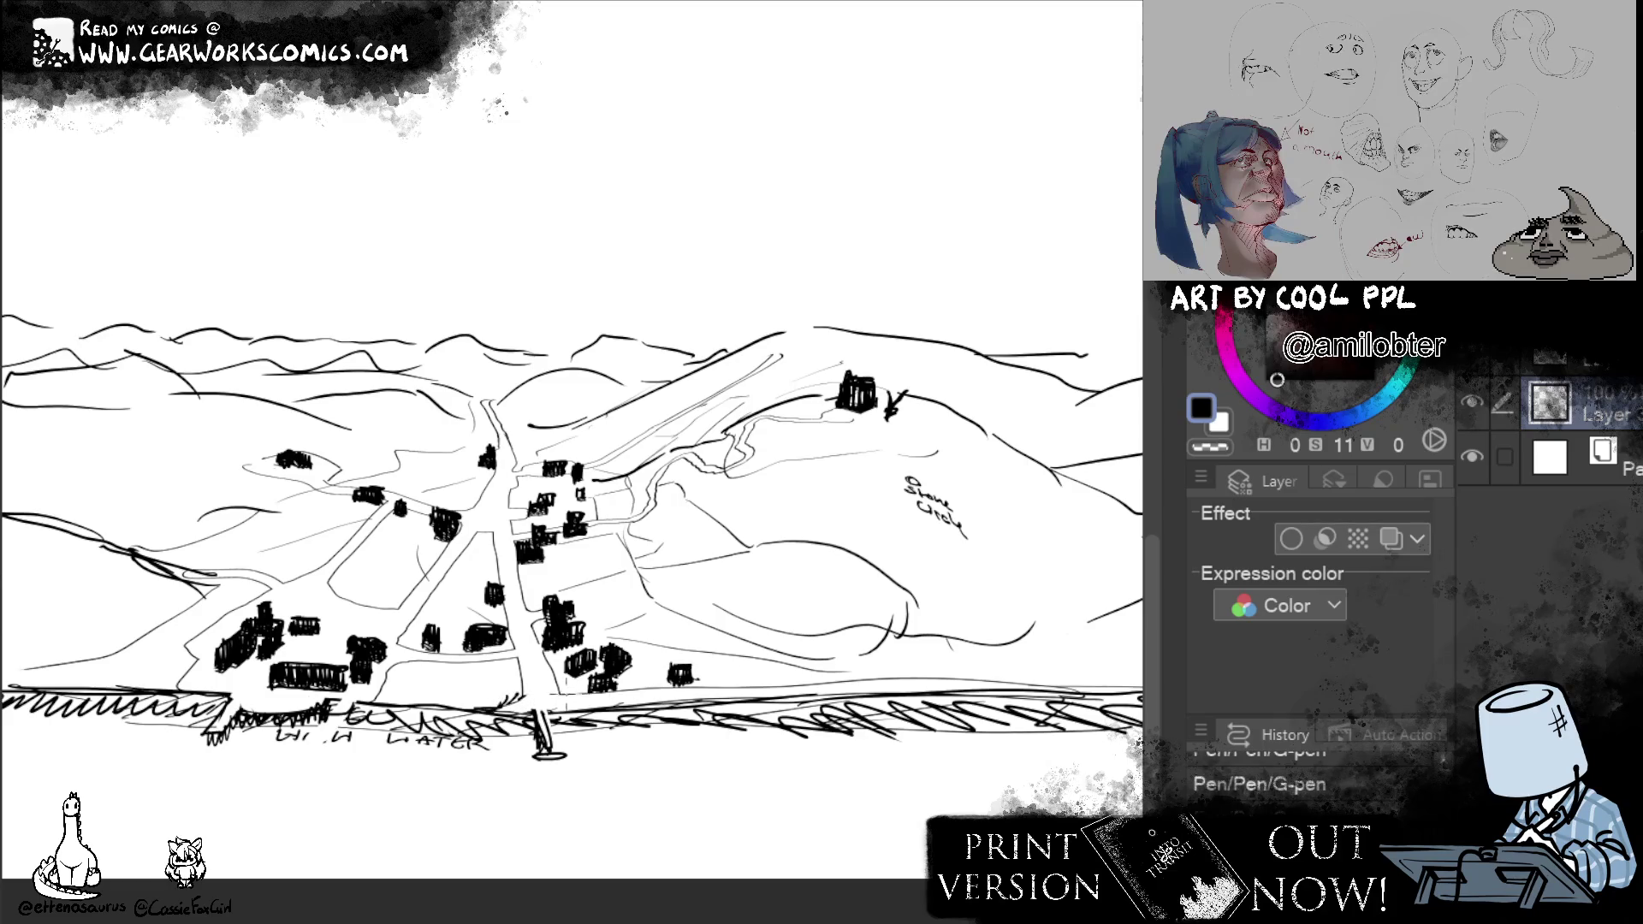
drag(712, 687, 1073, 661)
mouse_move(571, 513)
mouse_down()
mouse_move(546, 552)
mouse_move(565, 553)
mouse_up()
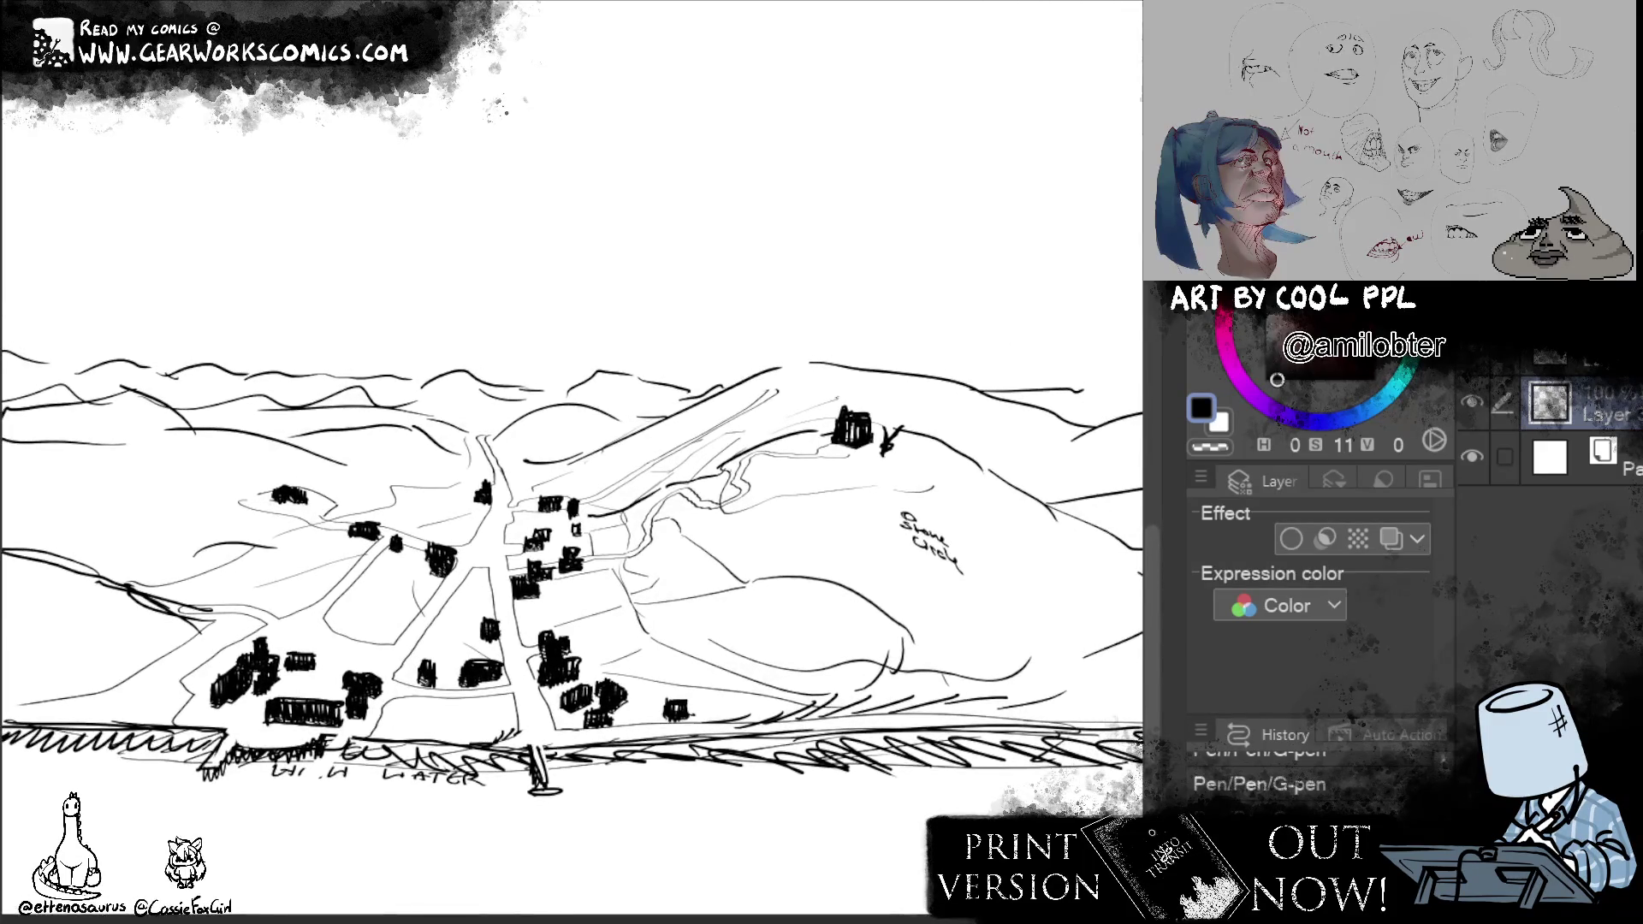
scroll(782, 684, down, 2)
scroll(782, 685, down, 1)
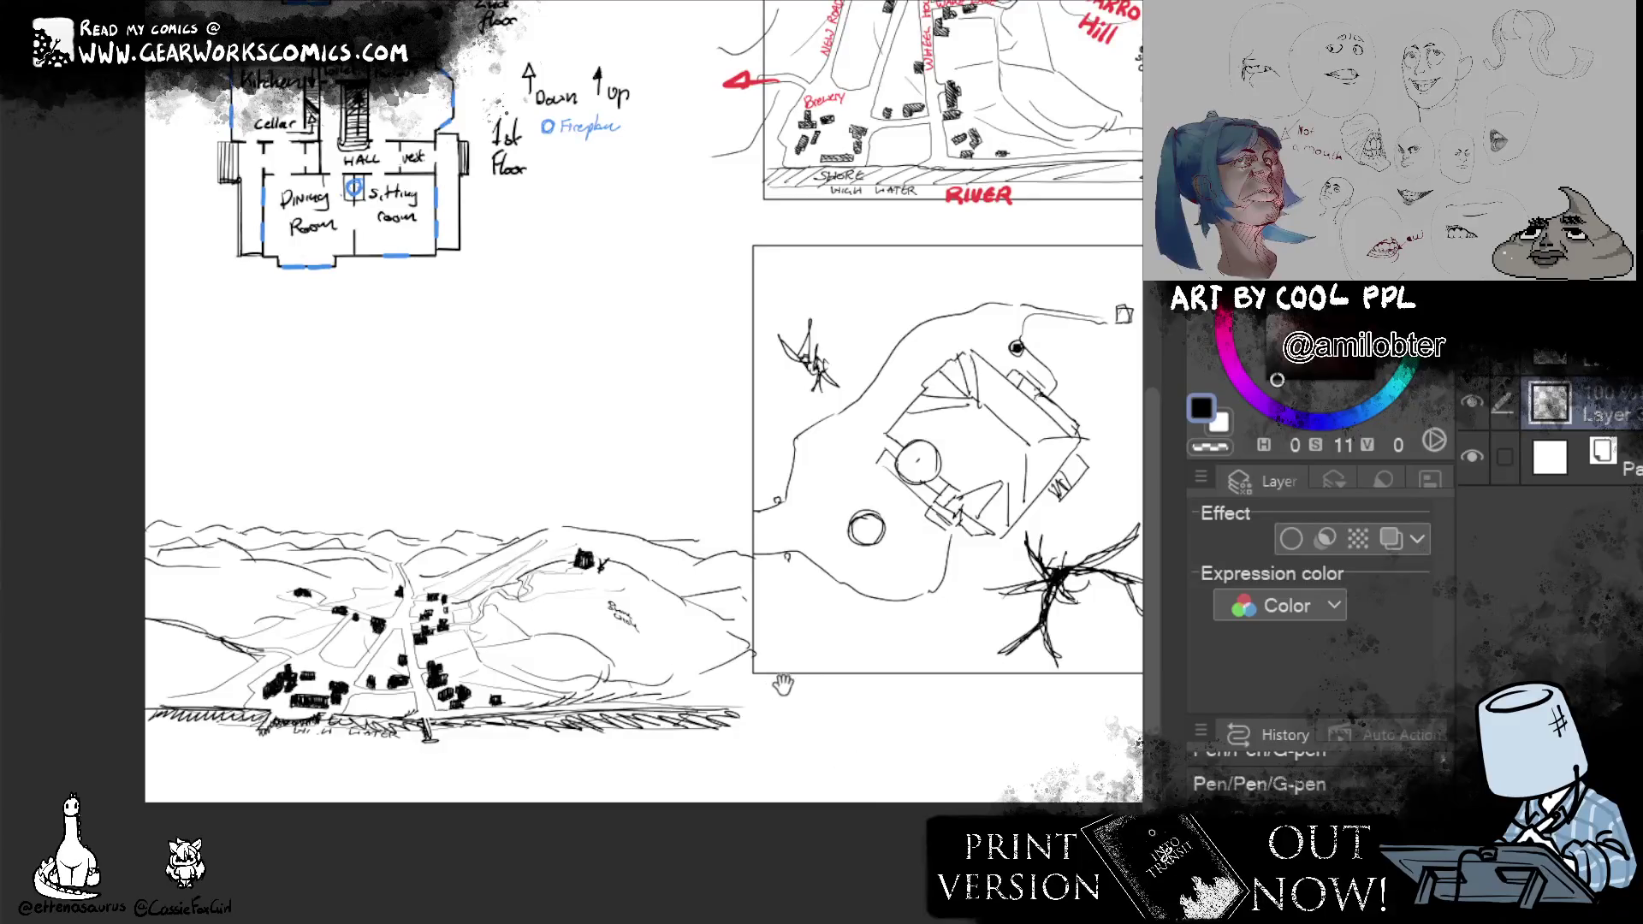
scroll(782, 684, up, 1)
scroll(925, 797, down, 1)
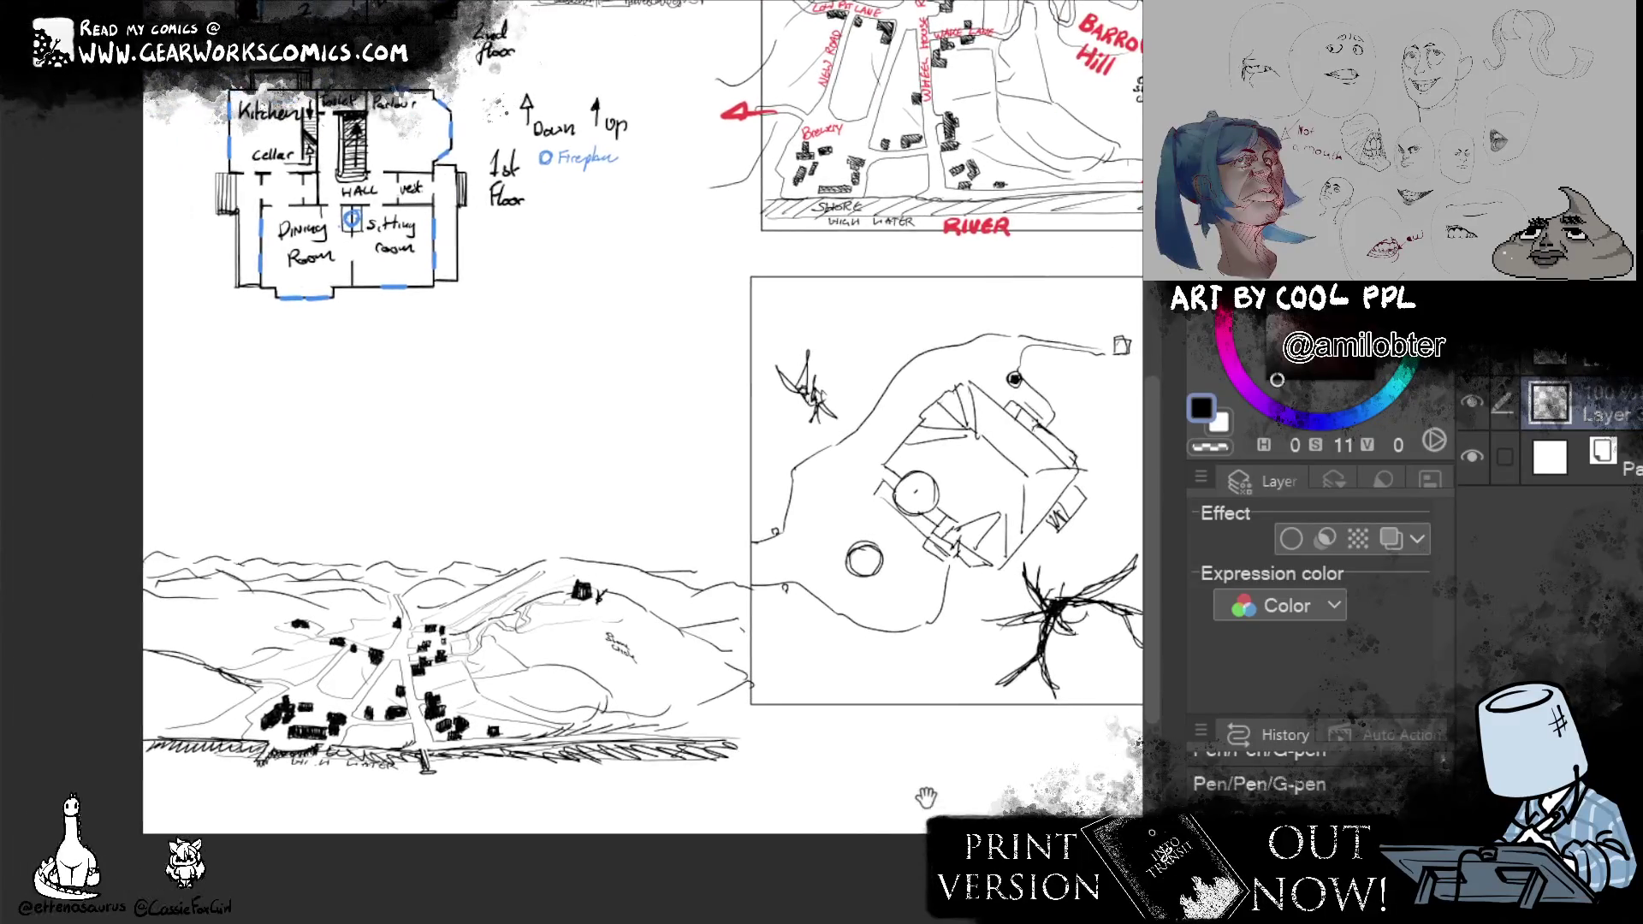
drag(926, 796, 1061, 758)
scroll(1062, 757, up, 2)
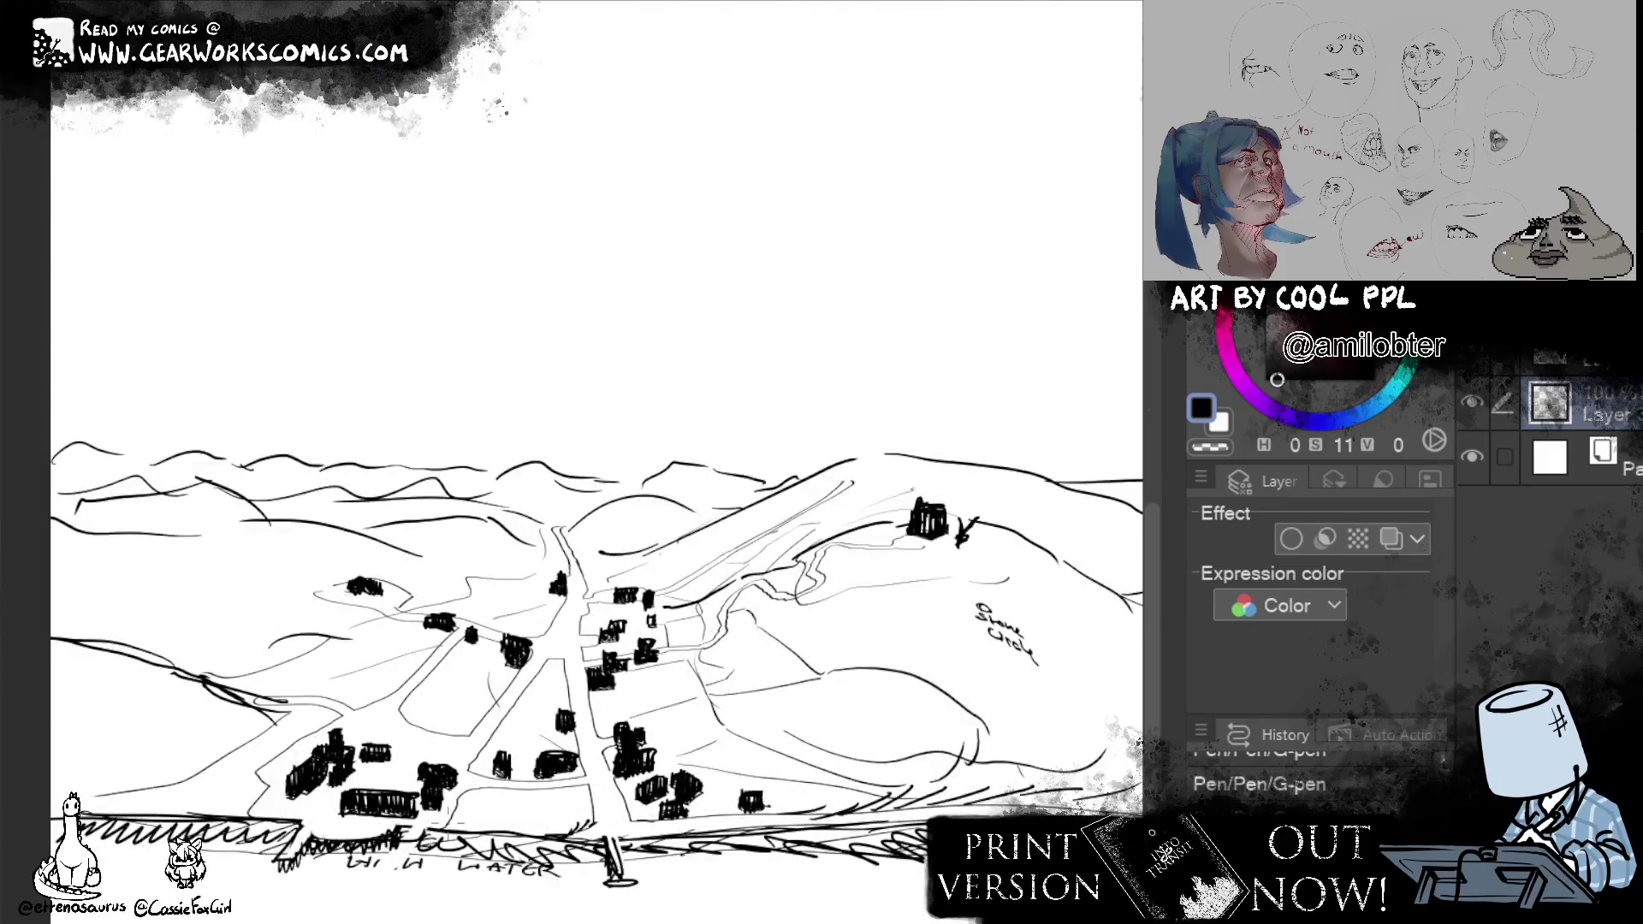
Add strokes beside the lower buildings, darken a hillside path and erase stray marks near the buildings.
drag(432, 836, 478, 790)
mouse_move(991, 775)
mouse_down()
mouse_move(864, 796)
mouse_move(841, 674)
mouse_up()
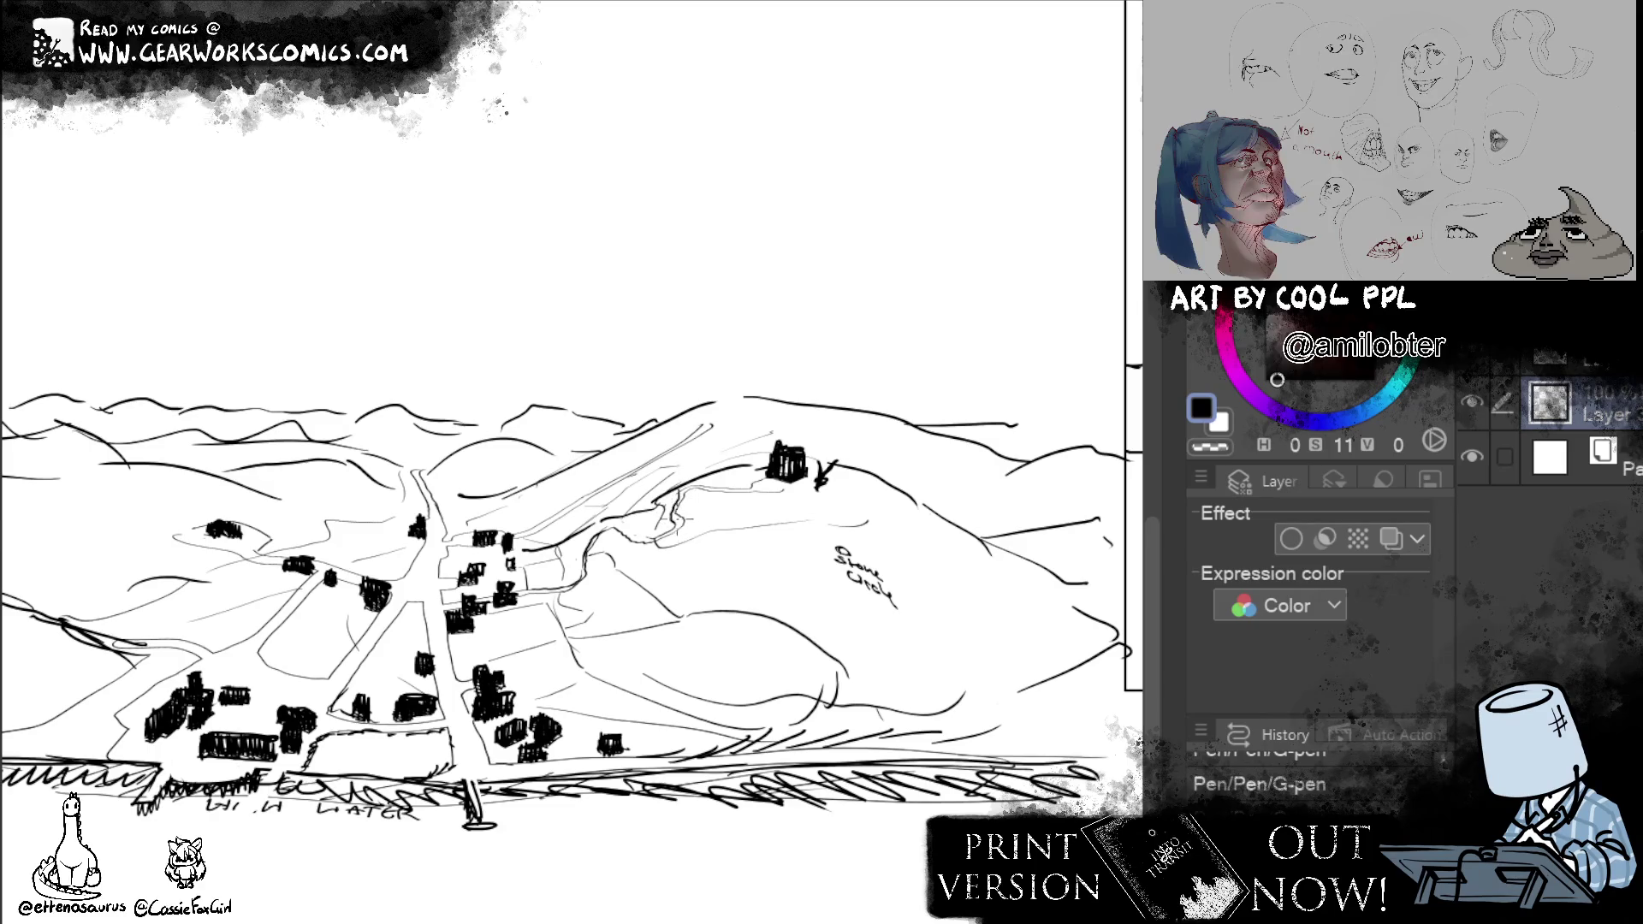
drag(644, 540, 615, 544)
drag(732, 472, 906, 401)
drag(616, 462, 628, 470)
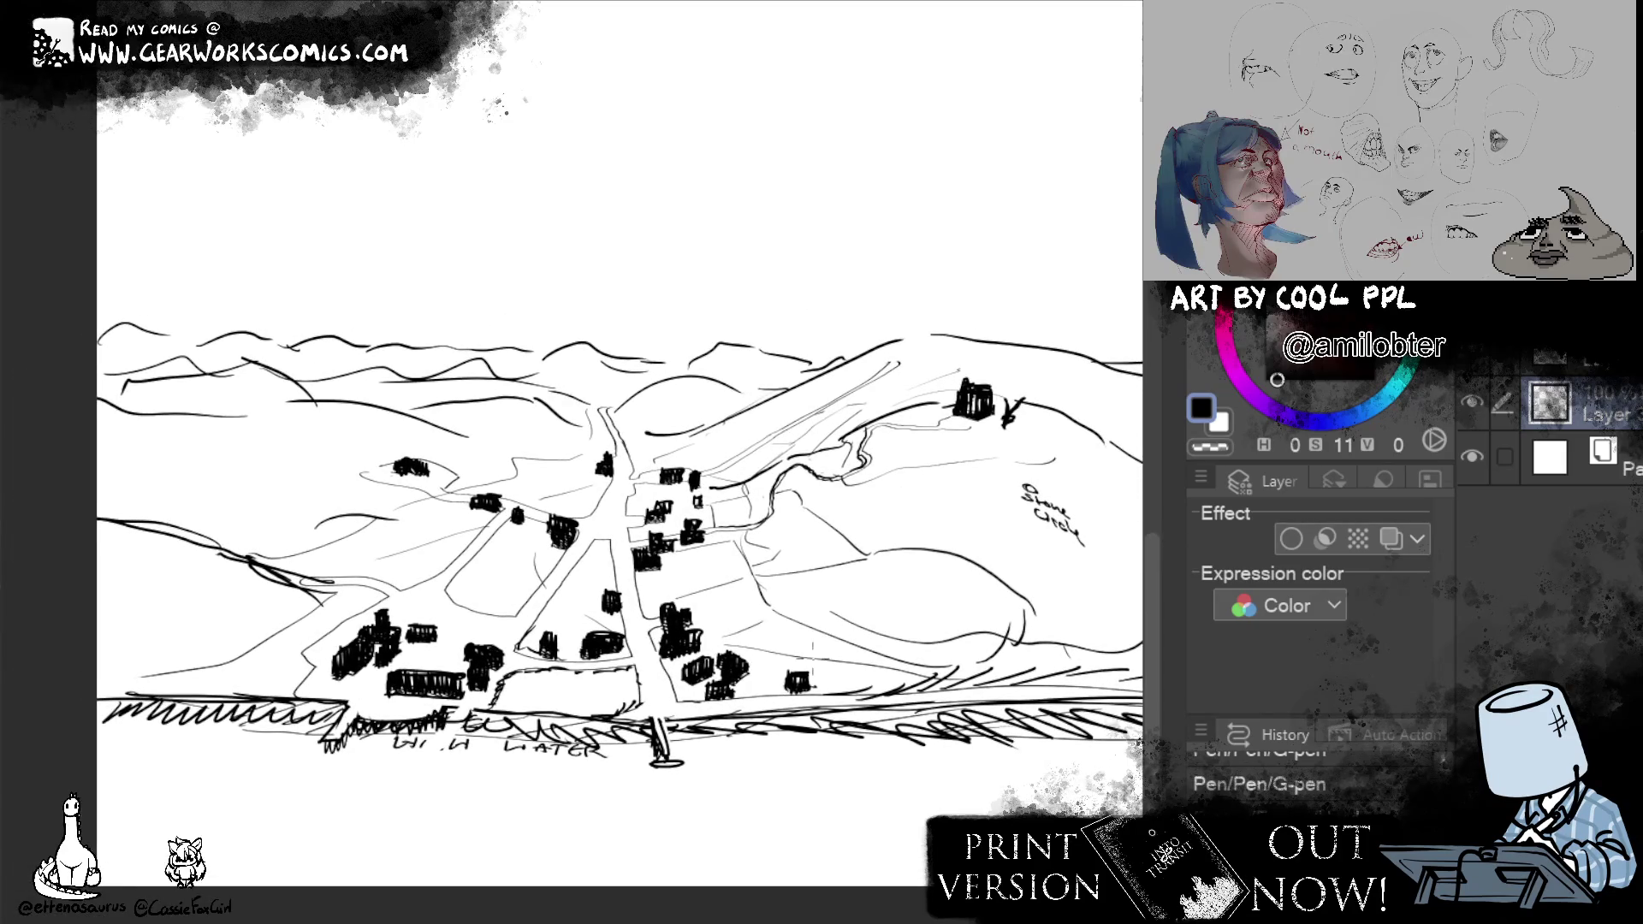
mouse_move(565, 519)
mouse_down()
mouse_move(606, 514)
mouse_move(596, 539)
mouse_move(616, 481)
mouse_move(645, 480)
mouse_up()
Draw a road edge line and dark marks beside a building along the street.
mouse_move(596, 535)
mouse_down()
mouse_move(554, 606)
mouse_move(444, 604)
mouse_move(477, 550)
mouse_up()
drag(996, 596, 1088, 593)
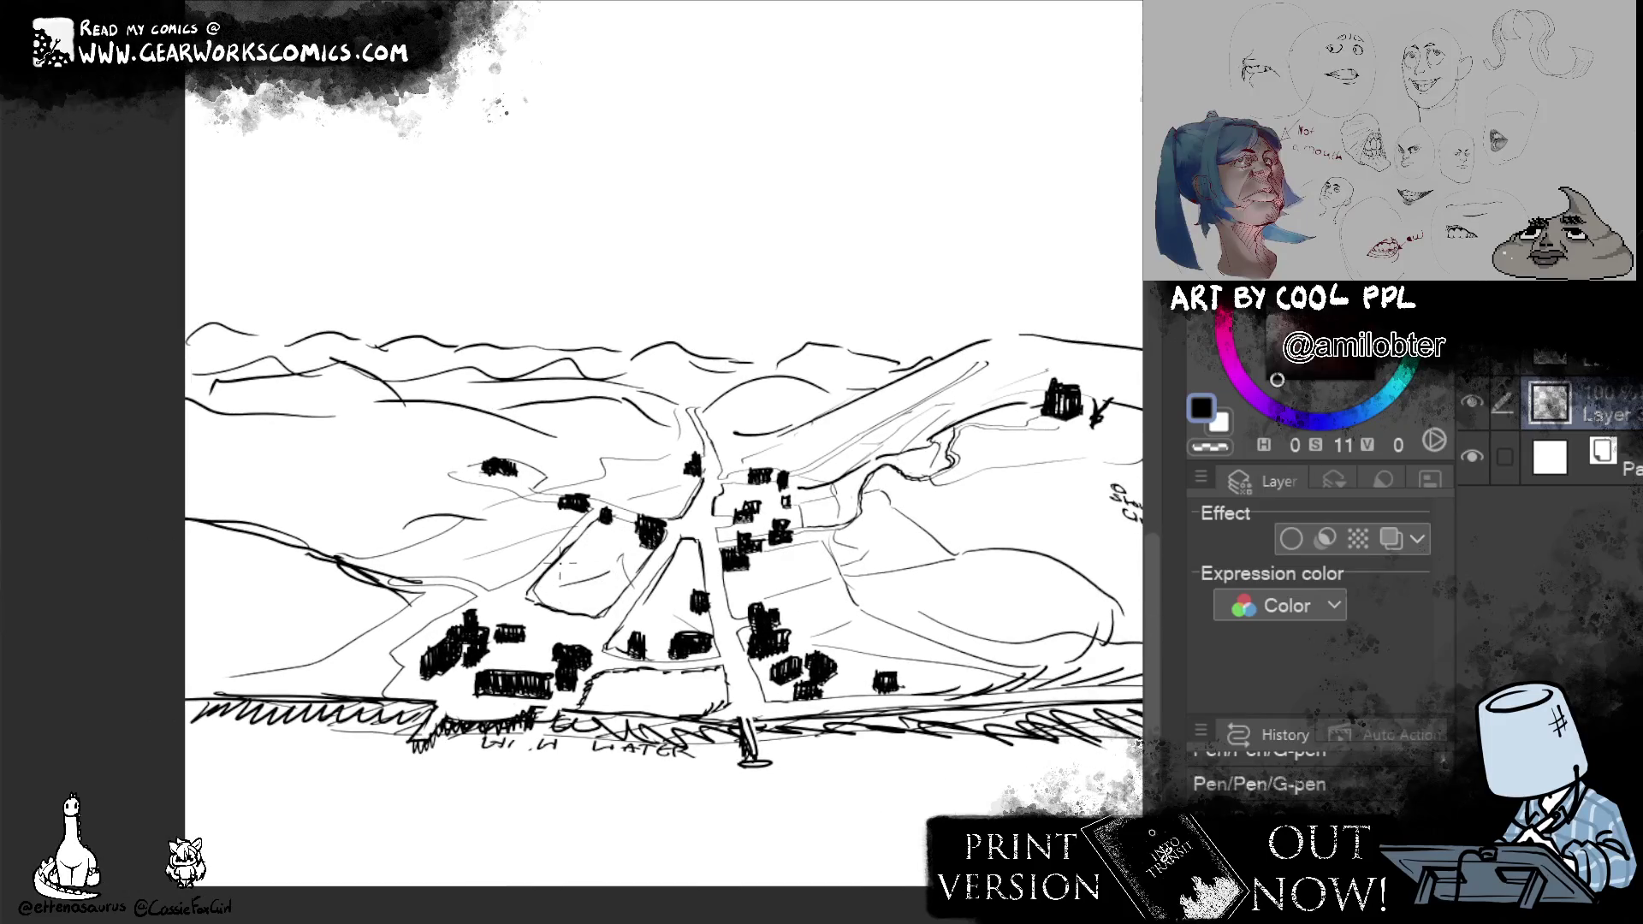
mouse_move(612, 524)
mouse_down()
mouse_move(639, 542)
mouse_move(383, 464)
mouse_up()
drag(293, 516, 463, 458)
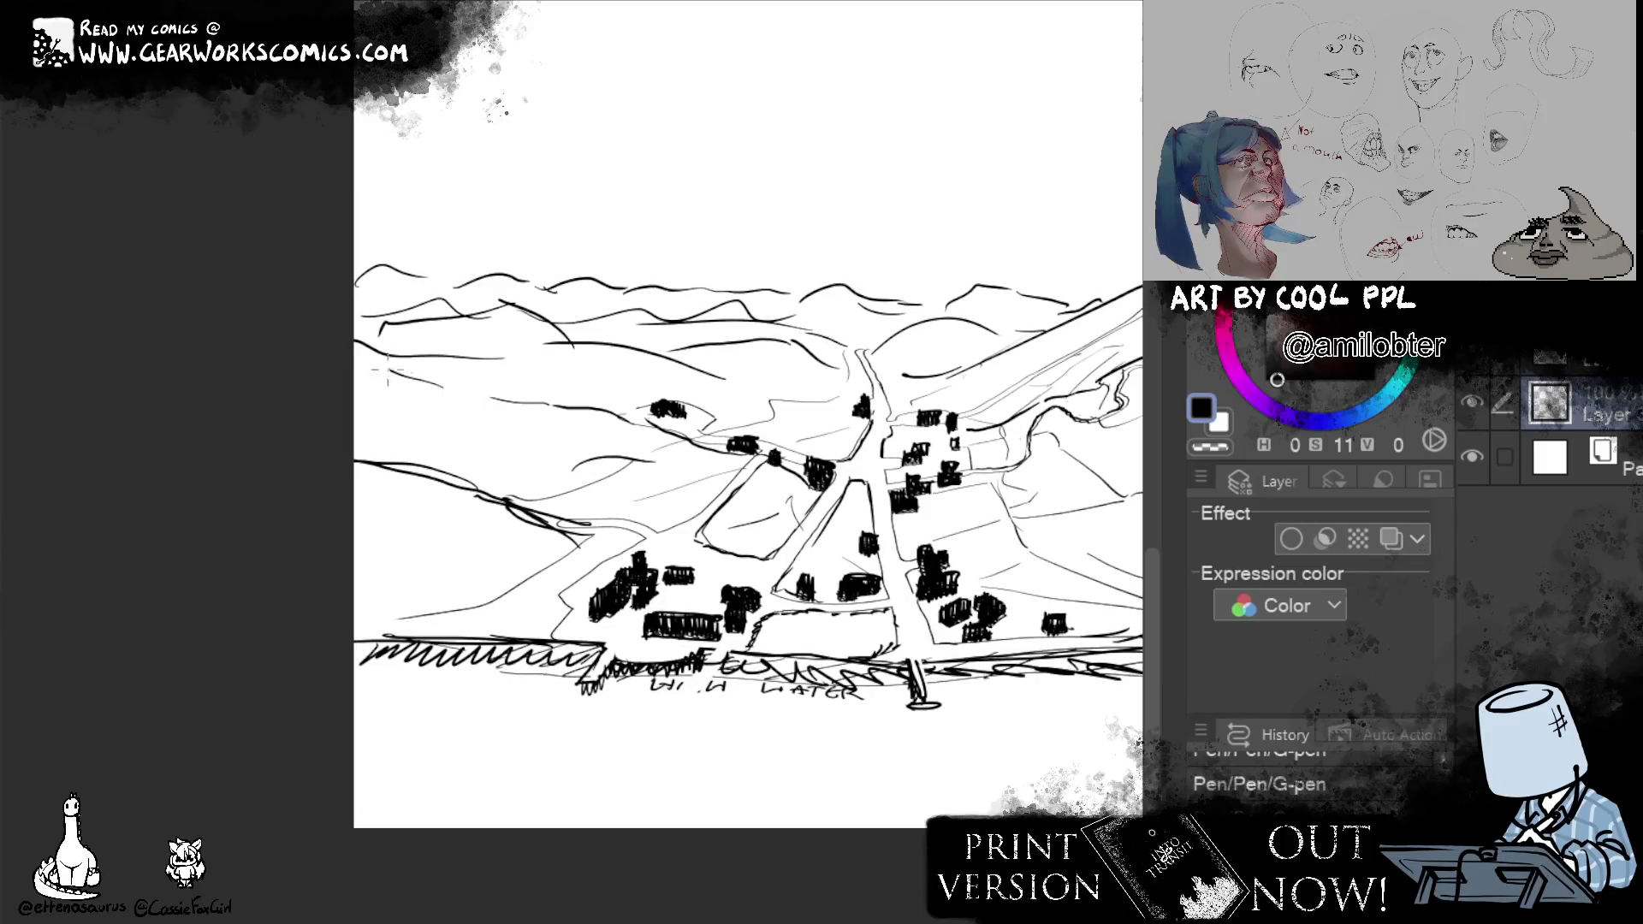
mouse_move(1008, 763)
mouse_down()
mouse_move(778, 807)
mouse_move(605, 801)
mouse_up()
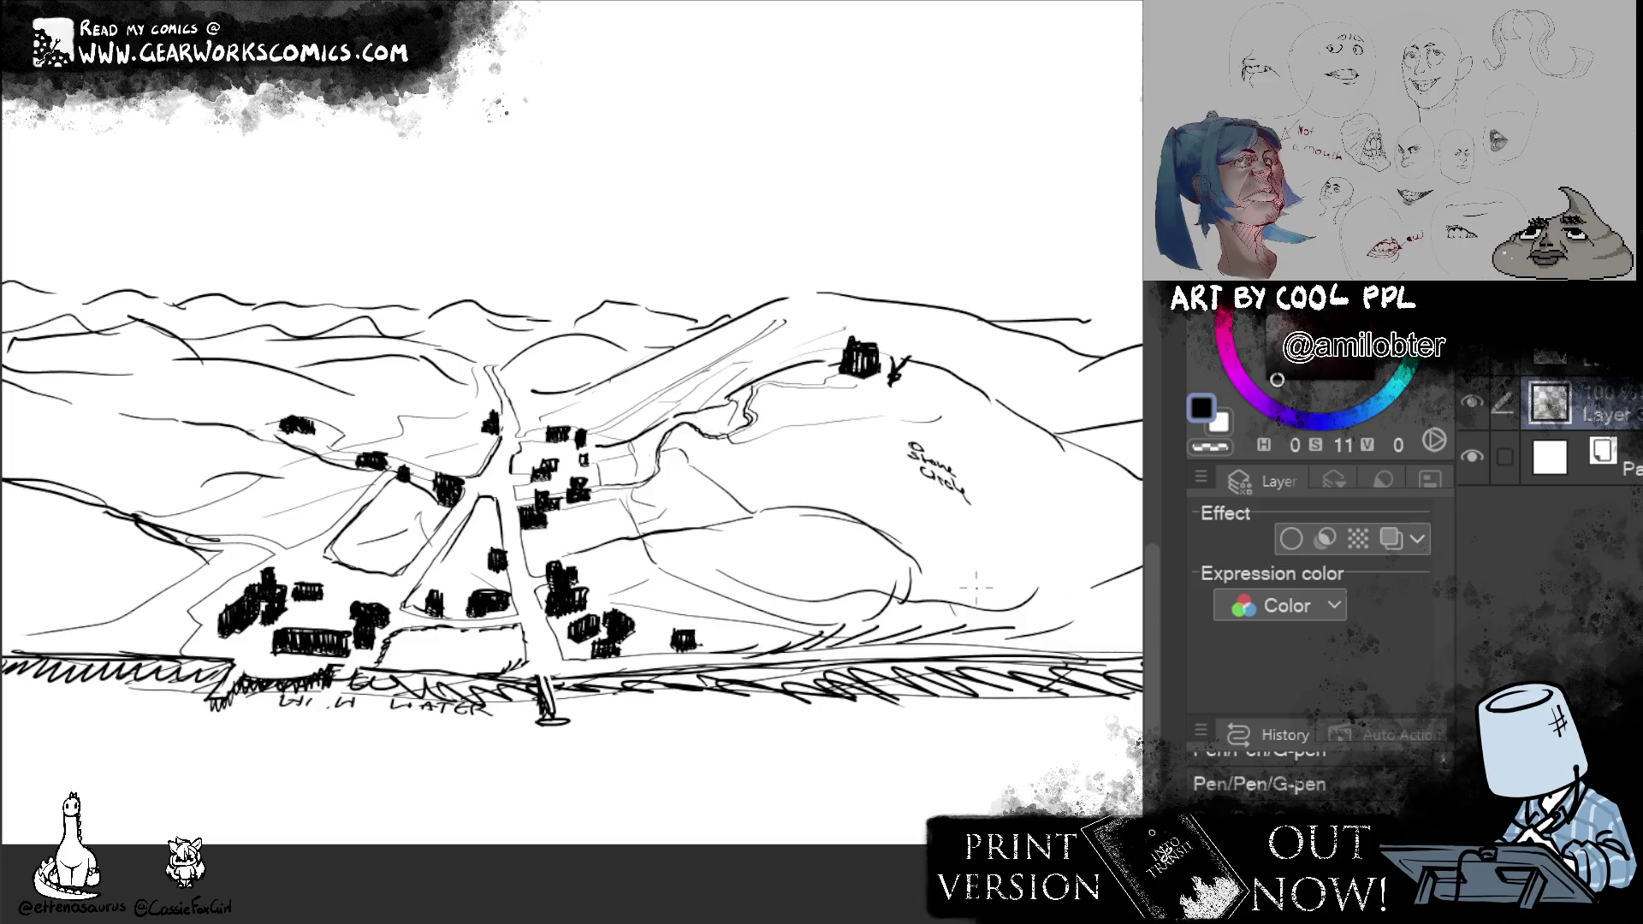
Add short ground strokes to the right of the central road.
drag(887, 532, 959, 581)
drag(867, 740, 931, 759)
drag(710, 599, 755, 584)
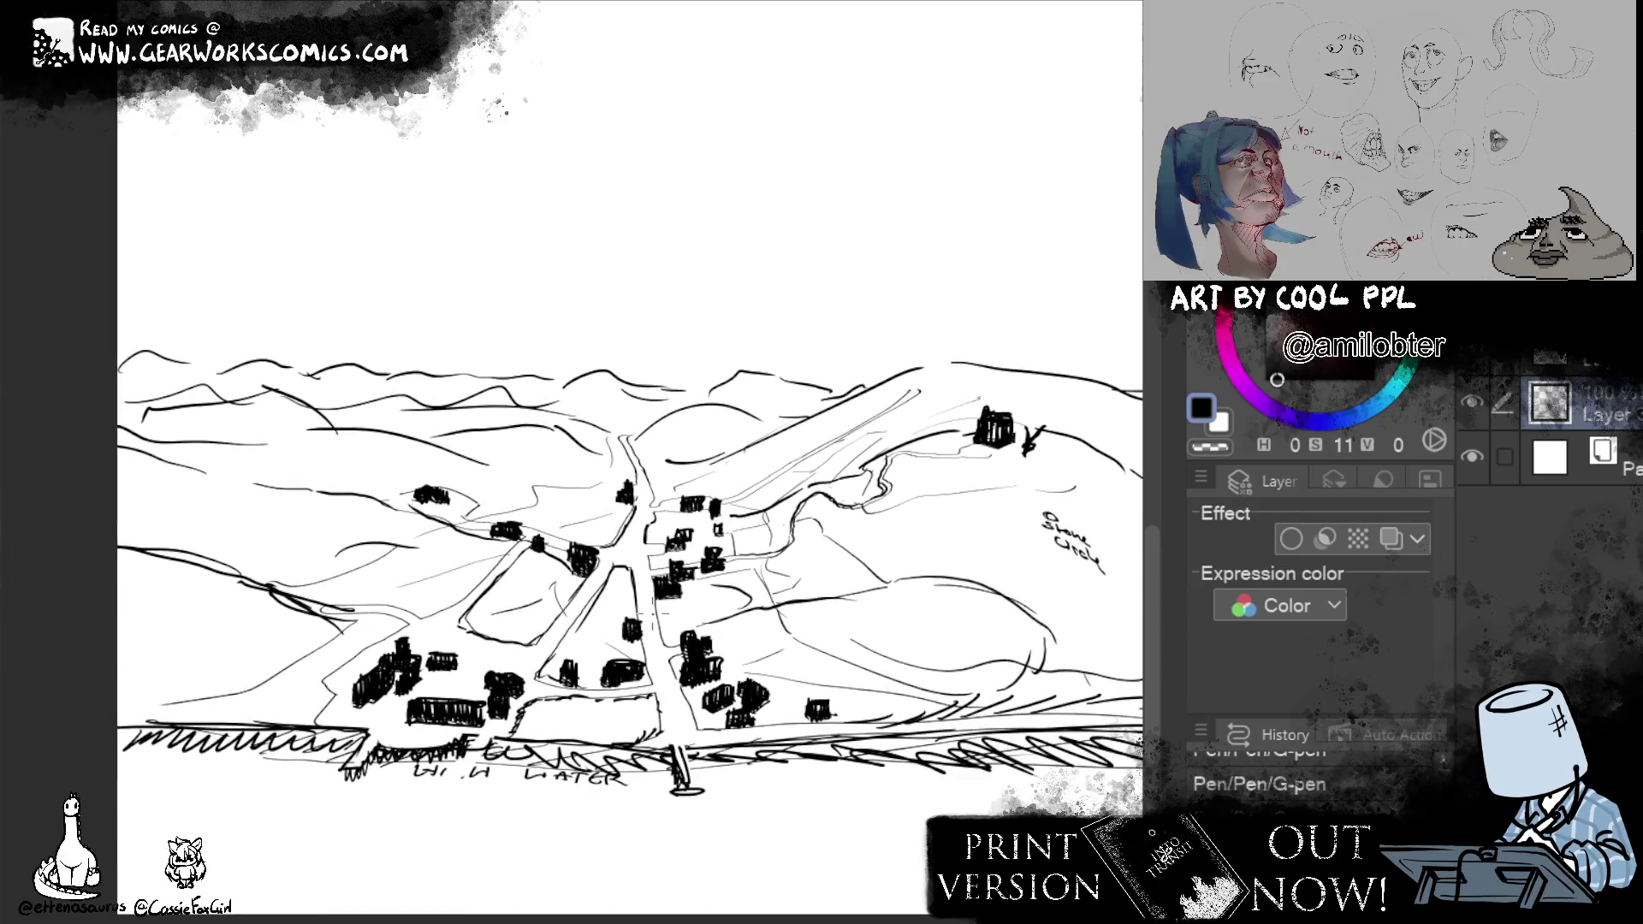
drag(942, 840, 804, 842)
drag(591, 580, 894, 523)
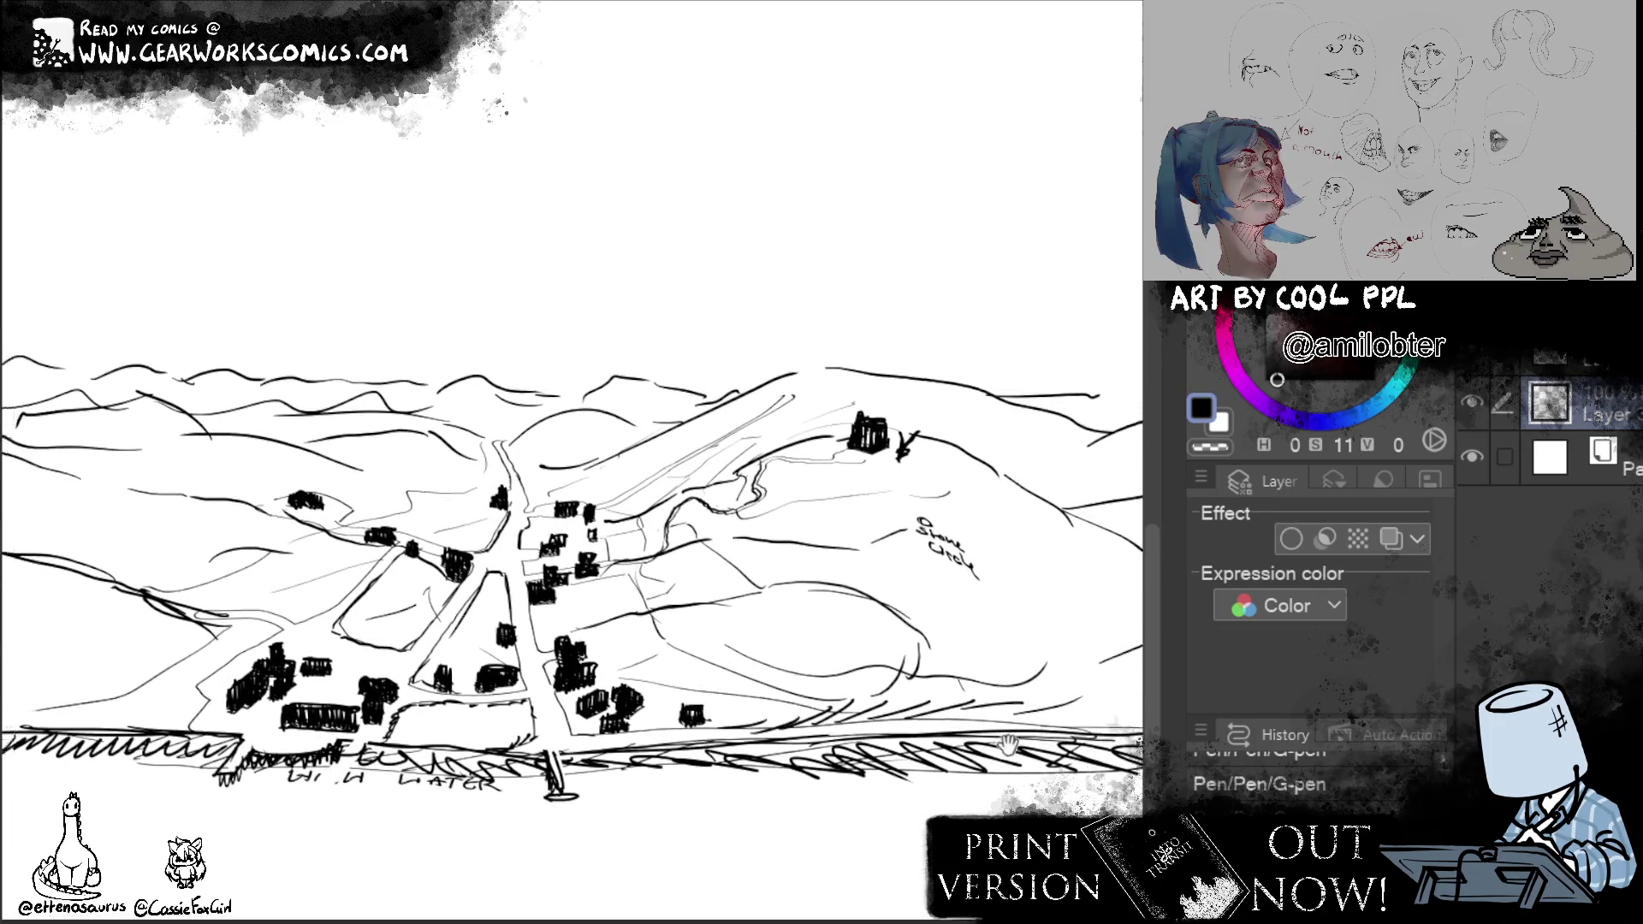
drag(991, 740, 1047, 796)
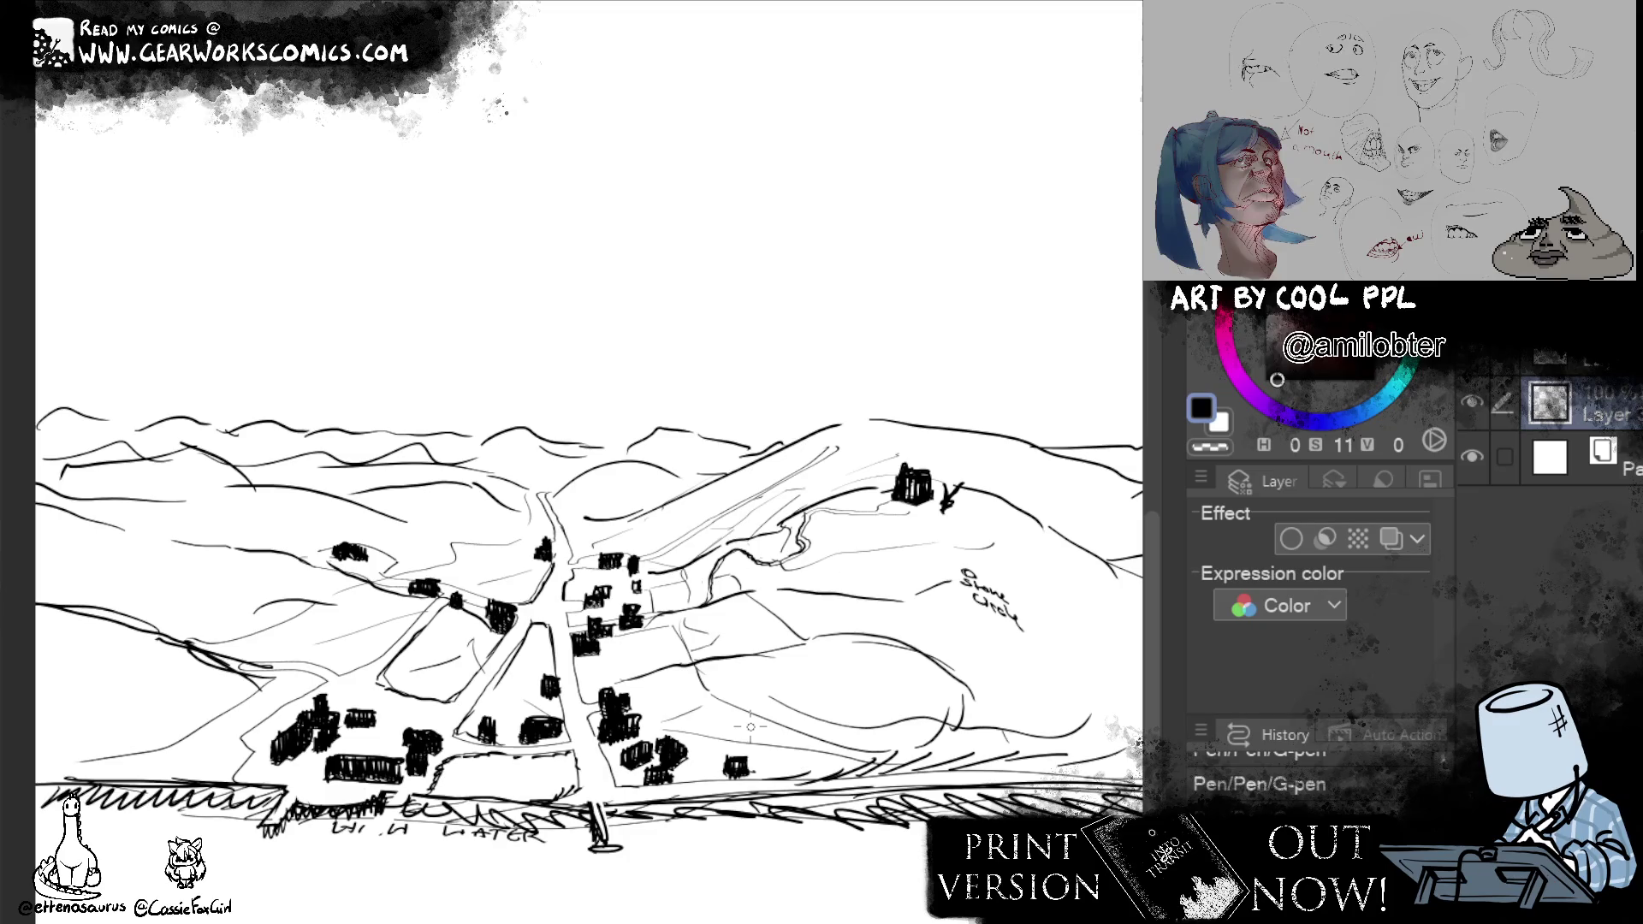
Erase stray lines below the river and draw long horizontal water lines under the shoreline.
drag(347, 518, 527, 447)
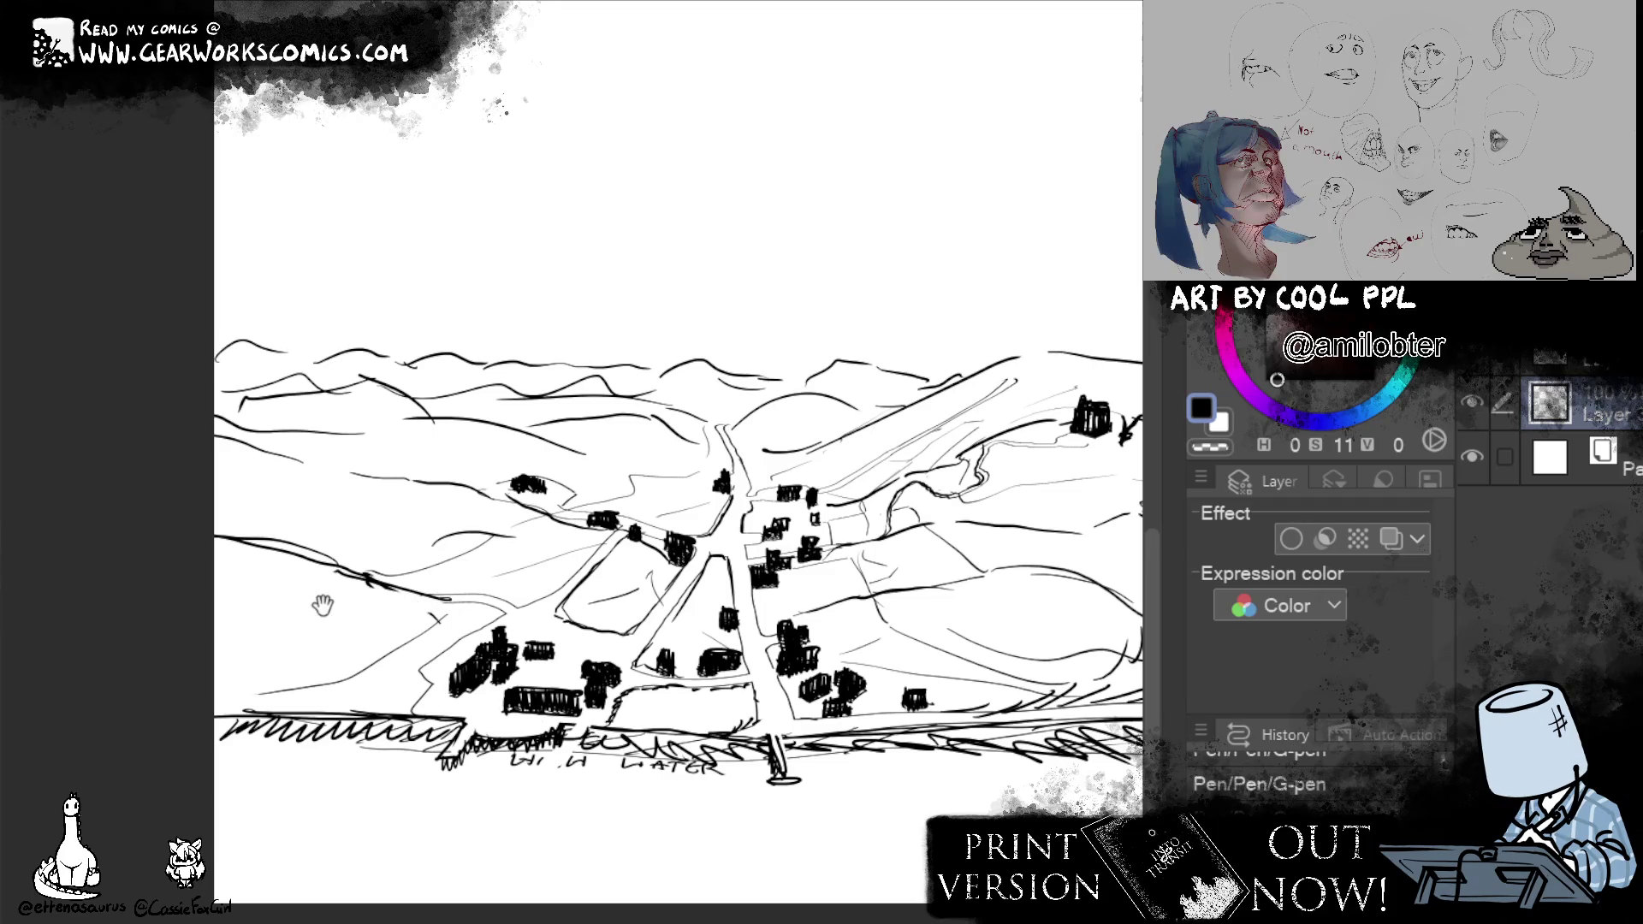
drag(322, 606, 543, 850)
drag(146, 754, 1091, 793)
drag(776, 762, 1016, 750)
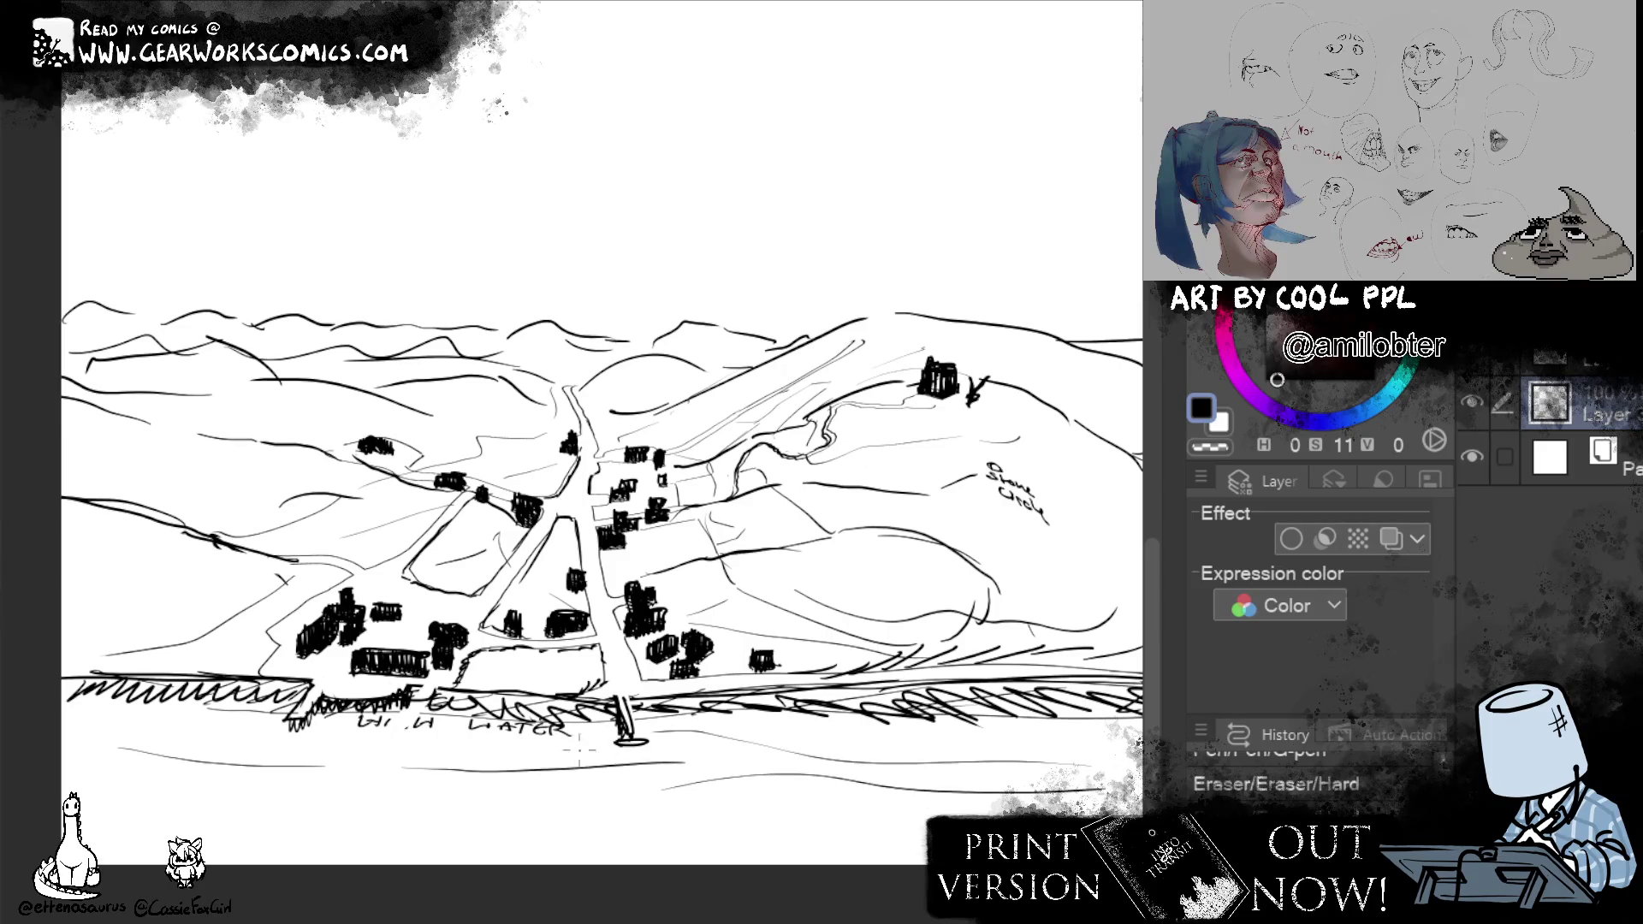
drag(80, 807, 778, 822)
mouse_move(54, 707)
mouse_down()
mouse_move(1110, 737)
mouse_move(1021, 738)
mouse_move(975, 803)
mouse_up()
scroll(578, 821, down, 2)
scroll(578, 834, down, 1)
Pan across the page from the map and floor plans to the lower sketch boxes and back to the Bargate title.
mouse_move(763, 825)
mouse_down()
mouse_move(848, 799)
mouse_move(768, 856)
mouse_move(813, 857)
mouse_up()
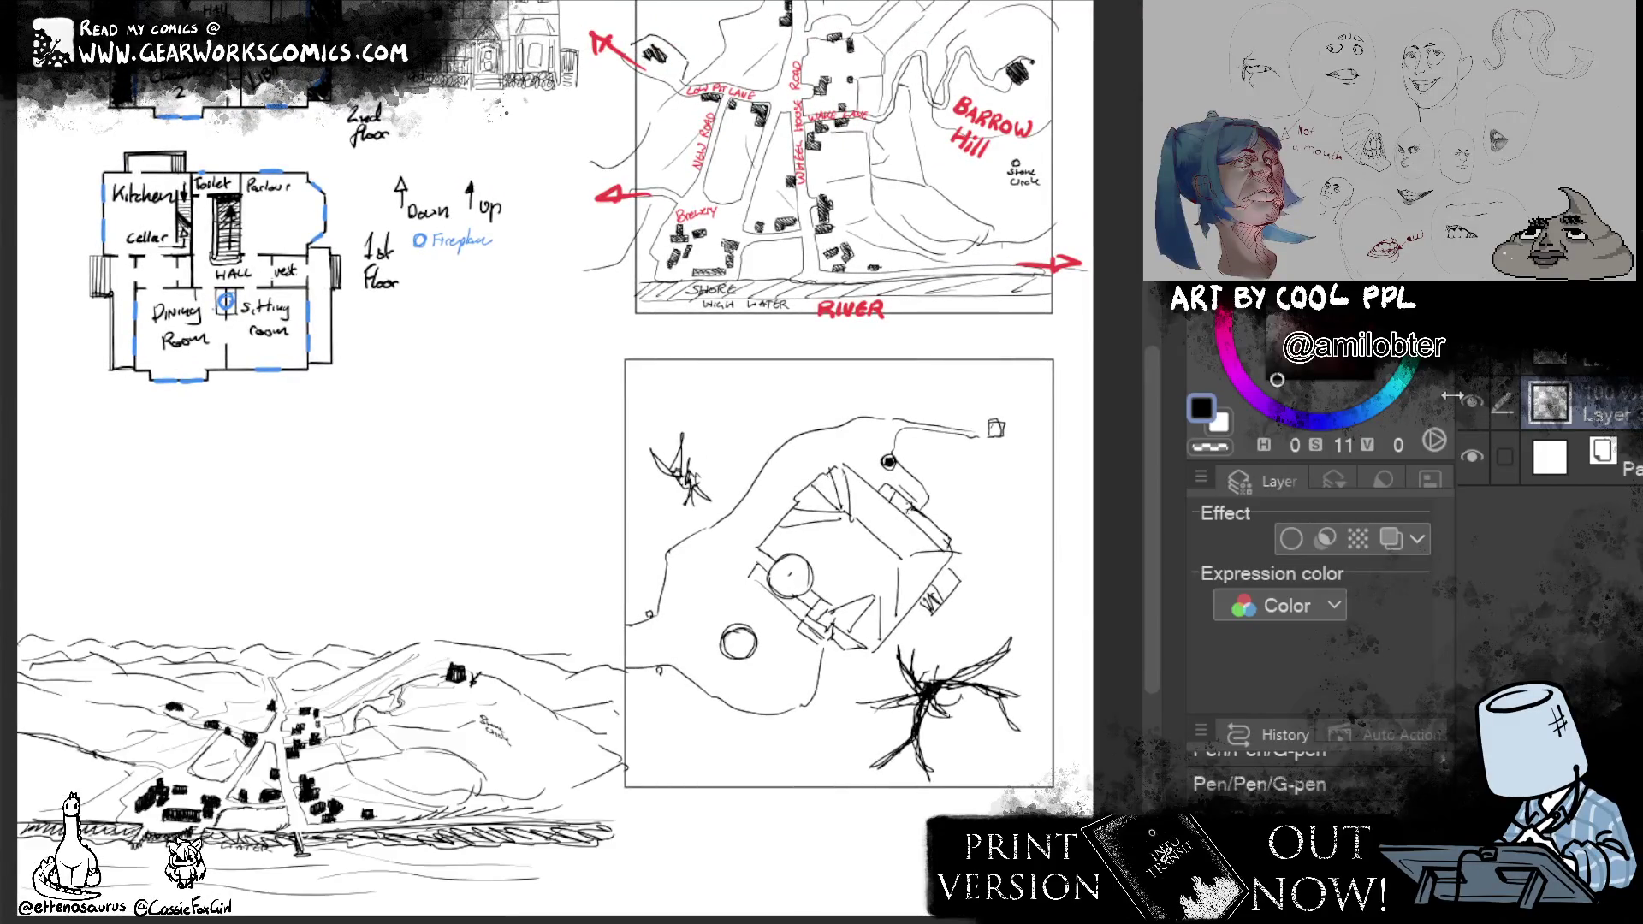
mouse_move(869, 685)
mouse_down()
mouse_move(900, 903)
mouse_move(849, 818)
mouse_up()
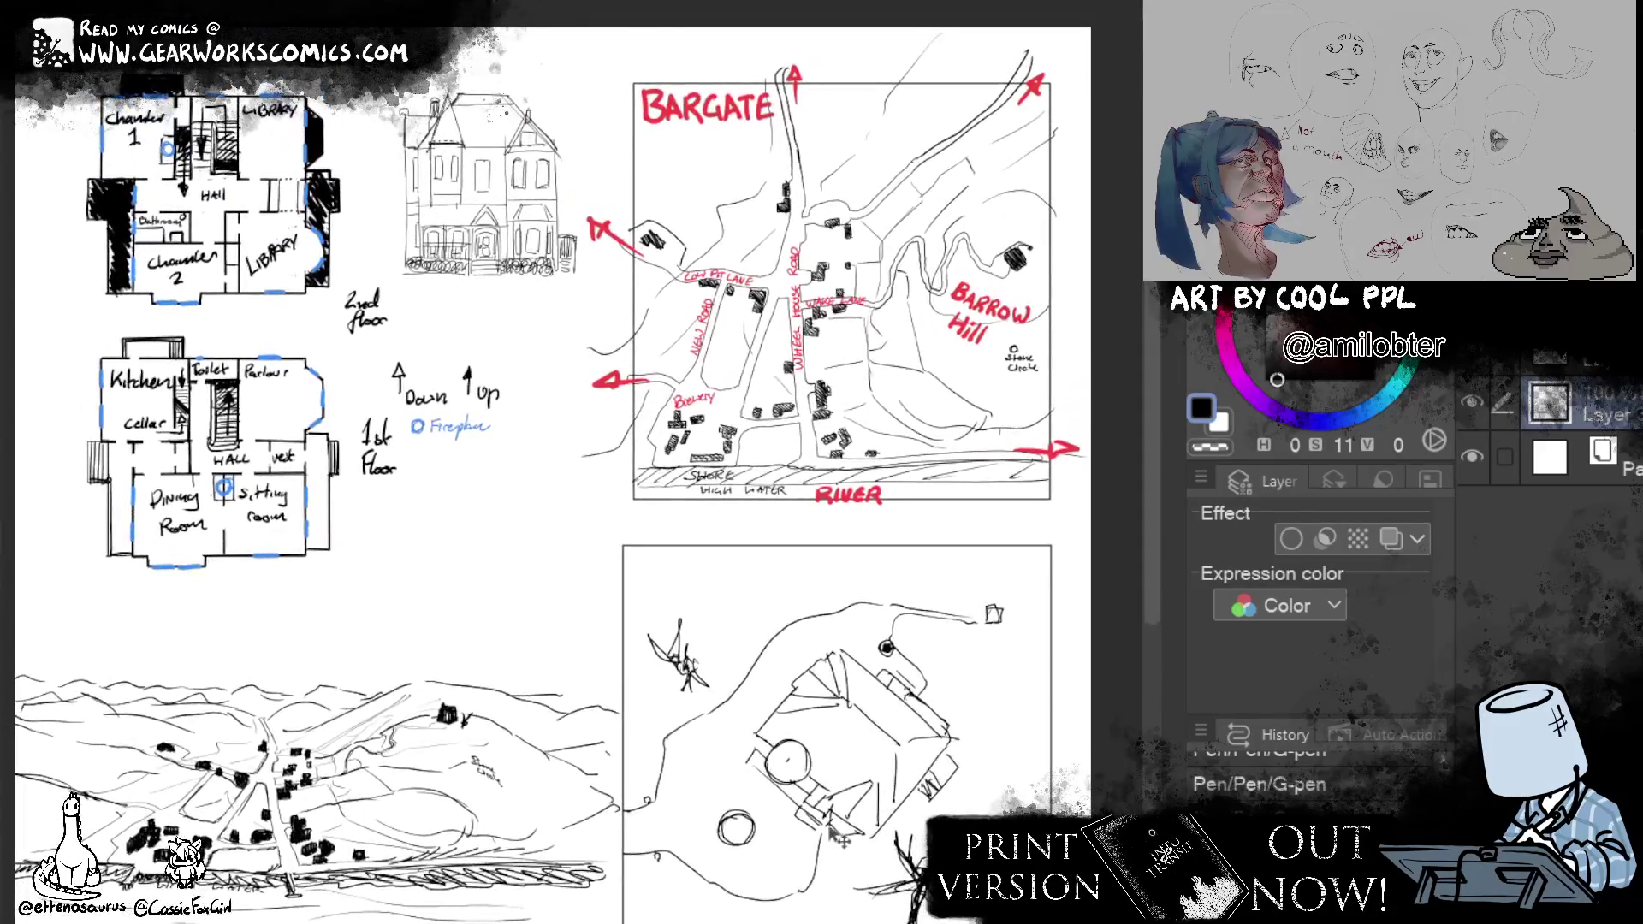
mouse_move(888, 837)
mouse_down()
mouse_move(1028, 379)
mouse_move(1033, 585)
mouse_move(1039, 518)
mouse_up()
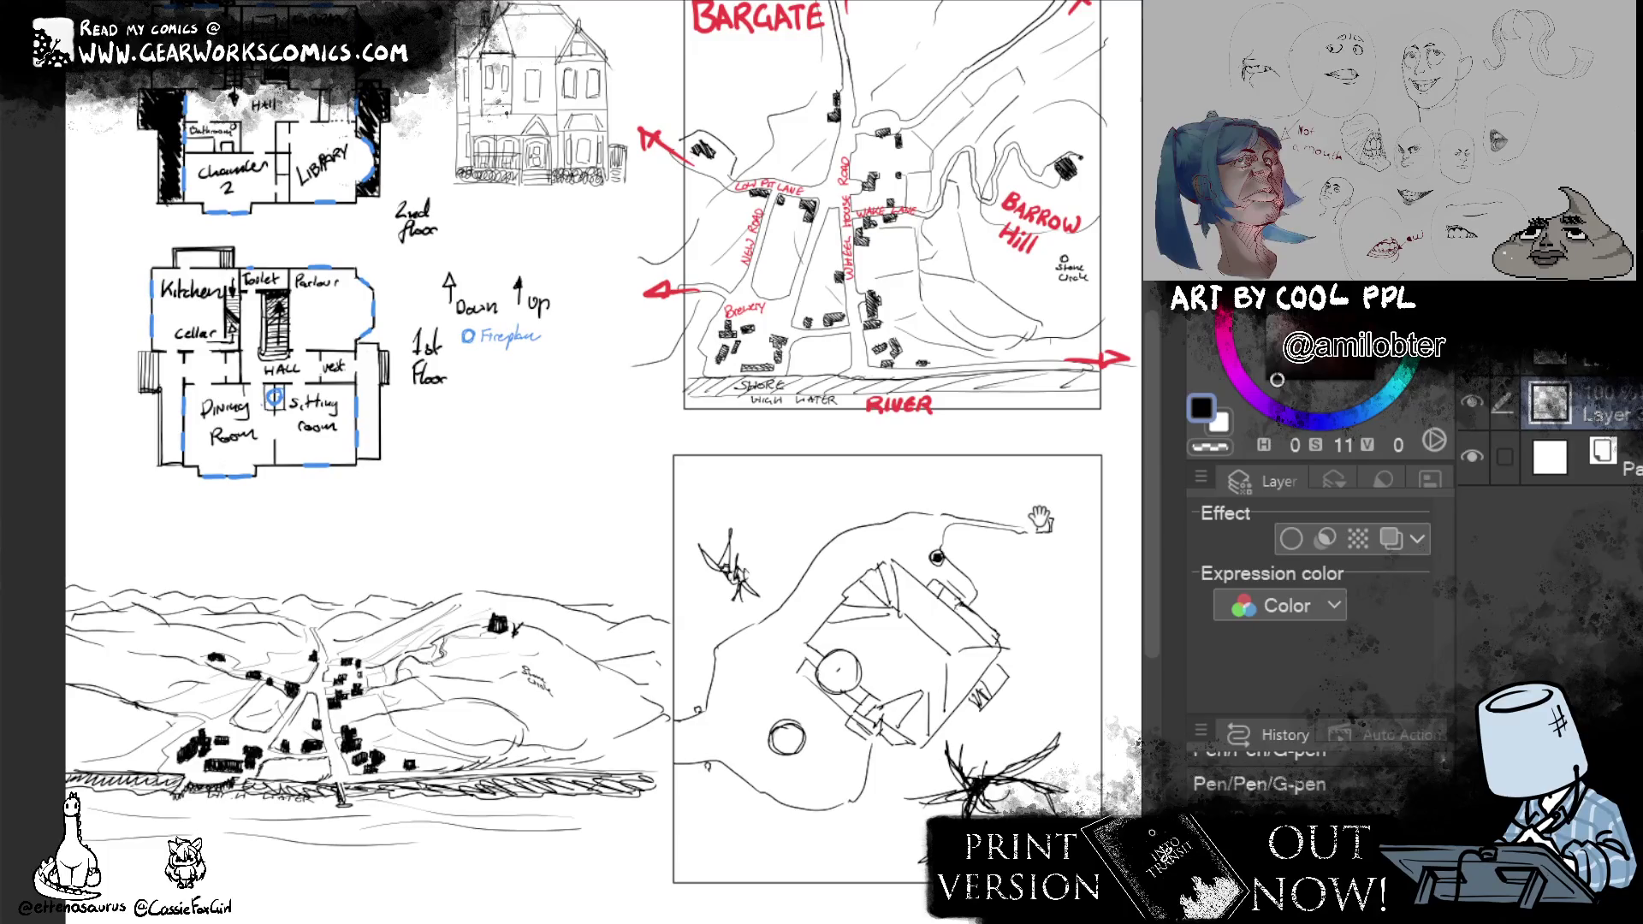
mouse_move(722, 412)
mouse_down()
mouse_move(695, 564)
mouse_move(663, 475)
mouse_up()
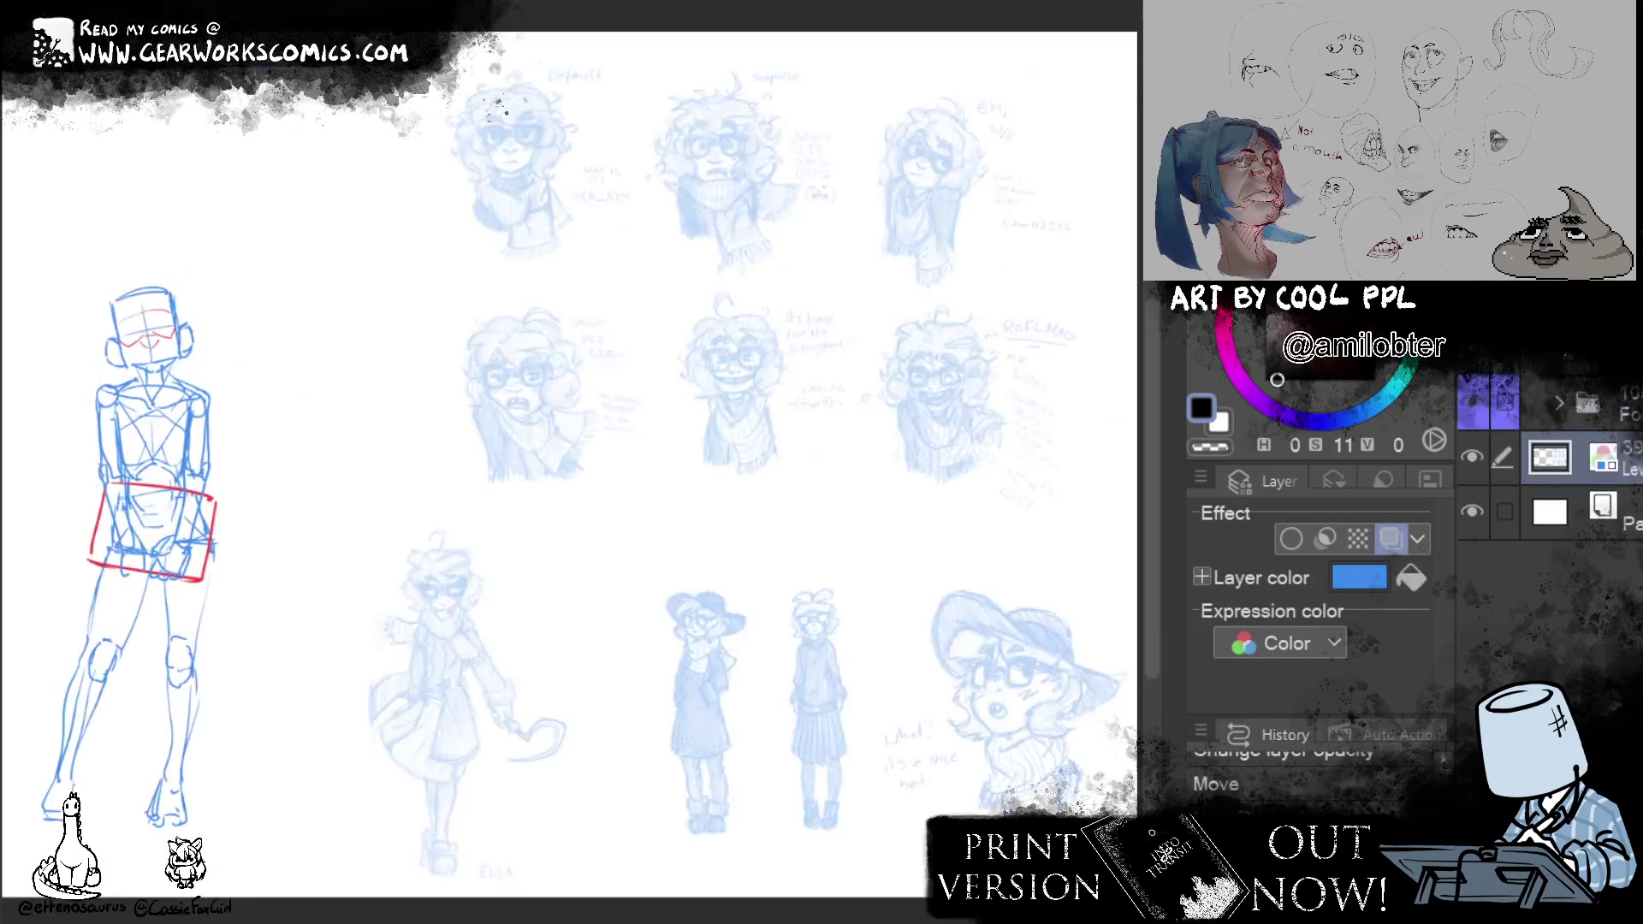
scroll(571, 463, left, 5)
scroll(572, 462, left, 5)
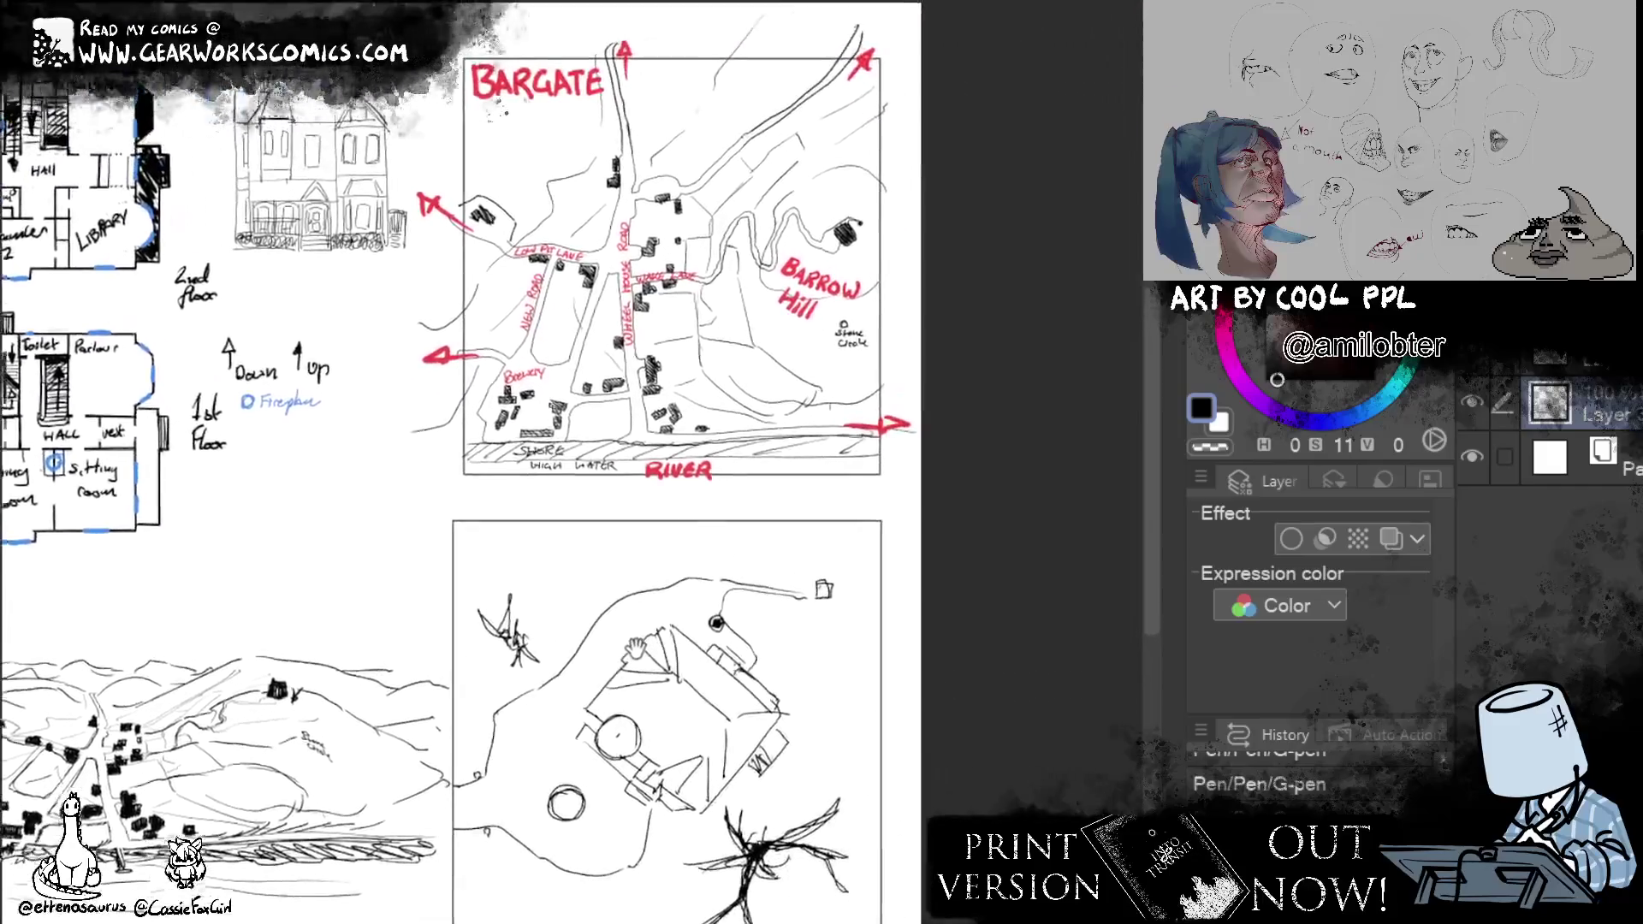
drag(637, 645, 1032, 677)
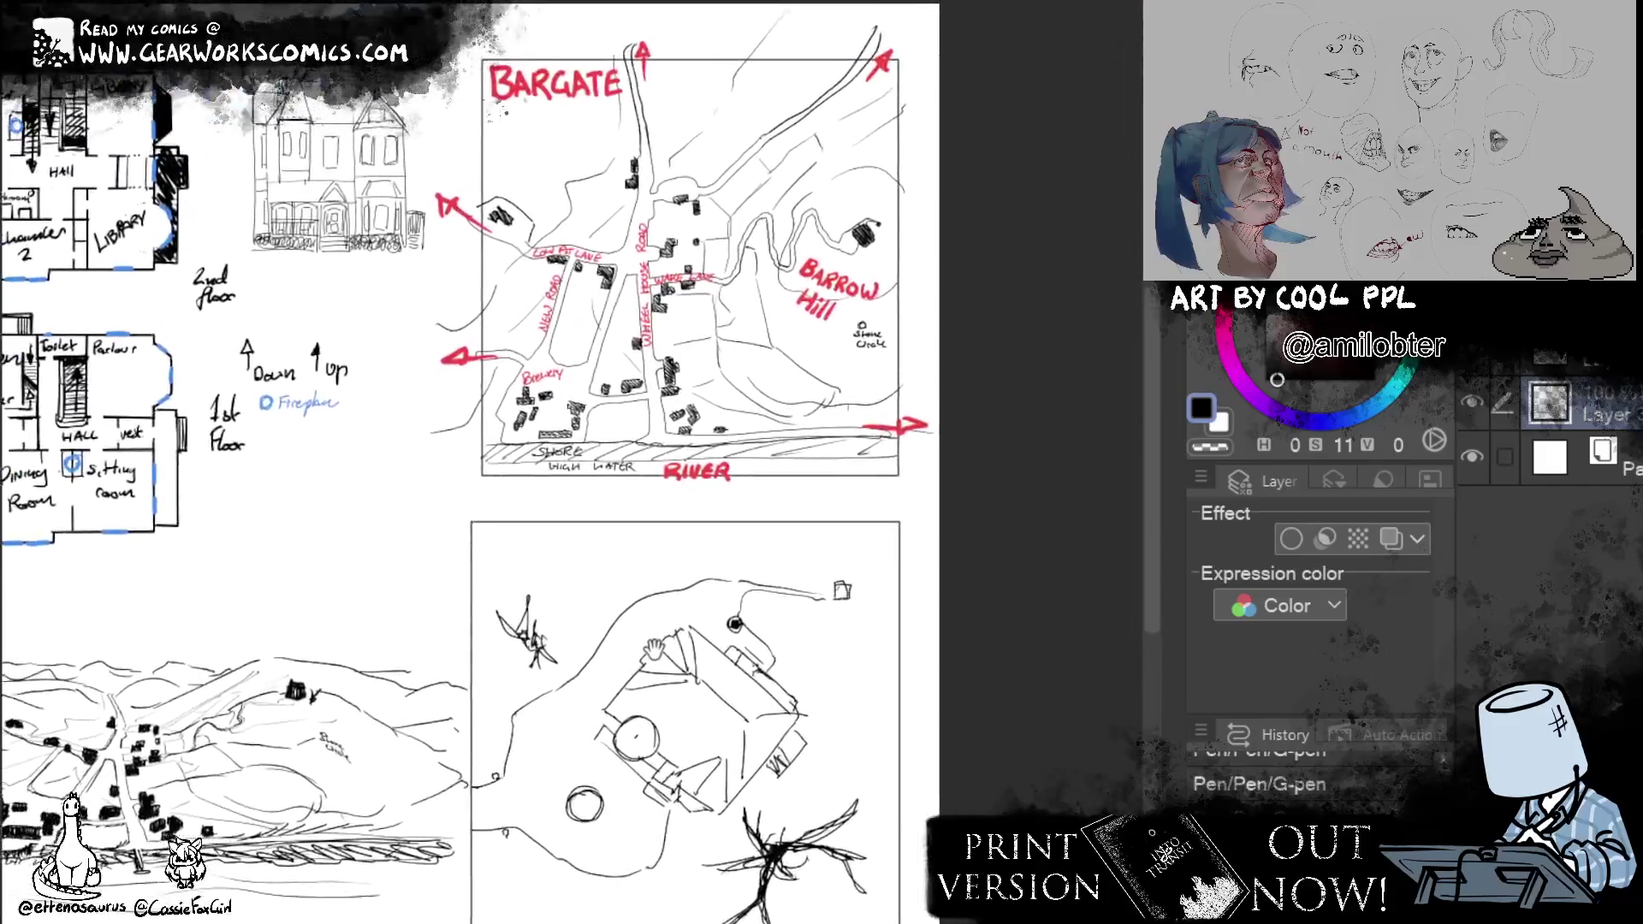
mouse_move(1032, 677)
mouse_down()
mouse_move(1049, 646)
mouse_move(1076, 701)
mouse_move(1062, 728)
mouse_up()
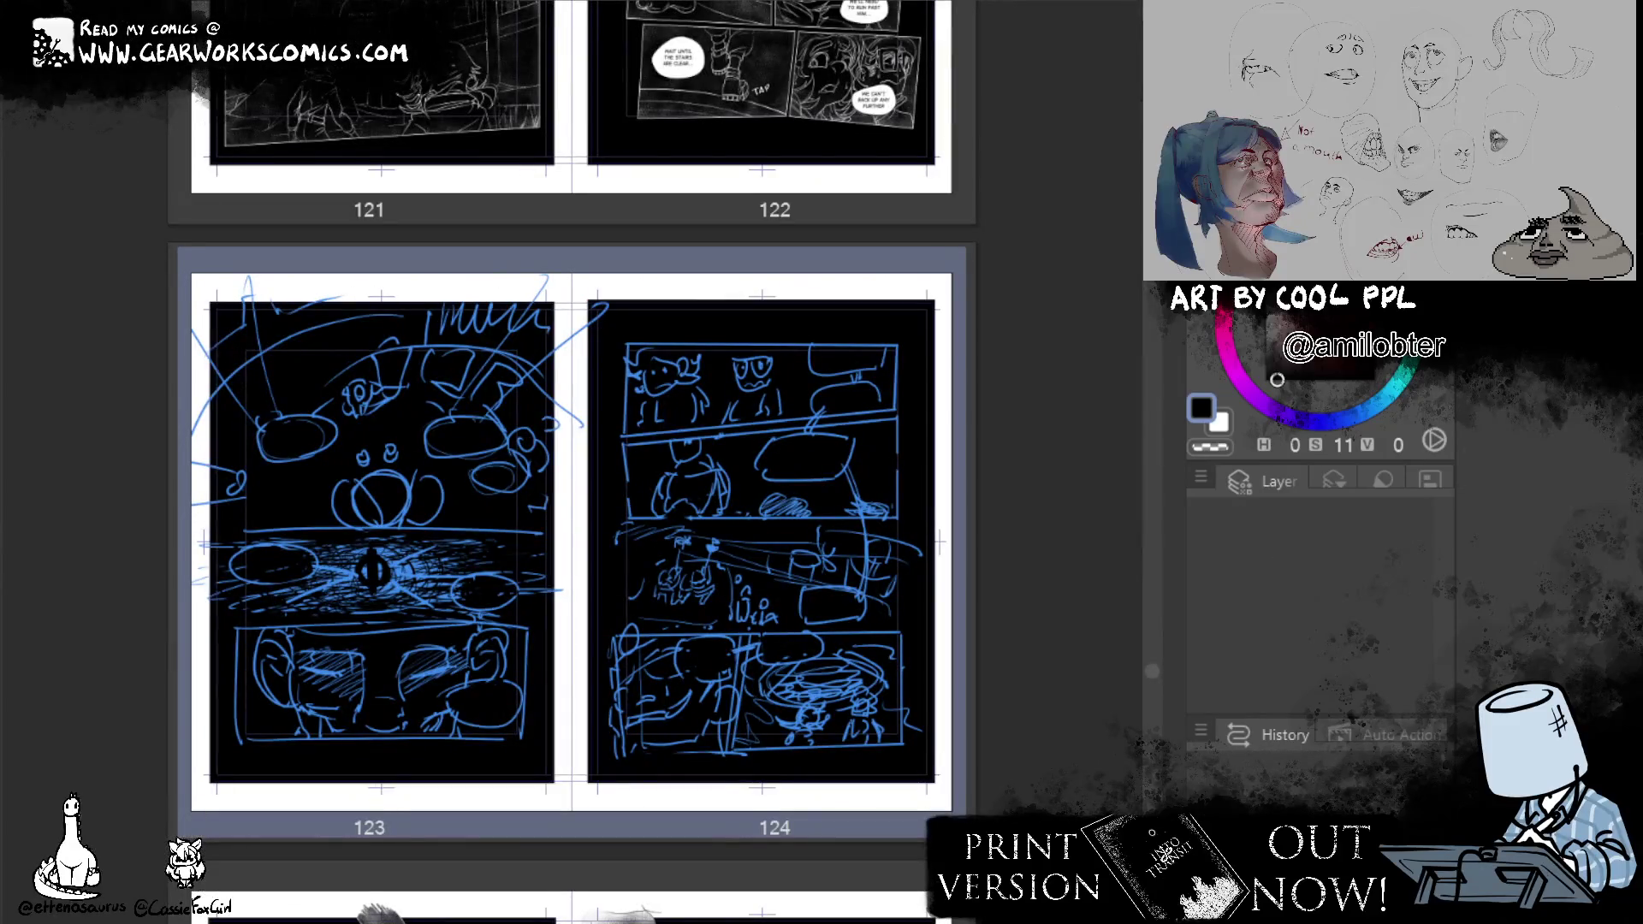
scroll(1152, 679, down, 2)
scroll(1153, 685, down, 2)
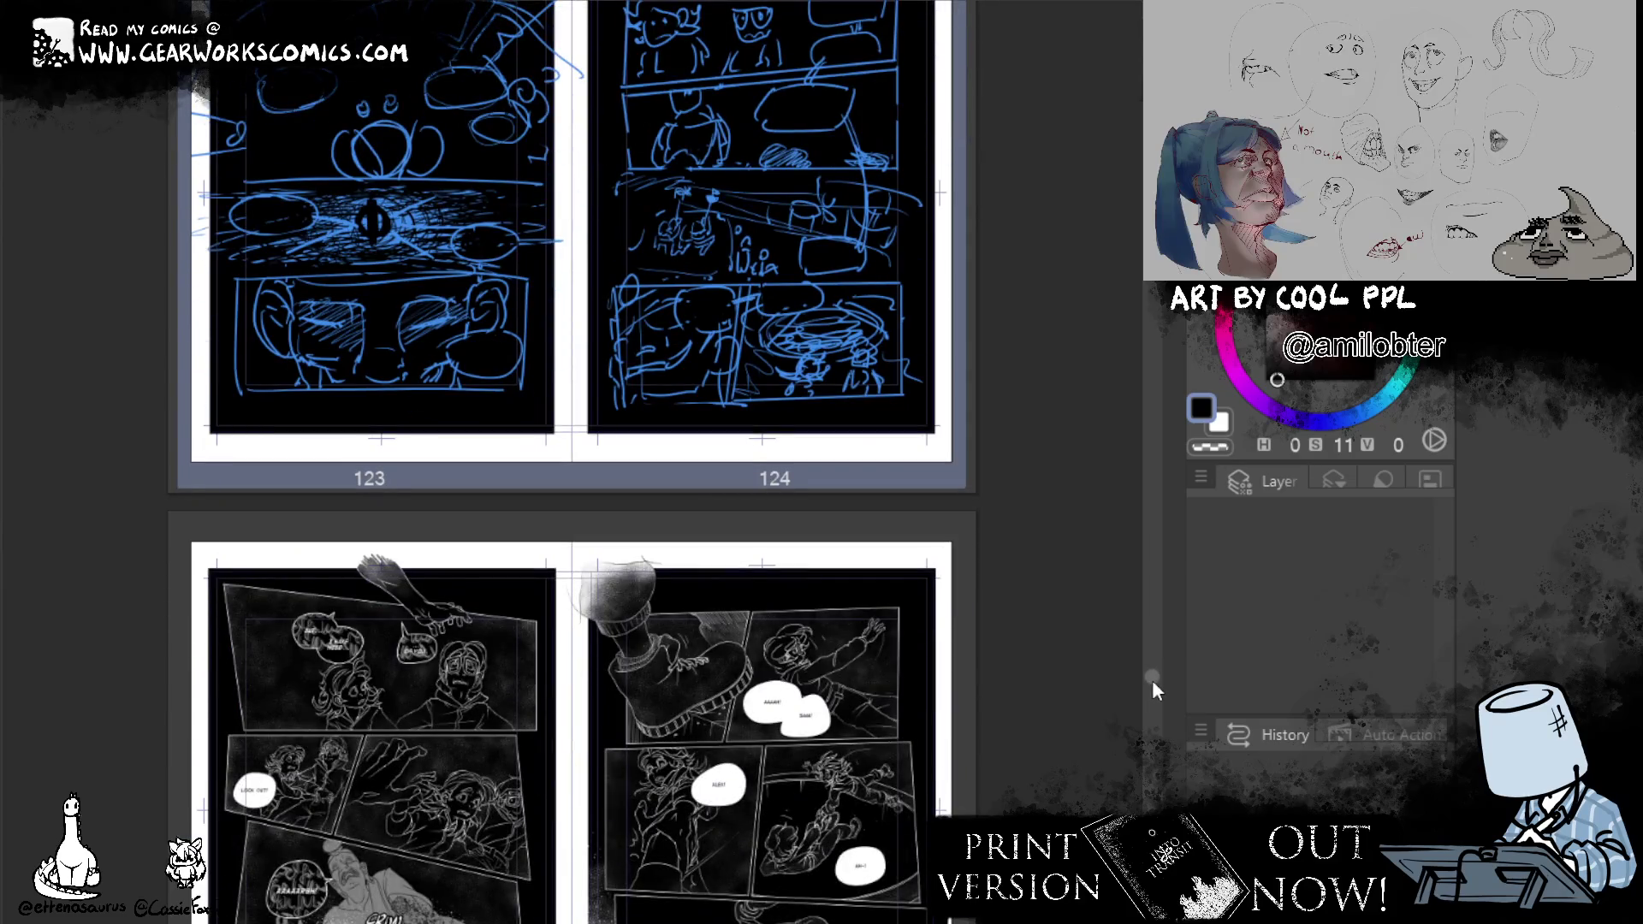
scroll(1152, 679, down, 1)
scroll(1151, 682, down, 10)
scroll(1153, 705, down, 5)
scroll(1155, 716, up, 4)
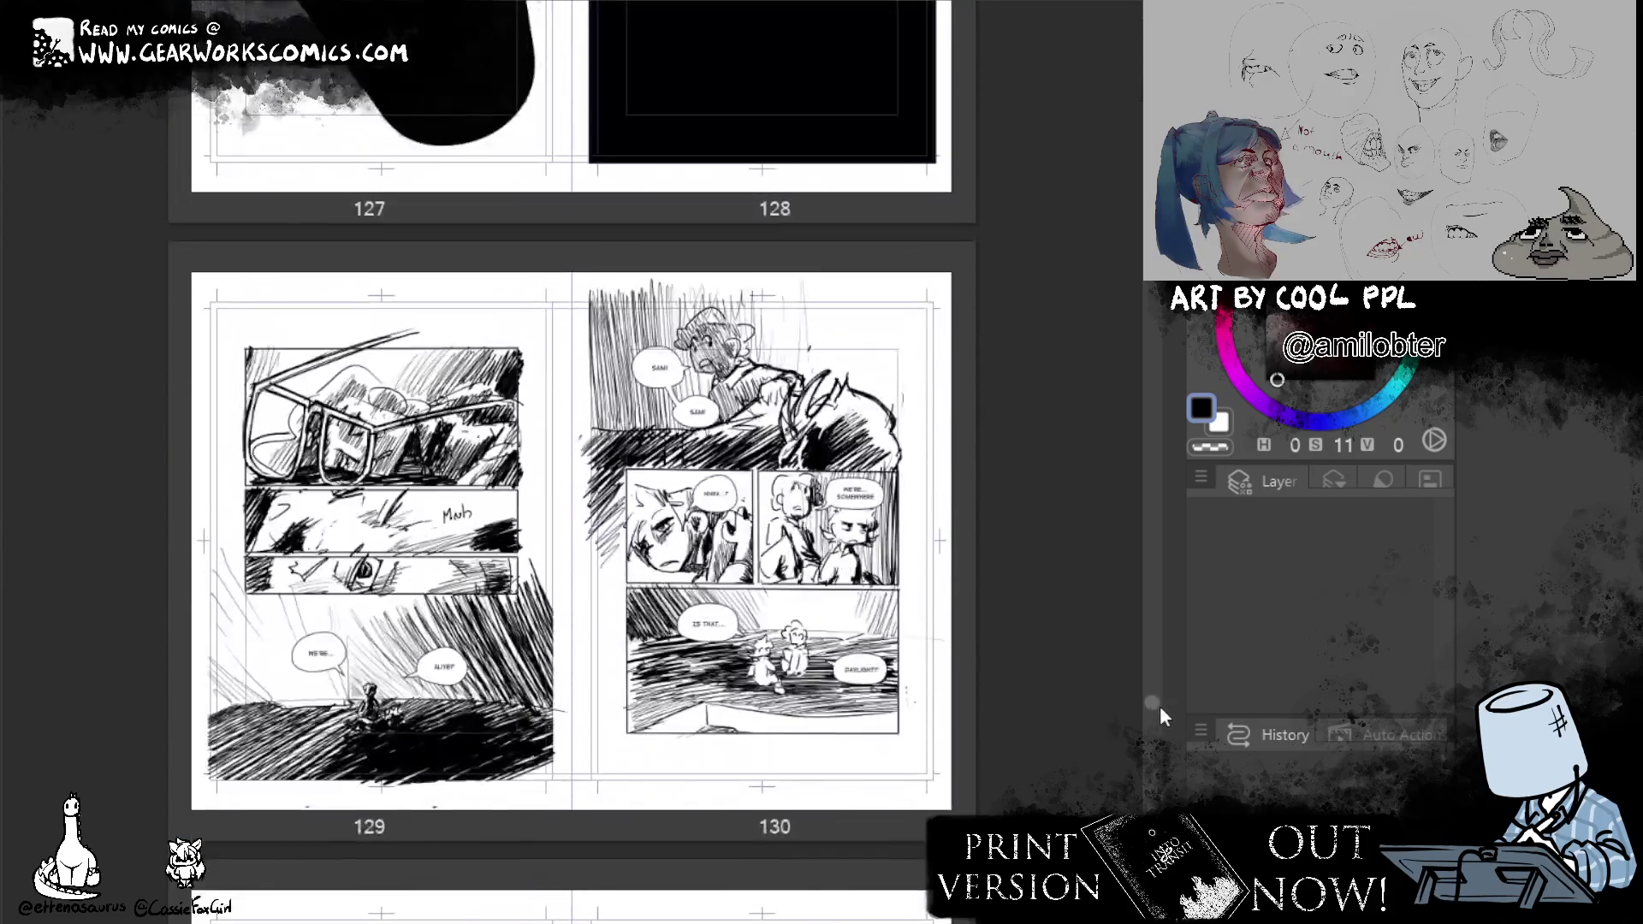
scroll(1160, 718, down, 4)
scroll(1161, 731, down, 7)
scroll(1161, 751, down, 6)
scroll(1165, 771, down, 2)
scroll(1164, 774, up, 6)
scroll(1159, 758, down, 3)
scroll(1162, 775, down, 6)
scroll(1163, 788, down, 6)
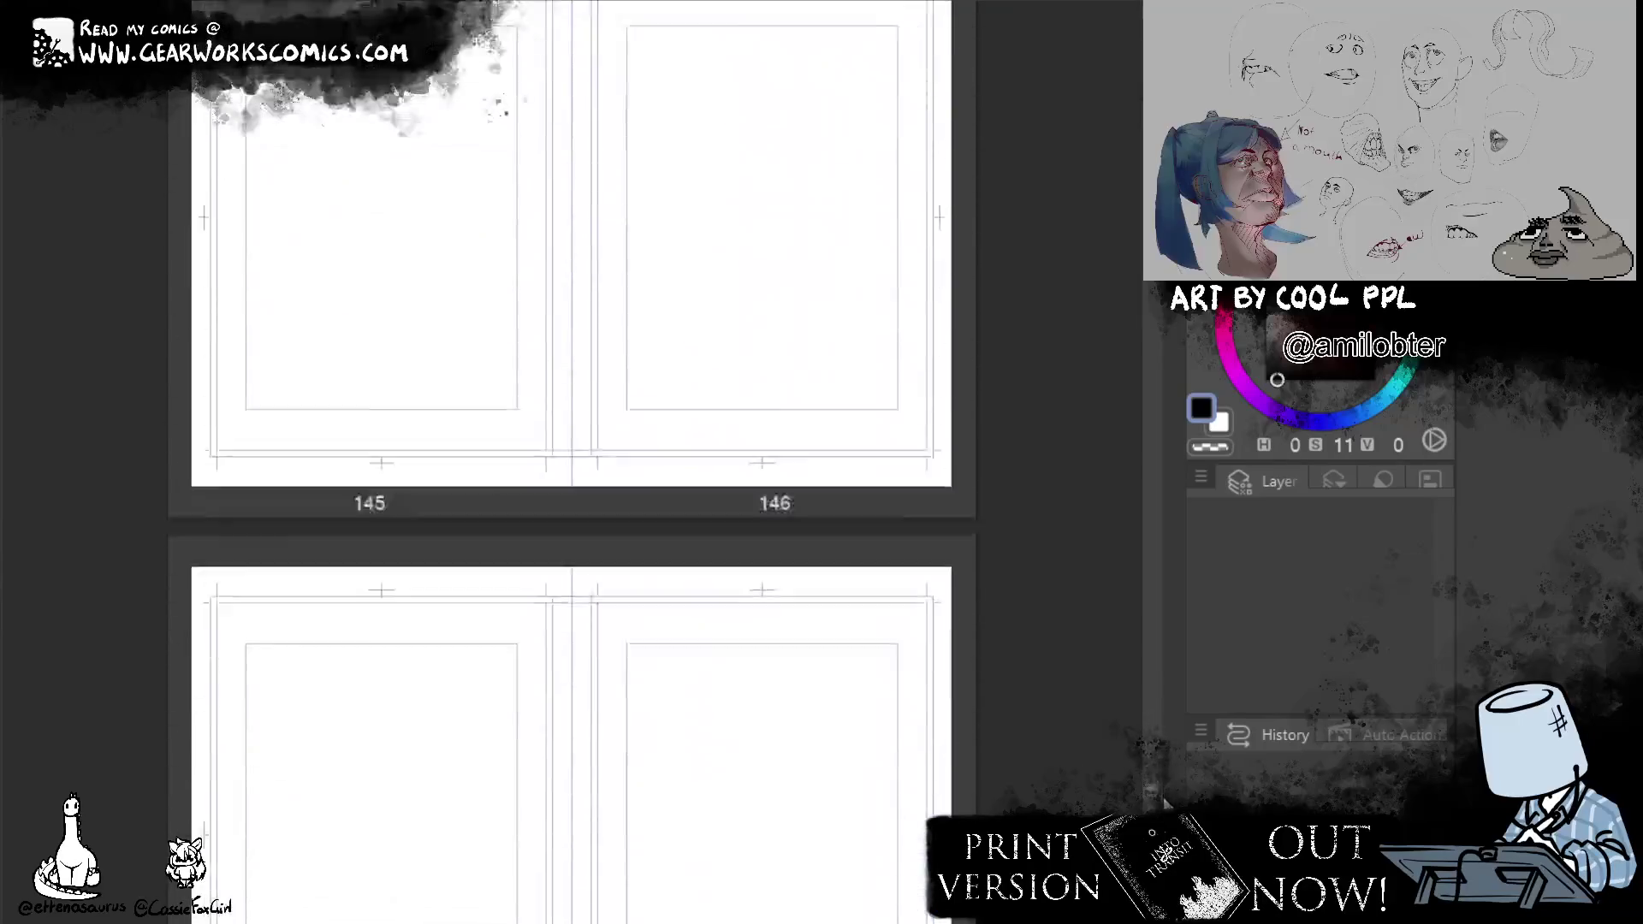
scroll(1162, 783, down, 4)
scroll(1152, 757, down, 4)
scroll(1142, 726, down, 4)
scroll(1131, 693, down, 4)
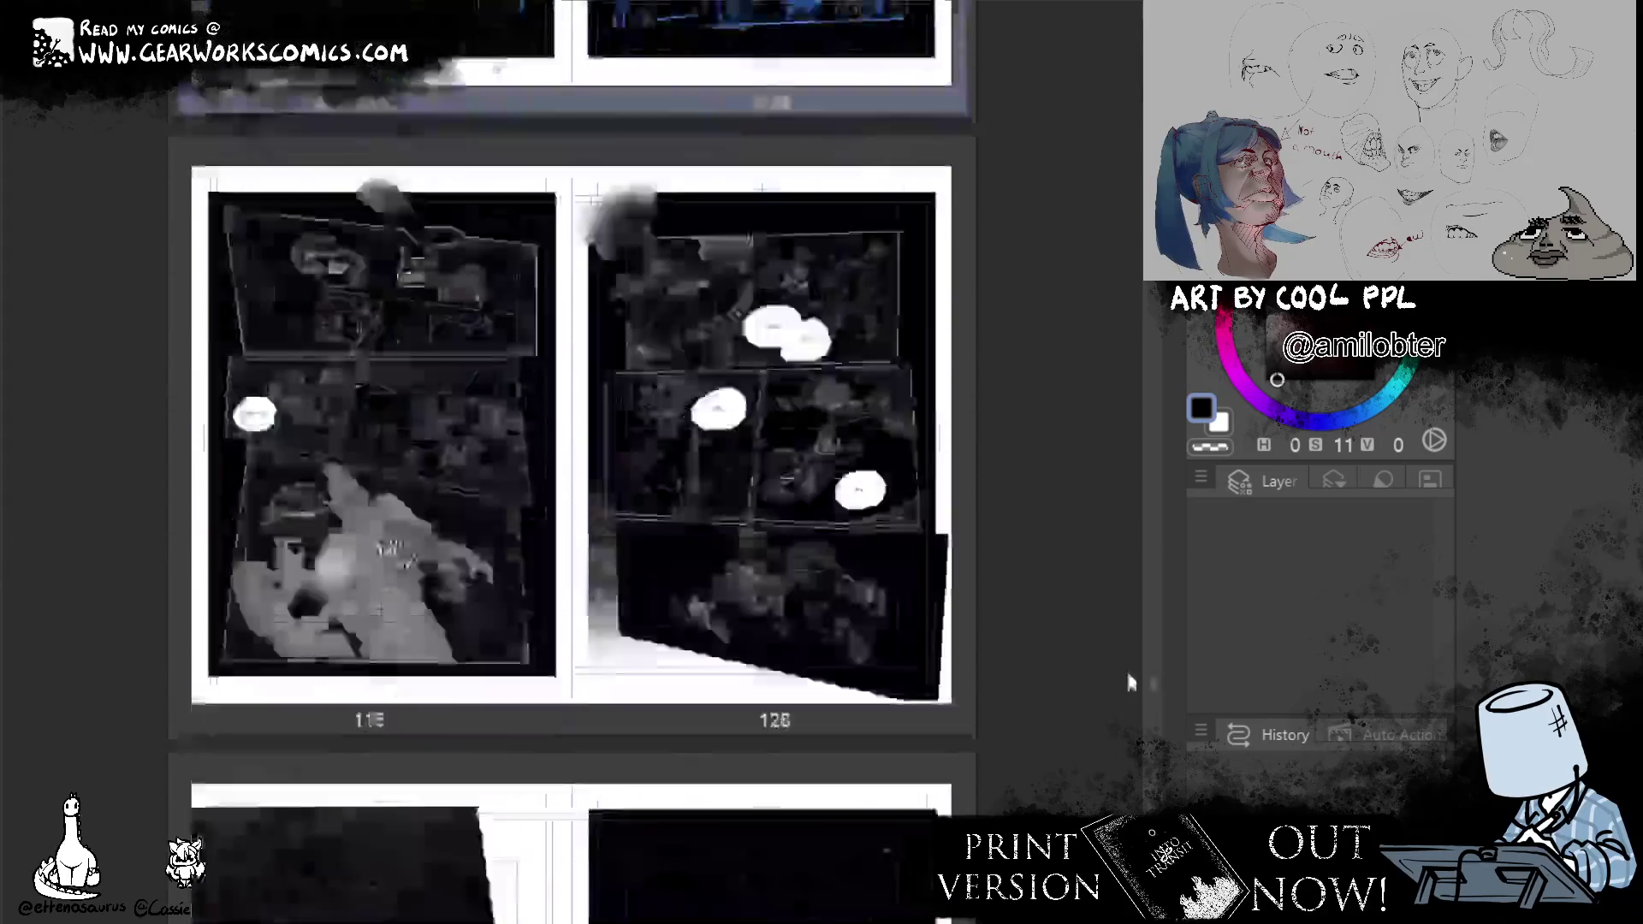
scroll(1128, 684, up, 15)
scroll(1128, 682, up, 5)
scroll(1128, 683, up, 5)
scroll(822, 789, down, 6)
scroll(812, 786, down, 4)
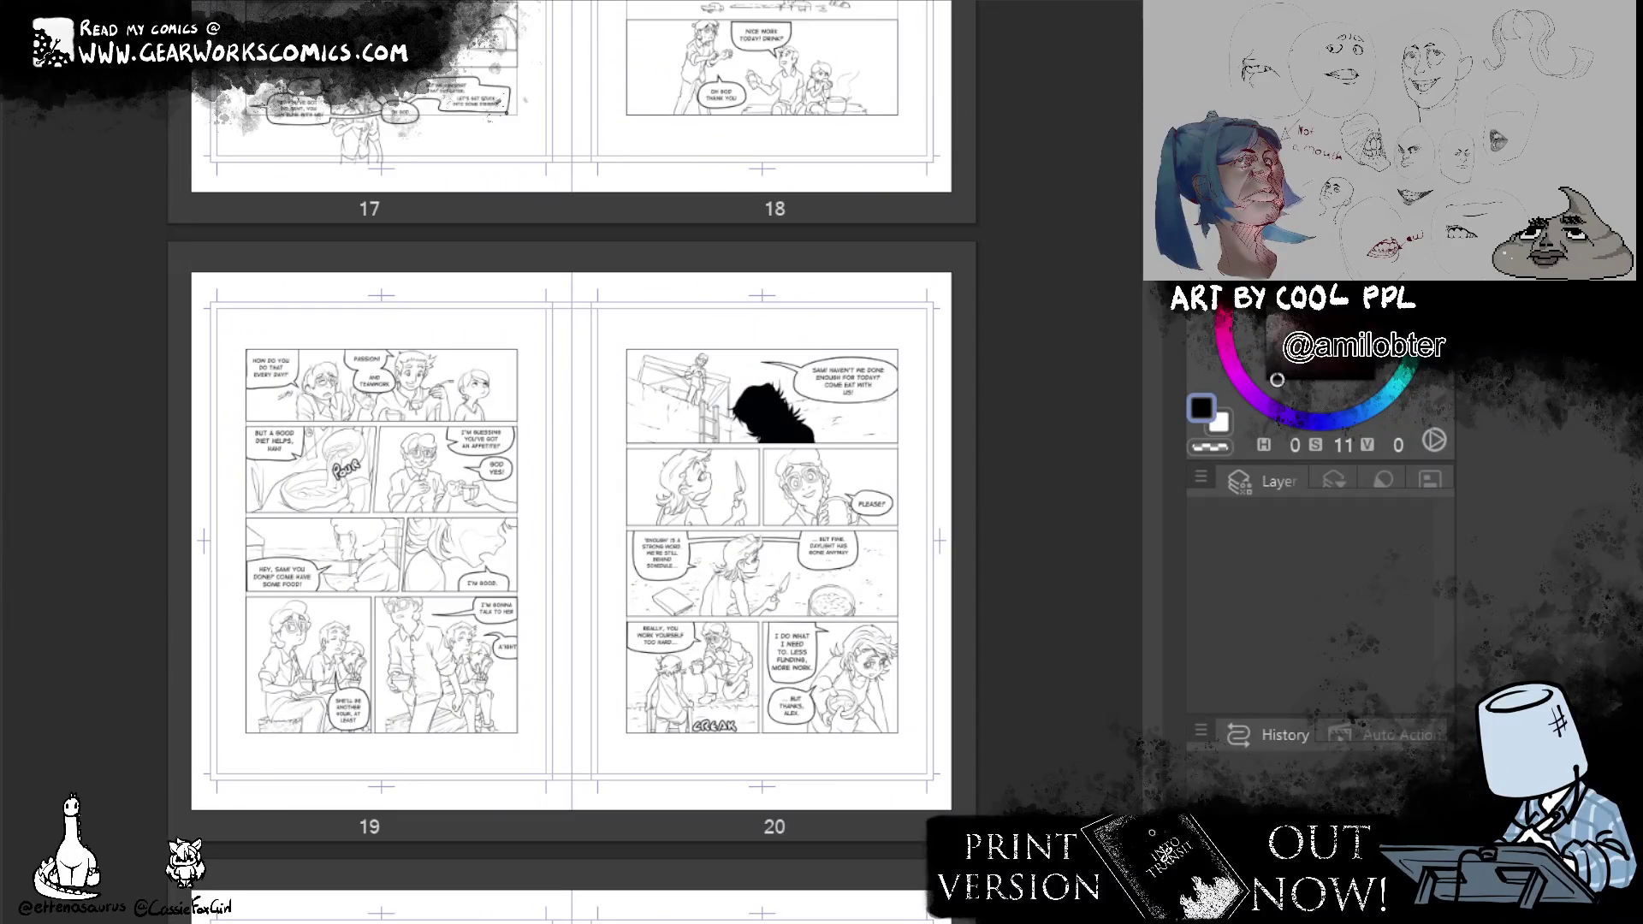
scroll(572, 527, down, 3)
scroll(572, 526, down, 5)
scroll(572, 526, down, 4)
scroll(571, 526, down, 1)
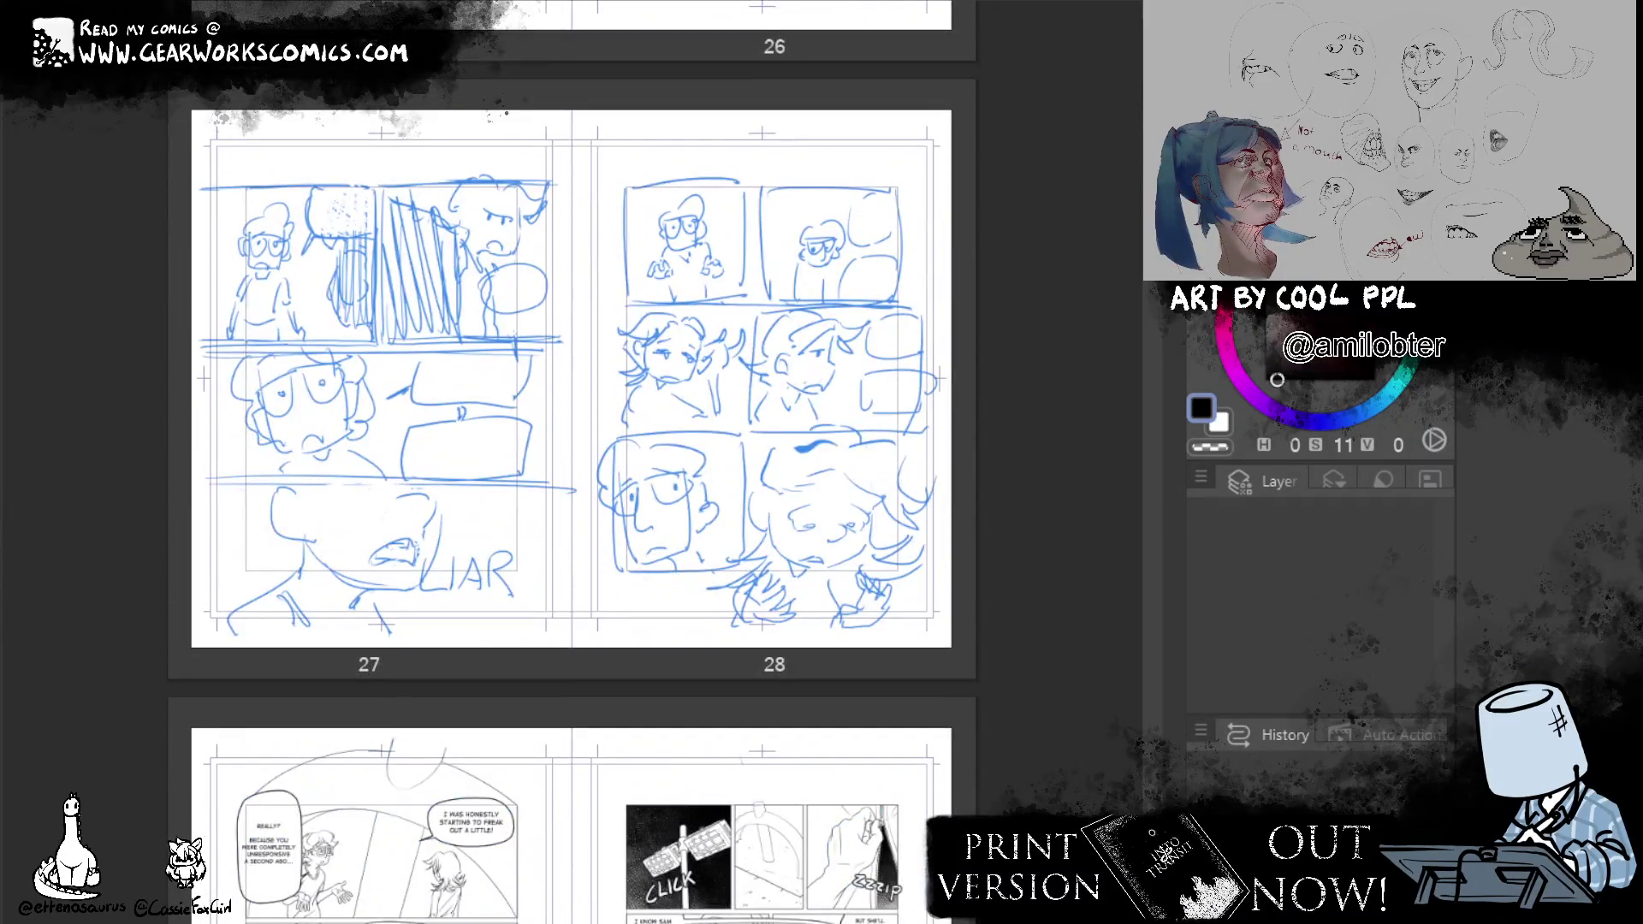
scroll(571, 462, down, 1)
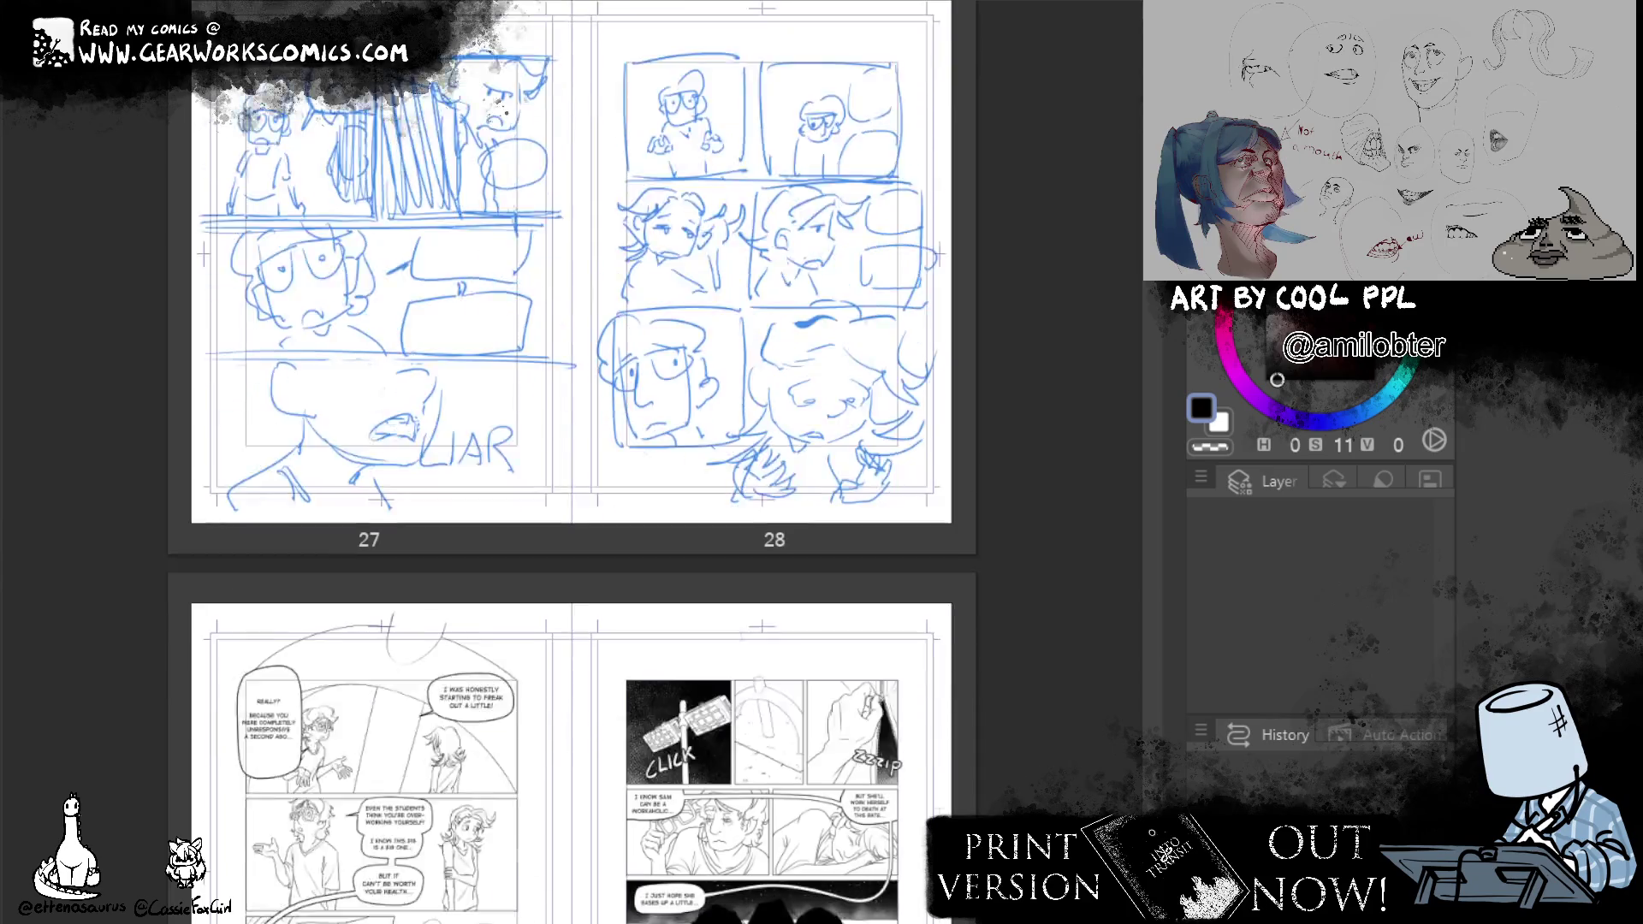
scroll(571, 462, up, 2)
scroll(572, 462, down, 1)
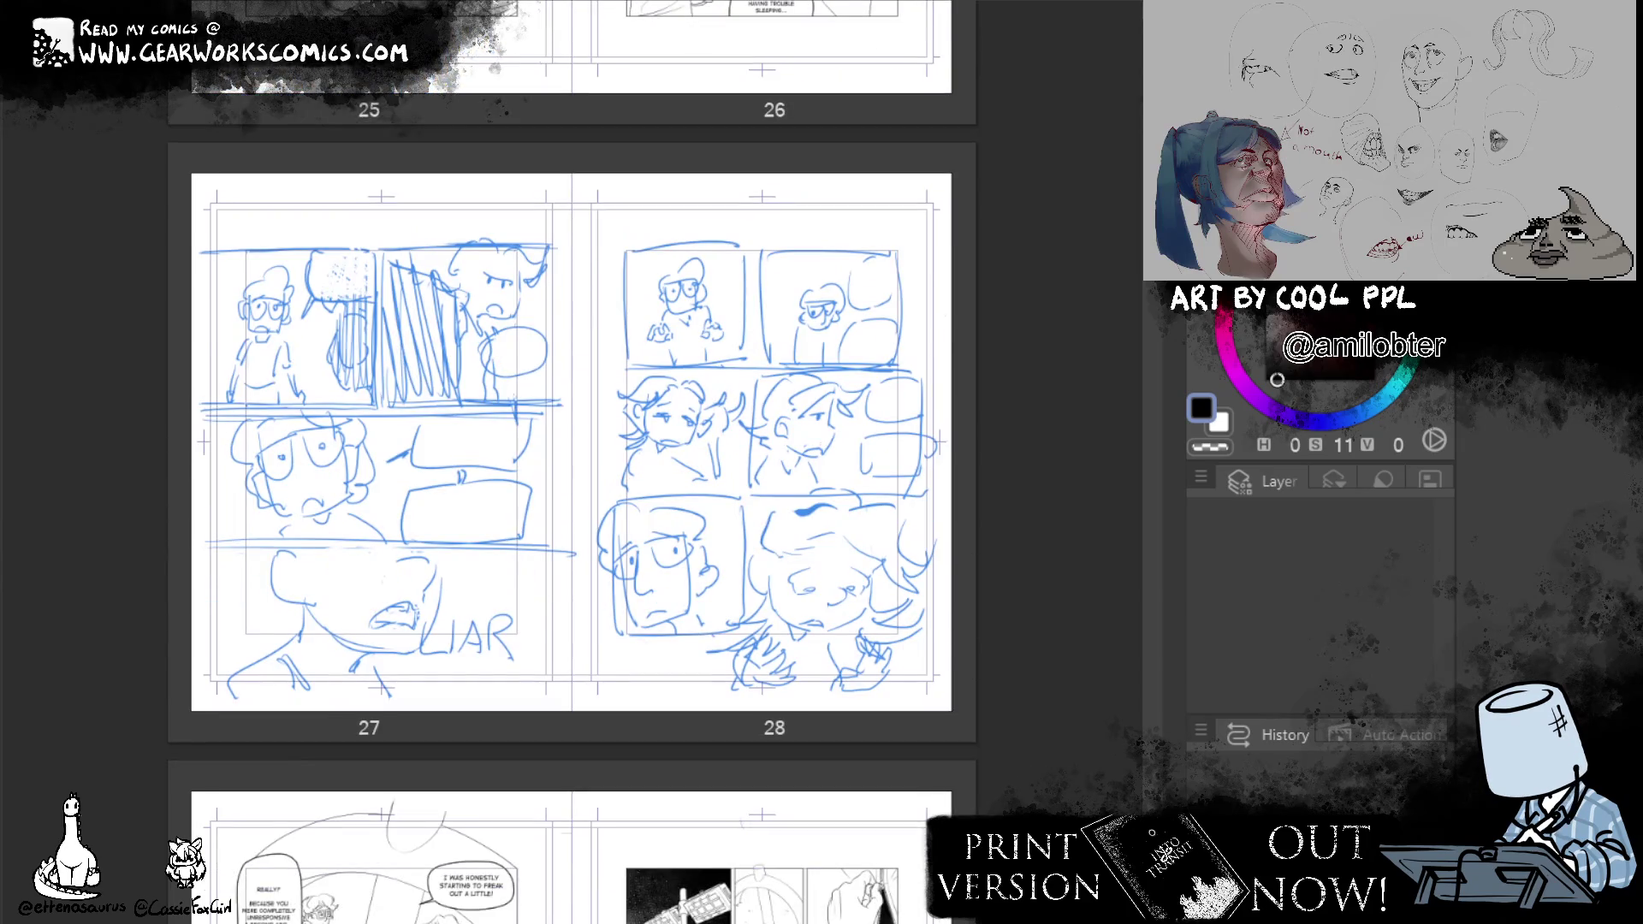
scroll(572, 462, up, 3)
scroll(571, 463, down, 1)
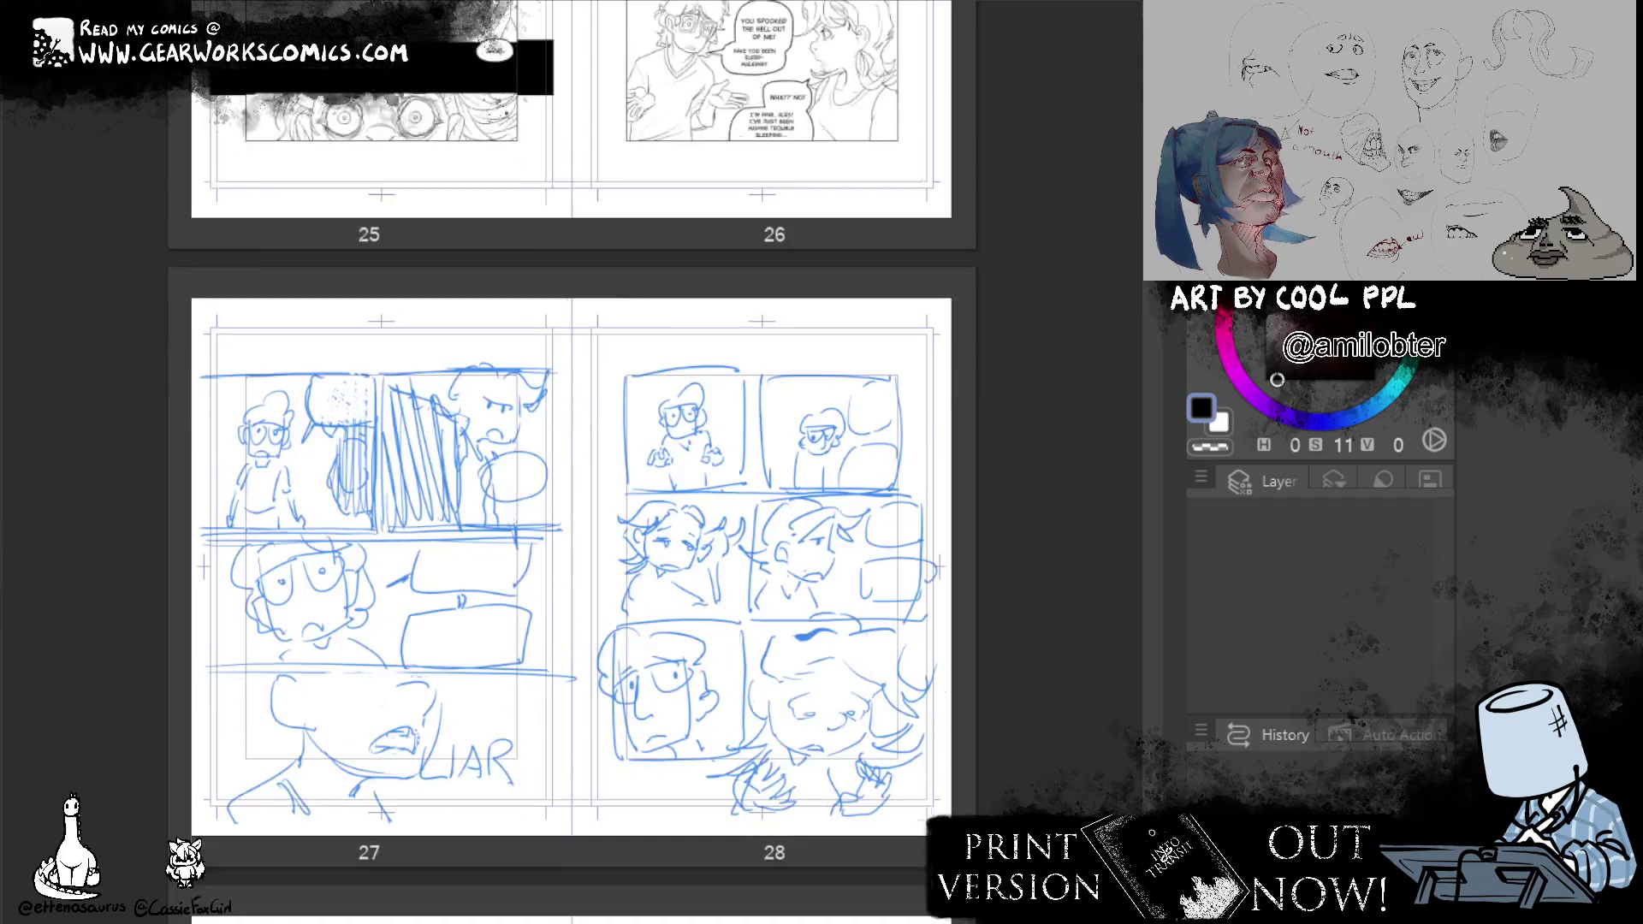
scroll(572, 462, down, 1)
scroll(571, 462, down, 3)
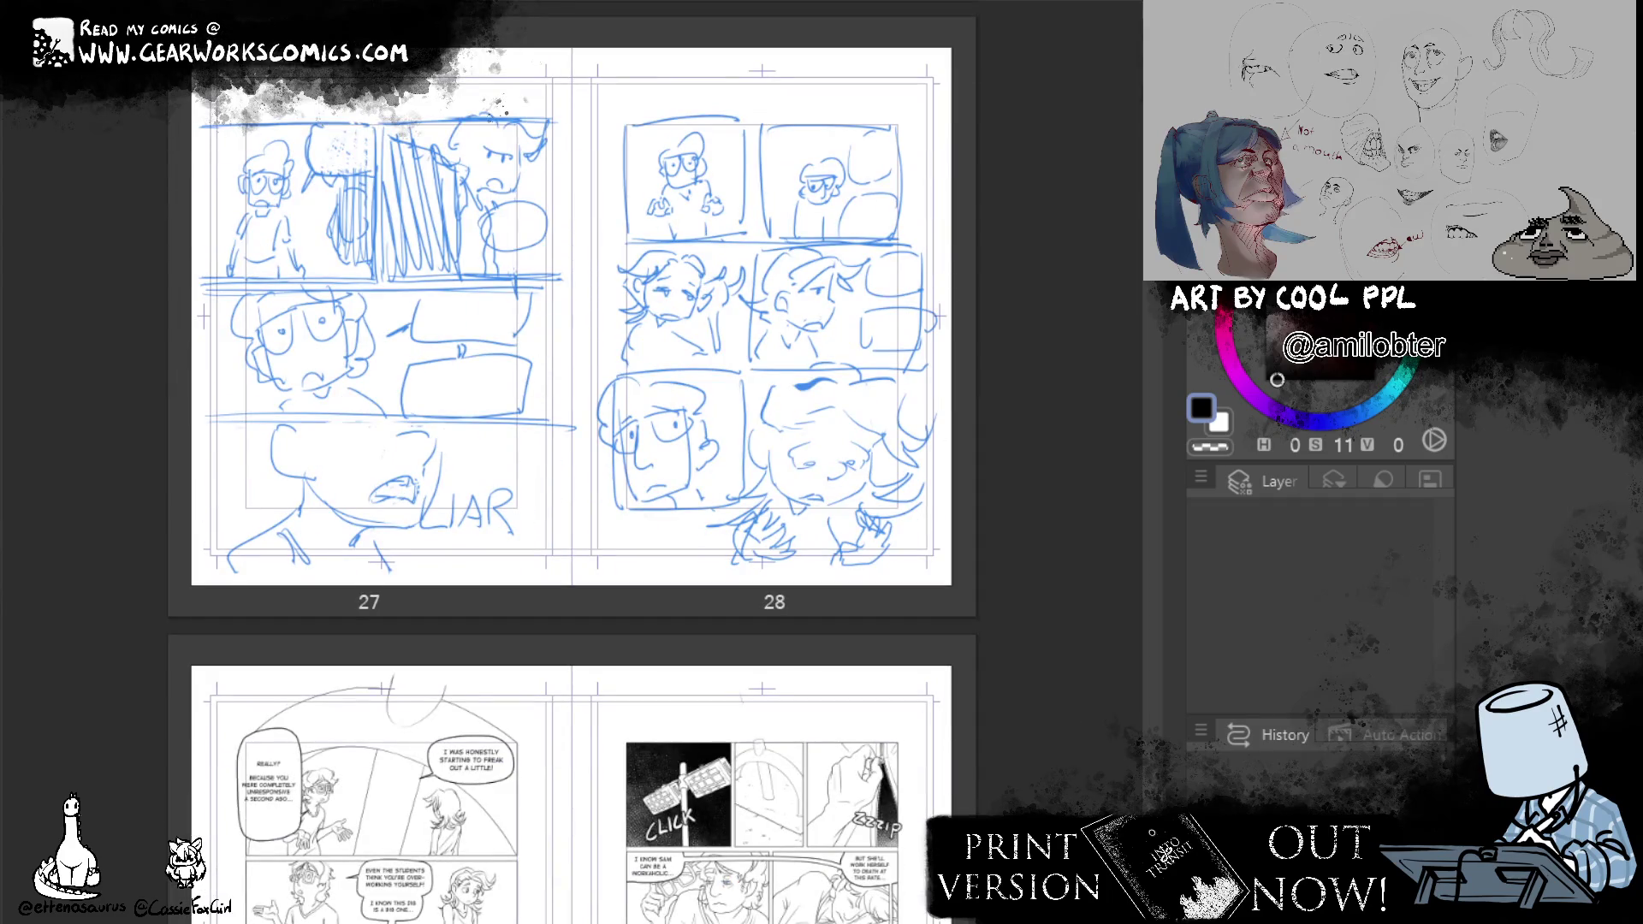
scroll(572, 462, down, 10)
scroll(572, 462, down, 4)
scroll(571, 463, down, 6)
scroll(572, 463, down, 4)
scroll(572, 462, down, 5)
scroll(571, 462, down, 3)
scroll(572, 461, down, 2)
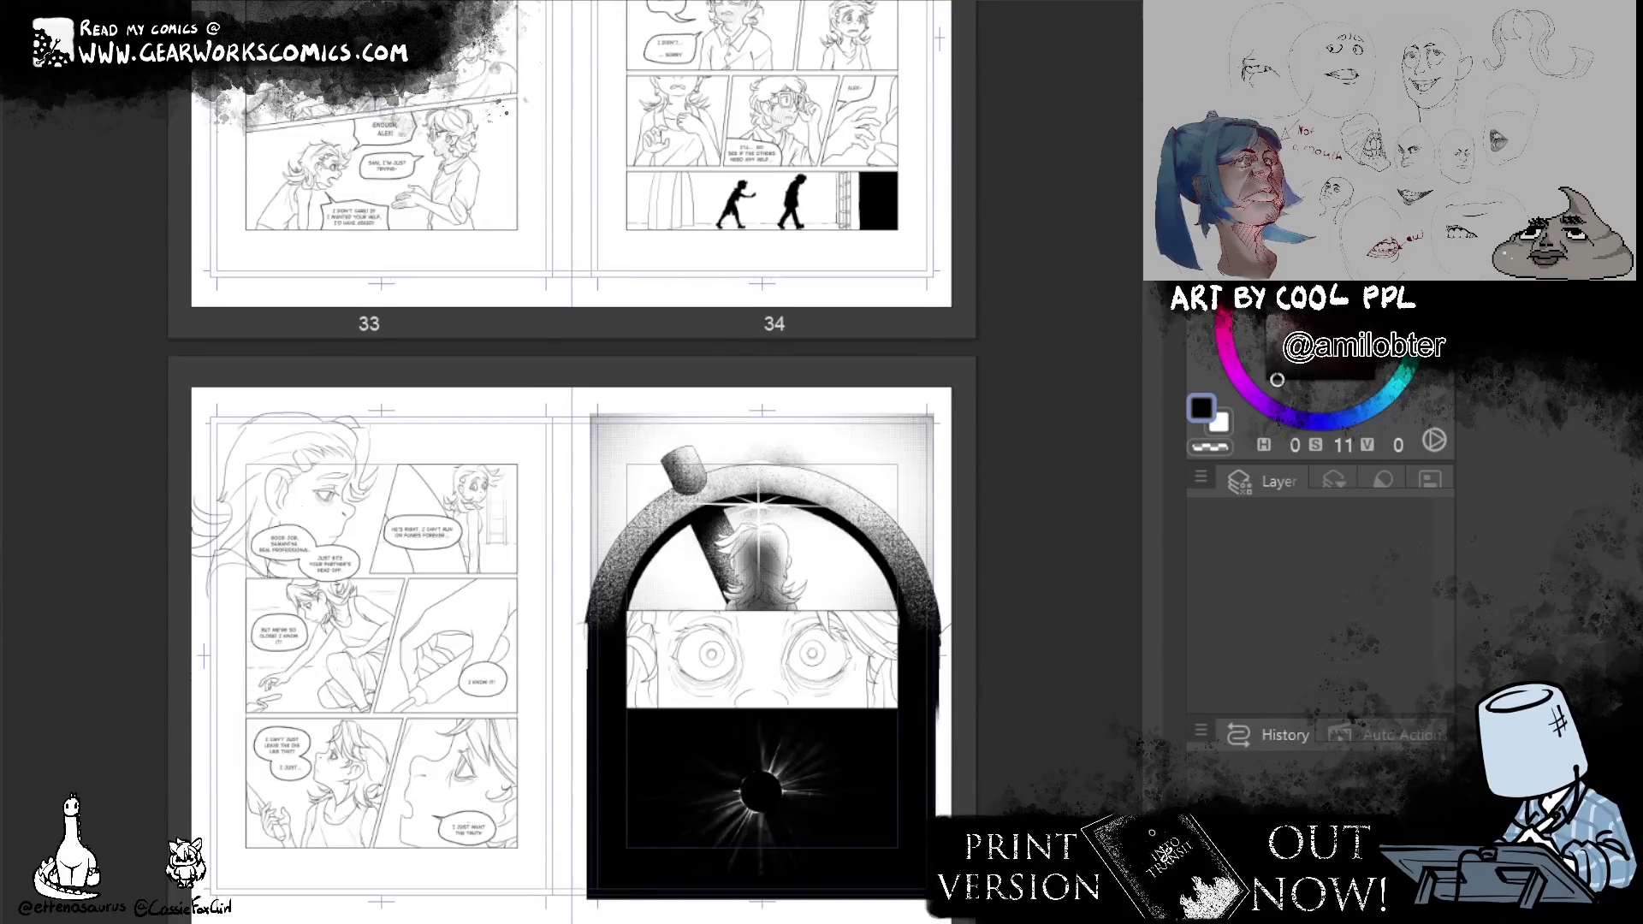
scroll(571, 463, down, 8)
scroll(571, 462, down, 5)
scroll(571, 462, down, 5)
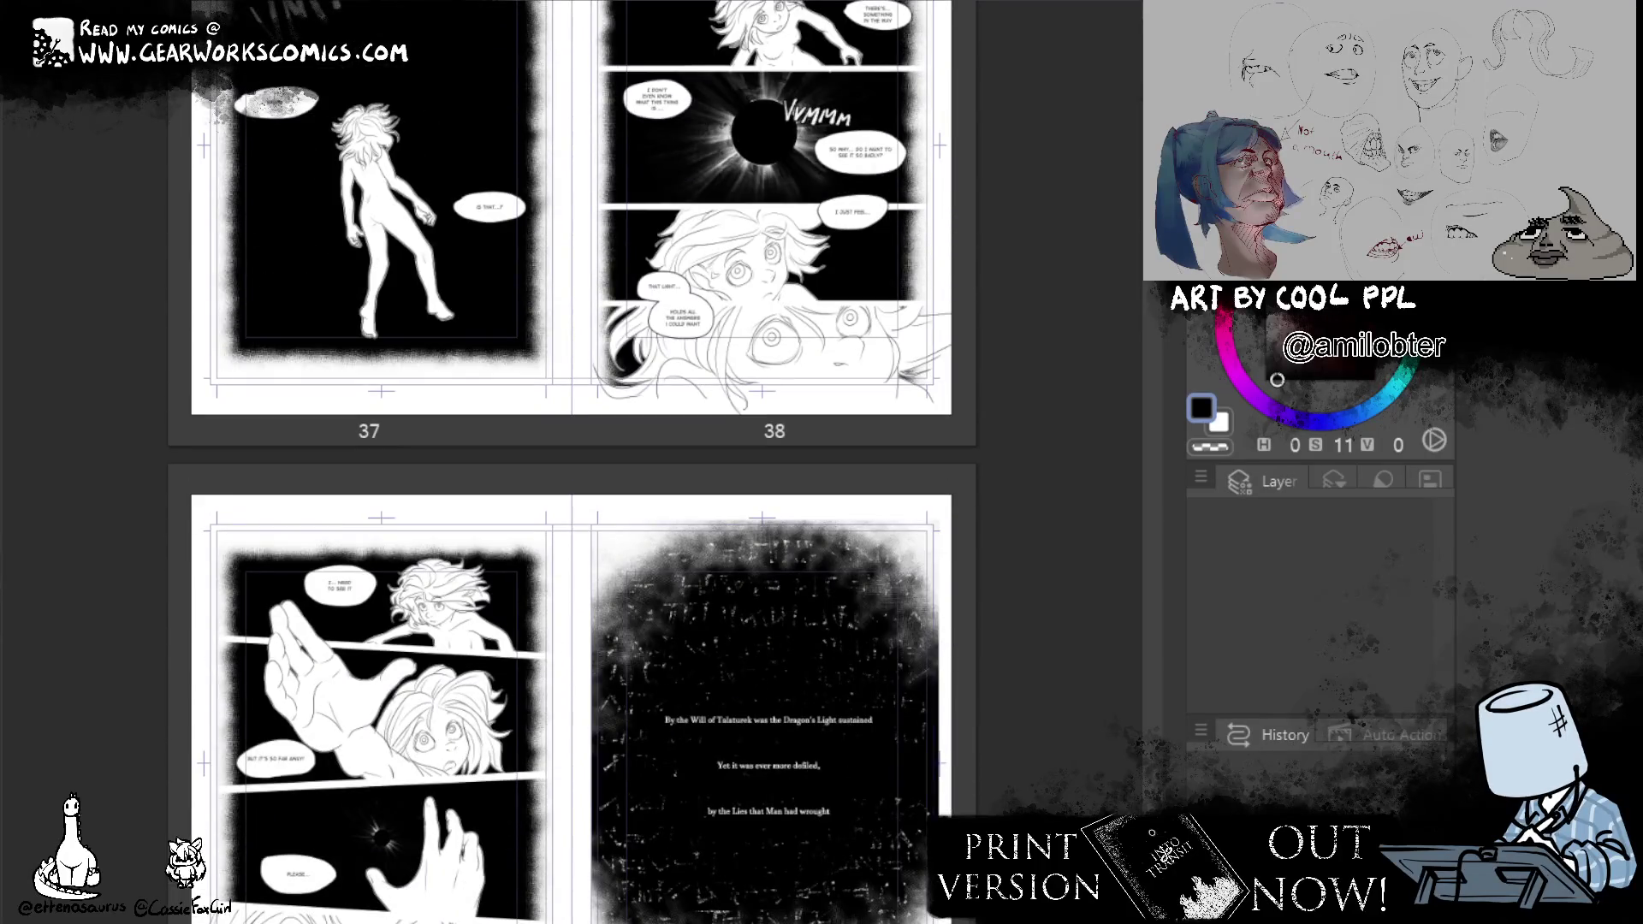
scroll(570, 462, down, 6)
scroll(572, 463, down, 14)
scroll(571, 462, down, 3)
scroll(571, 462, down, 2)
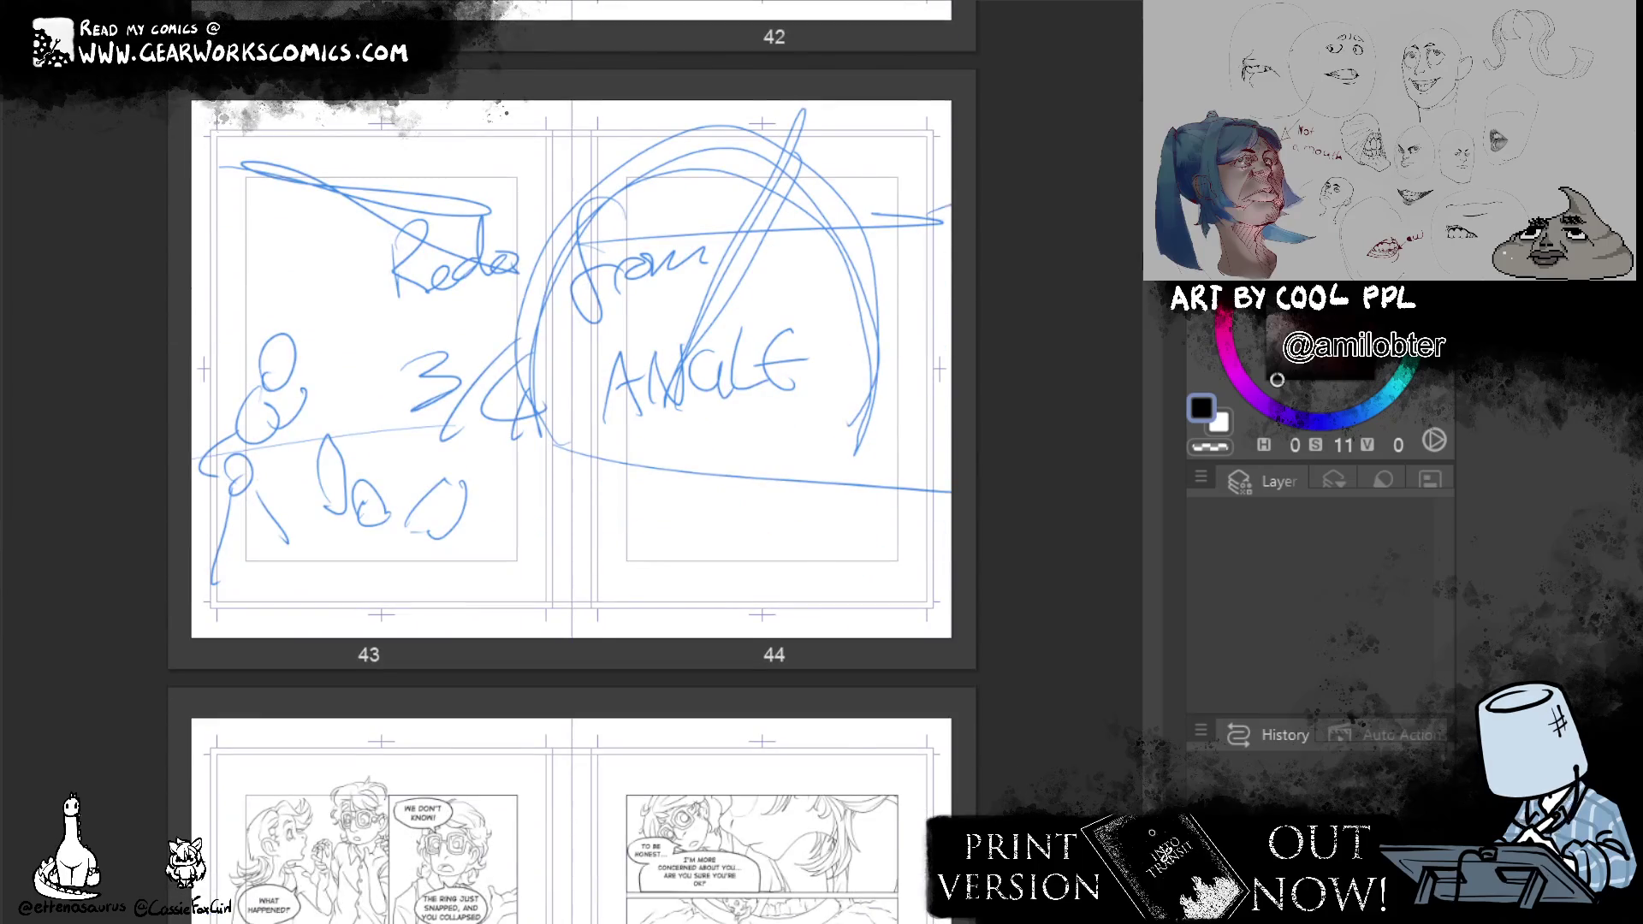
scroll(571, 462, down, 1)
scroll(571, 462, down, 2)
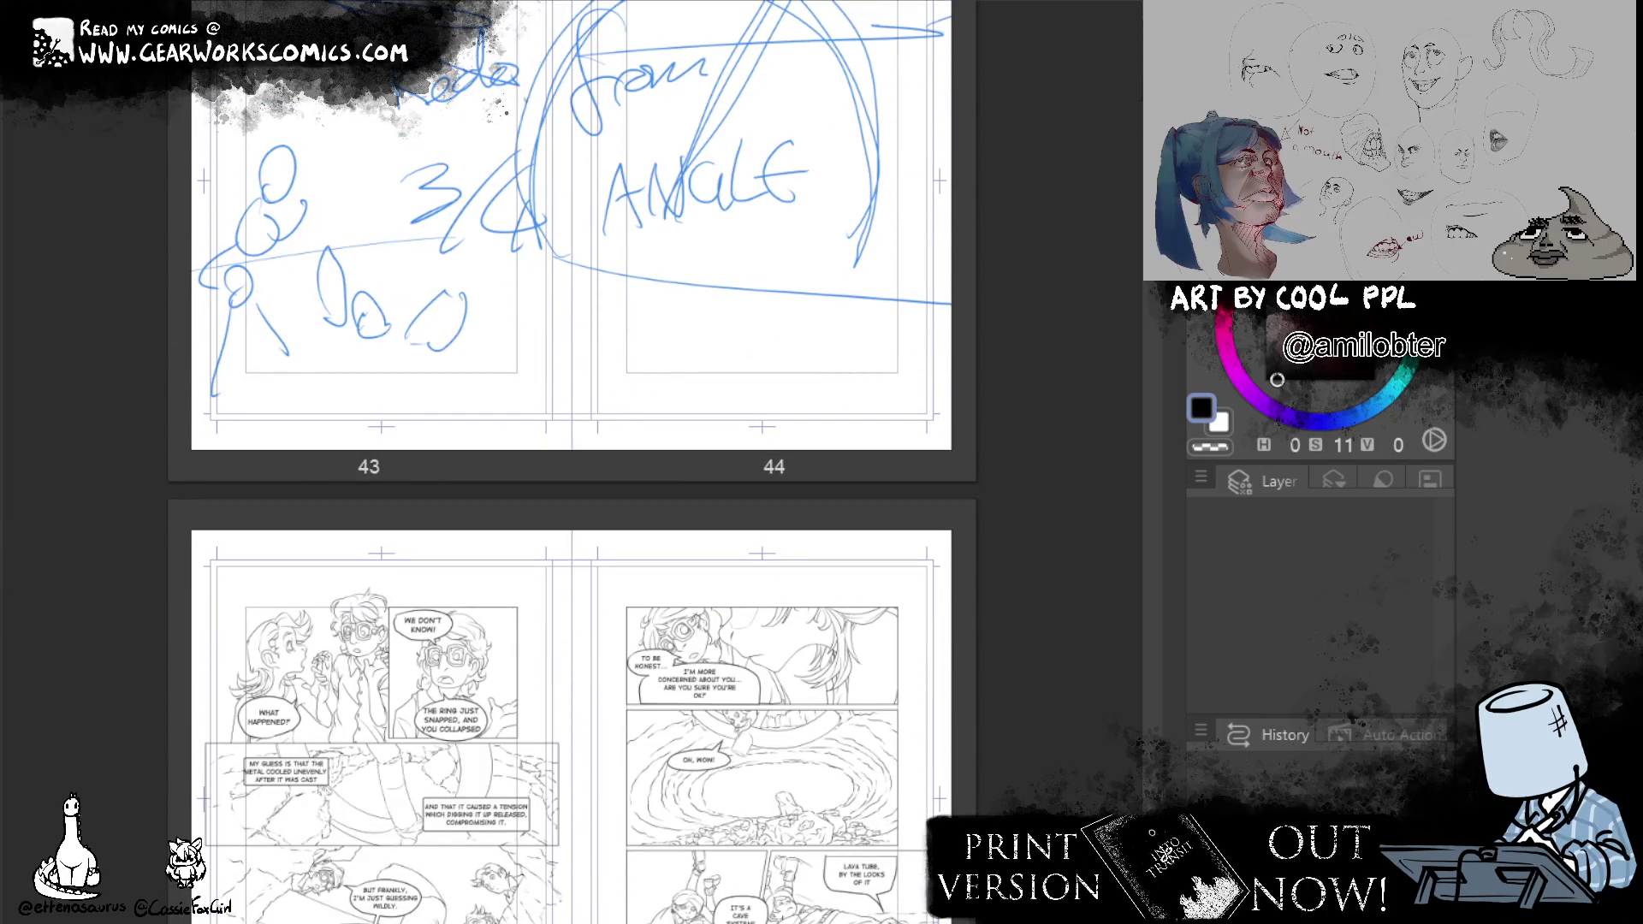
scroll(1159, 294, down, 4)
scroll(1159, 294, down, 9)
scroll(1159, 293, down, 1)
scroll(1159, 293, down, 9)
scroll(1158, 295, down, 6)
scroll(1159, 294, down, 3)
scroll(1159, 293, down, 2)
scroll(1160, 294, down, 2)
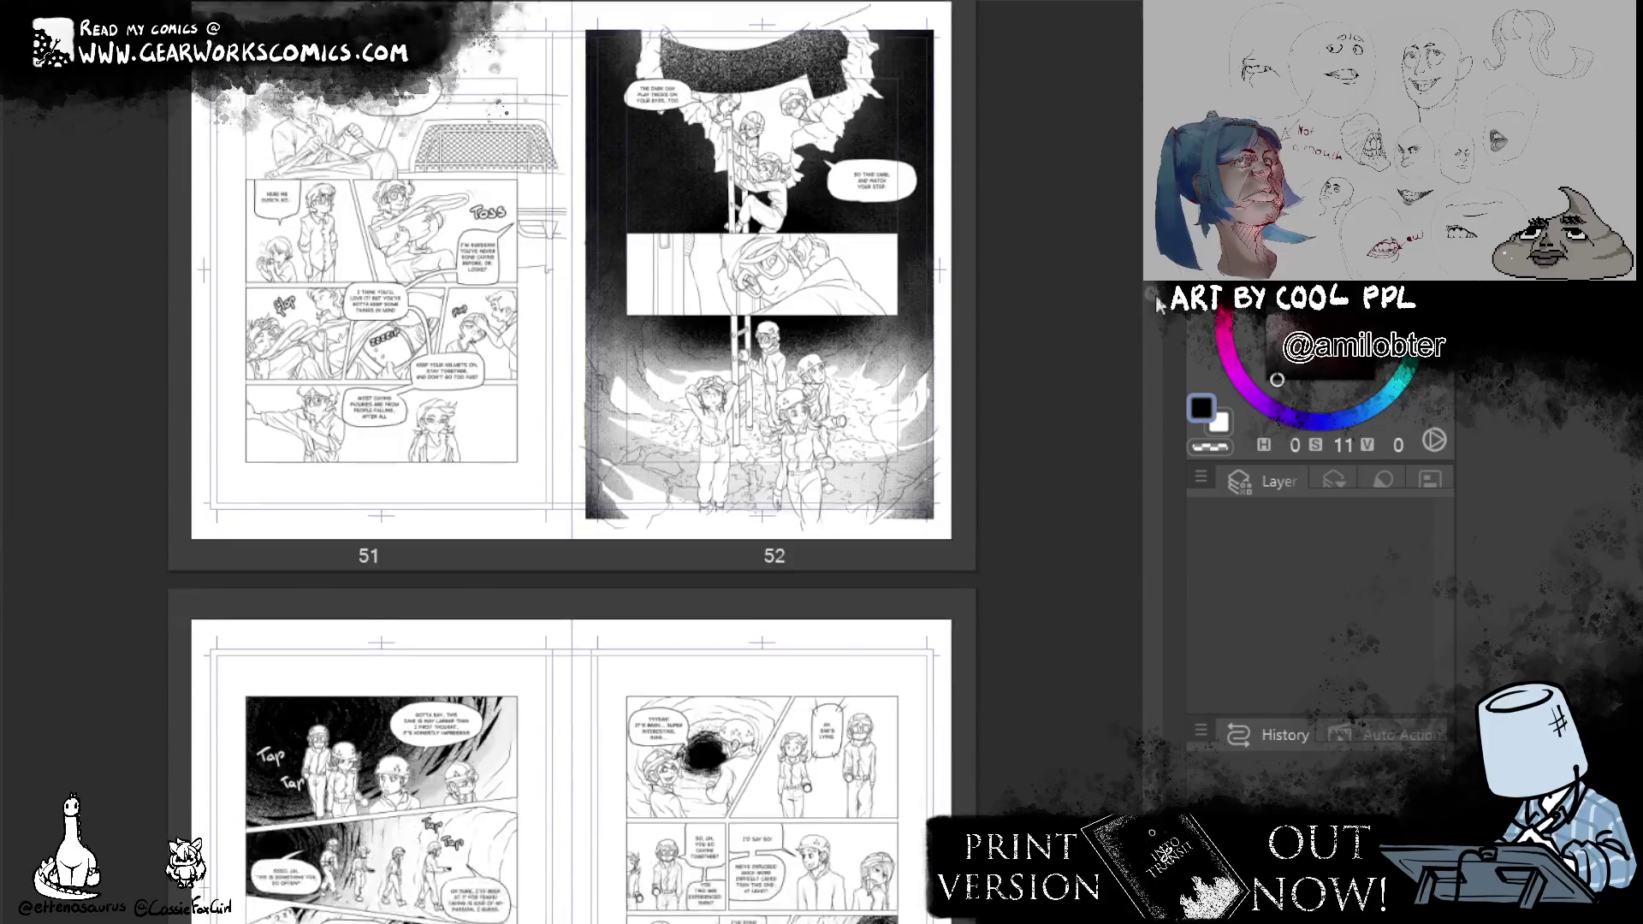
scroll(1159, 301, down, 8)
scroll(1159, 301, down, 5)
scroll(1160, 300, down, 8)
scroll(1159, 299, up, 20)
scroll(1159, 295, up, 20)
scroll(1159, 295, up, 10)
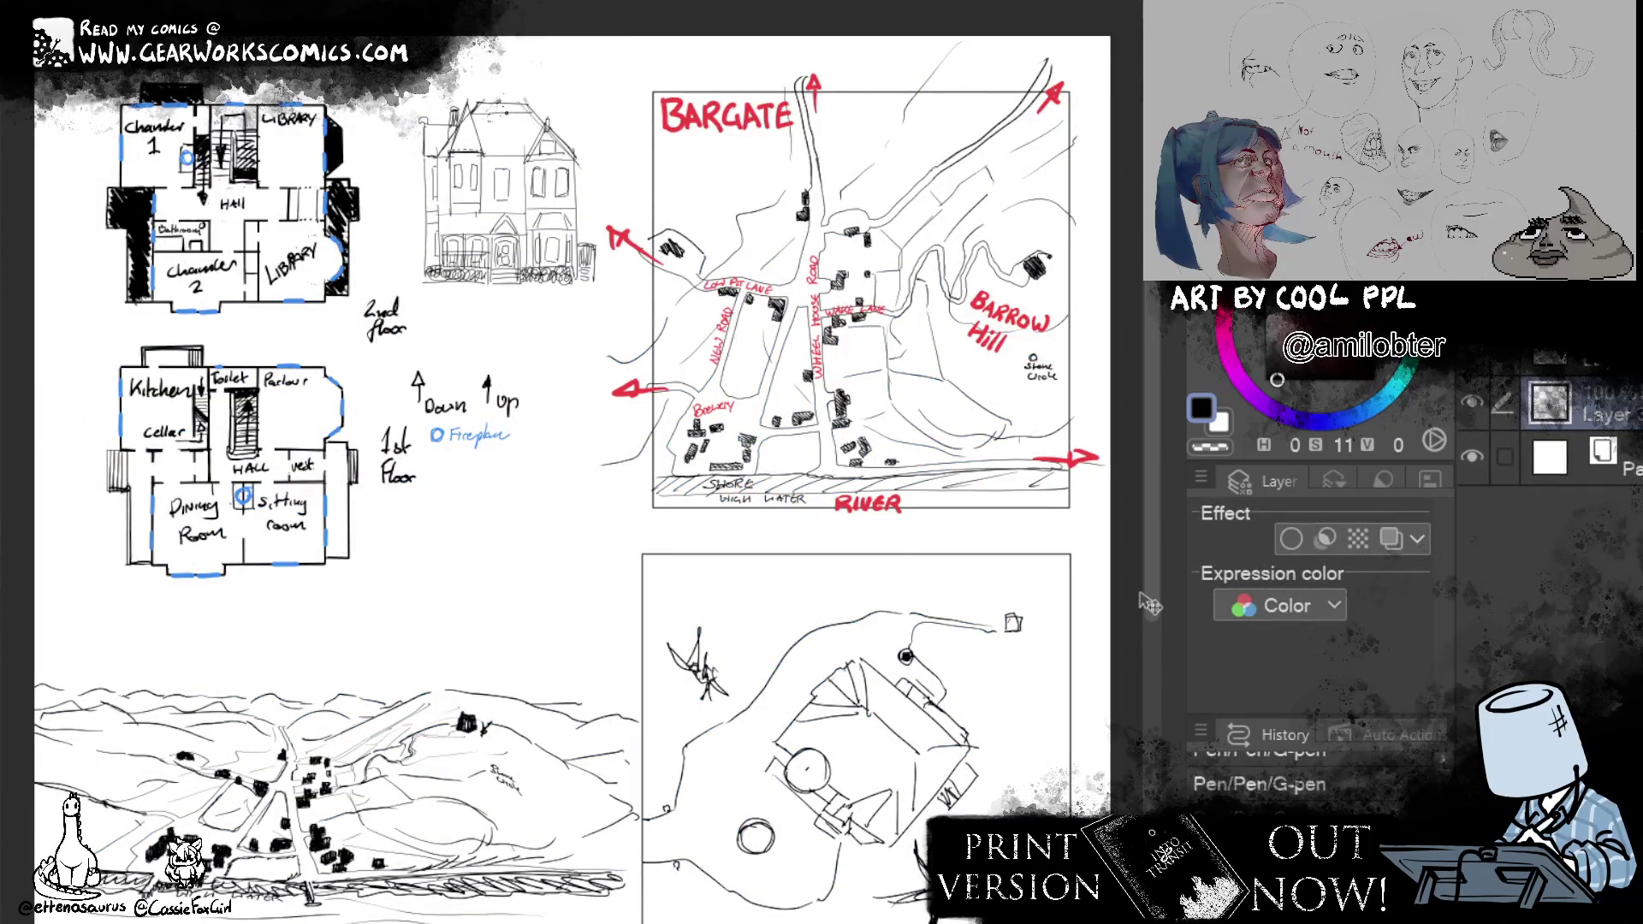
Pan the Bargate canvas to the town landscape and the lower sketch box.
mouse_move(783, 711)
mouse_down()
mouse_move(1052, 586)
mouse_move(1032, 645)
mouse_up()
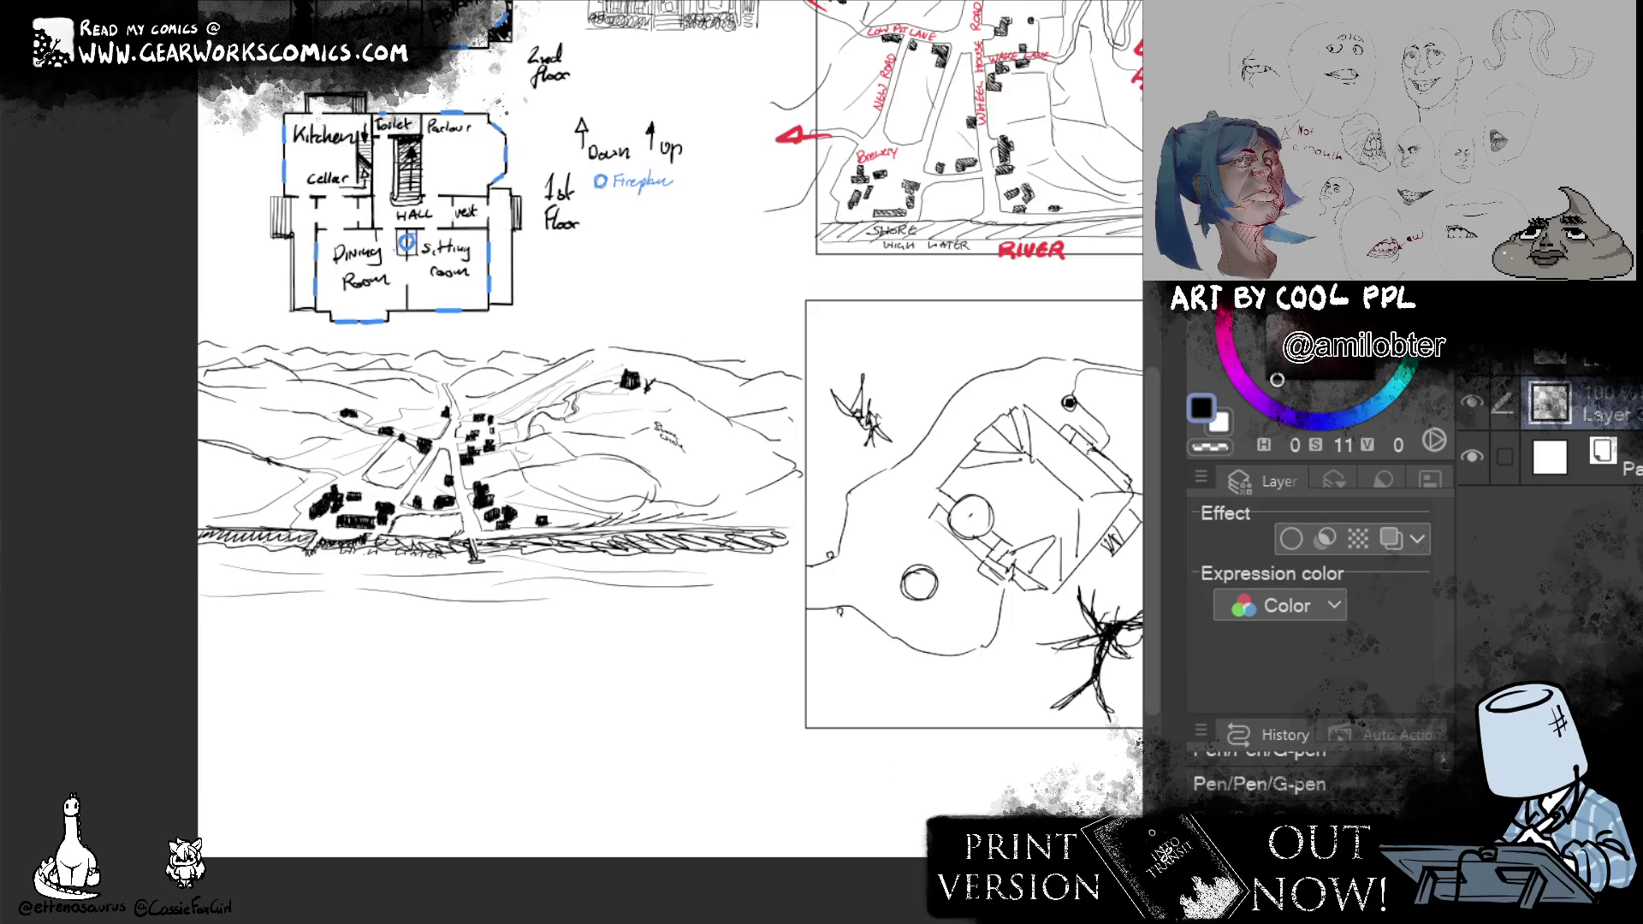
scroll(495, 463, up, 3)
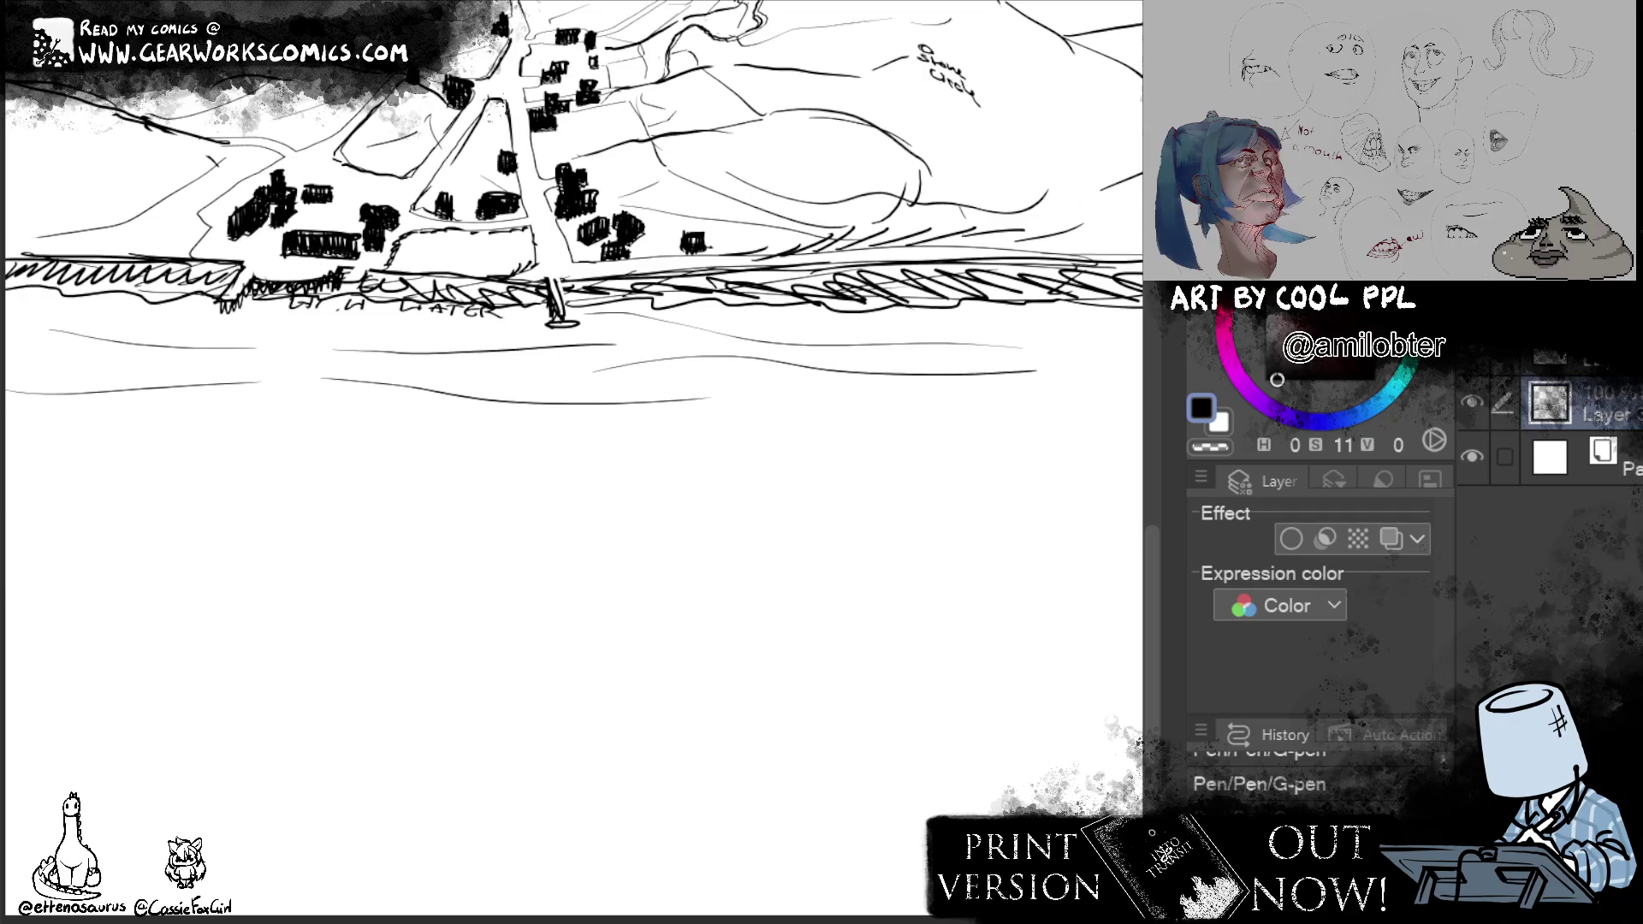
Bring the area below the shoreline into view and ink the car's front outline.
mouse_move(815, 745)
mouse_down()
mouse_move(924, 591)
mouse_move(900, 588)
mouse_up()
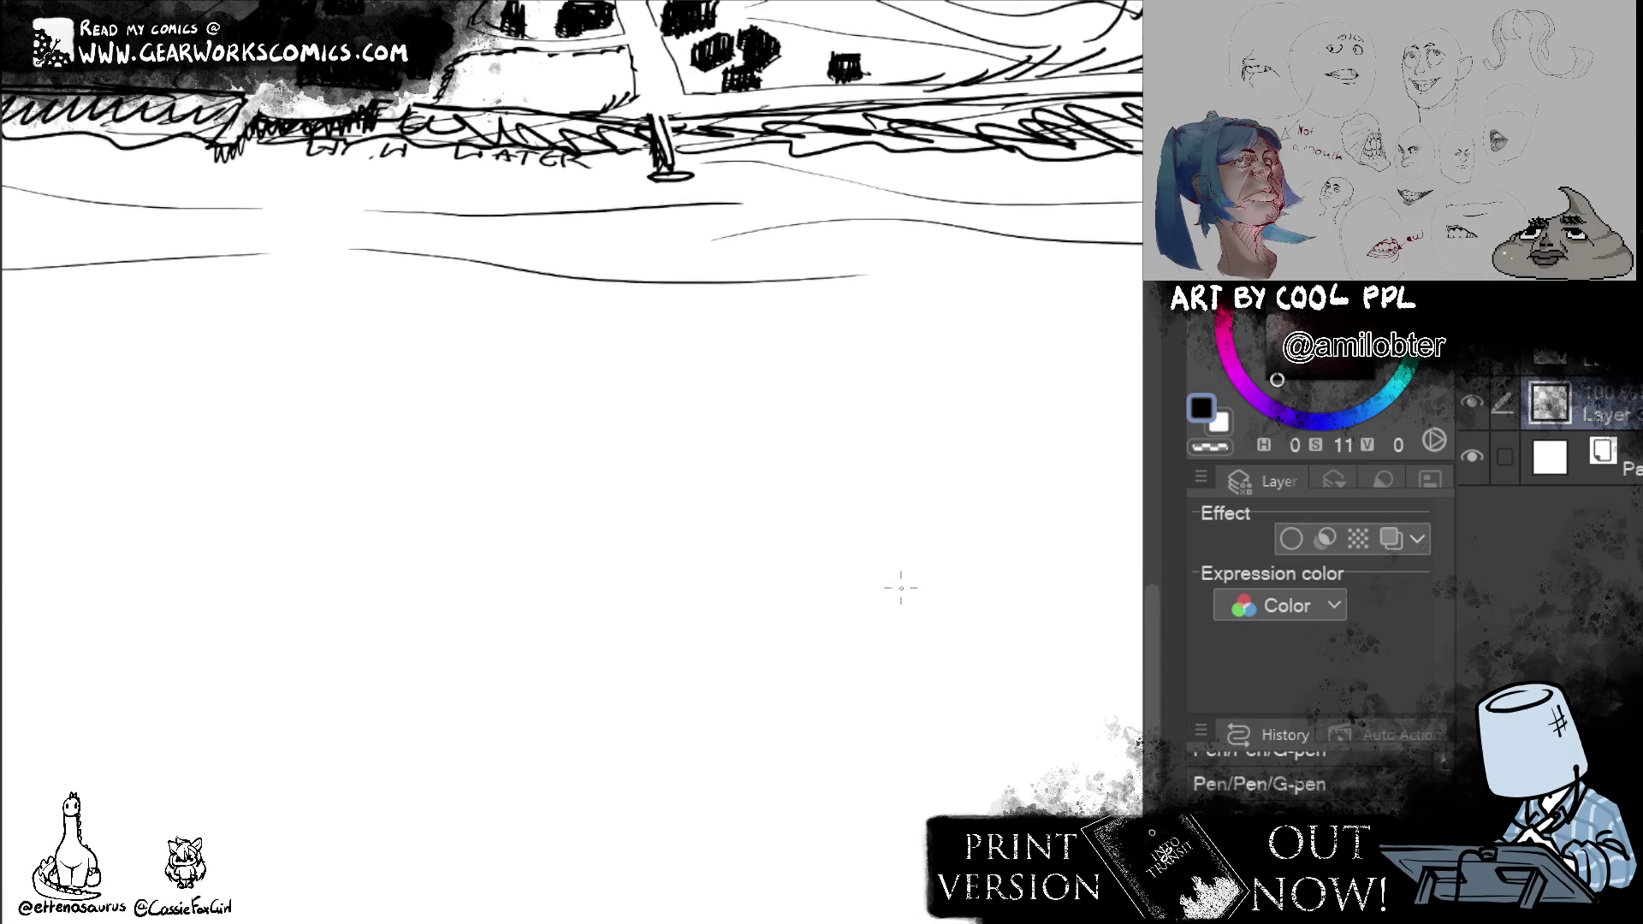
drag(387, 623, 571, 660)
mouse_move(387, 621)
mouse_down()
mouse_move(383, 584)
mouse_move(590, 612)
mouse_move(581, 660)
mouse_up()
Add two round headlights, a slatted grille between them and a first hood line.
drag(399, 603, 407, 562)
drag(540, 635, 544, 614)
mouse_move(428, 623)
mouse_down()
mouse_move(528, 636)
mouse_move(534, 614)
mouse_up()
drag(431, 587, 531, 604)
mouse_move(383, 579)
mouse_down()
mouse_move(393, 544)
mouse_move(536, 484)
mouse_move(523, 440)
mouse_up()
Redraw the rising hood line up to the windshield after several undone attempts.
key(ctrl+z)
mouse_move(483, 501)
mouse_down()
mouse_move(555, 424)
mouse_move(715, 416)
mouse_up()
key(ctrl+z)
key(ctrl+z)
mouse_move(485, 501)
mouse_down()
mouse_move(543, 410)
mouse_move(524, 414)
mouse_move(693, 442)
mouse_up()
key(ctrl+z)
key(ctrl+z)
key(ctrl+z)
drag(470, 504, 565, 433)
key(ctrl+z)
mouse_move(471, 504)
mouse_down()
mouse_move(602, 433)
mouse_move(690, 453)
mouse_move(664, 530)
mouse_up()
Ink the curved roof, rear pillar and rear corner line of the car.
drag(684, 458, 667, 521)
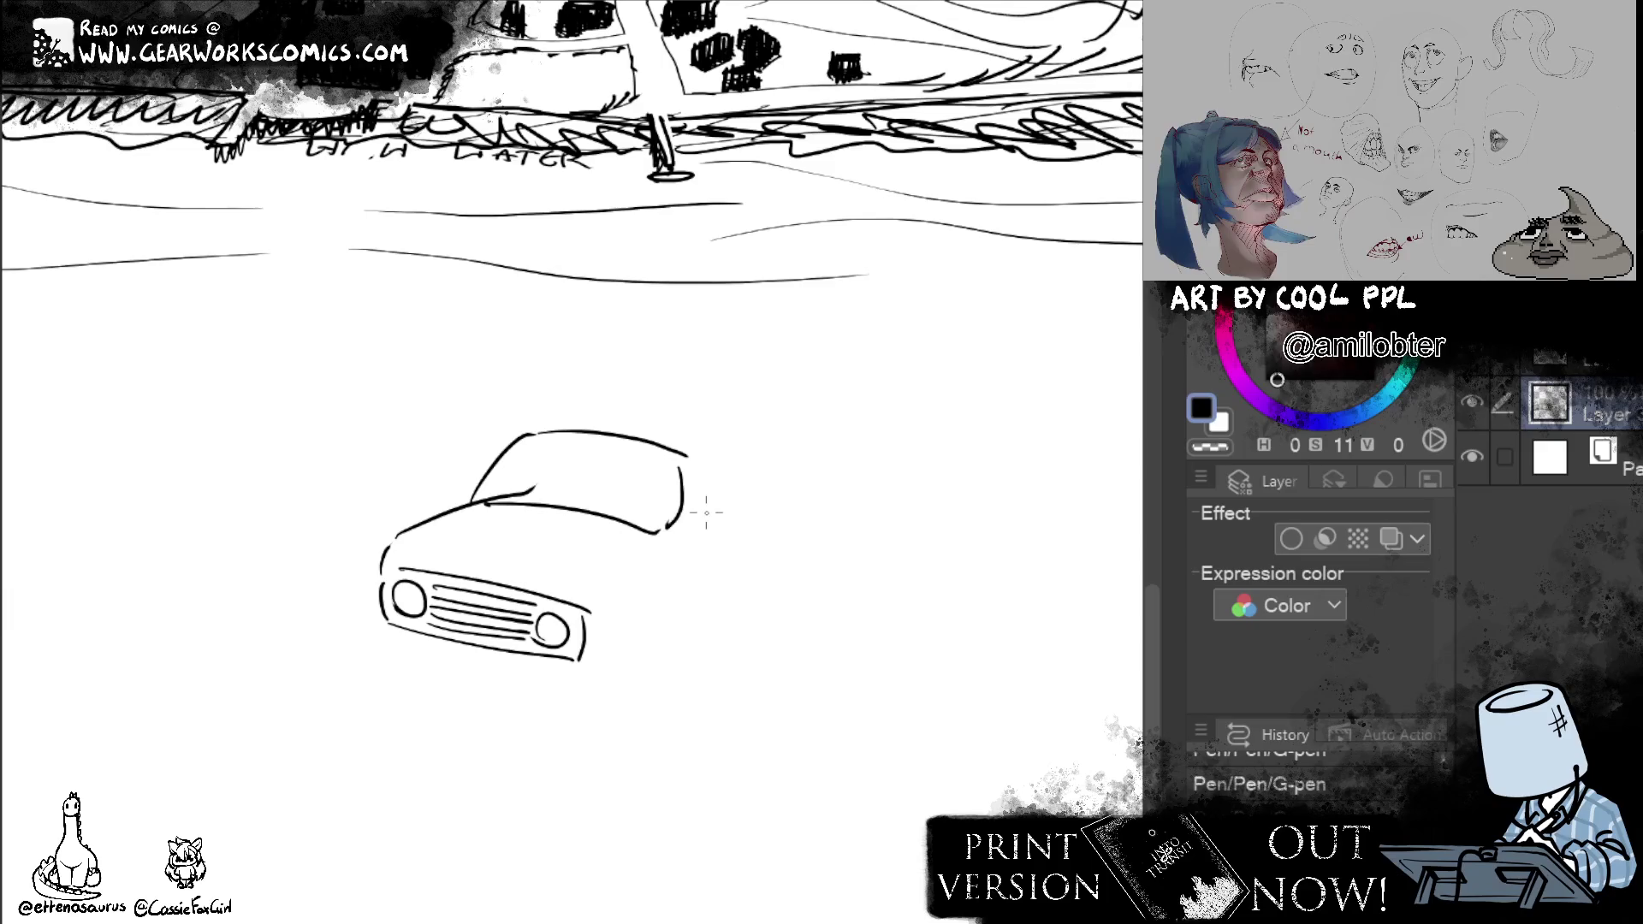
mouse_move(536, 420)
mouse_down()
mouse_move(743, 433)
mouse_move(776, 495)
mouse_up()
key(ctrl+z)
key(ctrl+z)
drag(756, 439, 781, 564)
key(ctrl+z)
mouse_move(778, 505)
mouse_down()
mouse_move(762, 561)
mouse_move(768, 534)
mouse_move(713, 597)
mouse_up()
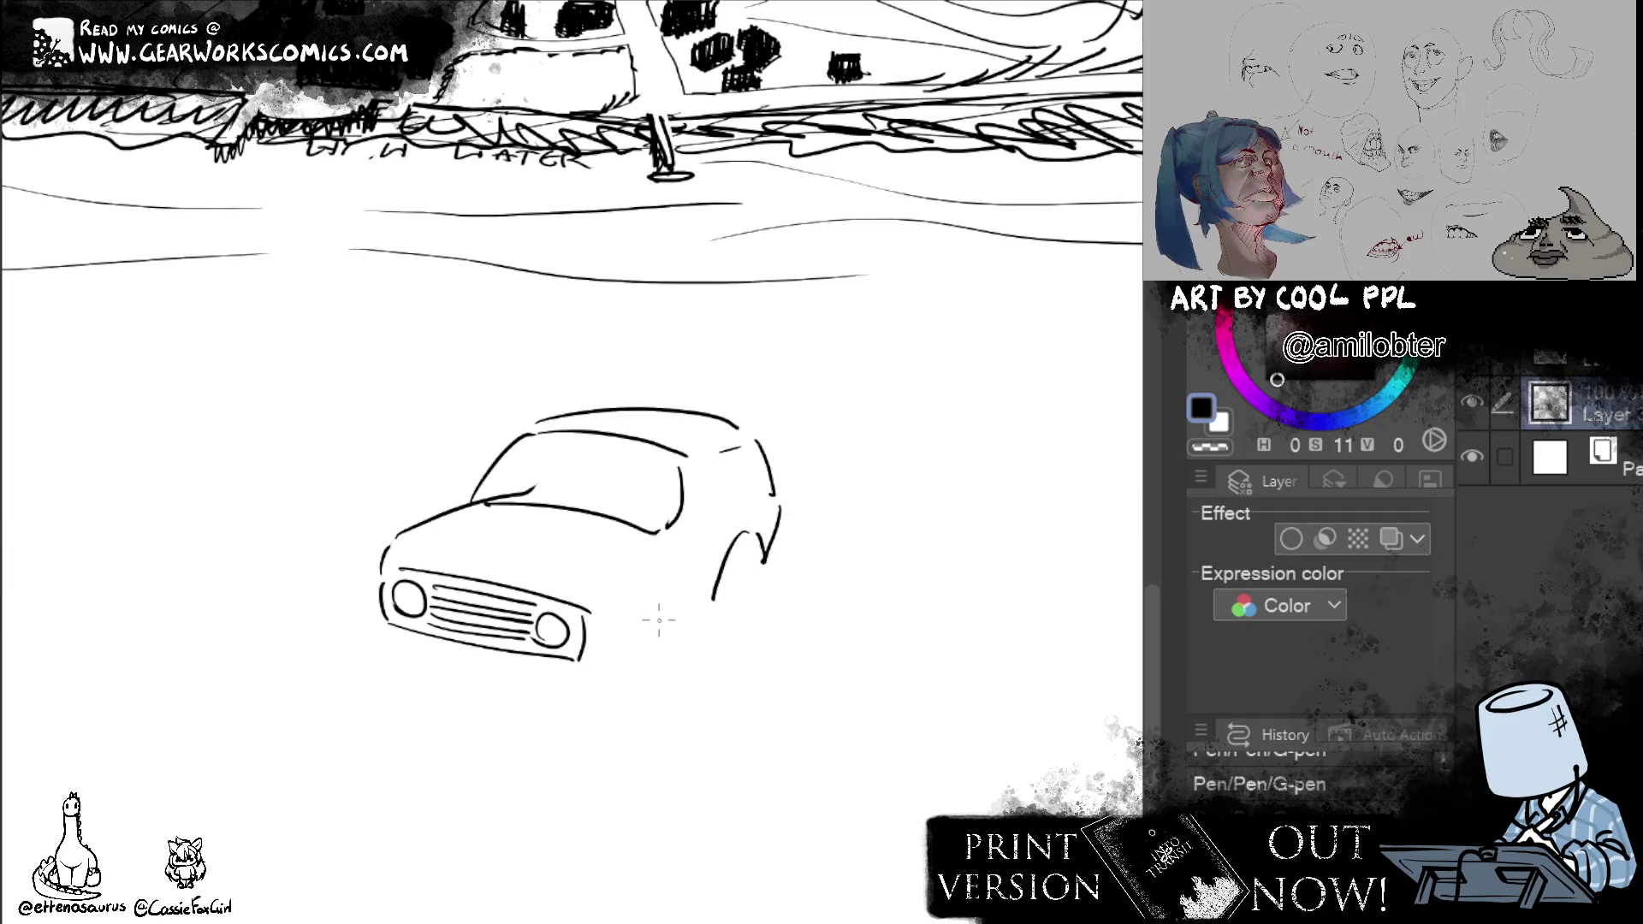
Draw the front wheel arch beside the grille and the car's side and fender lines.
drag(608, 657, 661, 578)
key(ctrl+z)
drag(604, 646, 704, 595)
drag(596, 606, 778, 506)
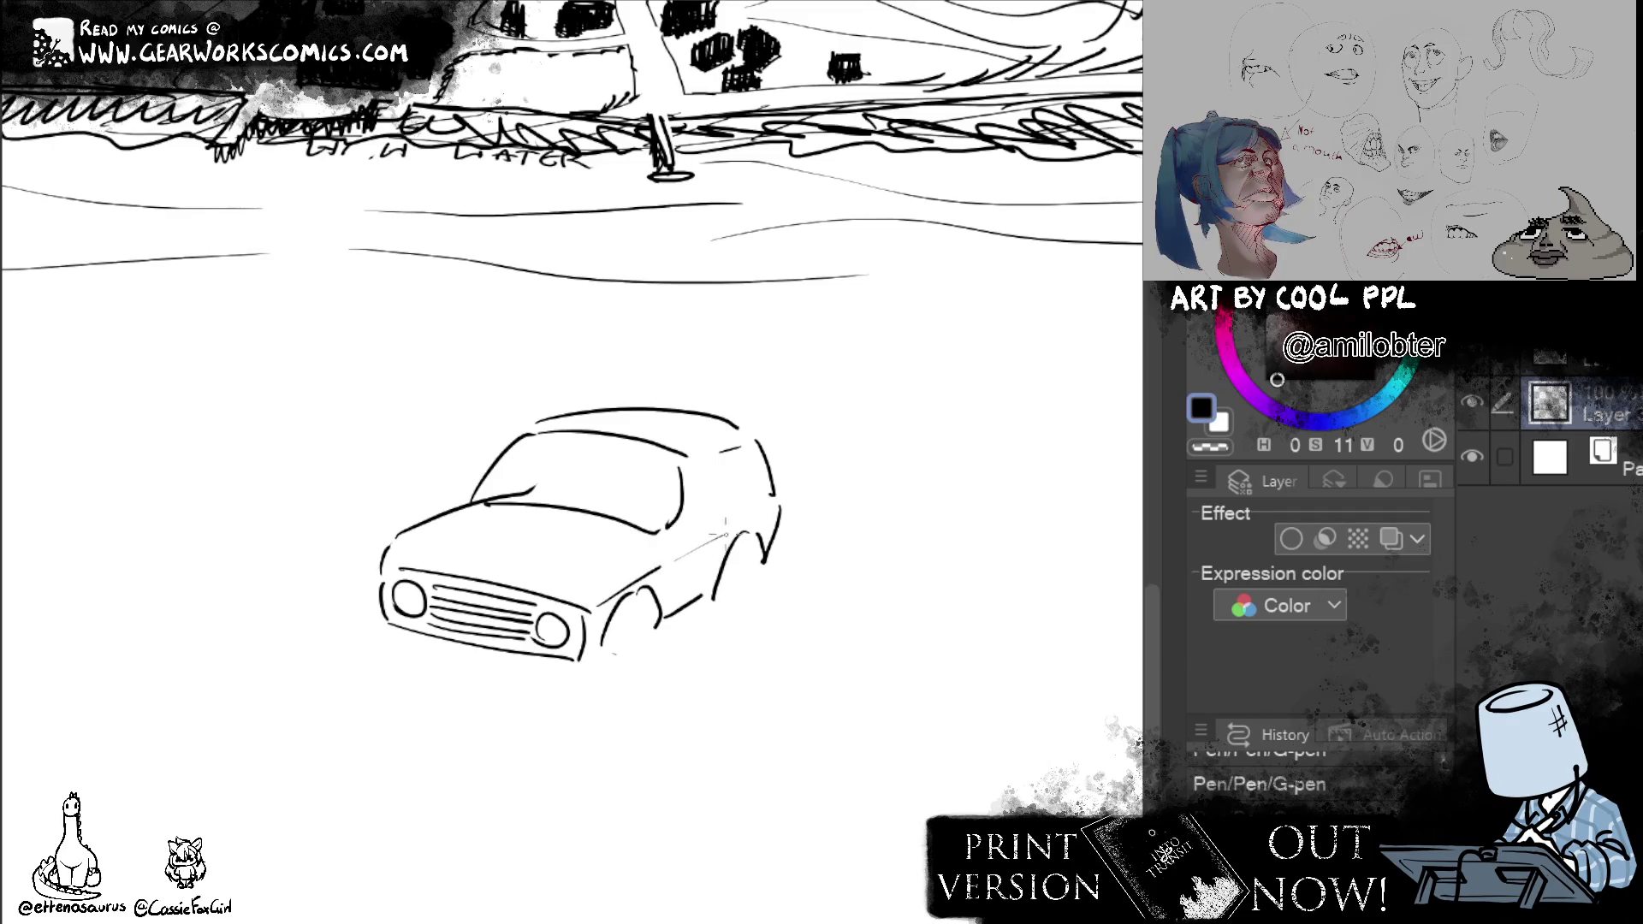
mouse_move(657, 544)
mouse_down()
mouse_move(588, 585)
mouse_move(585, 605)
mouse_up()
Ink the lower front corner and long bumper line, with strokes under the front wheel.
drag(380, 616, 373, 650)
mouse_move(373, 650)
mouse_down()
mouse_move(552, 706)
mouse_move(547, 691)
mouse_up()
drag(821, 714, 781, 690)
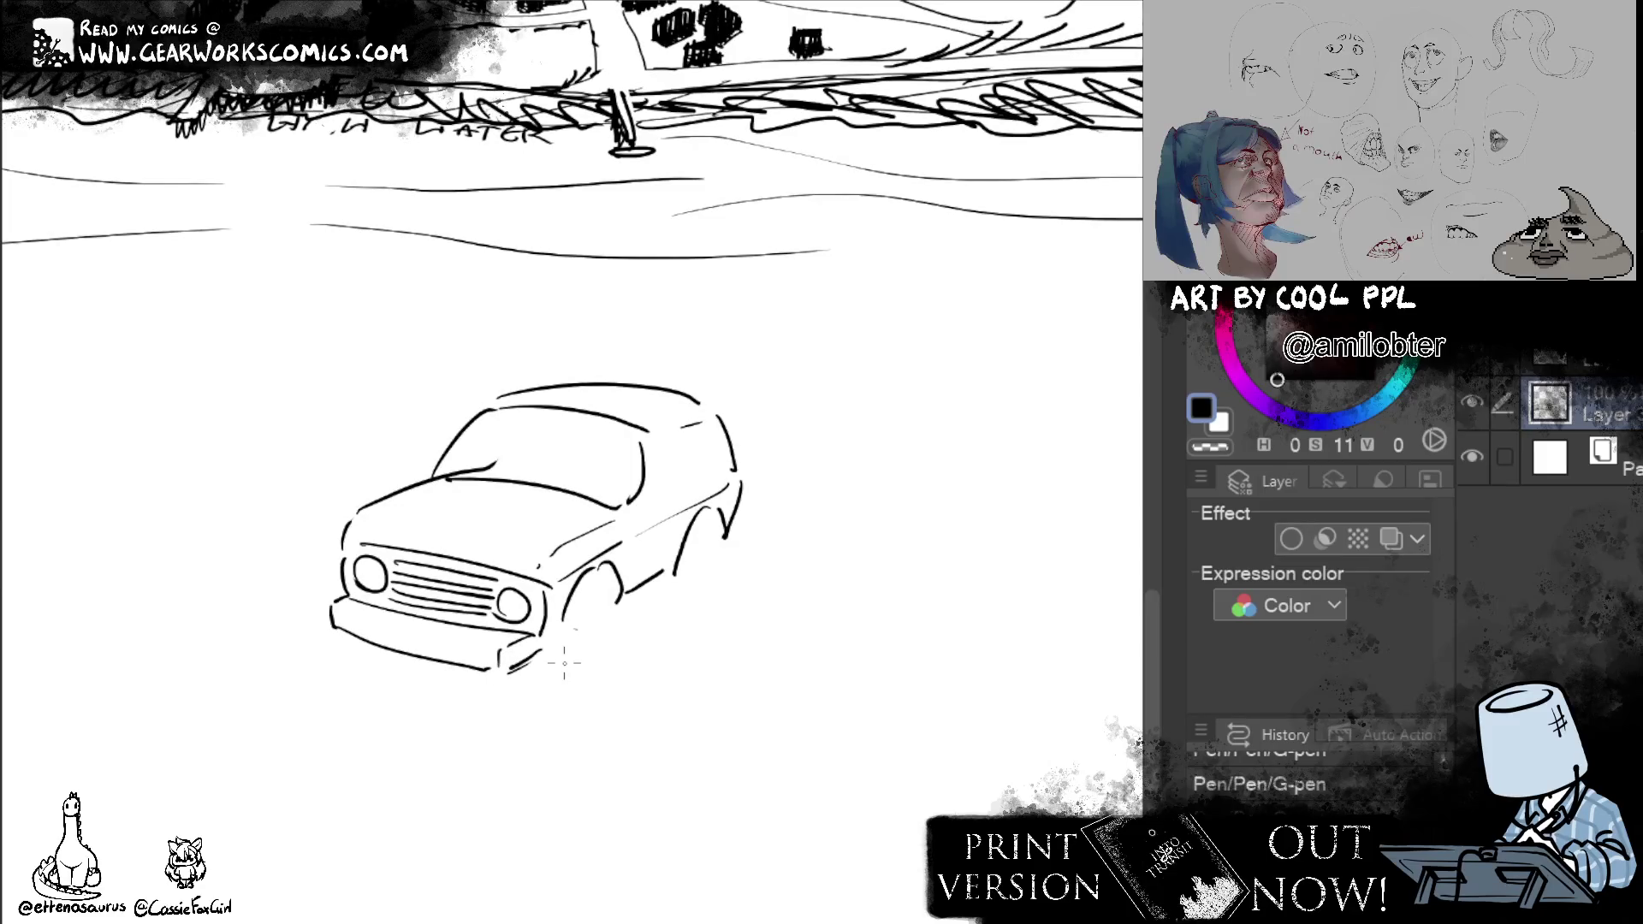
Draw the front wheel, the bumper underside and a rectangular license plate beneath it.
mouse_move(582, 637)
mouse_down()
mouse_move(571, 588)
mouse_move(571, 655)
mouse_up()
key(ctrl+z)
mouse_move(584, 597)
mouse_down()
mouse_move(605, 648)
mouse_move(553, 664)
mouse_up()
mouse_move(425, 642)
mouse_down()
mouse_move(425, 673)
mouse_move(484, 656)
mouse_move(480, 678)
mouse_up()
drag(429, 670, 475, 677)
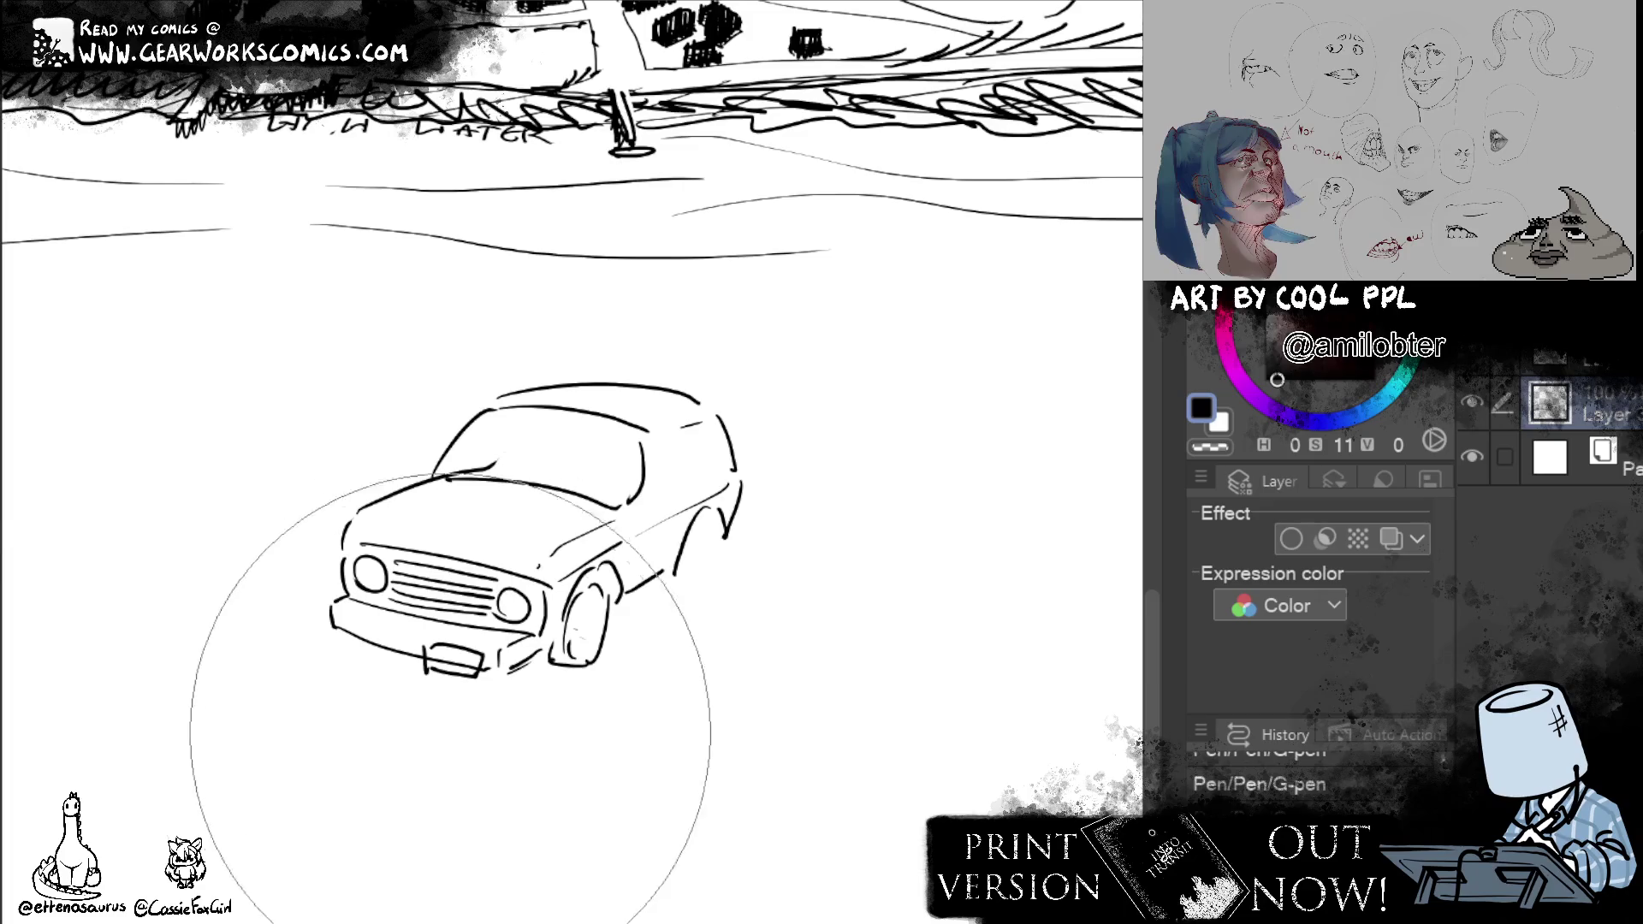
Liquify the bumper, plate, headlights and grille into shape, then ink the rear wheel and rim.
drag(440, 917, 503, 909)
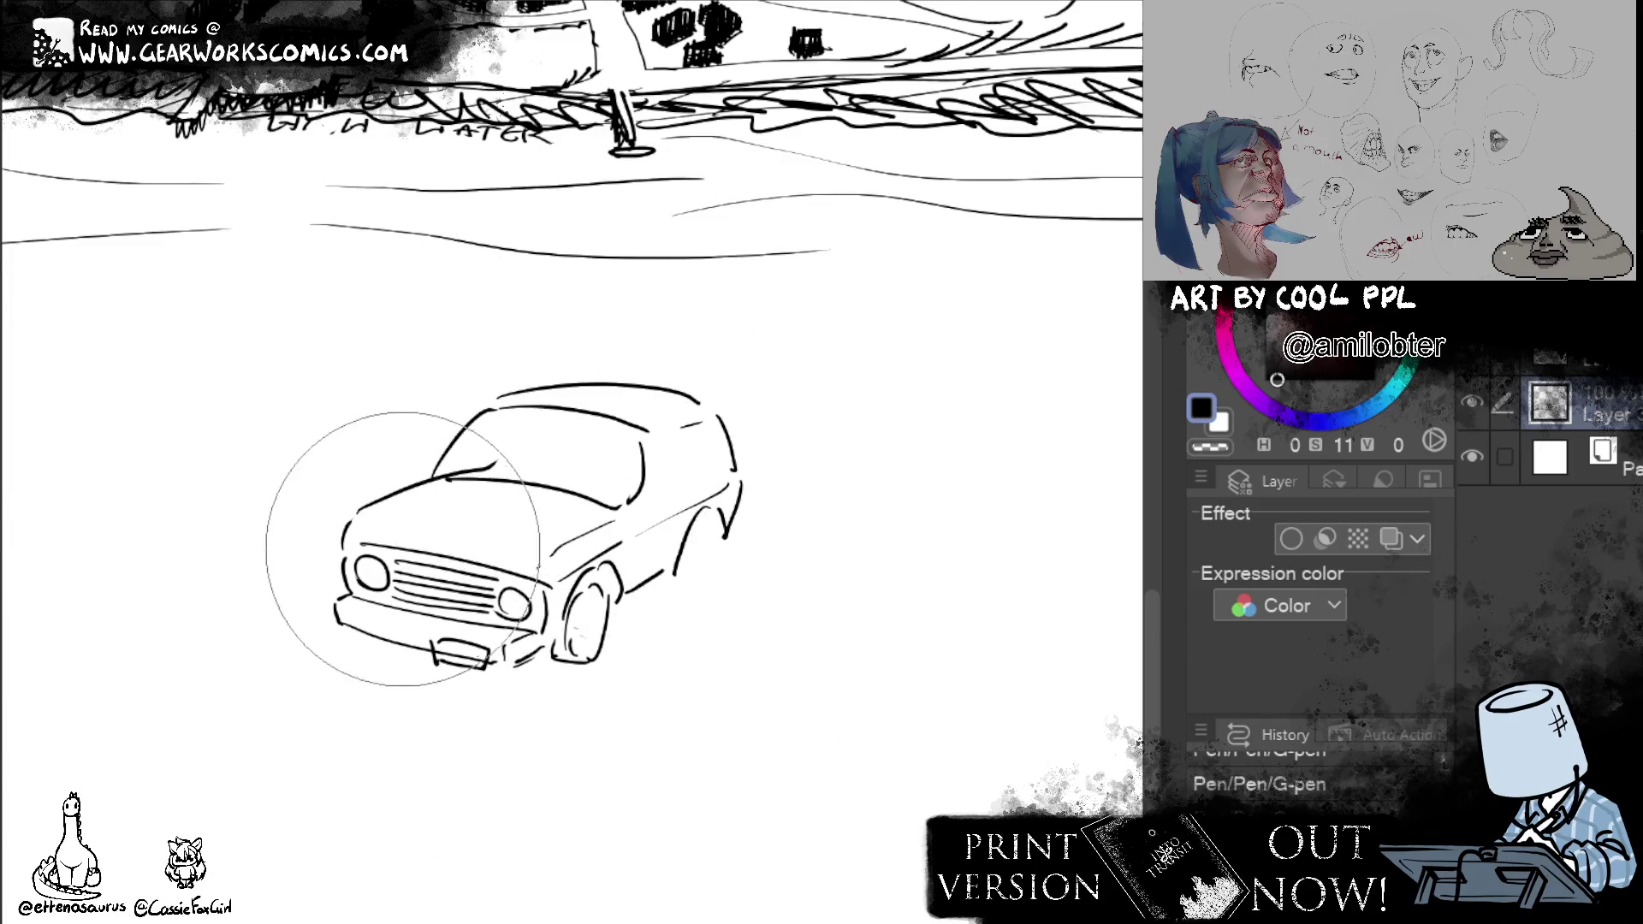
mouse_move(457, 476)
mouse_down()
mouse_move(503, 530)
mouse_move(660, 551)
mouse_up()
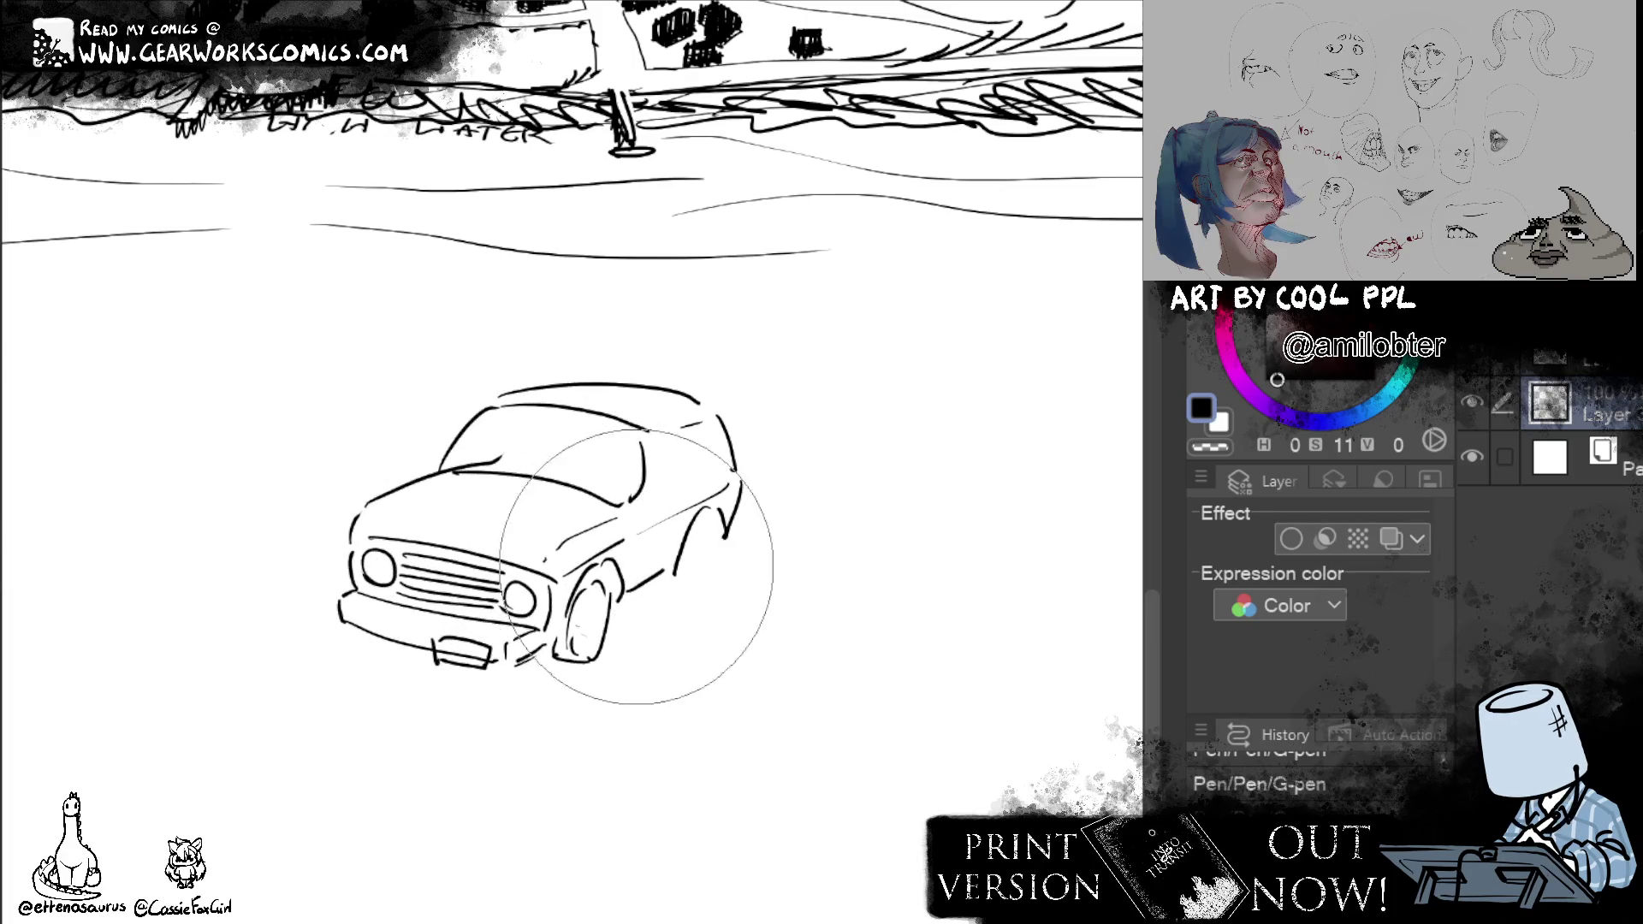
mouse_move(586, 513)
mouse_down()
mouse_move(526, 460)
mouse_move(547, 410)
mouse_move(513, 294)
mouse_up()
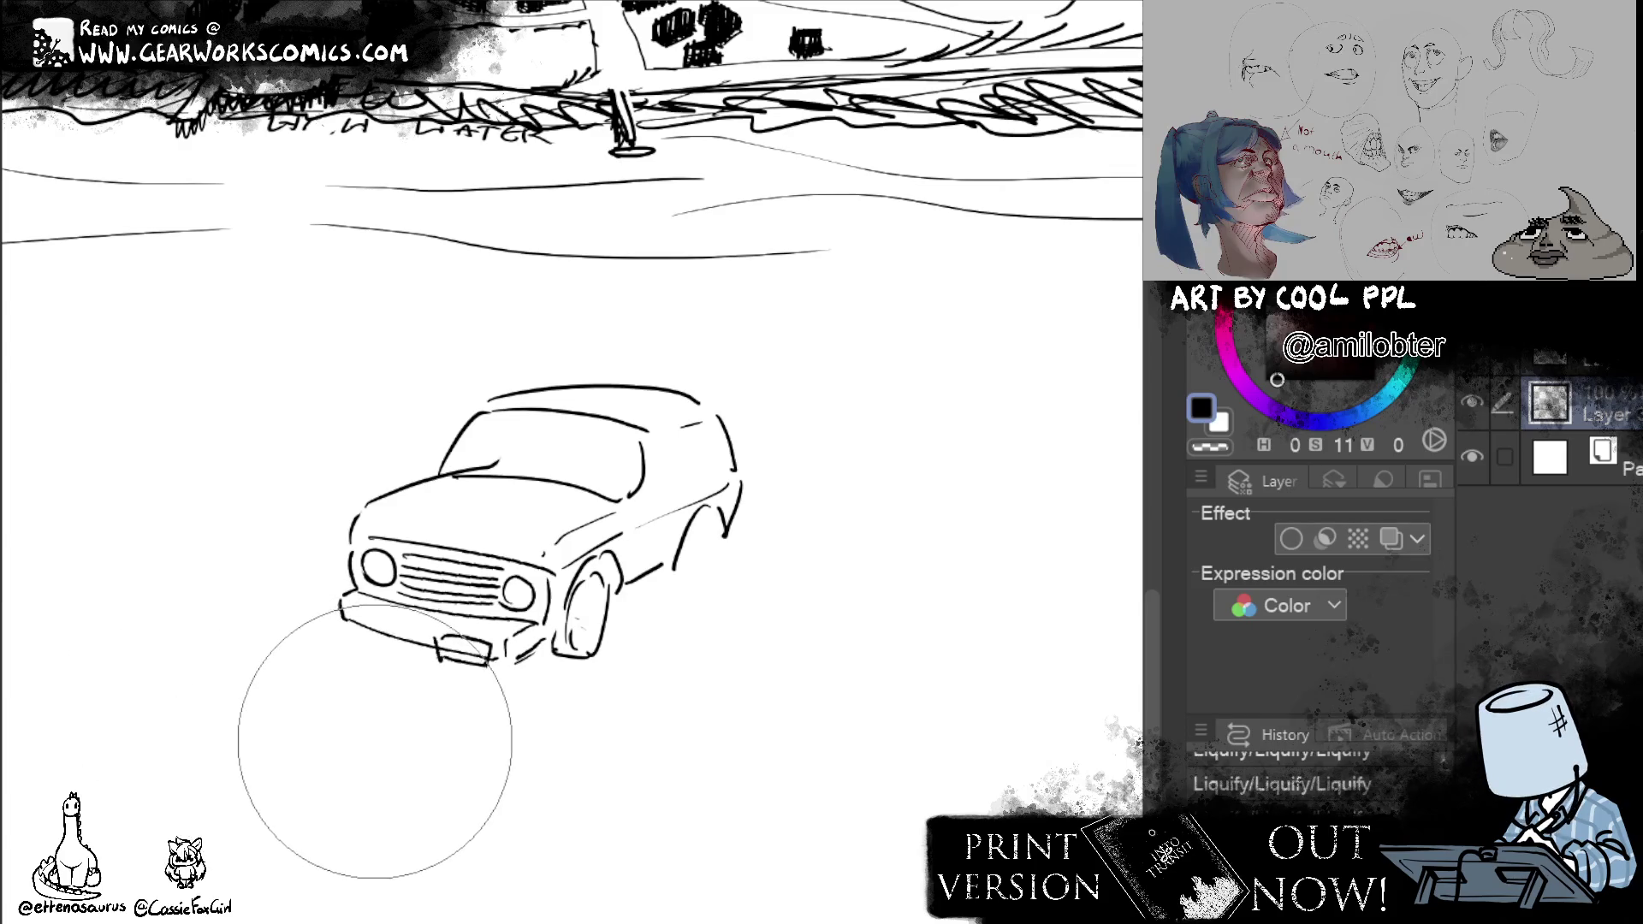
drag(342, 797, 469, 723)
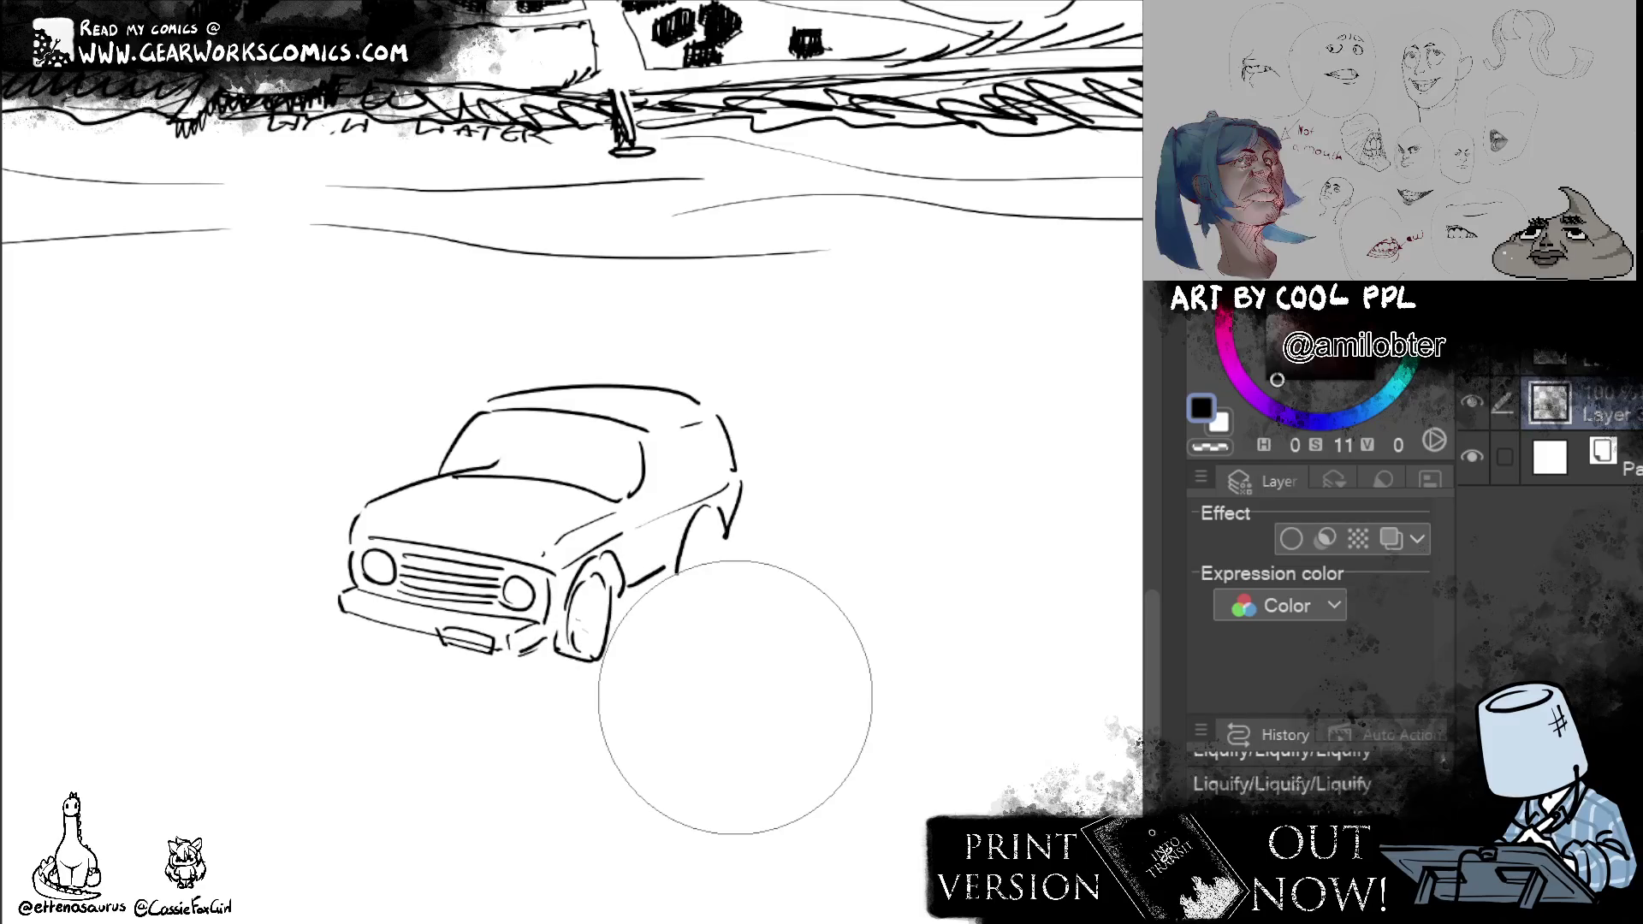
mouse_move(687, 580)
mouse_down()
mouse_move(716, 526)
mouse_move(671, 589)
mouse_up()
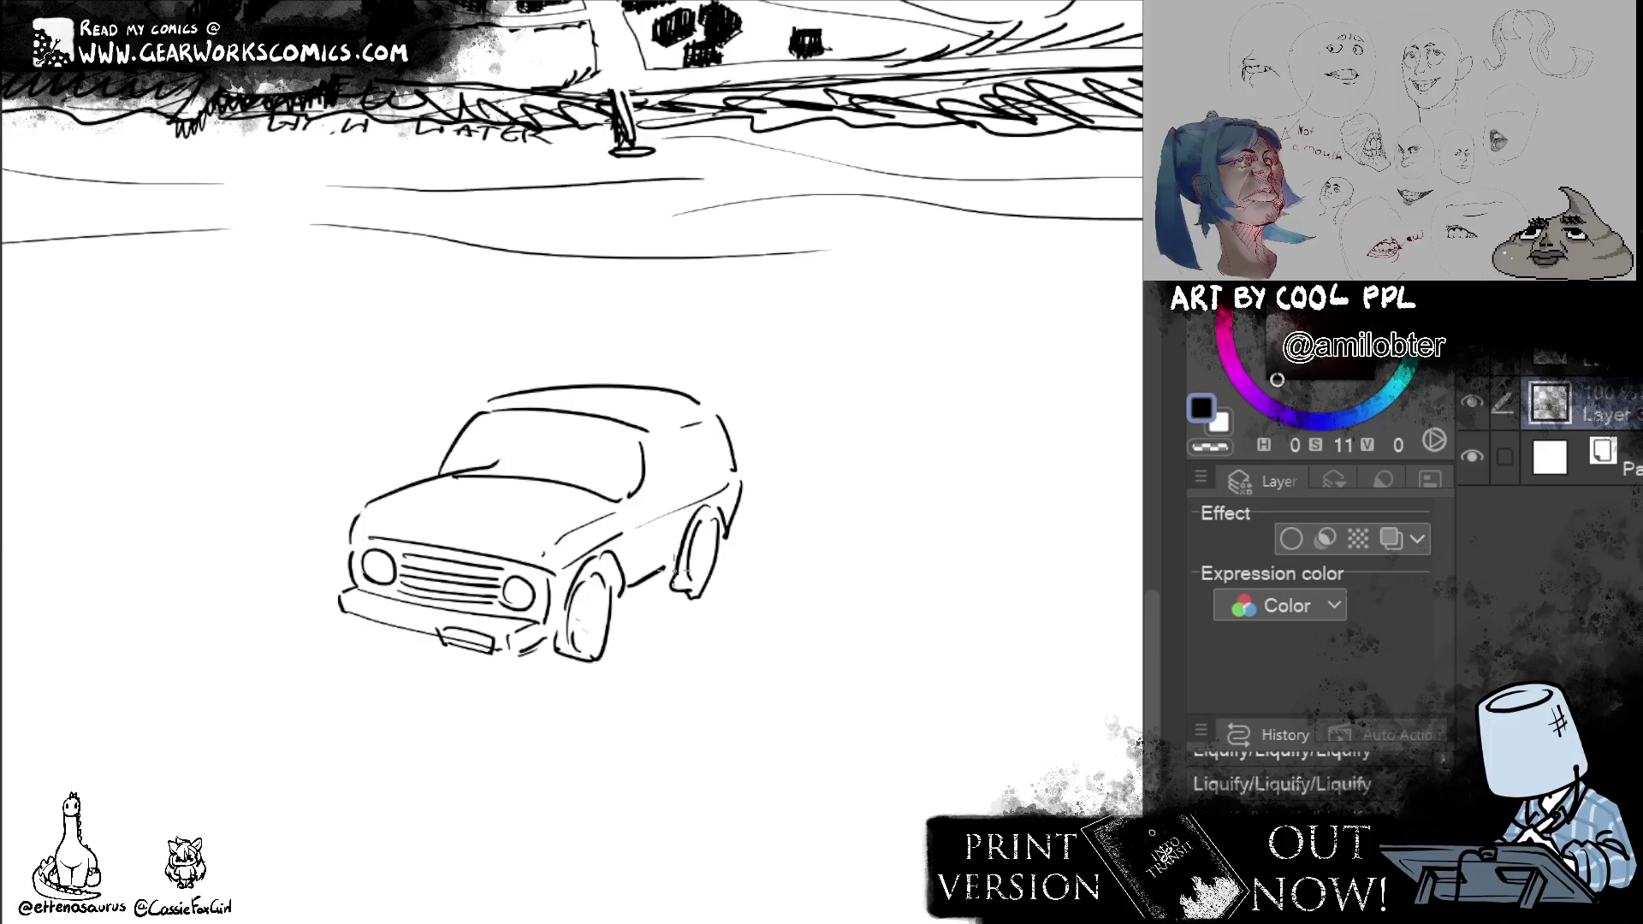
Draw the rear wheel-arch line after retries and a small stroke at the rear corner.
drag(670, 594, 616, 621)
key(ctrl+z)
drag(679, 566, 660, 603)
key(ctrl+z)
mouse_move(683, 547)
mouse_down()
mouse_move(660, 609)
mouse_move(613, 629)
mouse_up()
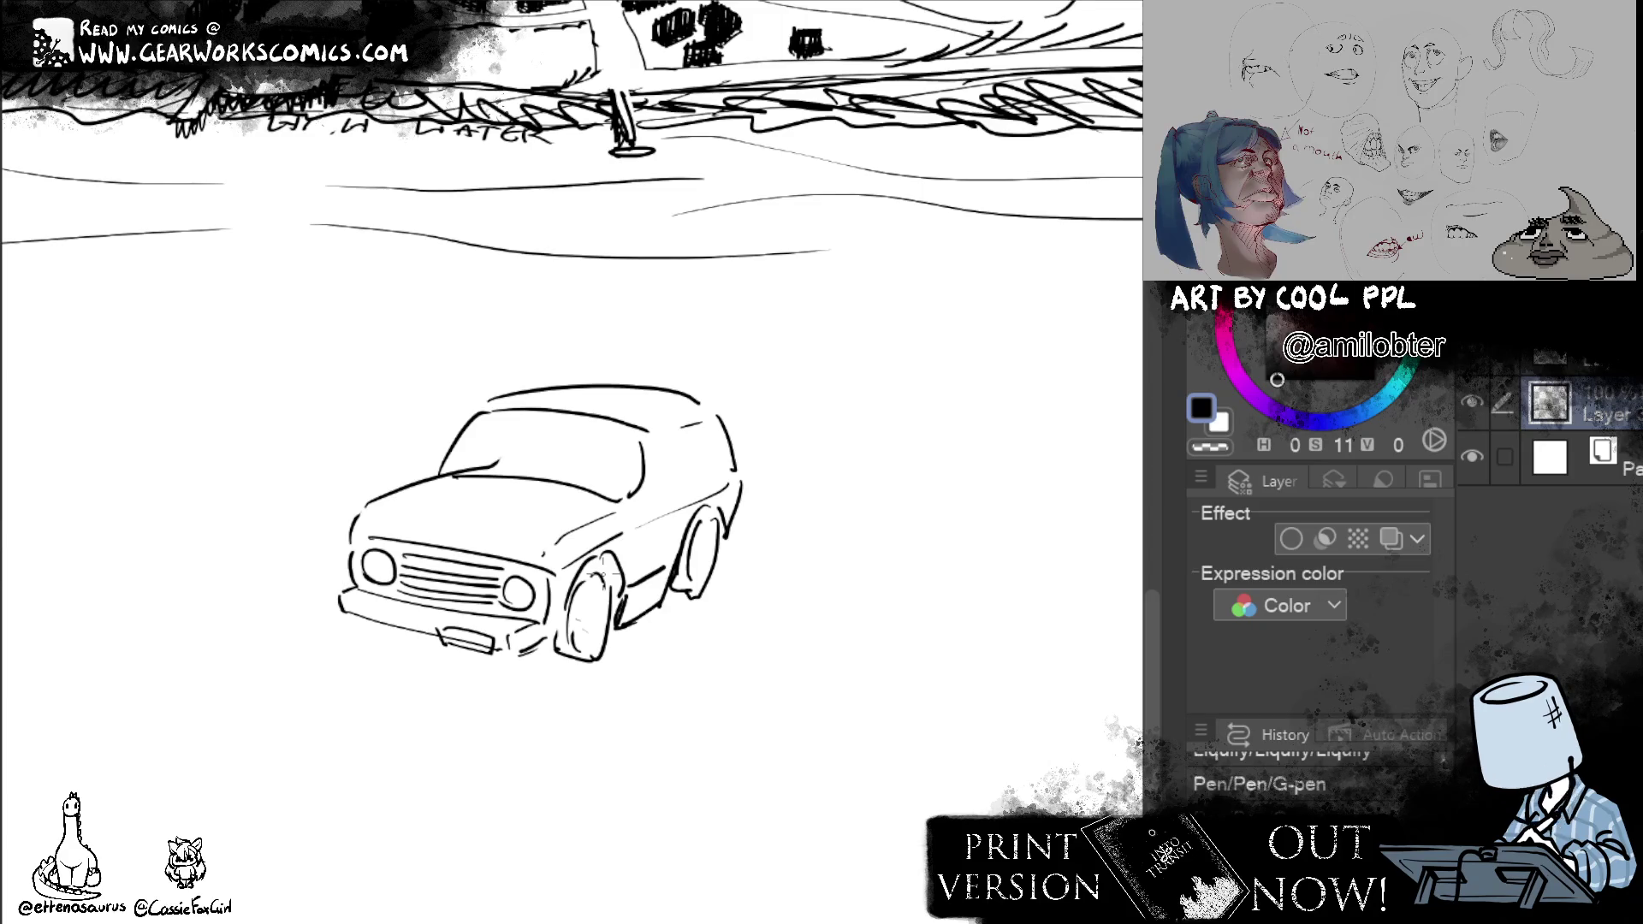
drag(741, 513, 727, 542)
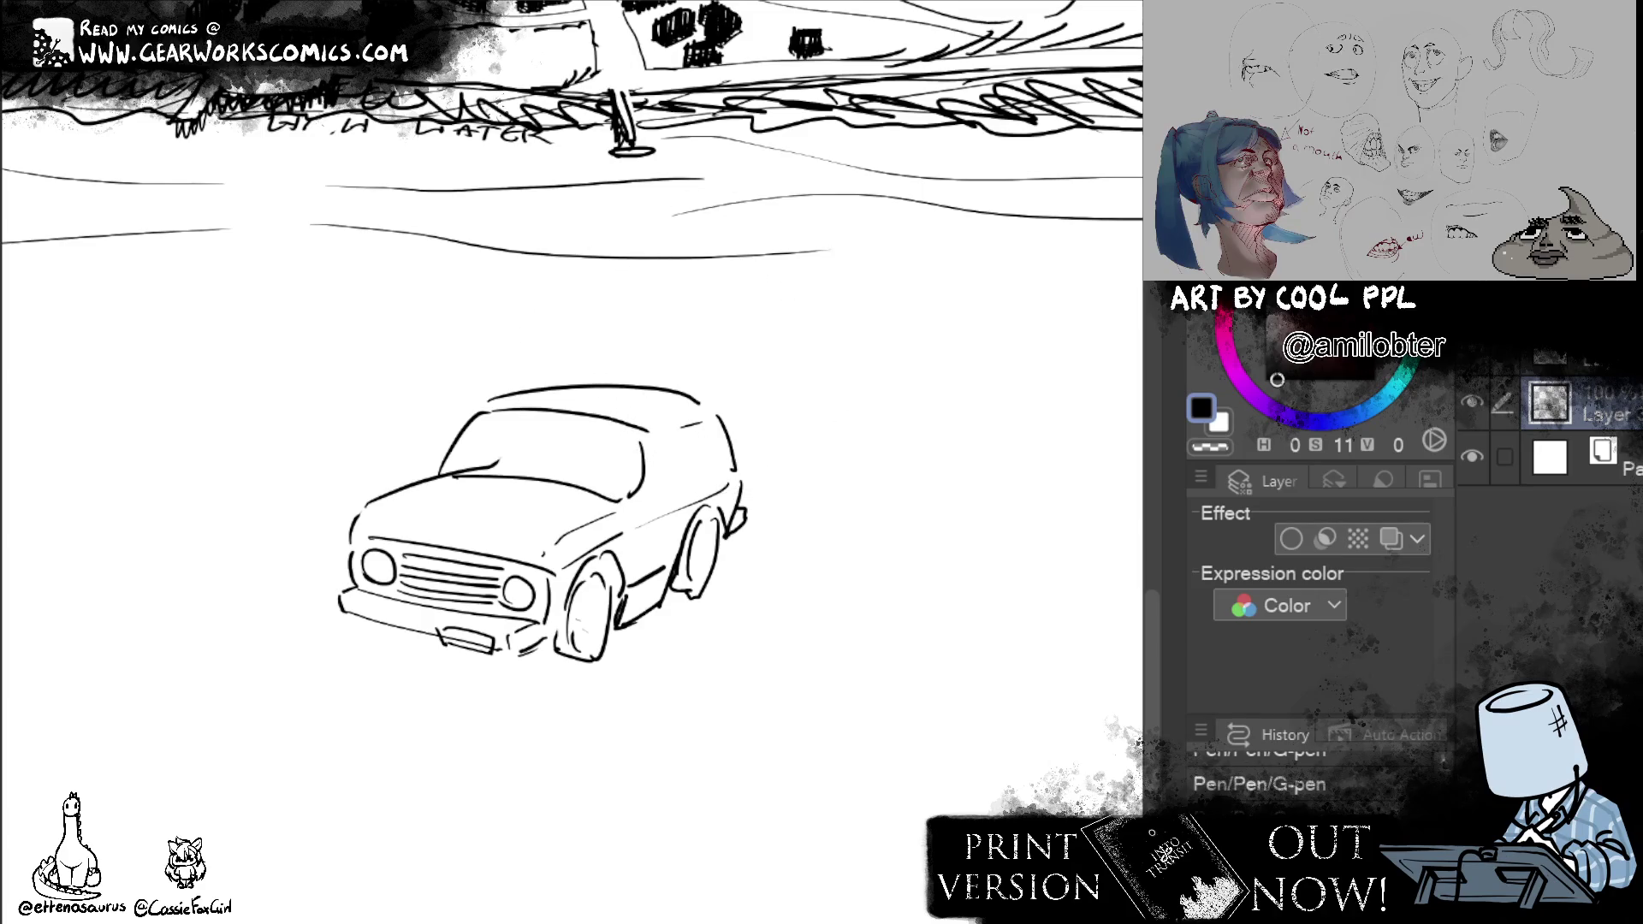
Erase the old roof line and start a new one above the car.
drag(485, 394, 684, 391)
drag(490, 392, 628, 364)
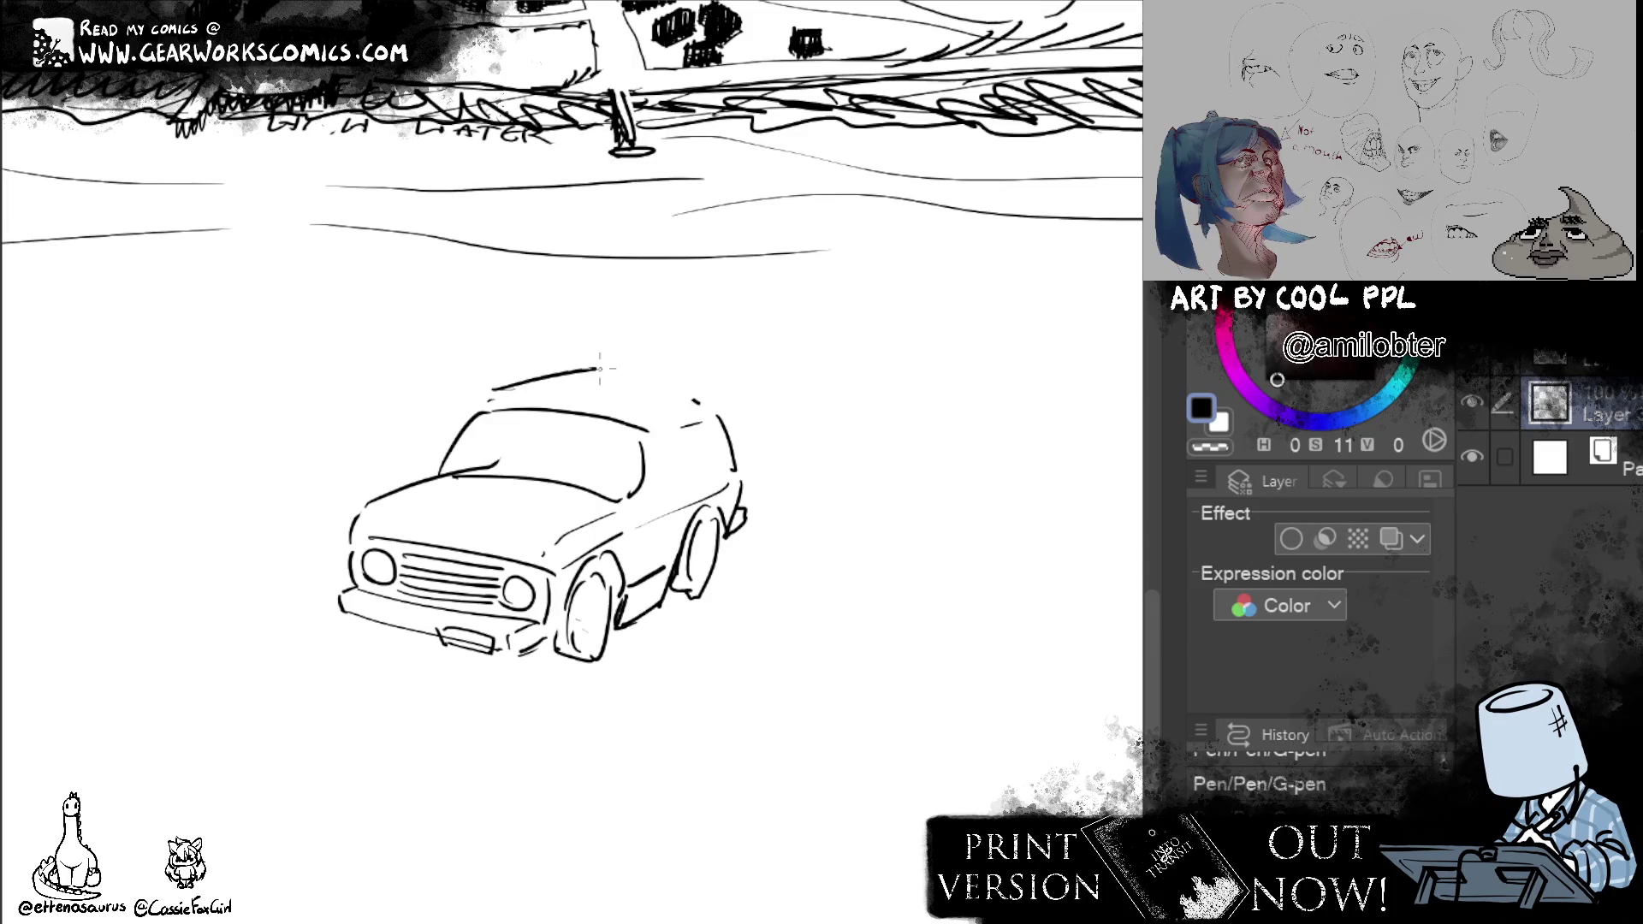
Redraw the car's roof as one longer line after several undone strokes.
key(ctrl+z)
drag(445, 478, 494, 413)
key(ctrl+z)
drag(450, 473, 642, 431)
drag(486, 417, 646, 386)
key(ctrl+z)
drag(488, 403, 703, 388)
key(ctrl+z)
key(ctrl+z)
drag(488, 403, 704, 400)
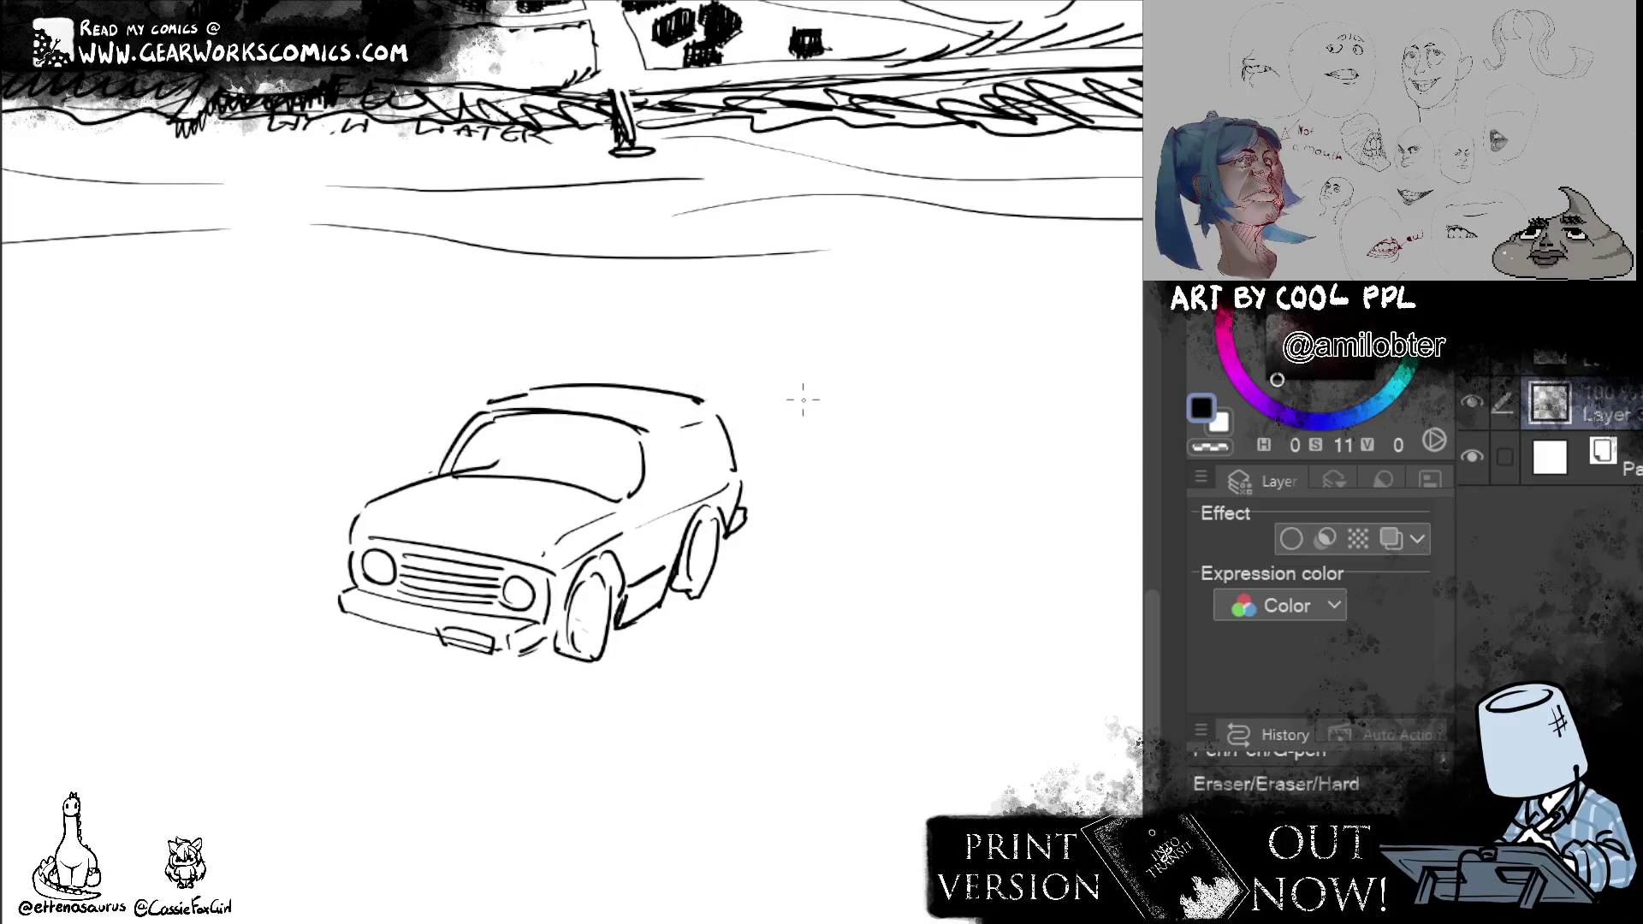
key(ctrl+z)
drag(535, 389, 711, 414)
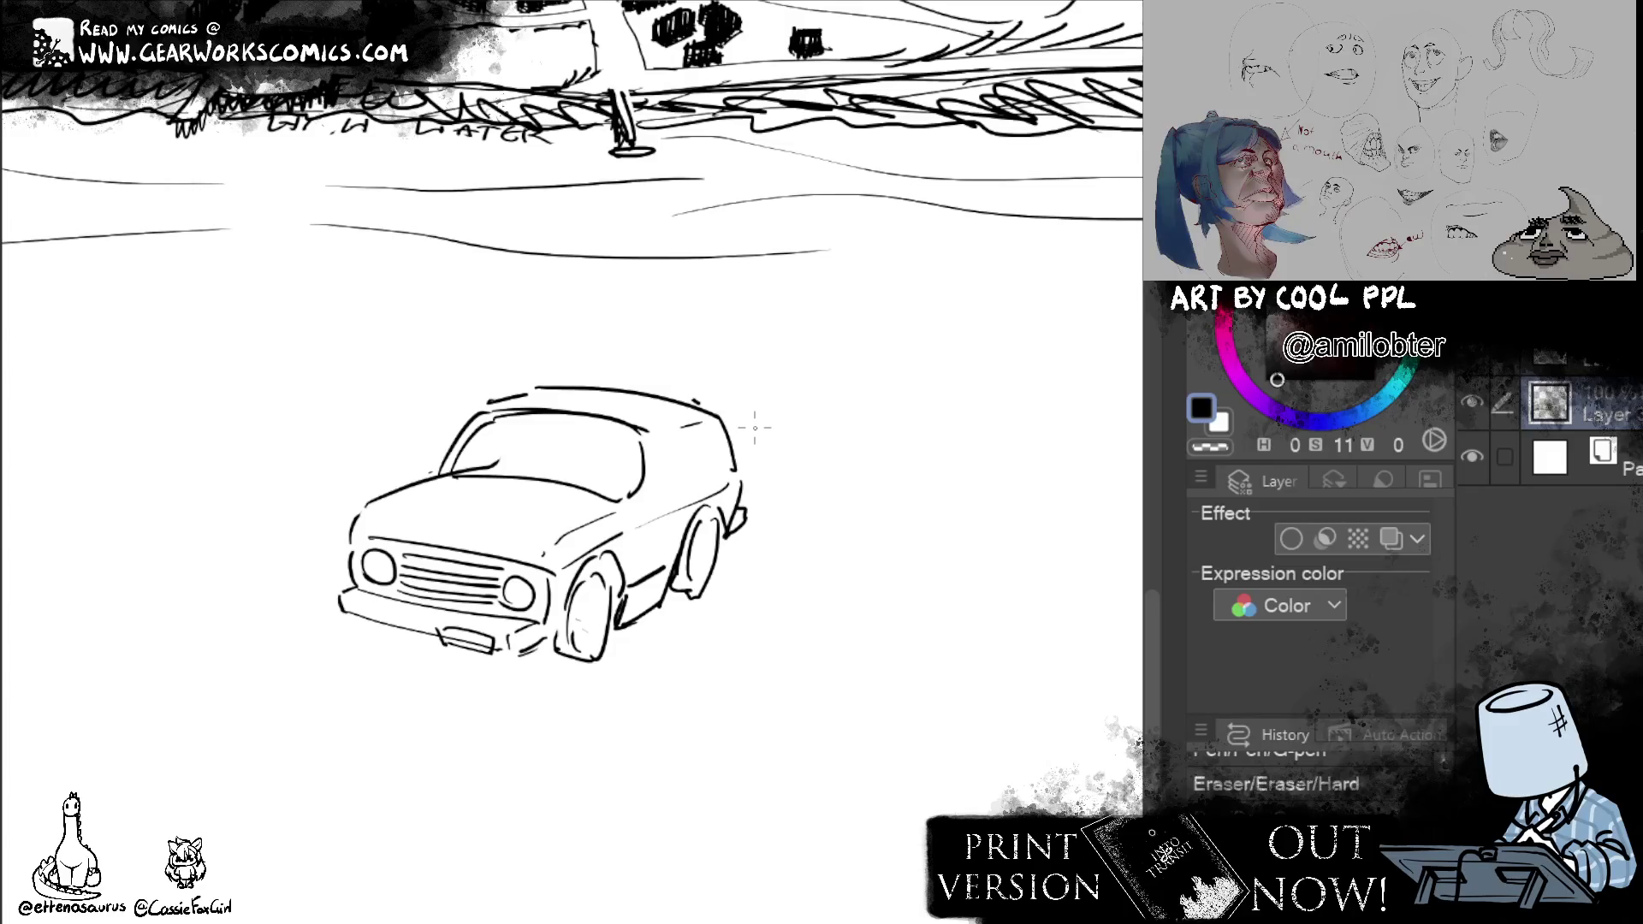
Sketch the side window and the pillar between windshield and window, undoing misplaced strokes.
mouse_move(695, 434)
mouse_down()
mouse_move(696, 488)
mouse_move(662, 439)
mouse_move(646, 504)
mouse_move(693, 485)
mouse_up()
mouse_move(691, 485)
mouse_down()
mouse_move(735, 462)
mouse_move(706, 478)
mouse_move(696, 423)
mouse_move(647, 501)
mouse_up()
key(ctrl+z)
key(ctrl+z)
key(ctrl+z)
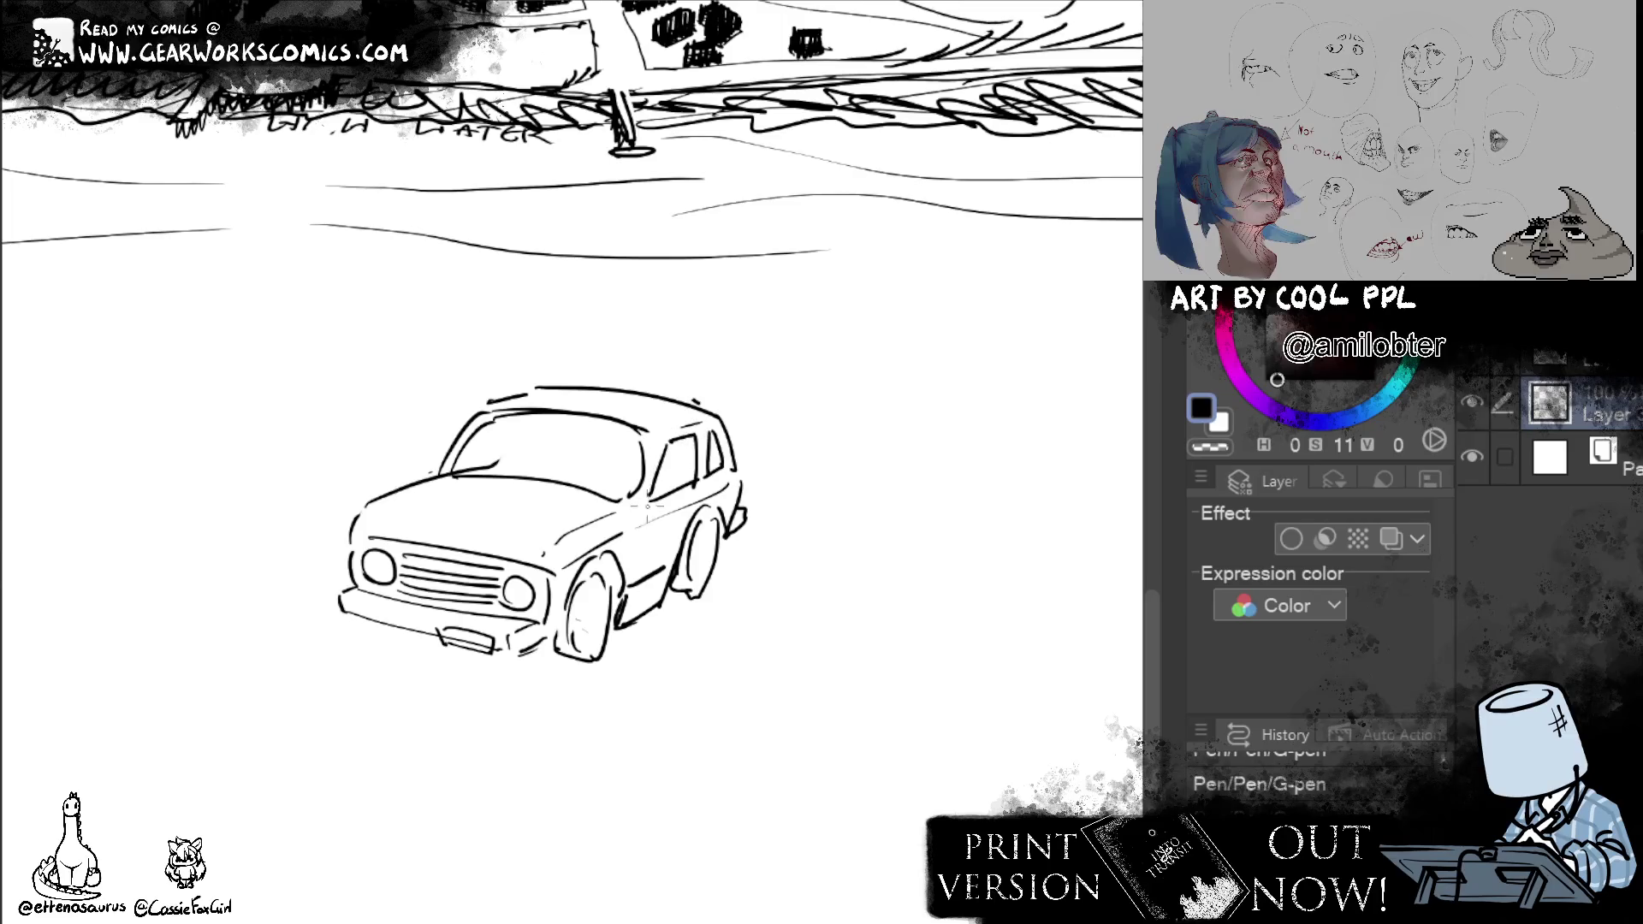
drag(647, 436, 624, 508)
key(ctrl+z)
drag(681, 571, 730, 516)
key(ctrl+z)
key(ctrl+z)
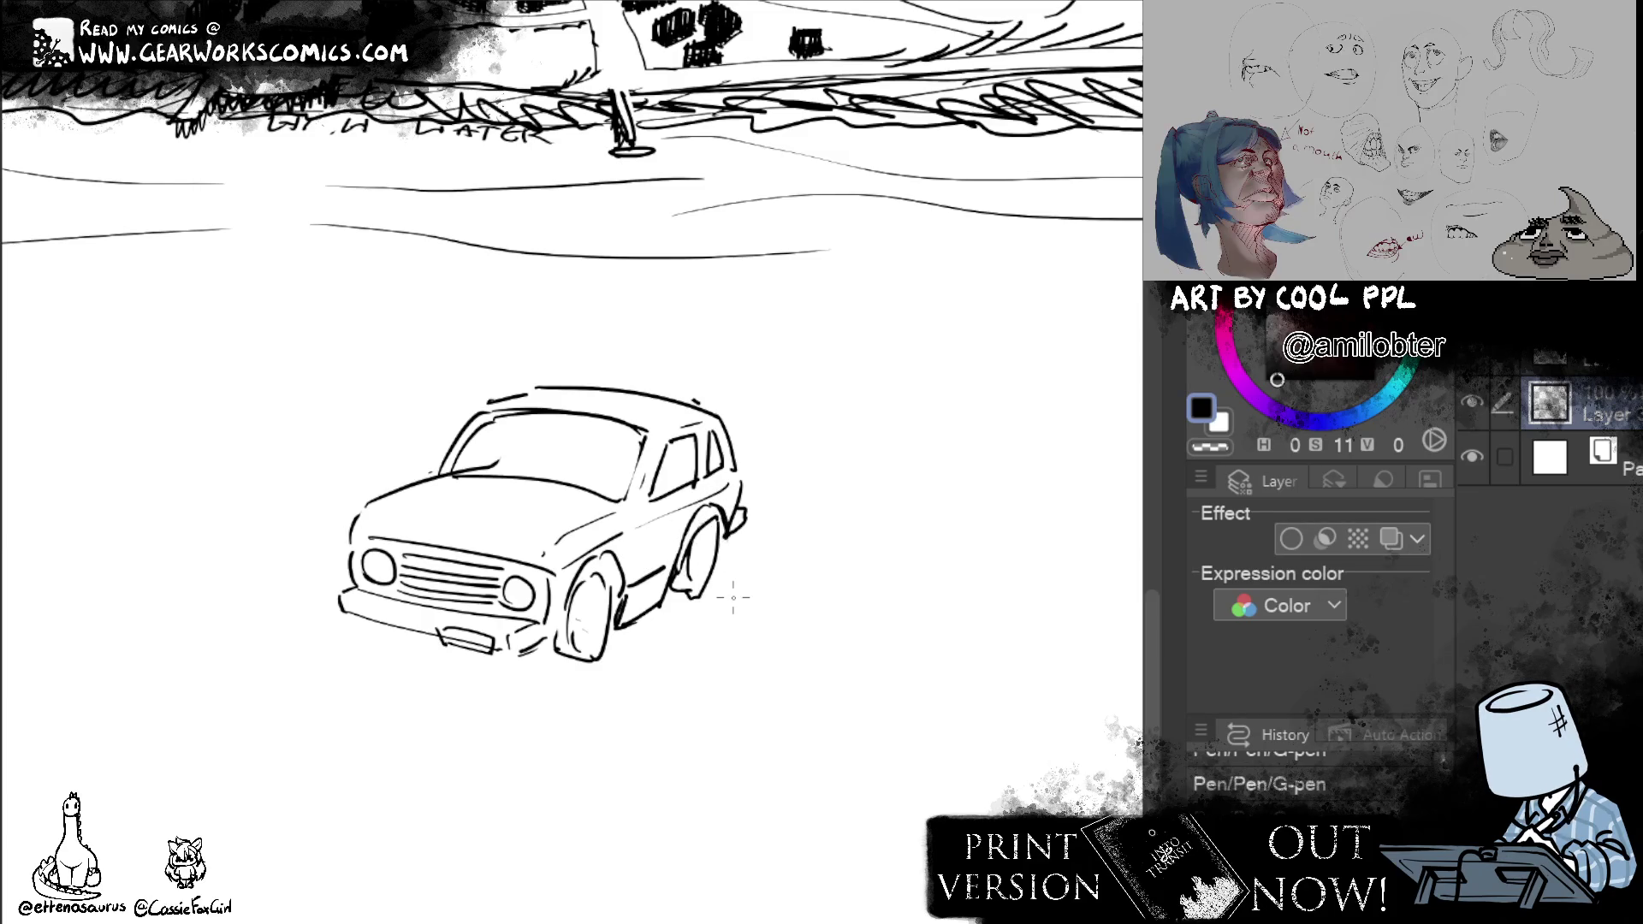
Clean stray bits near the front wheel, add its inner rim and erase part of the rear wheel line.
mouse_move(534, 616)
mouse_down()
mouse_move(577, 642)
mouse_move(573, 604)
mouse_up()
key(ctrl+z)
key(ctrl+z)
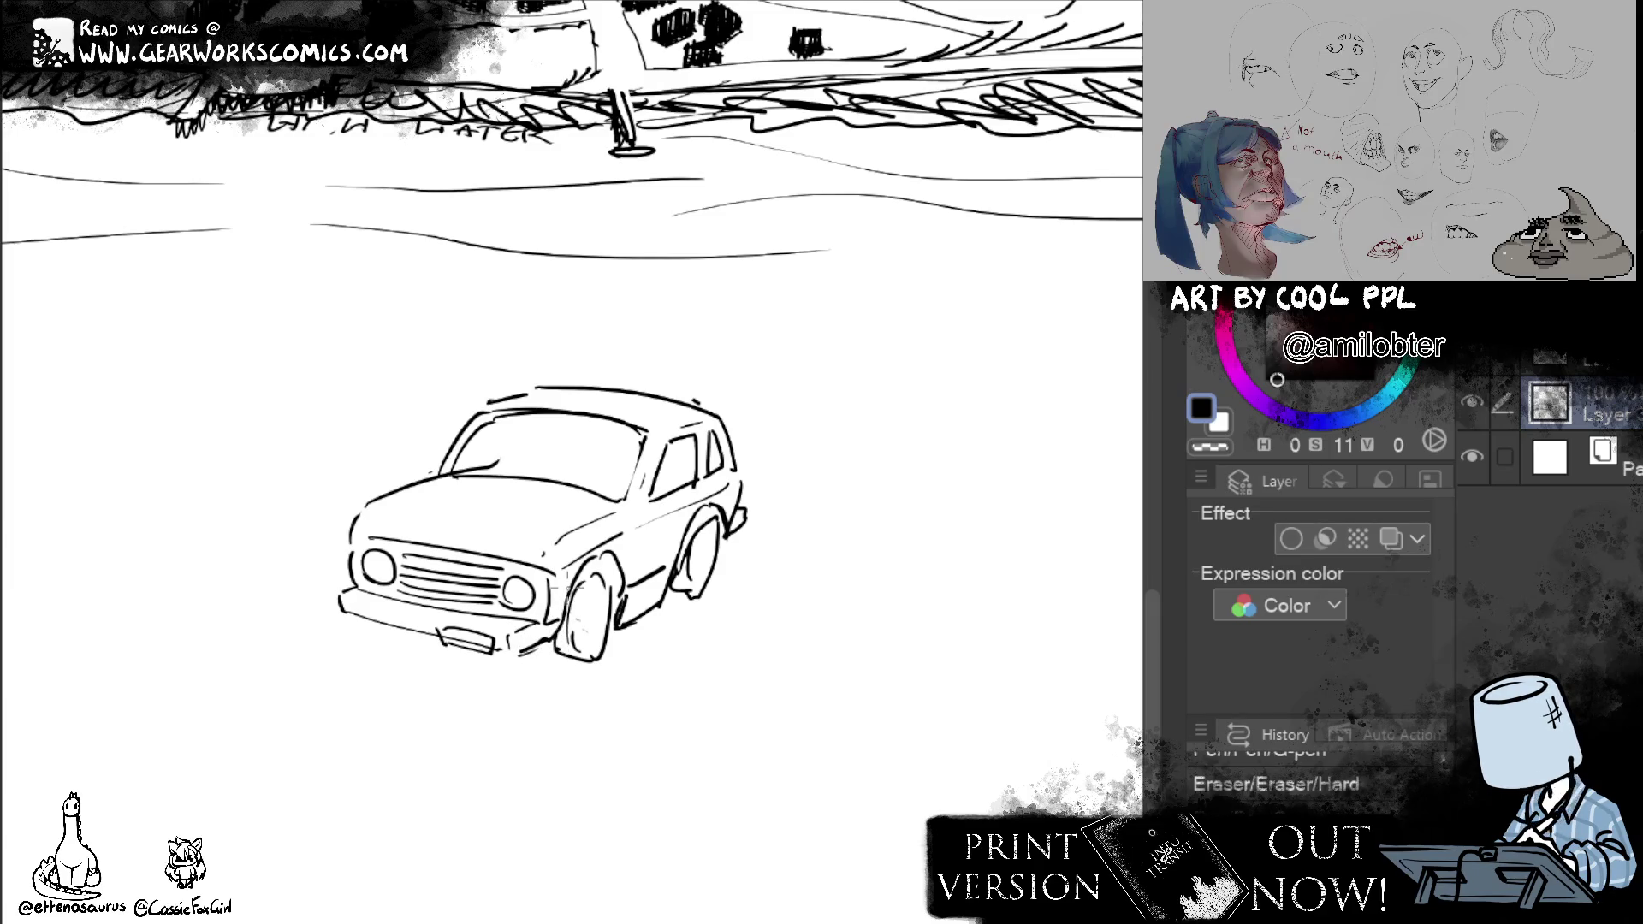
key(ctrl+z)
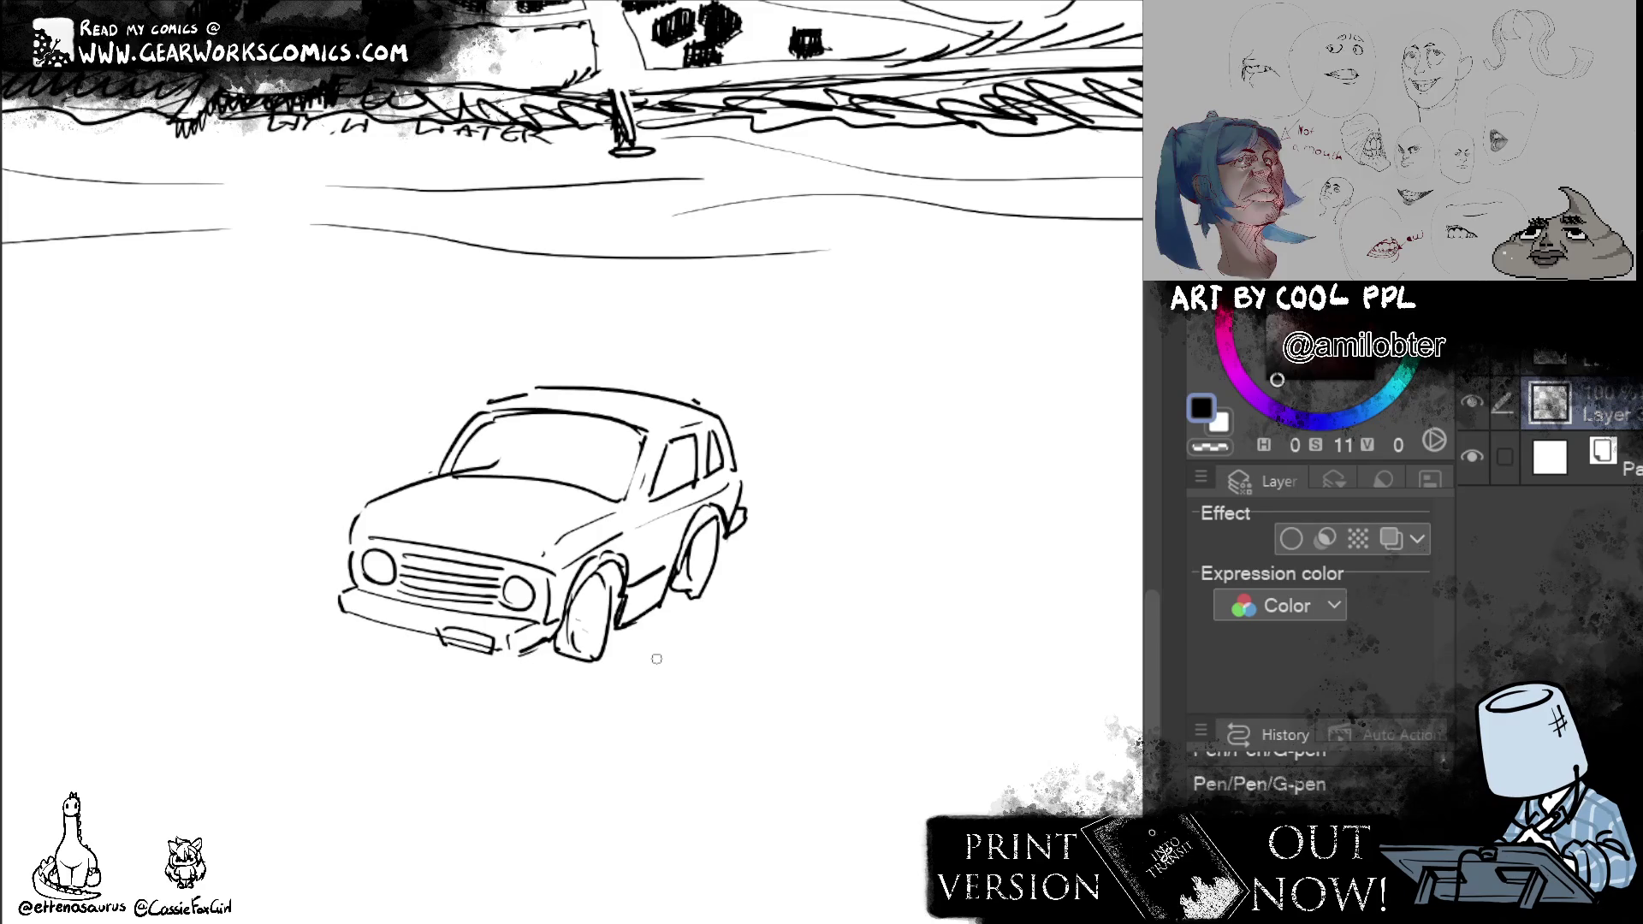
drag(589, 587, 594, 647)
key(e)
drag(698, 526, 709, 585)
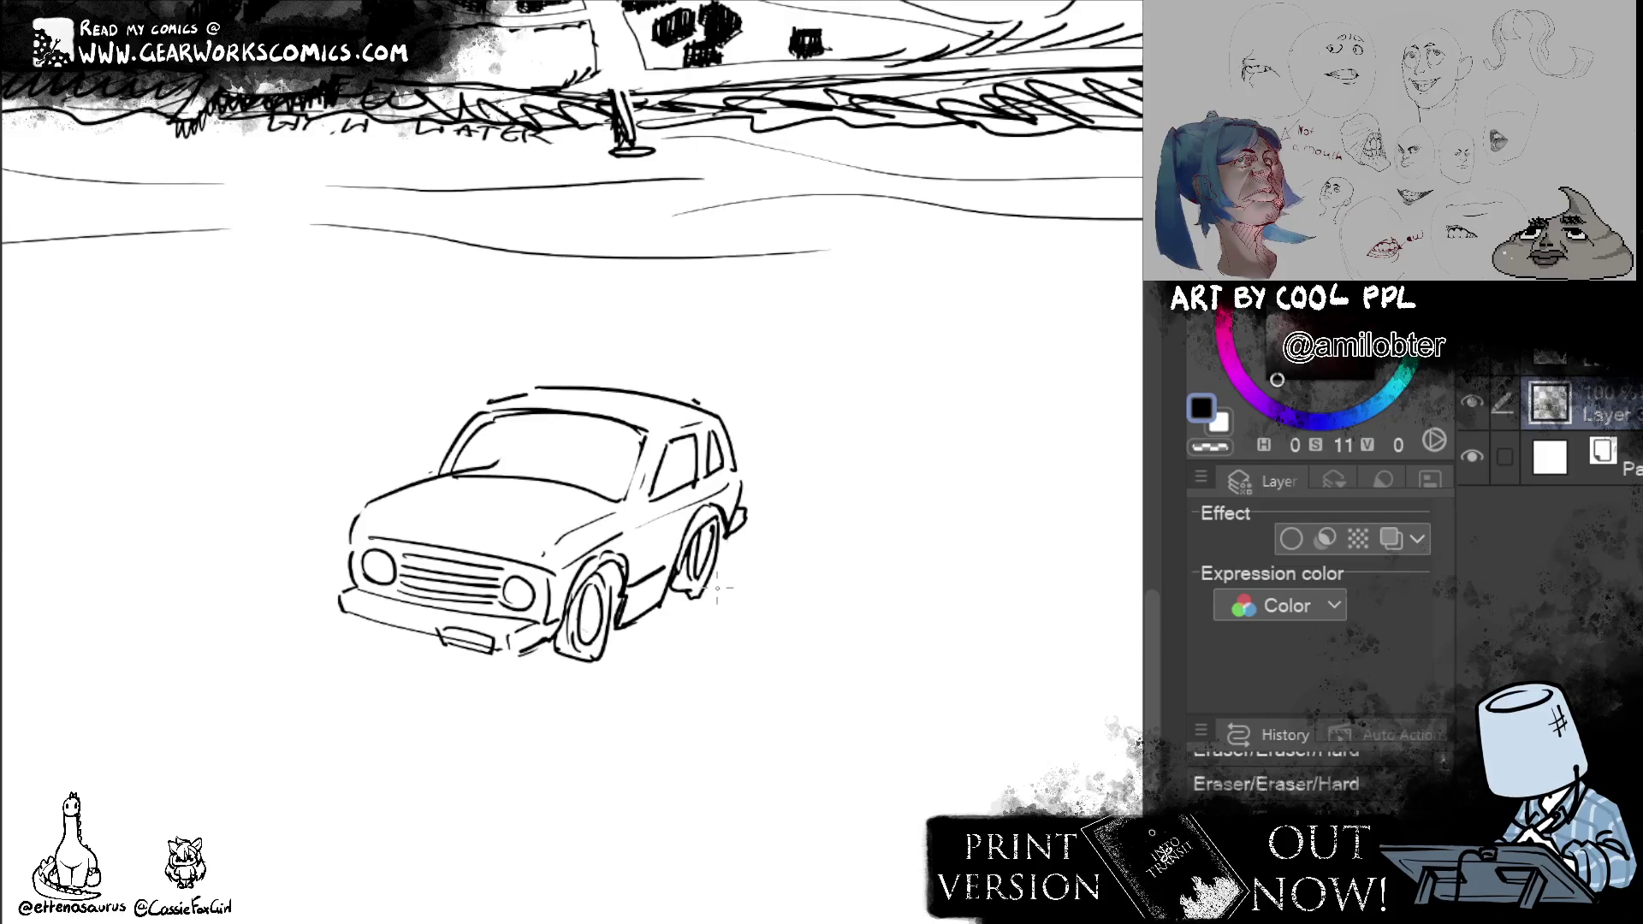